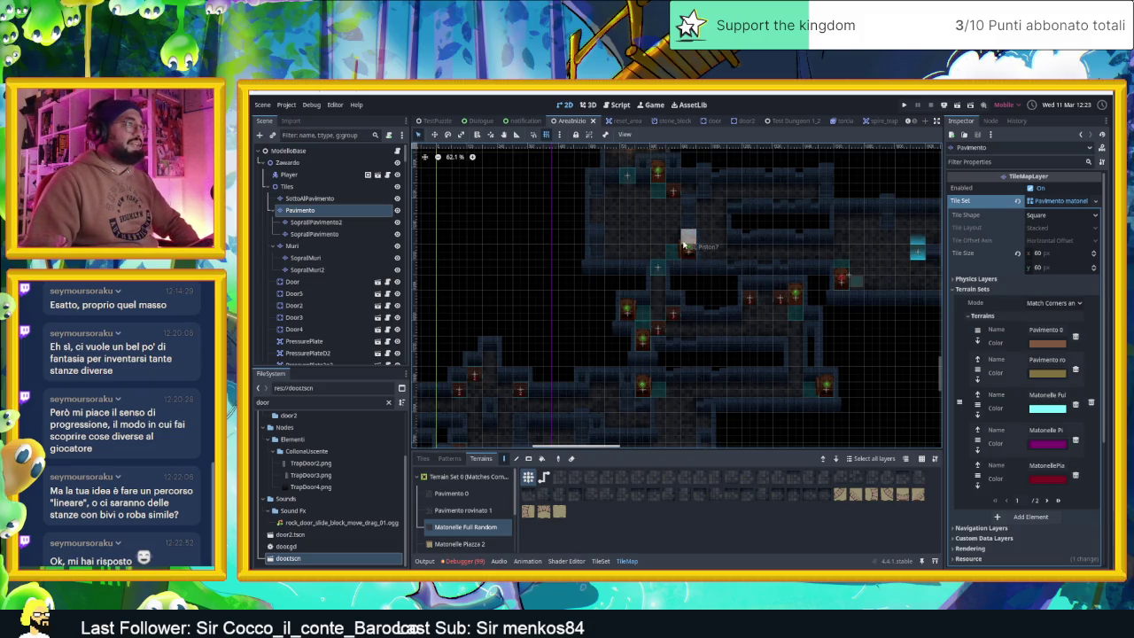
# - Pan and zoom around the dungeon map to find an empty area for a new room
pyautogui.scroll(2, 684, 249)
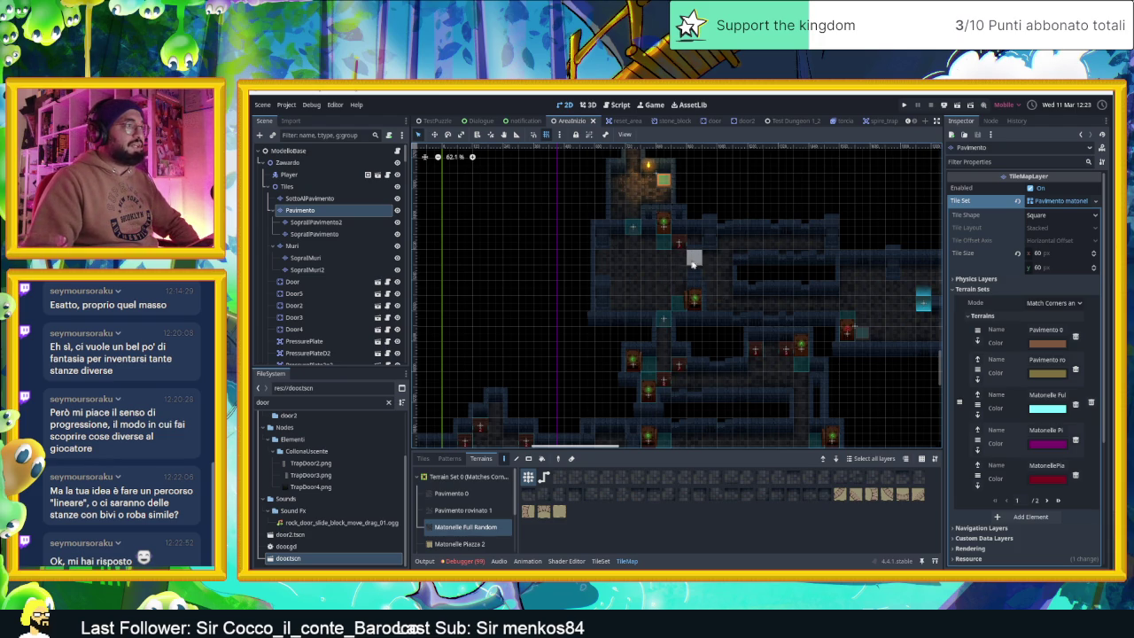
pyautogui.scroll(-5, 691, 423)
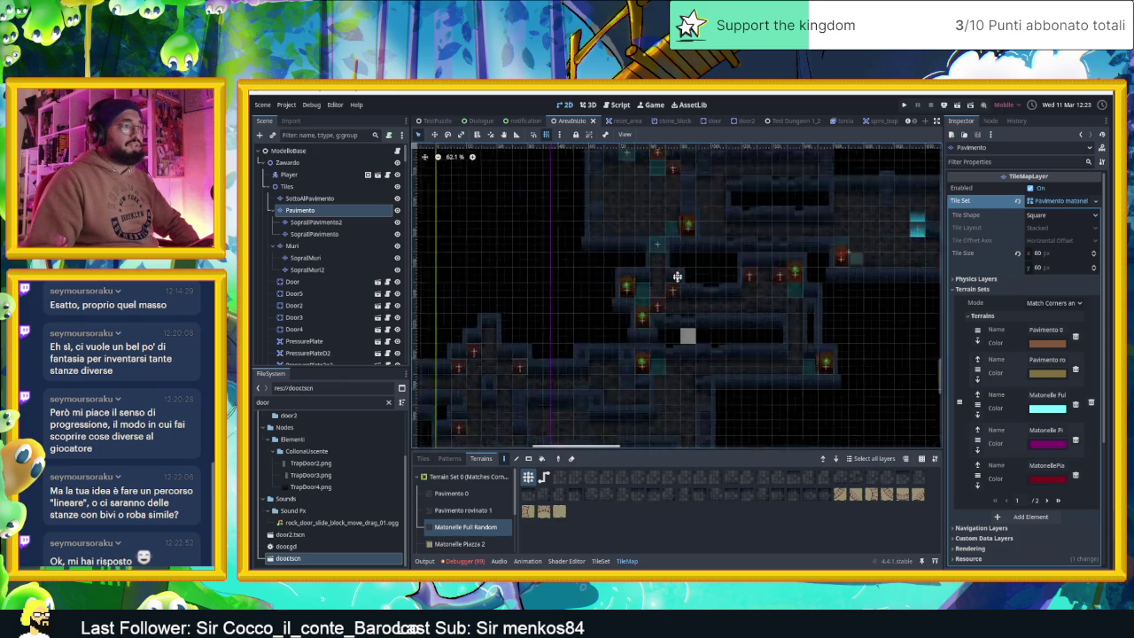
pyautogui.scroll(-4, 774, 295)
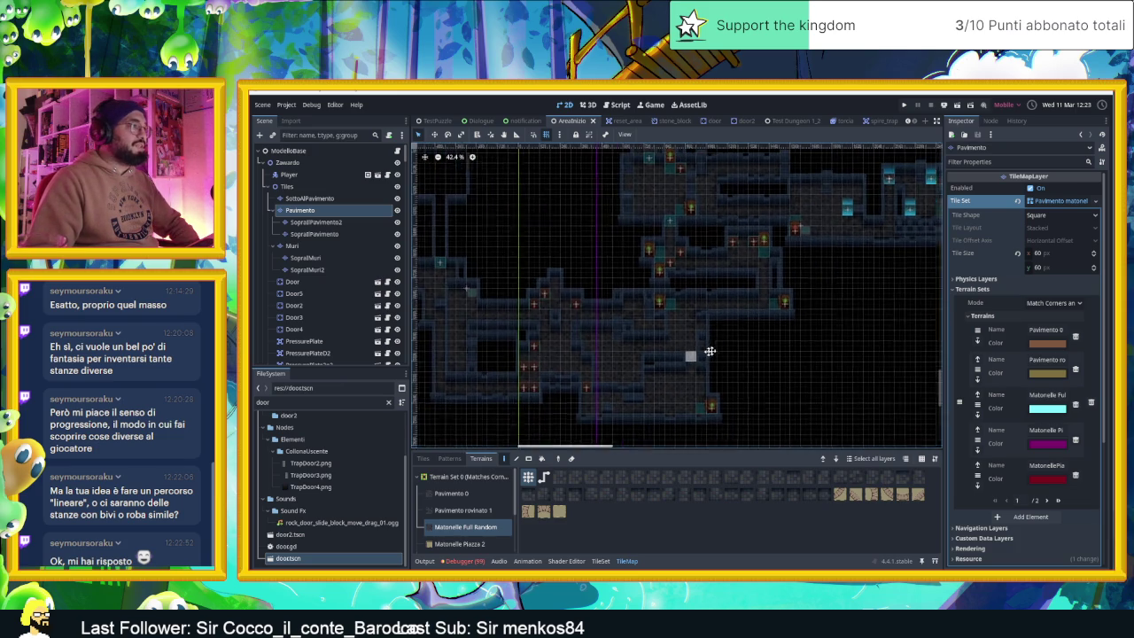
pyautogui.scroll(3, 554, 316)
pyautogui.hscroll(-4, 622, 323)
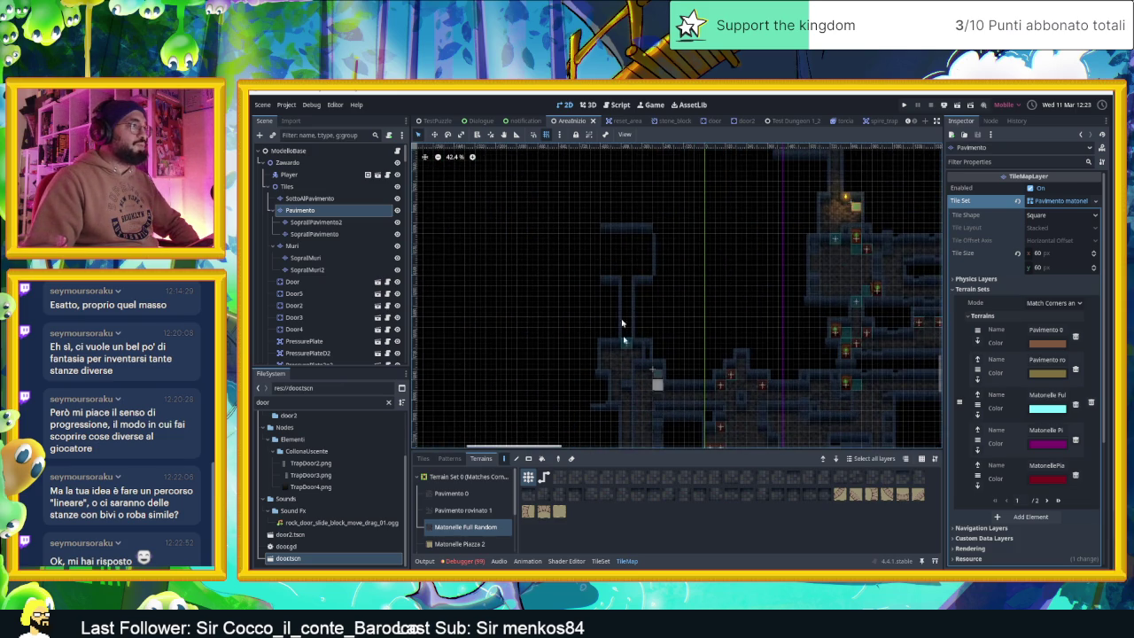
pyautogui.scroll(-3, 883, 275)
pyautogui.scroll(4, 431, 324)
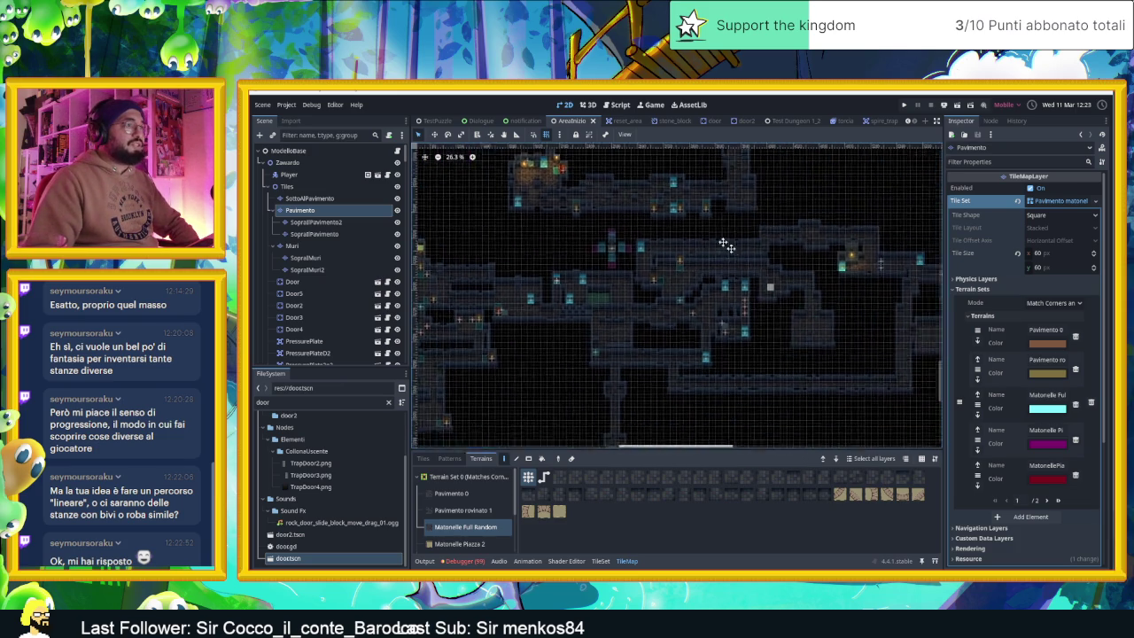
pyautogui.scroll(-3, 648, 260)
pyautogui.scroll(-3, 532, 299)
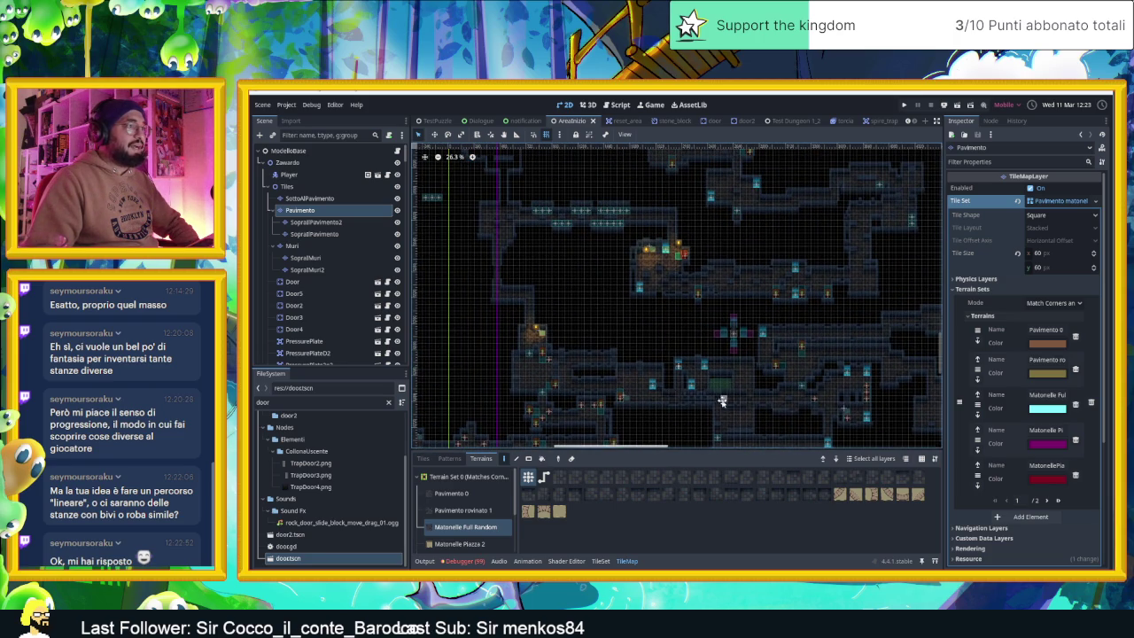
pyautogui.scroll(3, 722, 402)
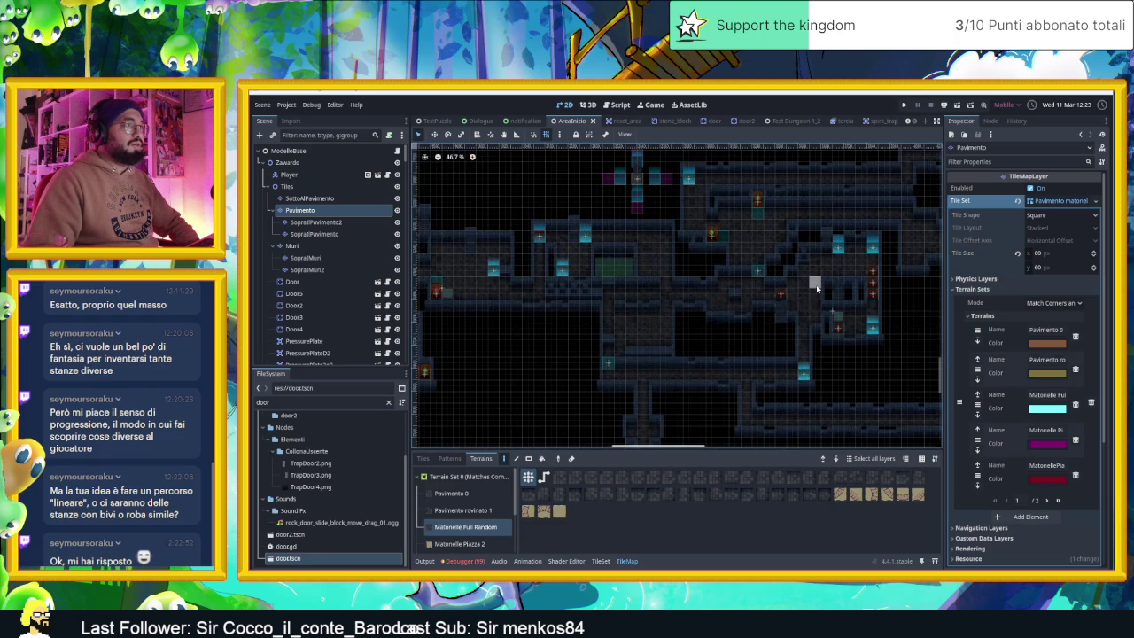
pyautogui.scroll(1, 816, 288)
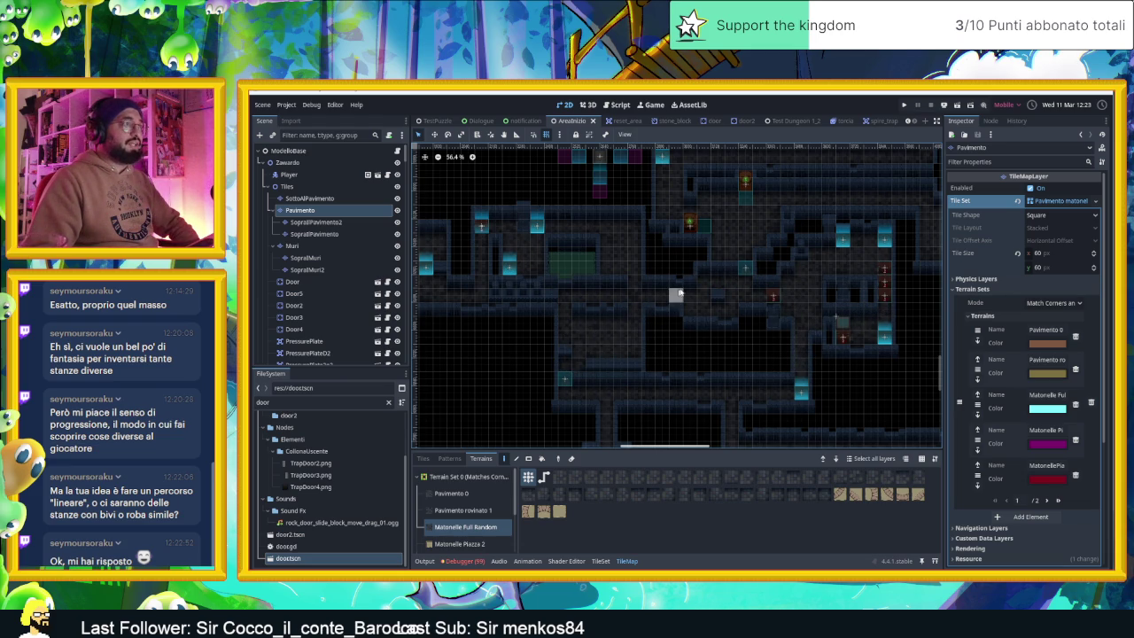
pyautogui.moveTo(804, 338)
pyautogui.mouseDown()
pyautogui.moveTo(711, 232)
pyautogui.moveTo(733, 330)
pyautogui.mouseUp()
pyautogui.moveTo(707, 290); pyautogui.dragTo(689, 324)
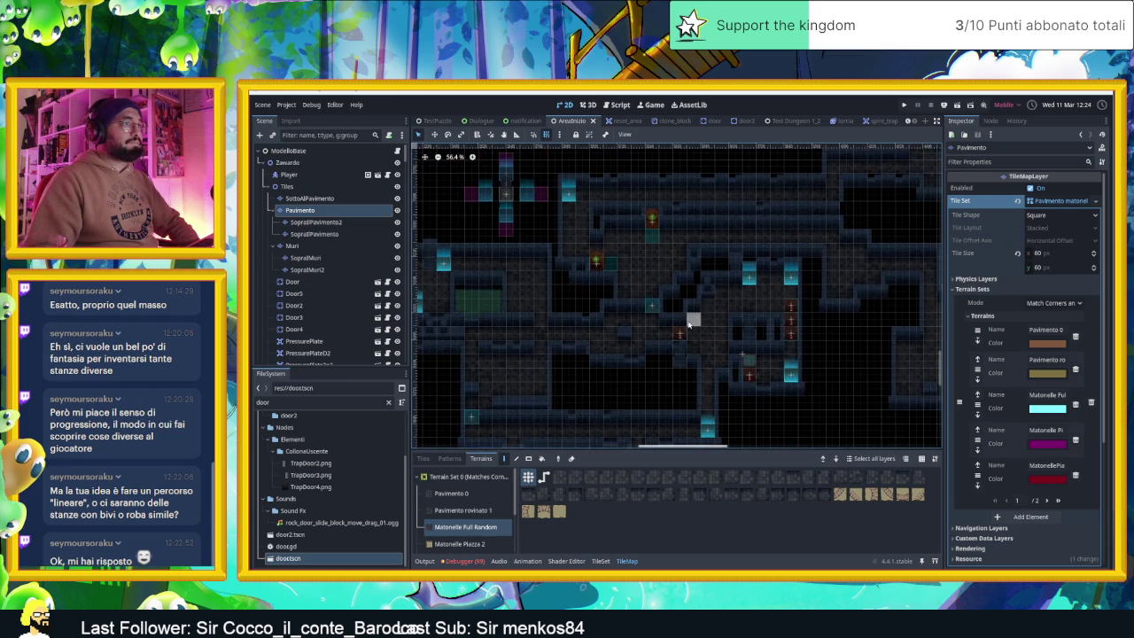
pyautogui.moveTo(658, 262); pyautogui.dragTo(626, 335)
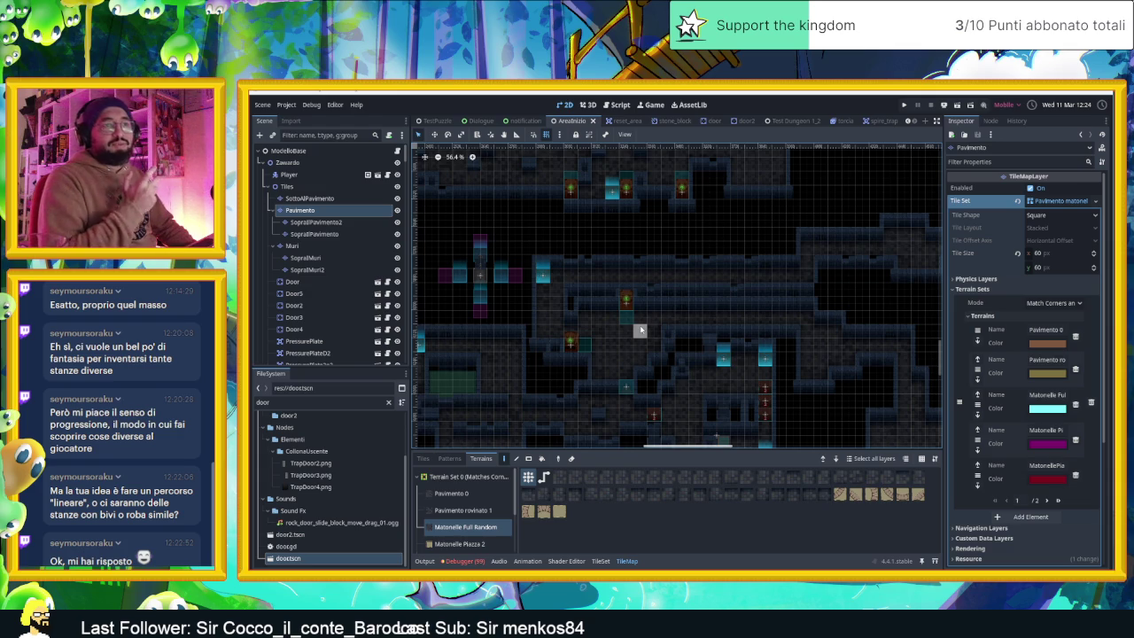
pyautogui.moveTo(712, 313); pyautogui.dragTo(679, 293)
pyautogui.moveTo(783, 251); pyautogui.dragTo(655, 237)
pyautogui.moveTo(842, 297); pyautogui.dragTo(666, 330)
pyautogui.moveTo(833, 396); pyautogui.dragTo(691, 315)
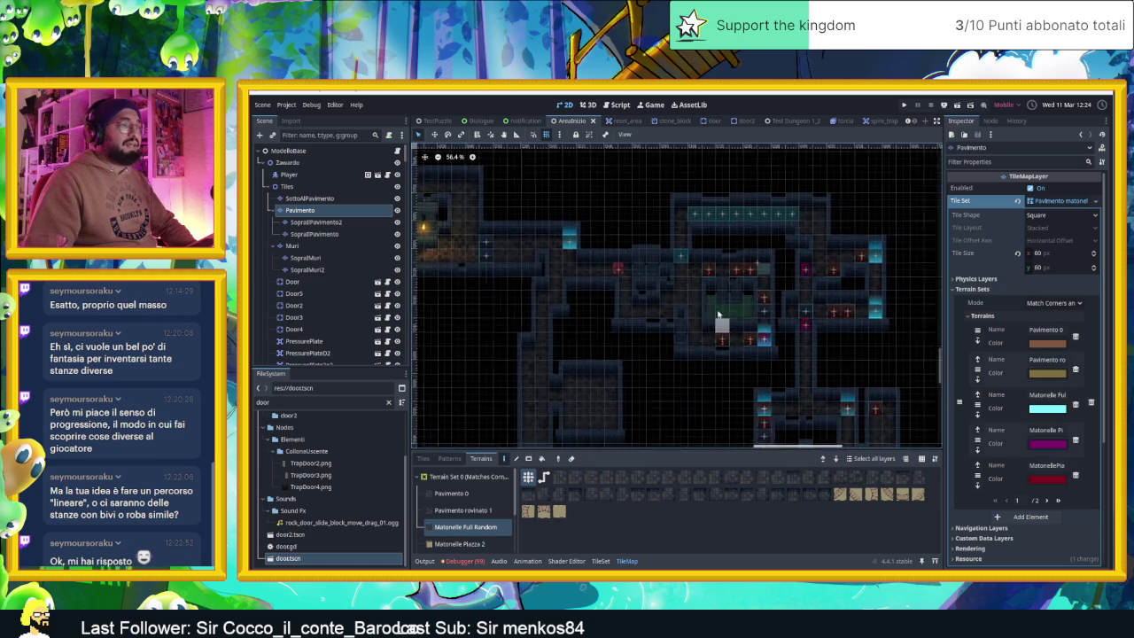
pyautogui.scroll(-2, 553, 301)
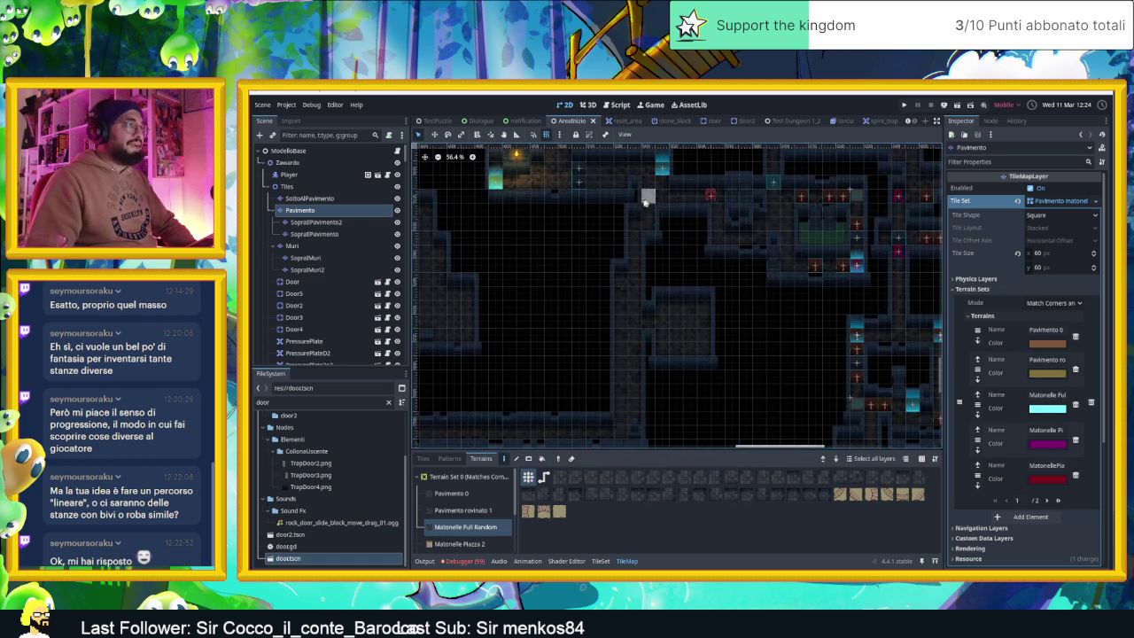
pyautogui.moveTo(576, 328)
pyautogui.mouseDown()
pyautogui.moveTo(676, 374)
pyautogui.moveTo(655, 398)
pyautogui.mouseUp()
pyautogui.hscroll(-5, 656, 398)
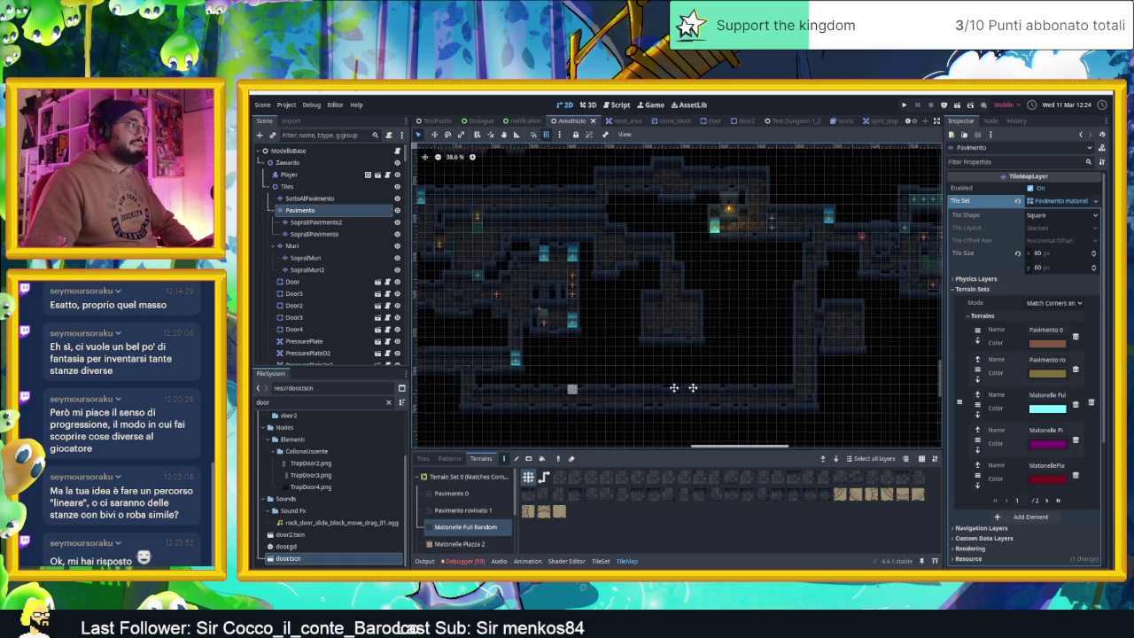
pyautogui.scroll(5, 612, 379)
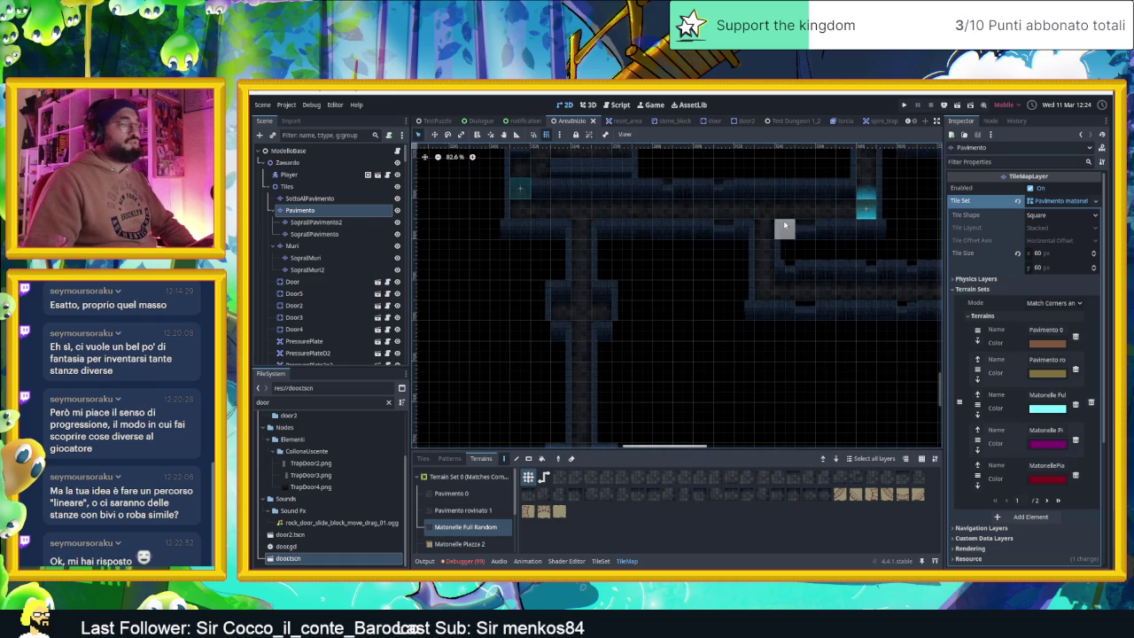
pyautogui.scroll(-1, 757, 226)
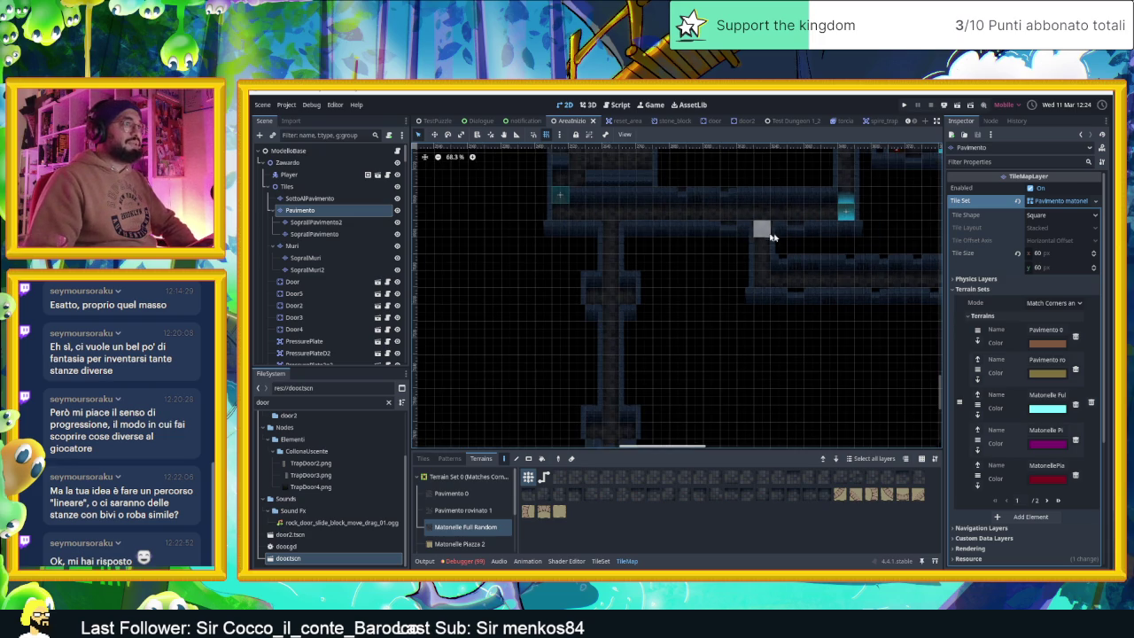
pyautogui.scroll(1, 767, 252)
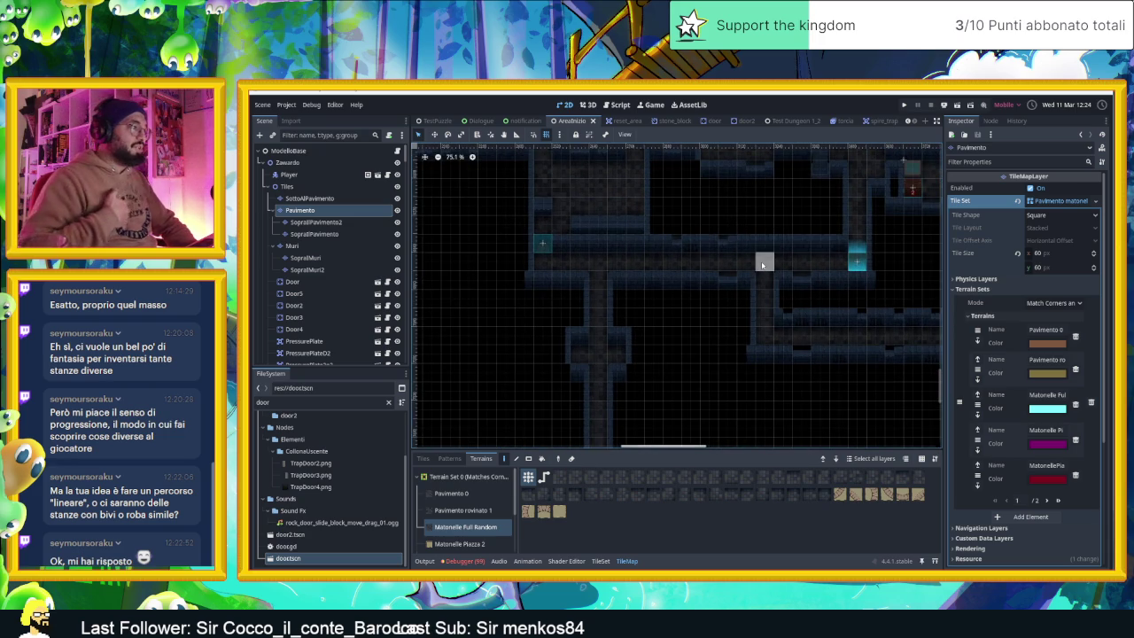
pyautogui.scroll(-4, 737, 310)
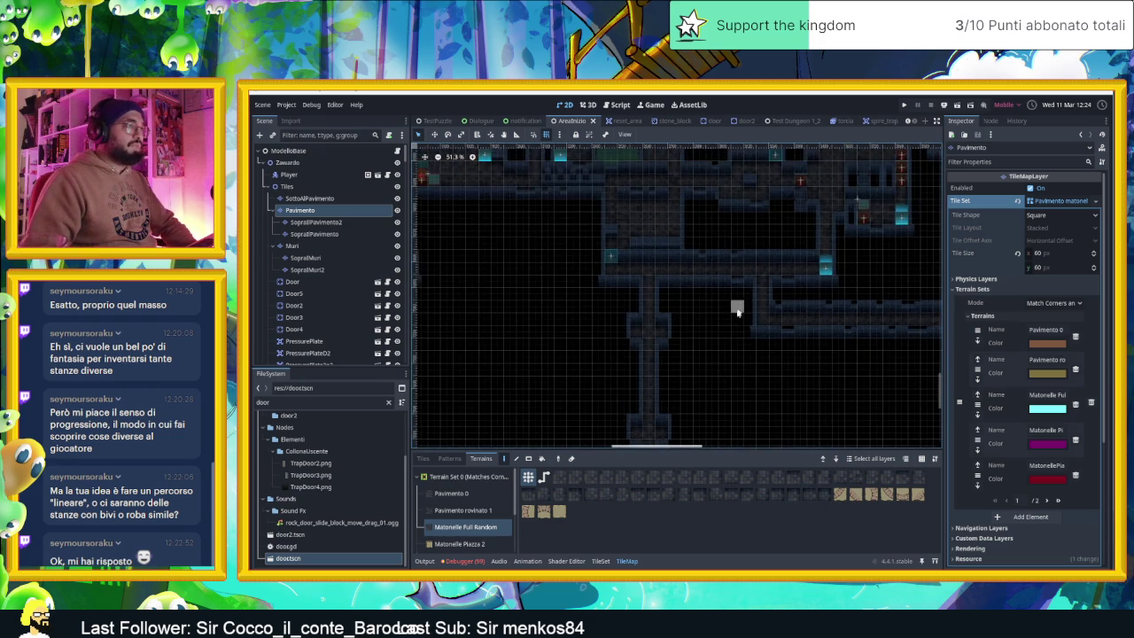
pyautogui.scroll(-8, 738, 310)
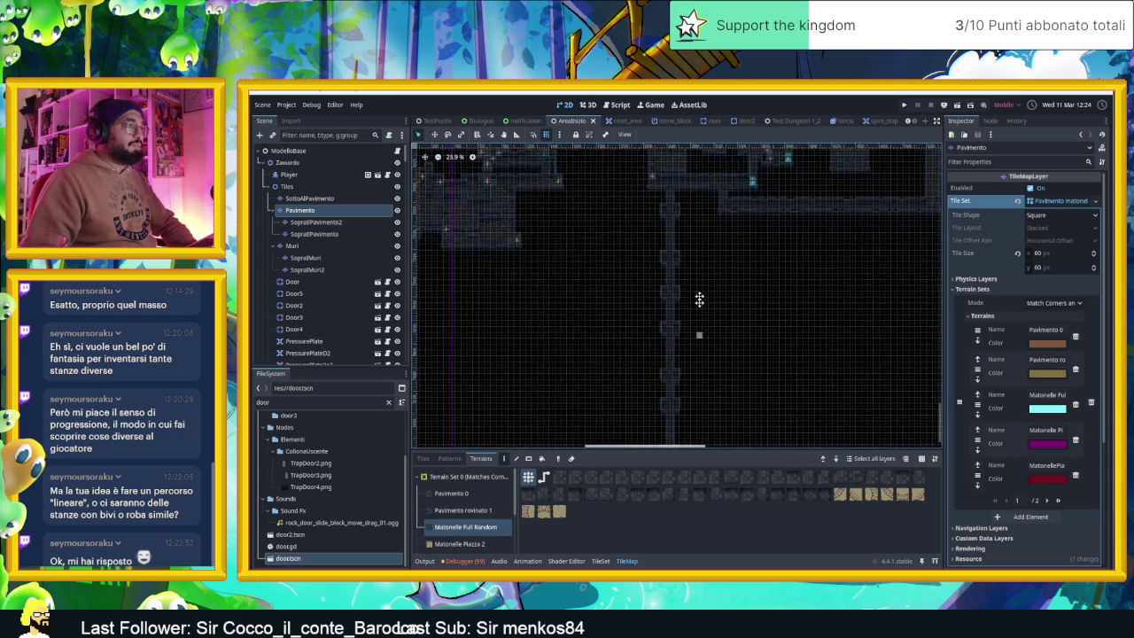
pyautogui.scroll(-5, 699, 300)
pyautogui.scroll(3, 705, 341)
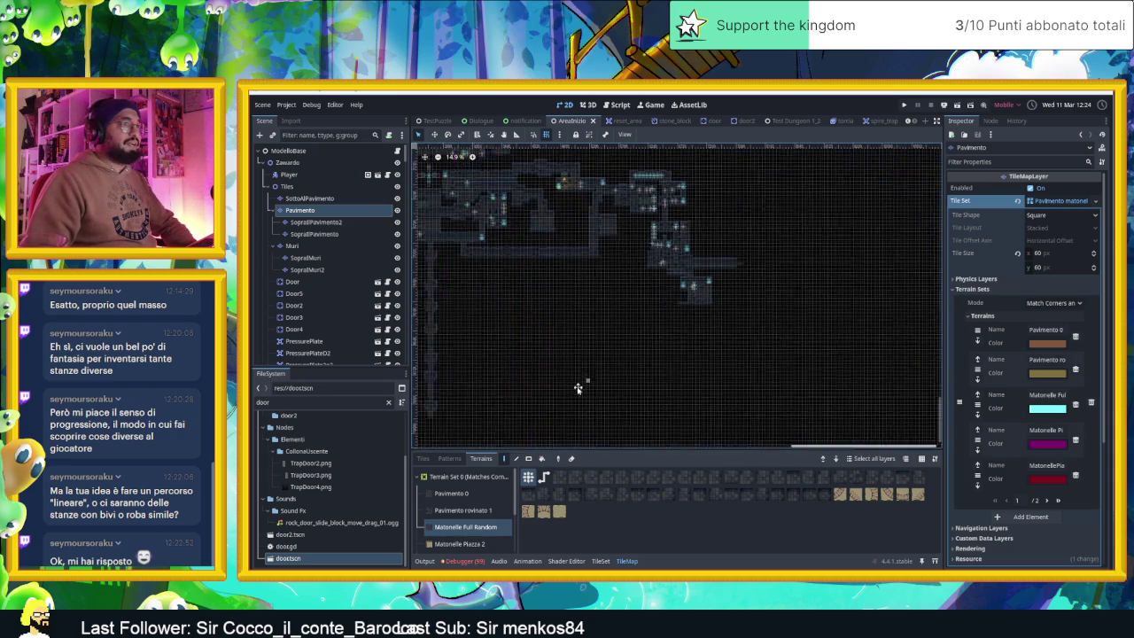
pyautogui.hscroll(3, 711, 317)
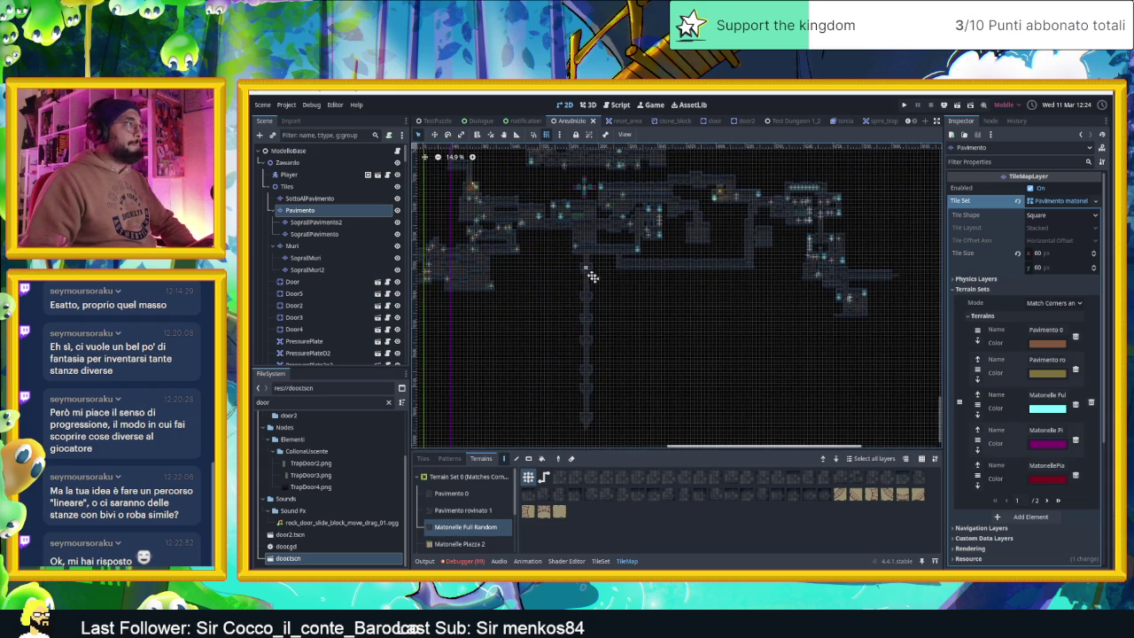
pyautogui.hscroll(-3, 673, 293)
pyautogui.scroll(3, 610, 284)
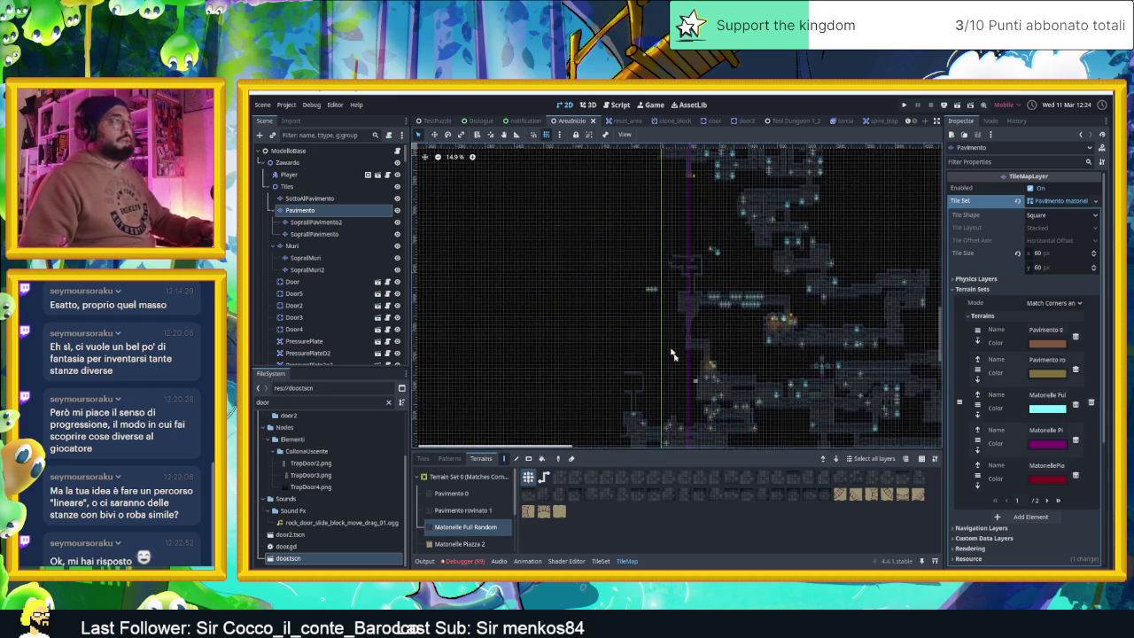
pyautogui.scroll(3, 670, 354)
pyautogui.scroll(4, 742, 359)
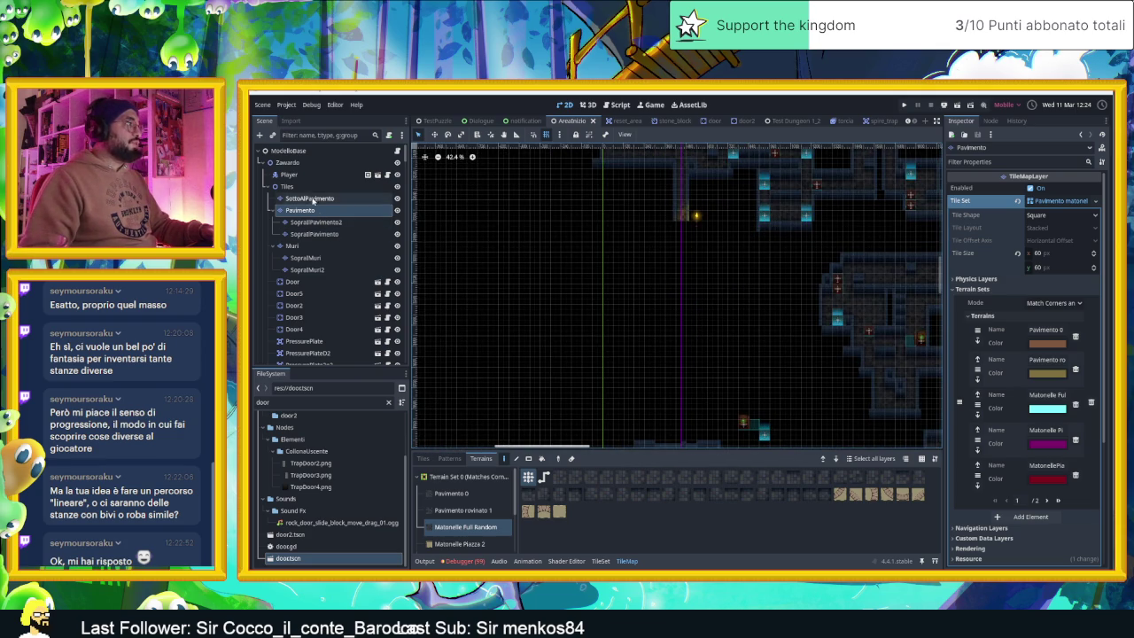
# - On the Muri layer, show individual tiles, choose the Muro blue source and pick a wall-tile block
pyautogui.click(305, 246)
pyautogui.scroll(5, 694, 215)
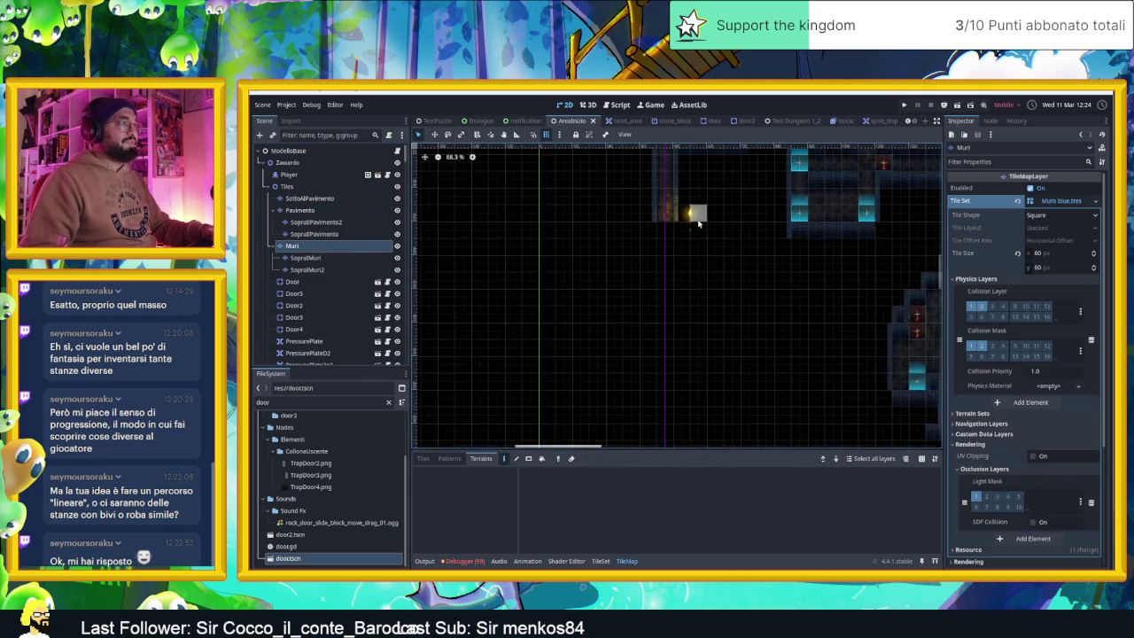
pyautogui.click(429, 458)
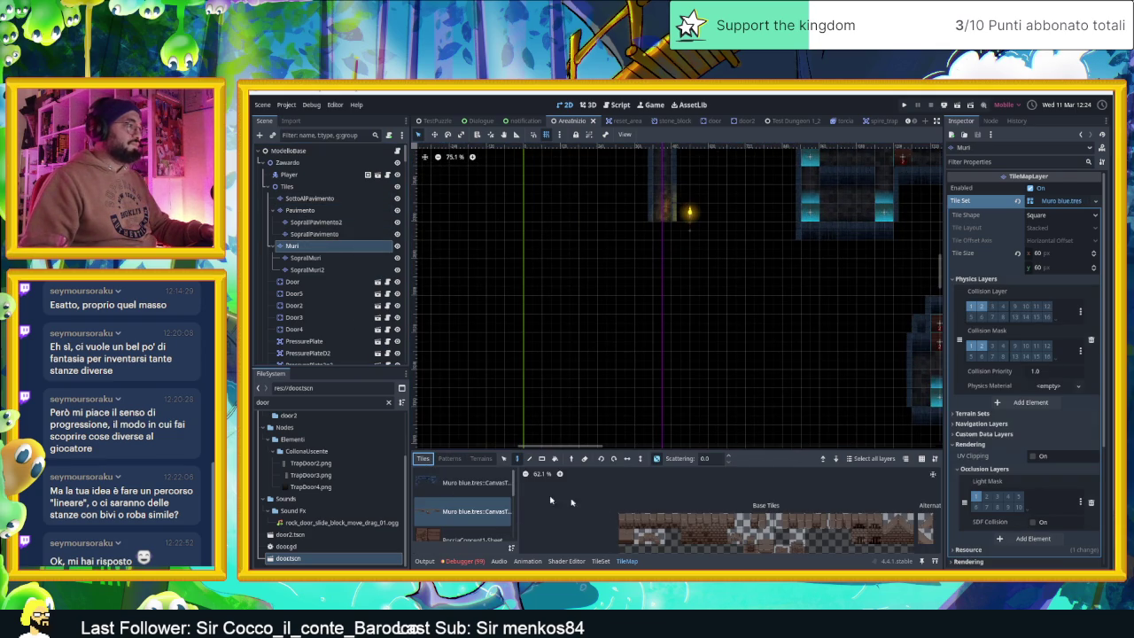
pyautogui.click(487, 485)
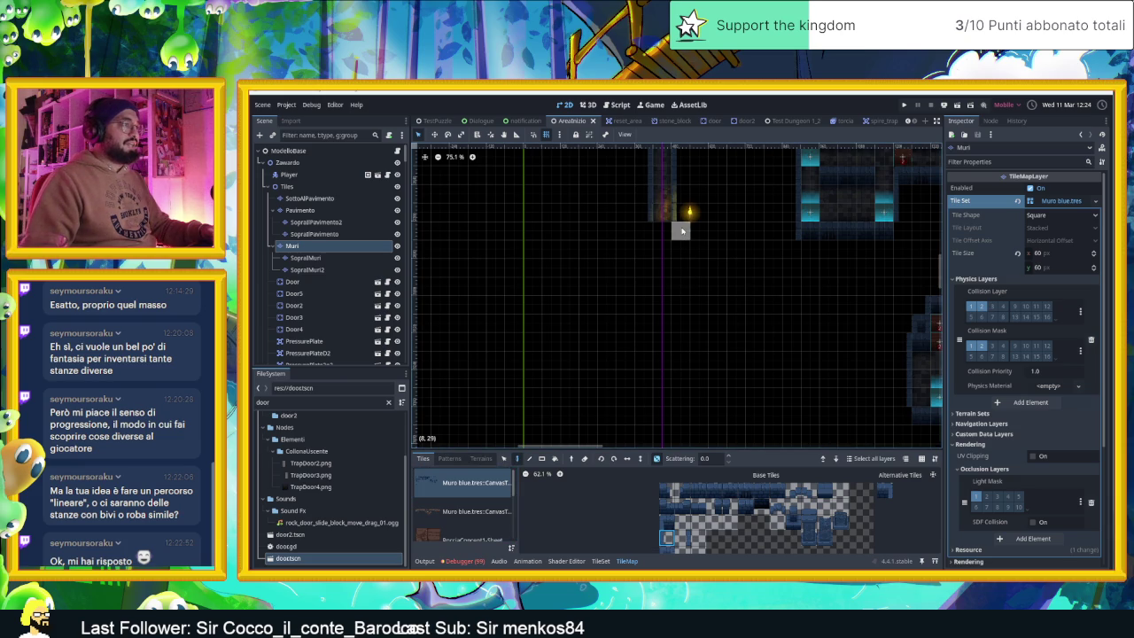
pyautogui.scroll(-6, 699, 306)
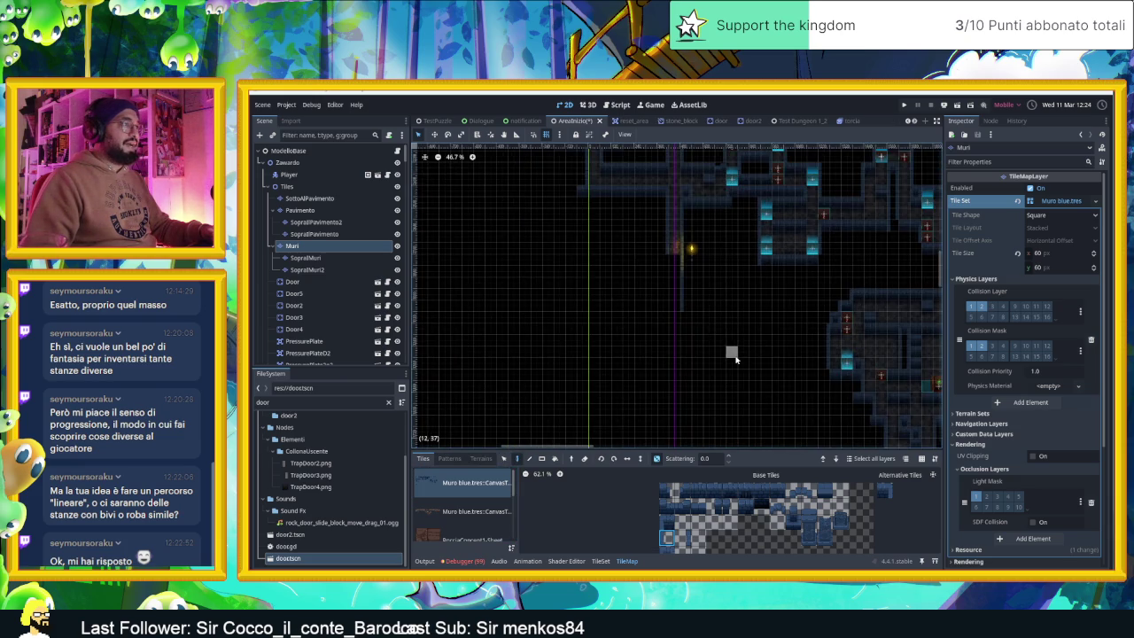
pyautogui.scroll(3, 697, 270)
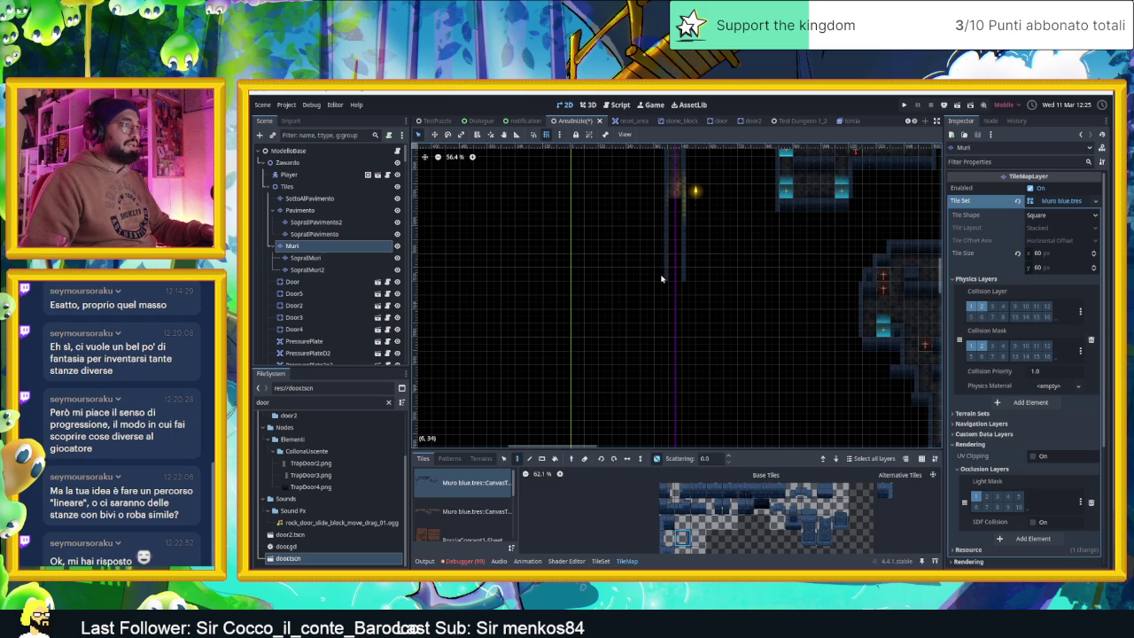
pyautogui.scroll(3, 687, 286)
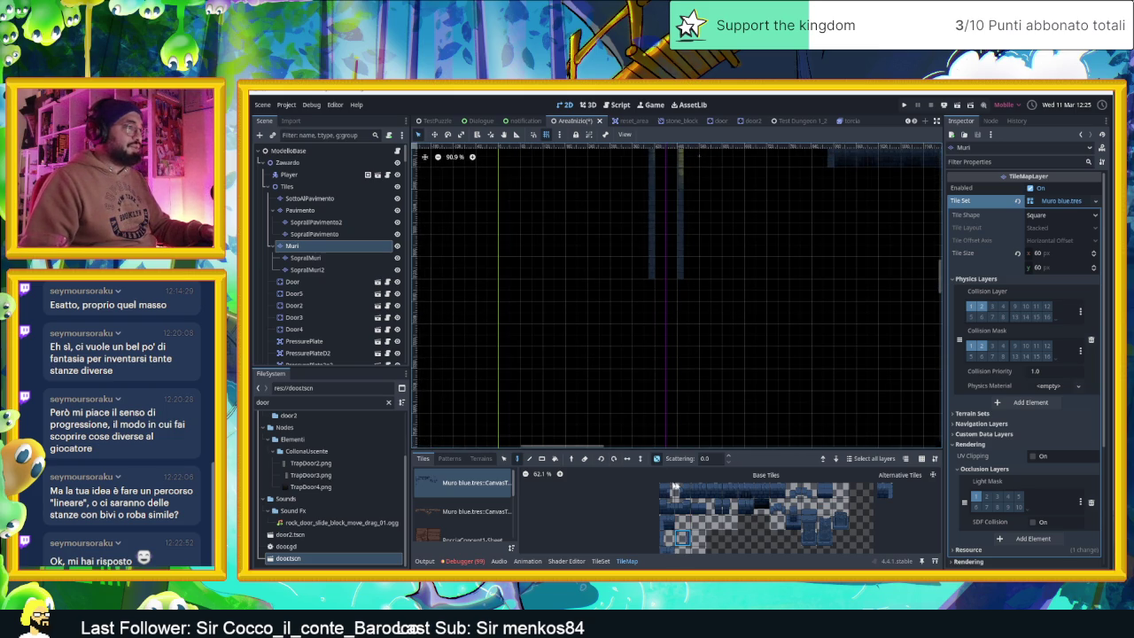
pyautogui.moveTo(700, 490)
pyautogui.mouseDown()
pyautogui.moveTo(783, 490)
pyautogui.moveTo(665, 506)
pyautogui.mouseUp()
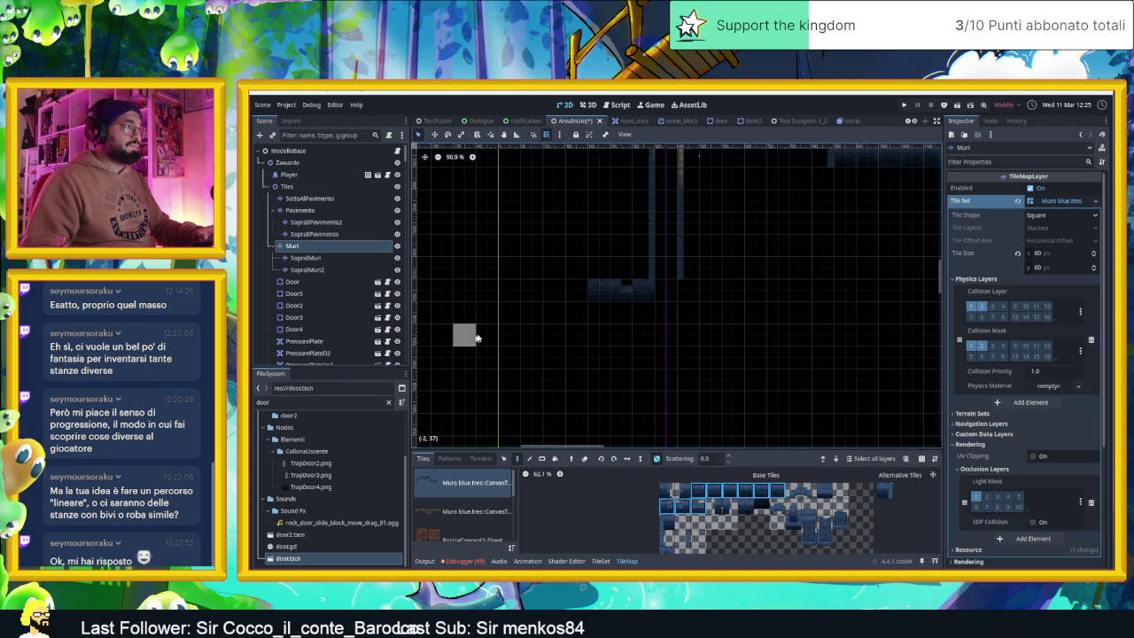
# - Paint the room's top wall row and its right and left wall columns
pyautogui.click(555, 293)
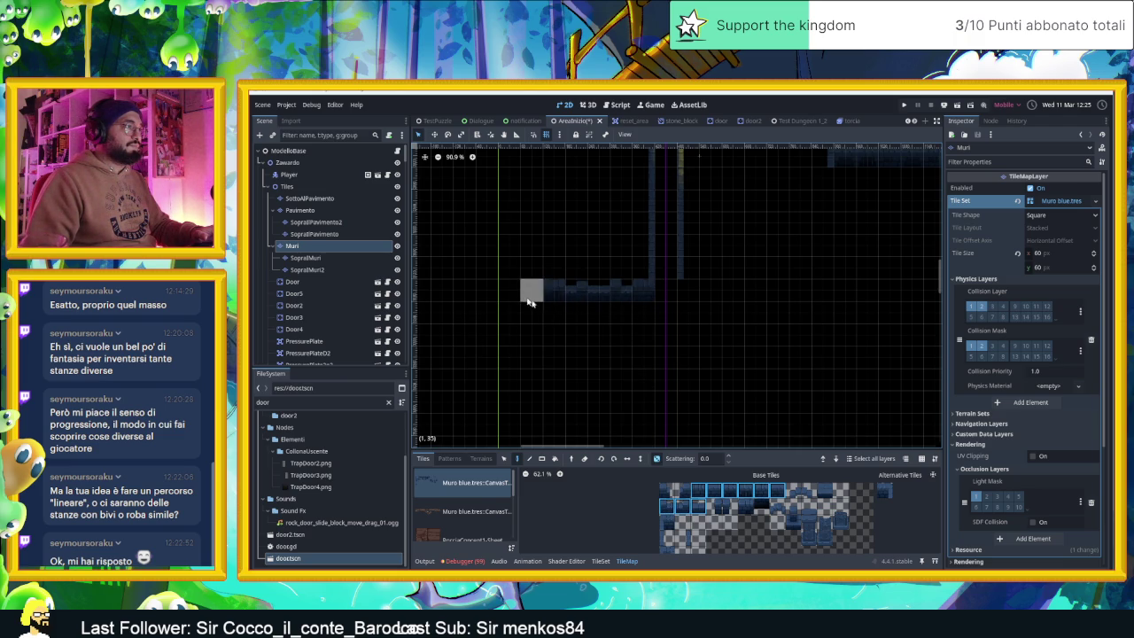
pyautogui.moveTo(696, 295); pyautogui.dragTo(745, 296)
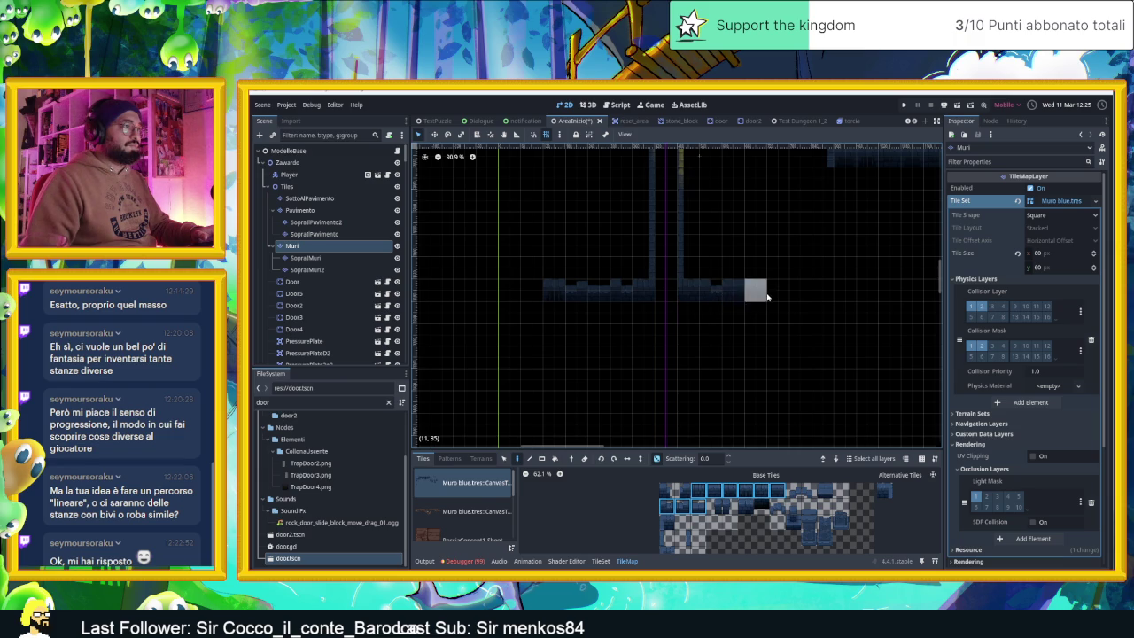
pyautogui.click(666, 537)
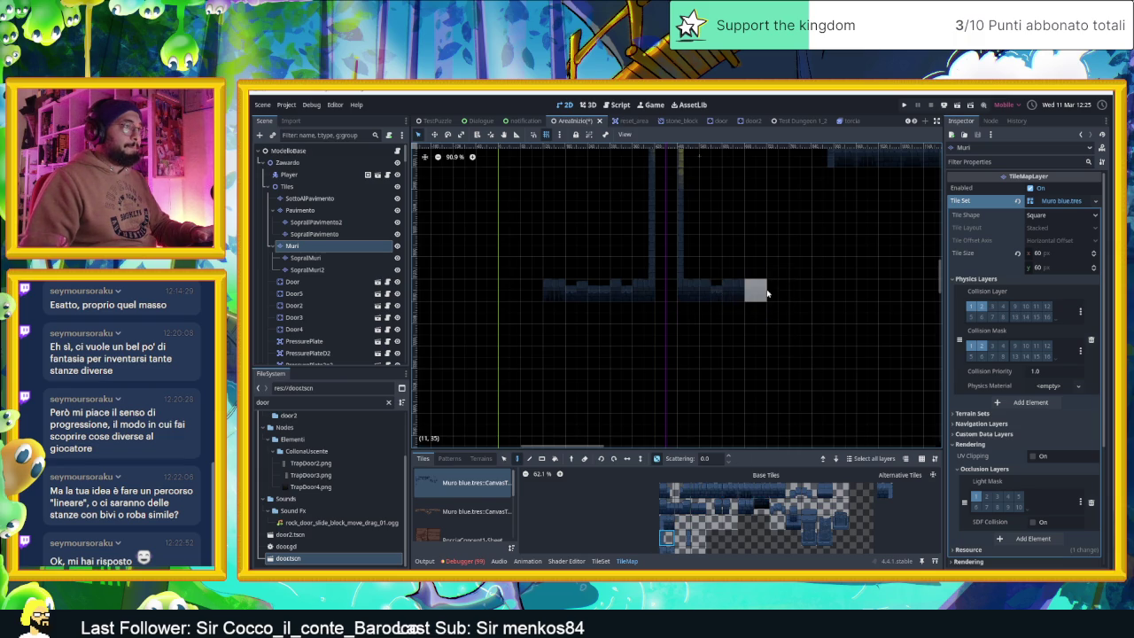
pyautogui.moveTo(771, 291)
pyautogui.mouseDown()
pyautogui.moveTo(775, 385)
pyautogui.moveTo(796, 383)
pyautogui.mouseUp()
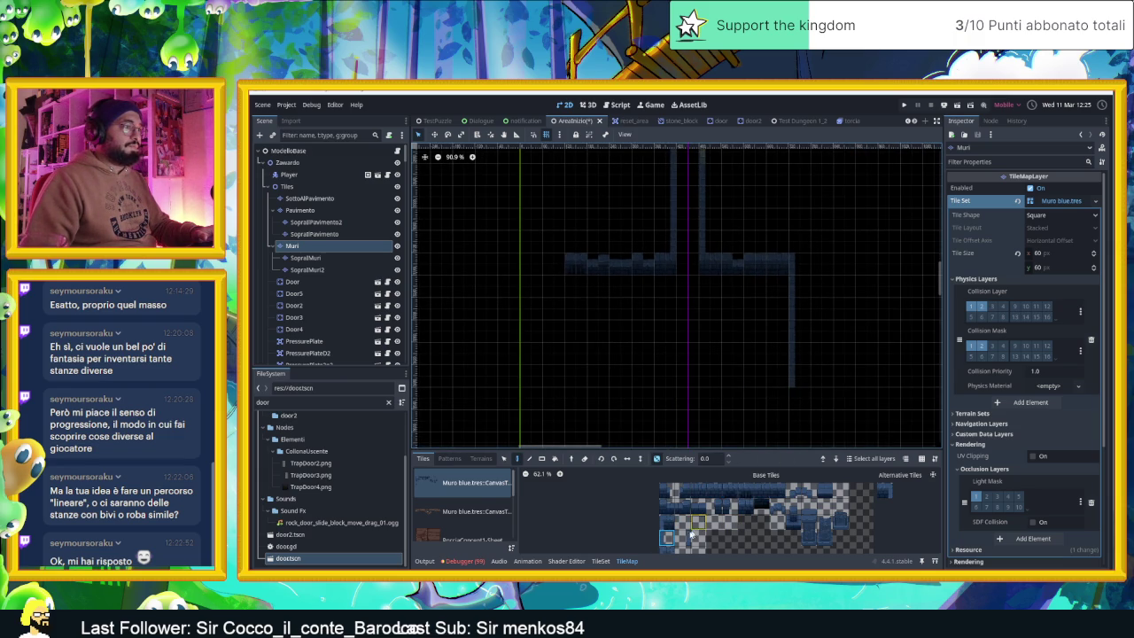
pyautogui.moveTo(555, 281); pyautogui.dragTo(558, 310)
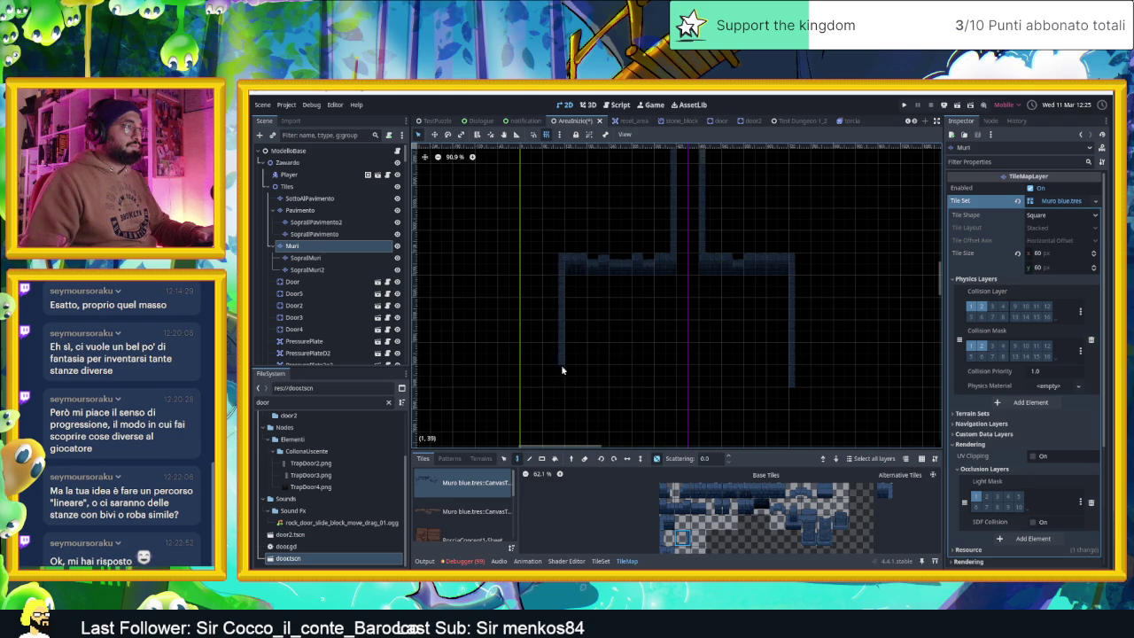
# - Close the room with a bottom wall painted from a six-tile wall strip
pyautogui.moveTo(702, 498); pyautogui.dragTo(783, 494)
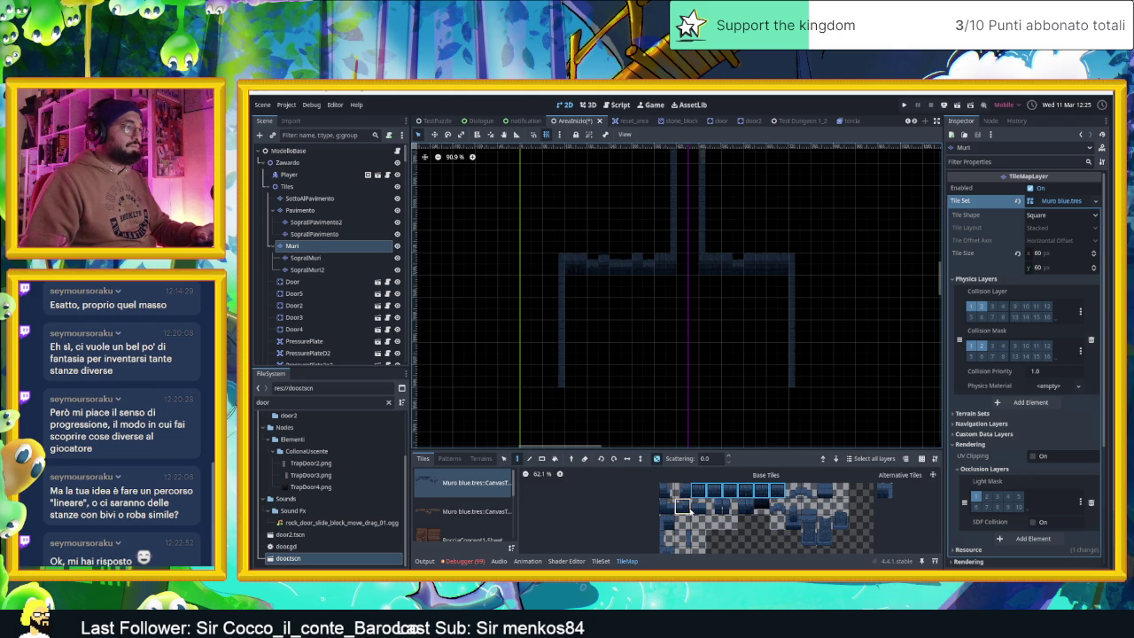
pyautogui.moveTo(572, 399); pyautogui.dragTo(762, 404)
pyautogui.scroll(-5, 705, 356)
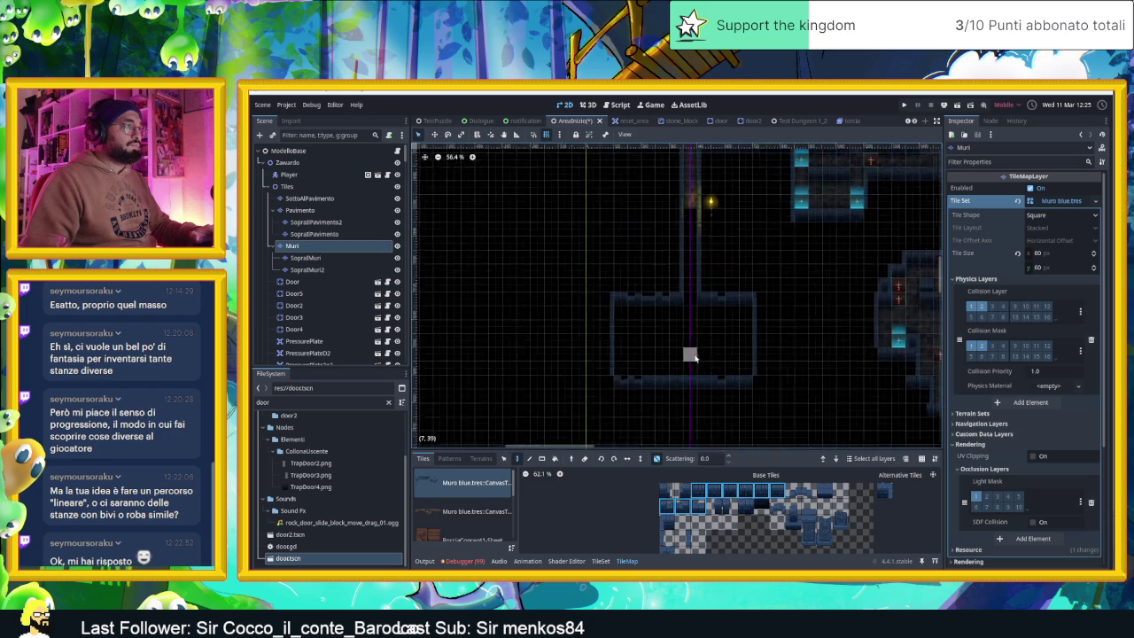
pyautogui.scroll(7, 683, 354)
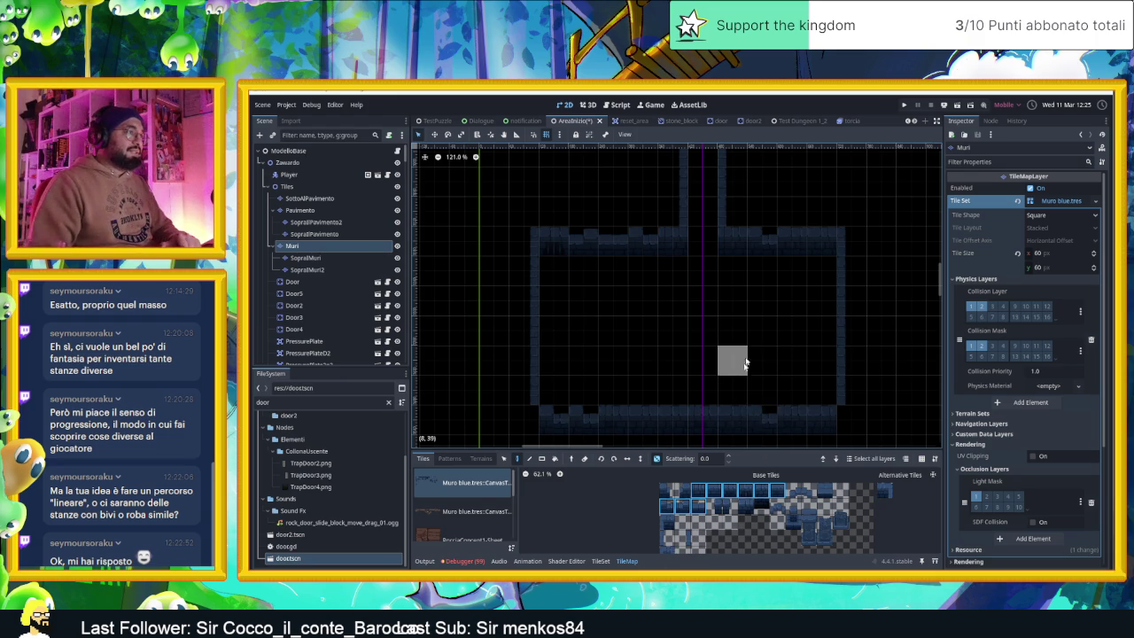
pyautogui.scroll(-7, 788, 271)
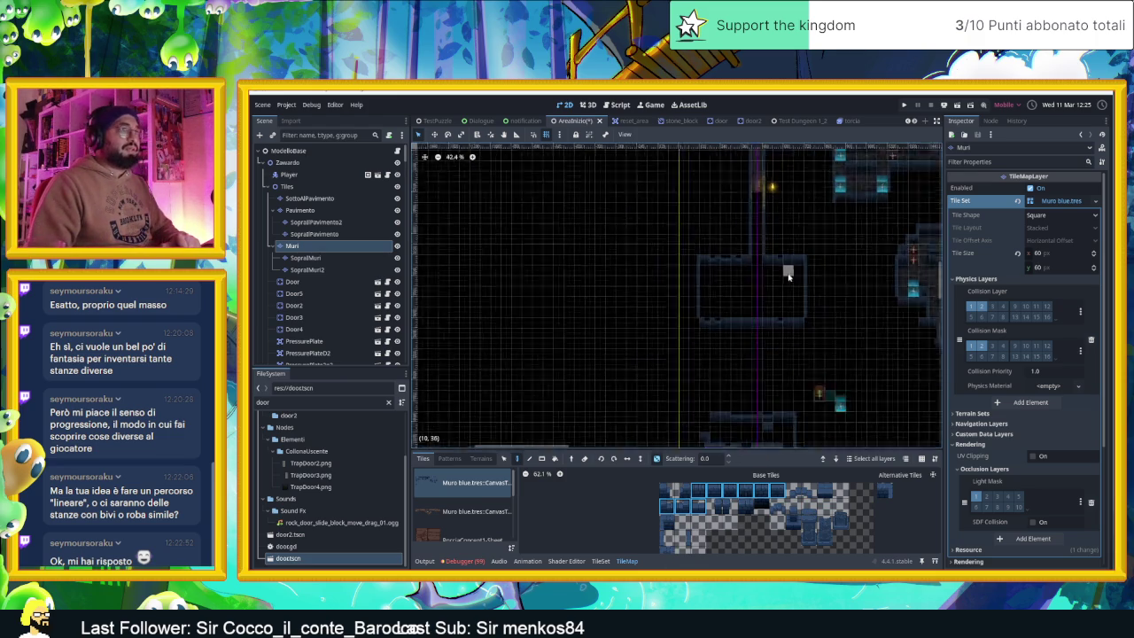
pyautogui.scroll(4, 749, 347)
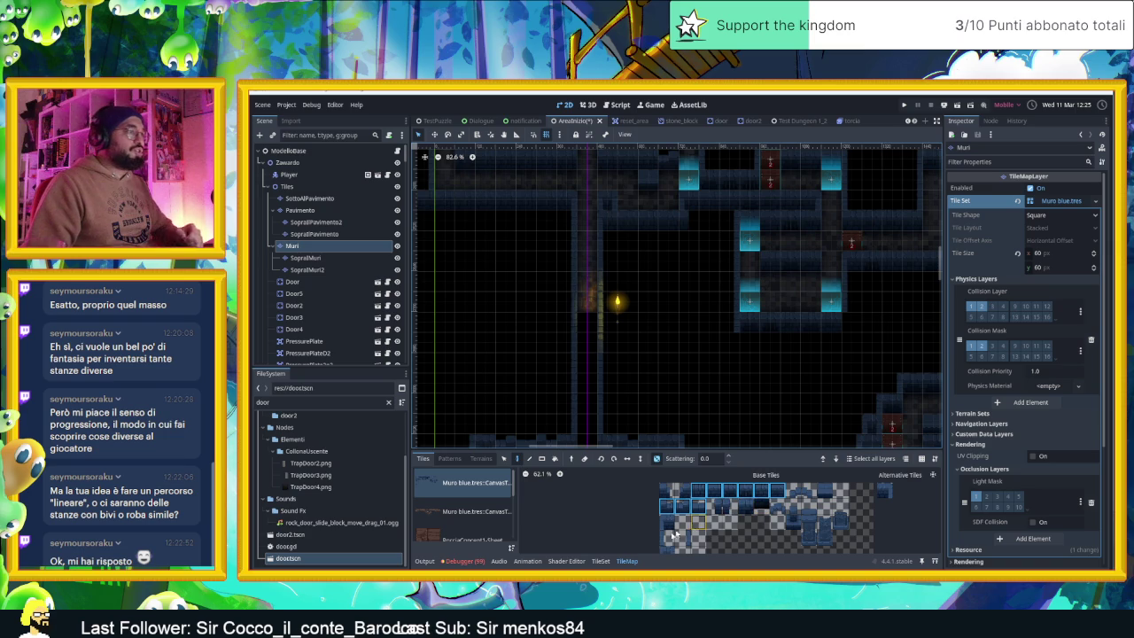
pyautogui.click(714, 505)
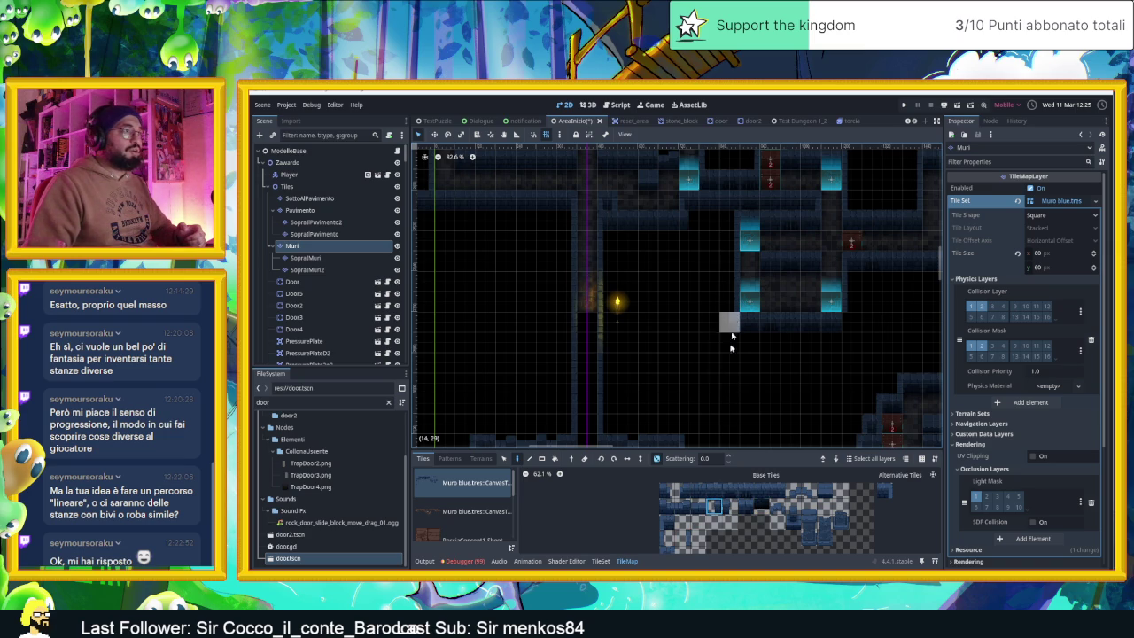
pyautogui.click(724, 507)
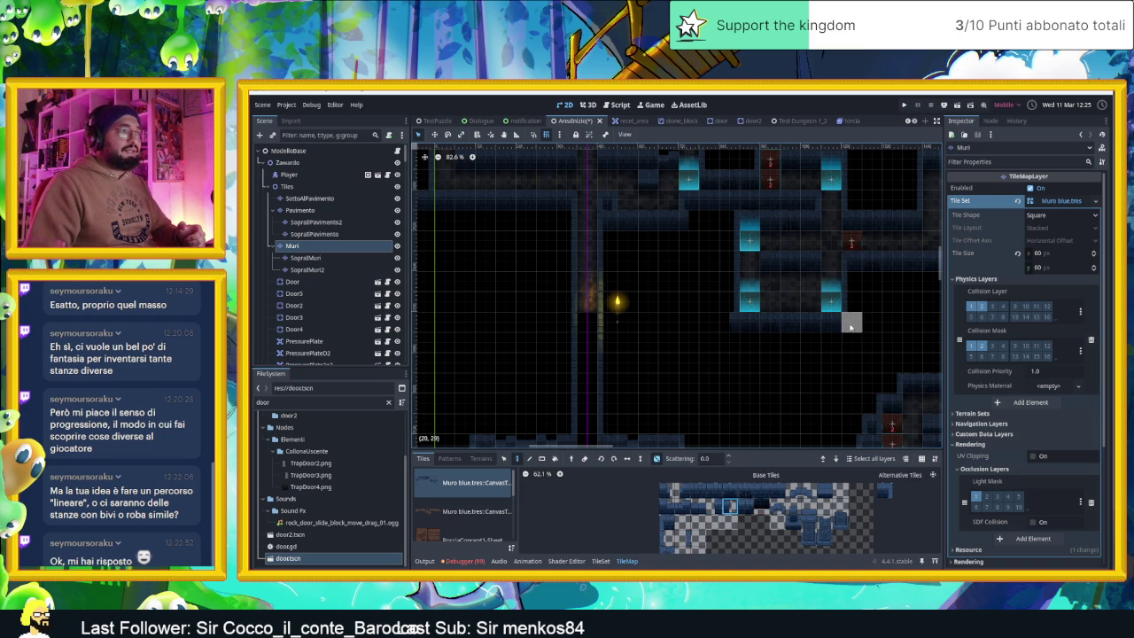
pyautogui.scroll(-2, 665, 399)
pyautogui.moveTo(665, 399)
pyautogui.mouseDown()
pyautogui.moveTo(739, 372)
pyautogui.moveTo(744, 381)
pyautogui.mouseUp()
pyautogui.scroll(-2, 723, 359)
pyautogui.scroll(-2, 742, 311)
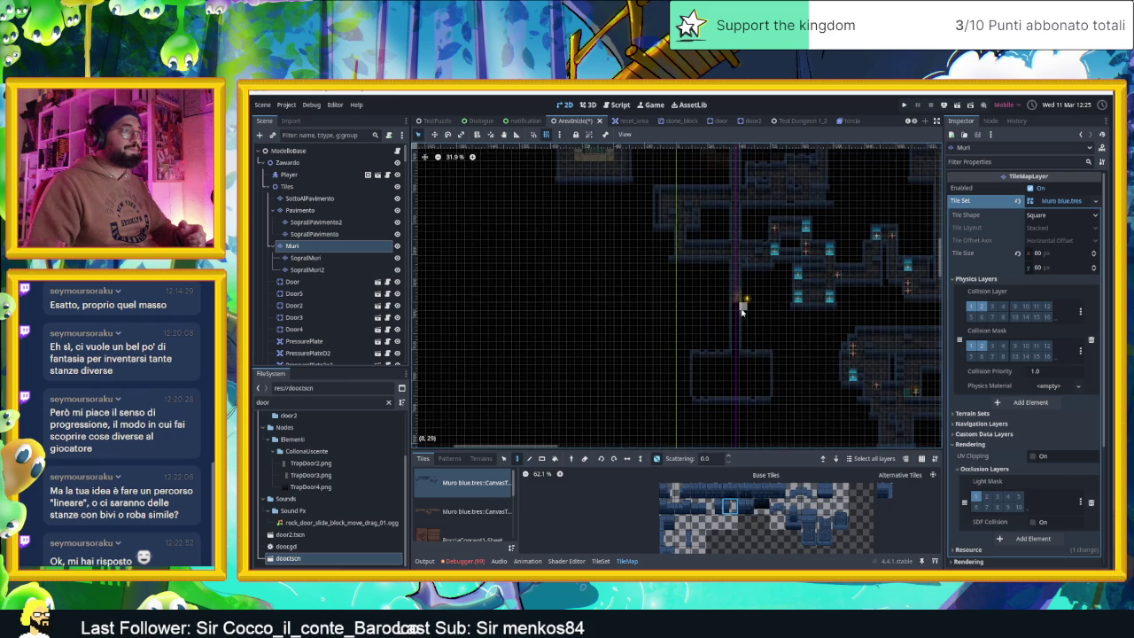
pyautogui.scroll(6, 751, 309)
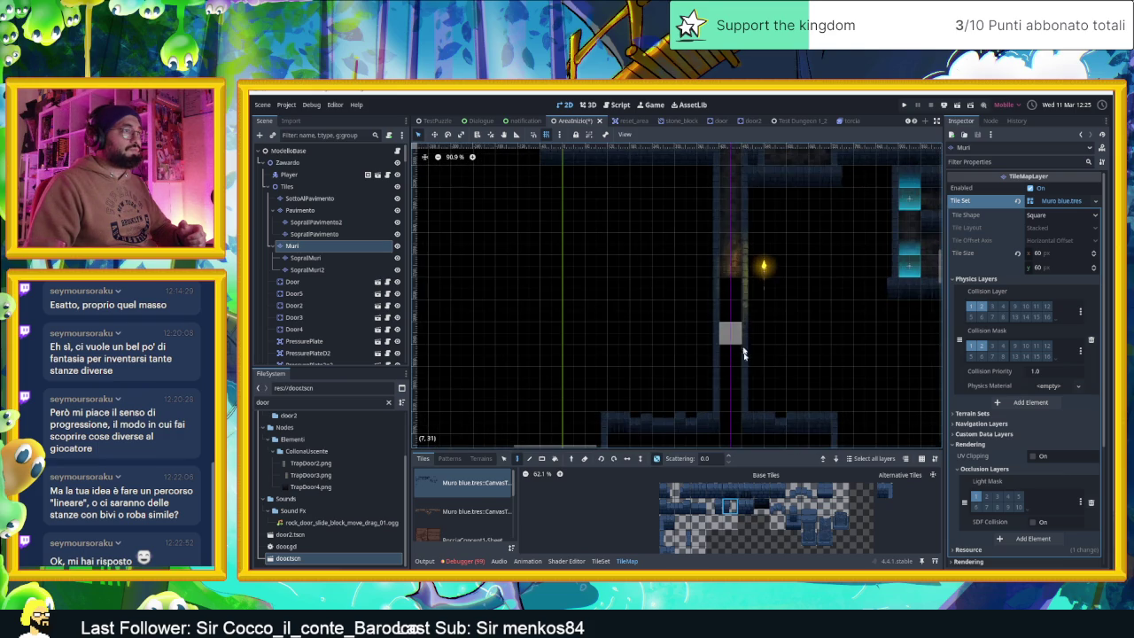
pyautogui.moveTo(763, 362); pyautogui.dragTo(770, 356)
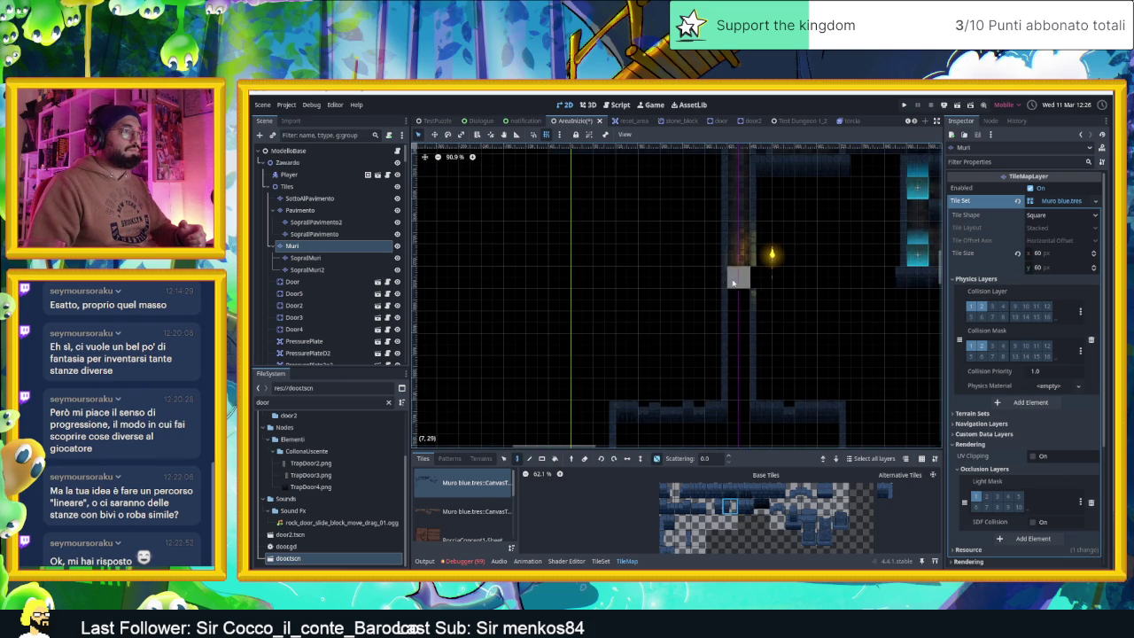
# - Place single wall tiles beside and below the torch to complete the corridor corner
pyautogui.click(746, 507)
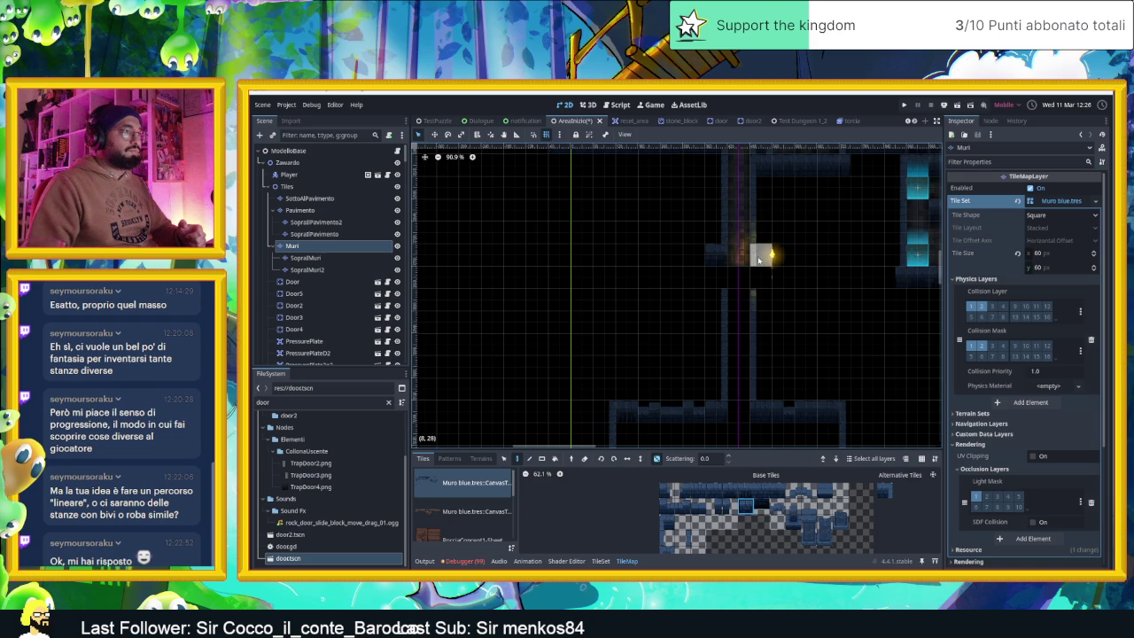
pyautogui.click(687, 542)
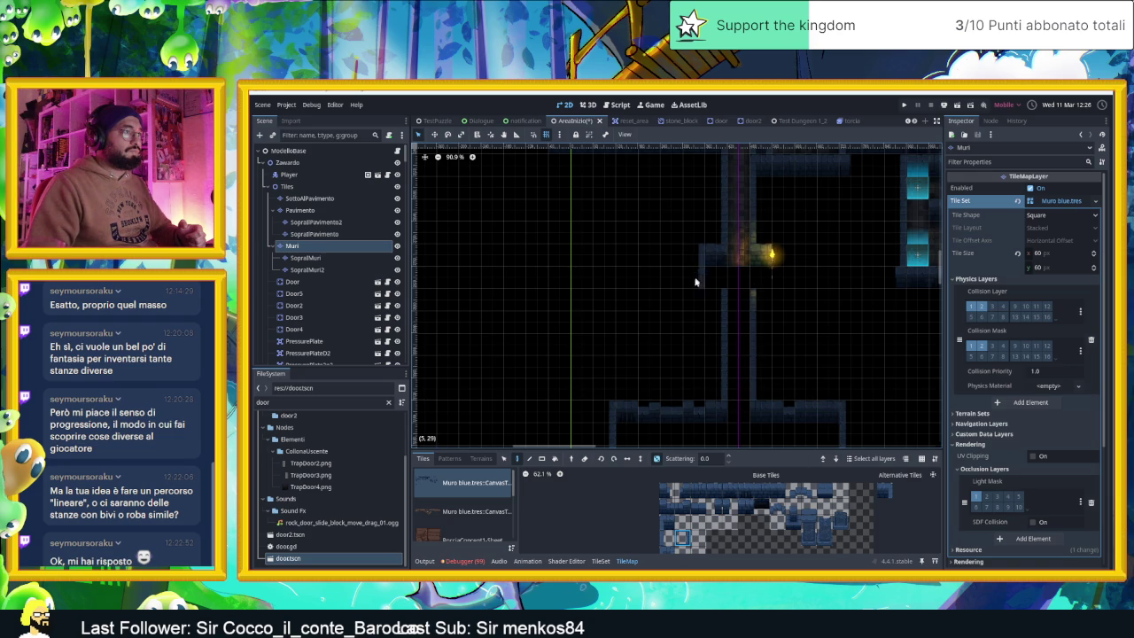
pyautogui.click(759, 490)
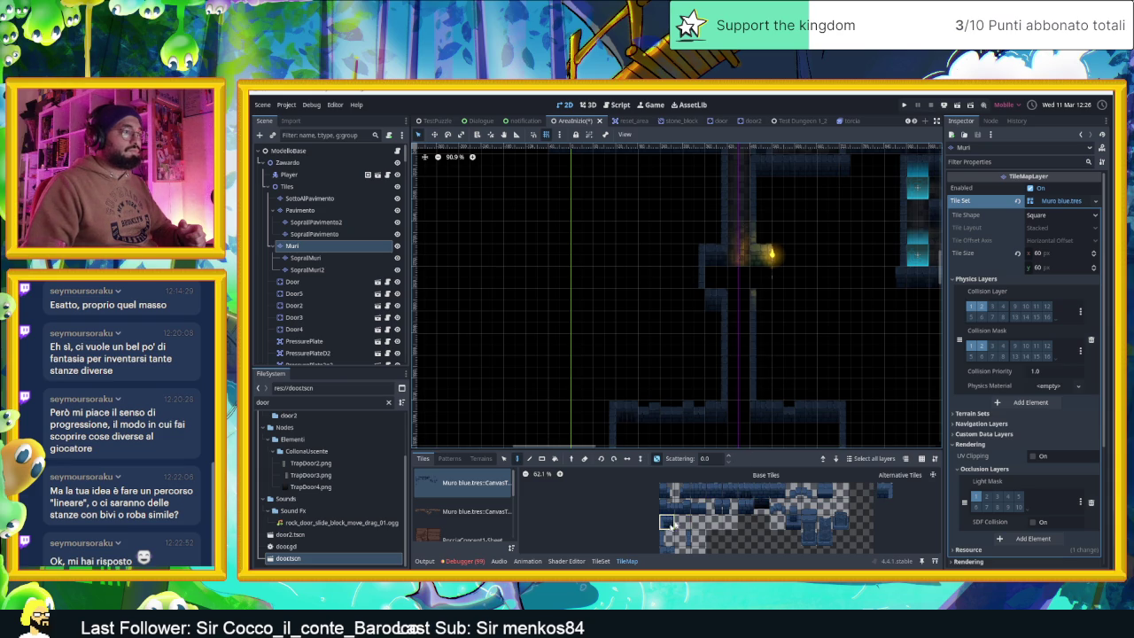
pyautogui.click(851, 435)
pyautogui.click(667, 537)
pyautogui.click(778, 295)
pyautogui.click(720, 511)
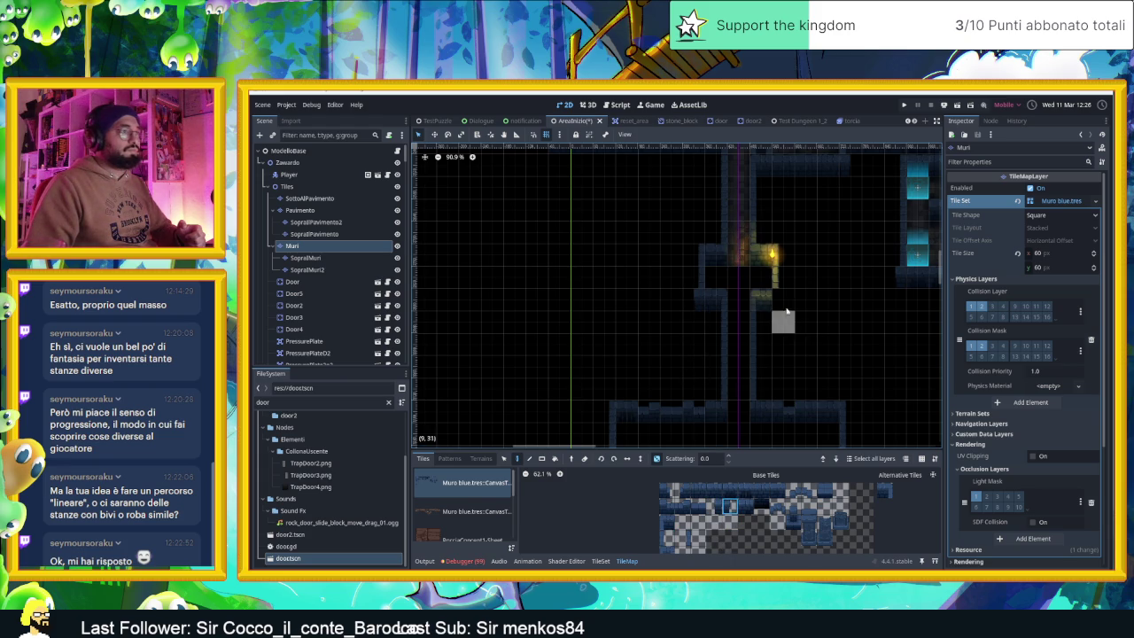
pyautogui.scroll(2, 824, 264)
pyautogui.scroll(1, 824, 264)
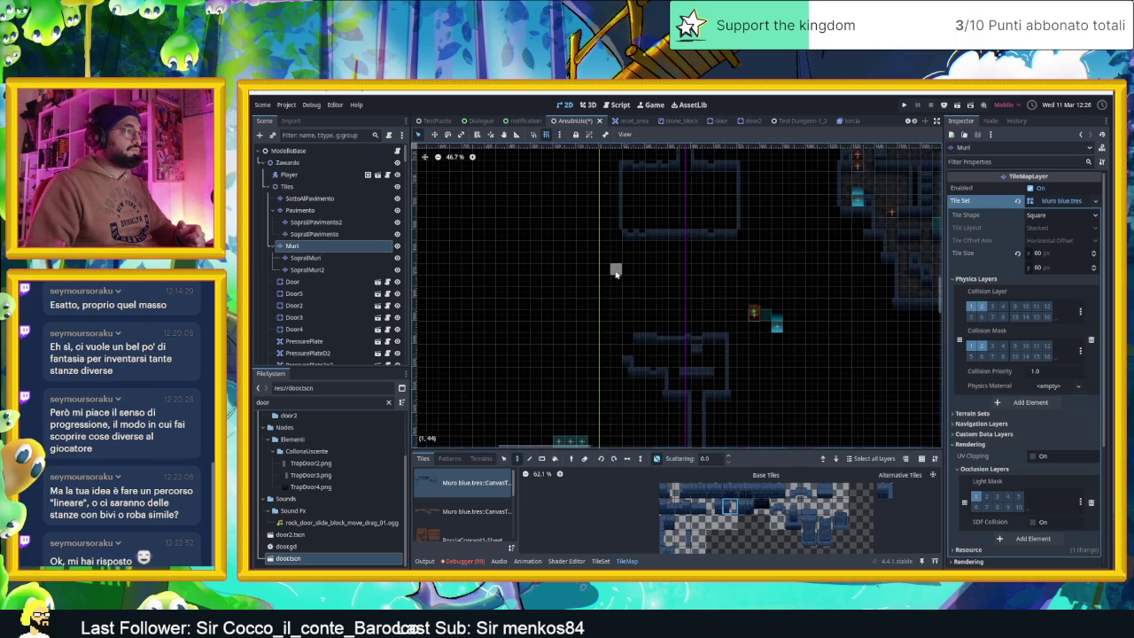
# - Paint two six-tile wall rows in the lower area and extend the upper row further left
pyautogui.scroll(-10, 616, 273)
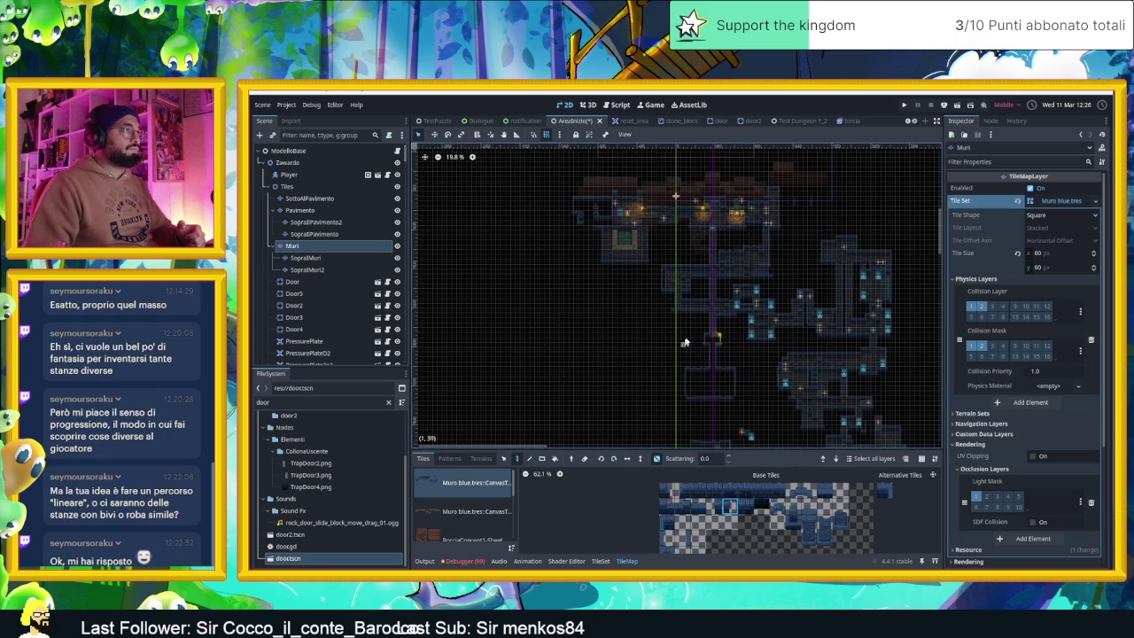
pyautogui.scroll(-4, 686, 346)
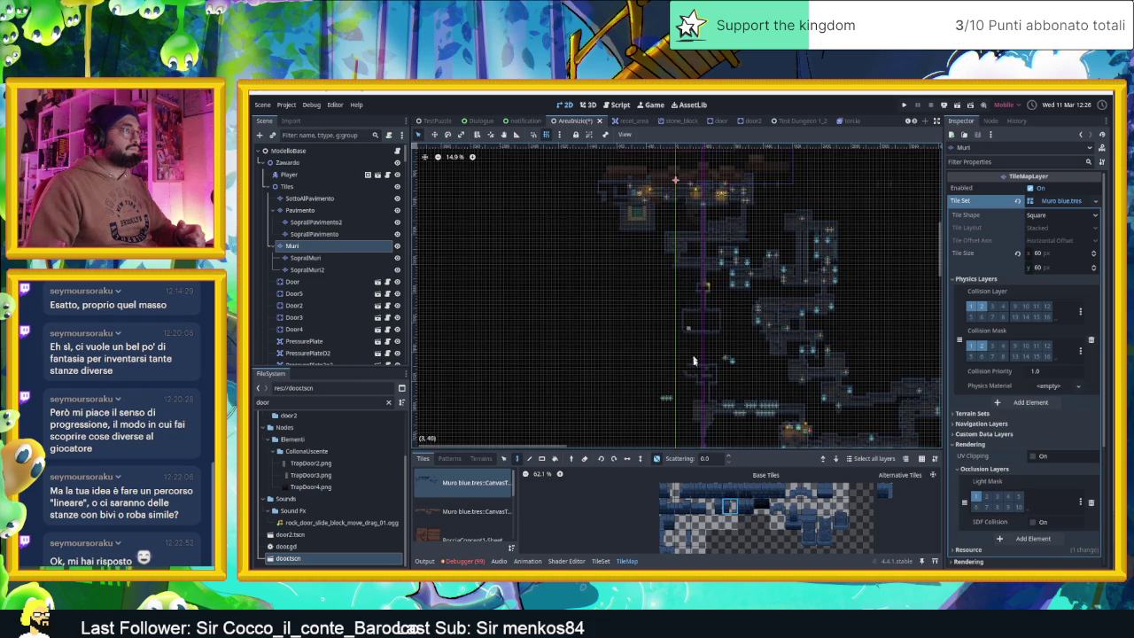
pyautogui.scroll(10, 694, 361)
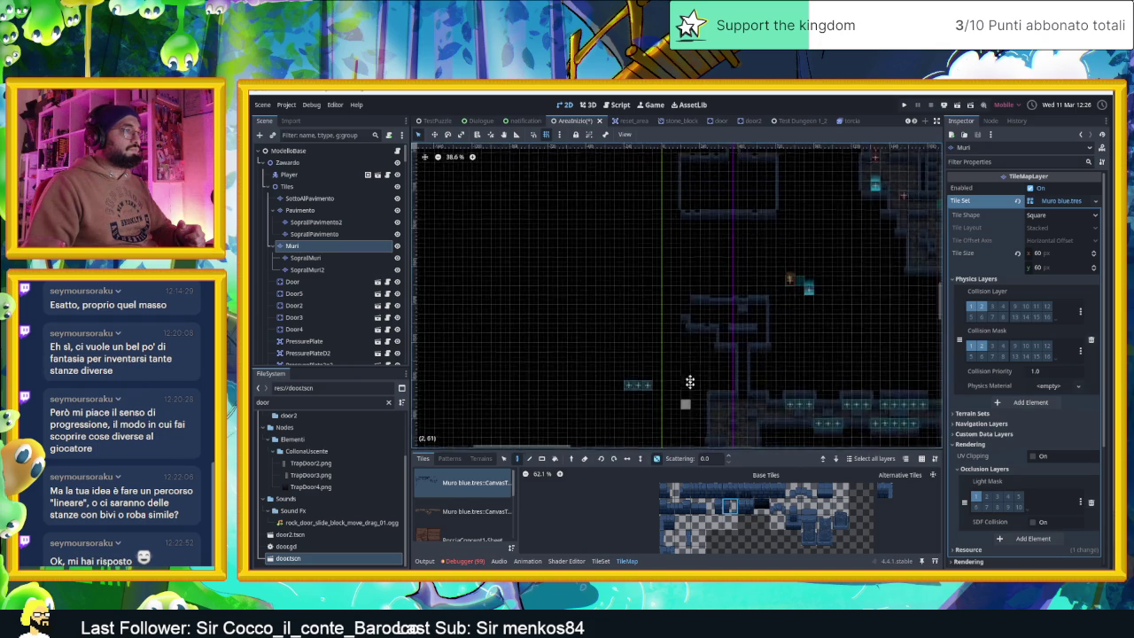
pyautogui.scroll(5, 690, 382)
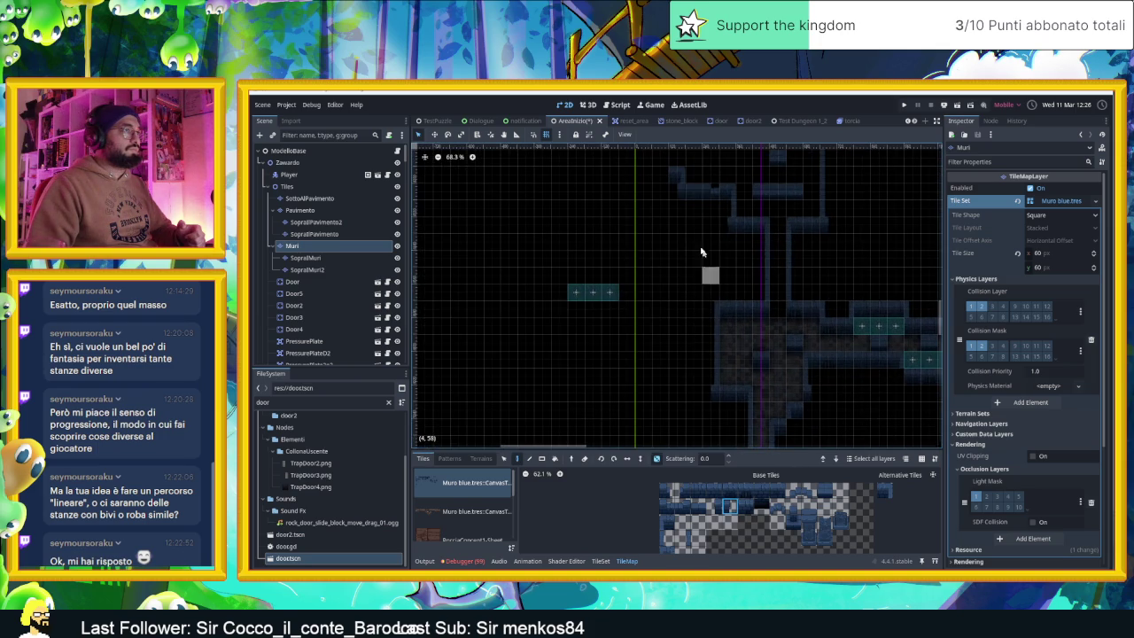
pyautogui.scroll(5, 700, 253)
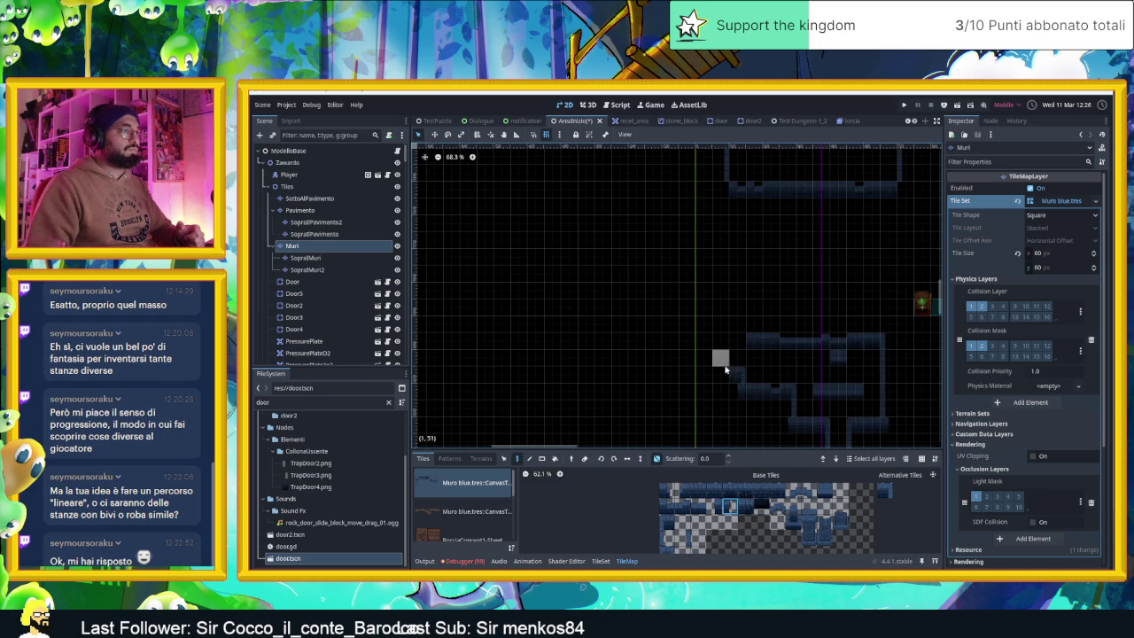
pyautogui.scroll(4, 722, 372)
pyautogui.moveTo(773, 493); pyautogui.dragTo(693, 489)
pyautogui.click(612, 374)
pyautogui.click(584, 374)
pyautogui.moveTo(749, 322); pyautogui.dragTo(644, 322)
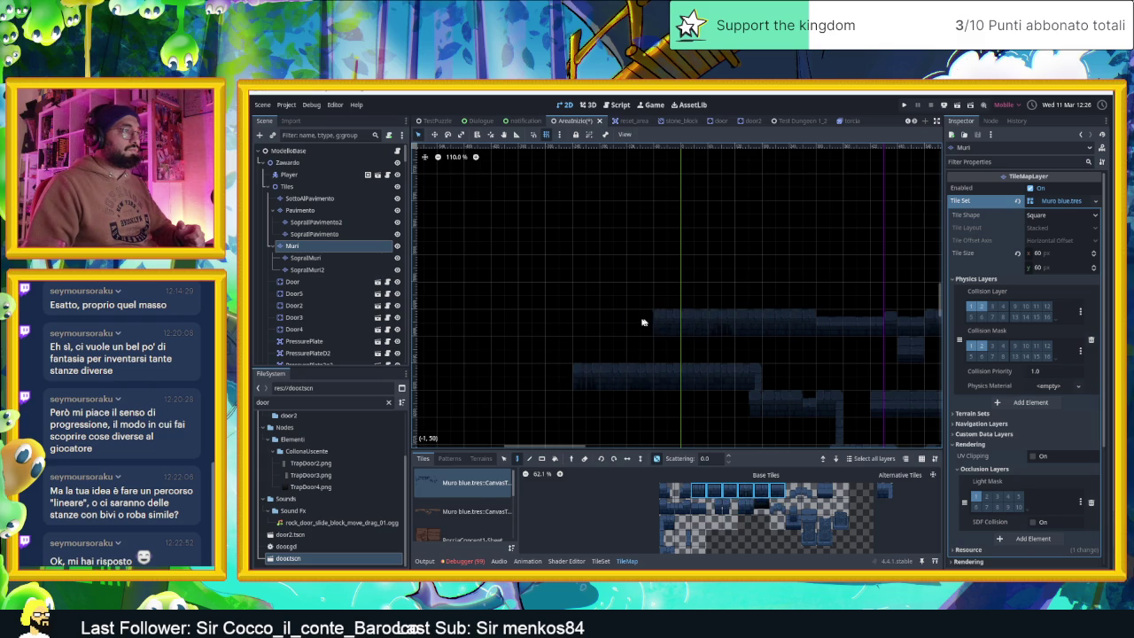
pyautogui.scroll(-6, 620, 327)
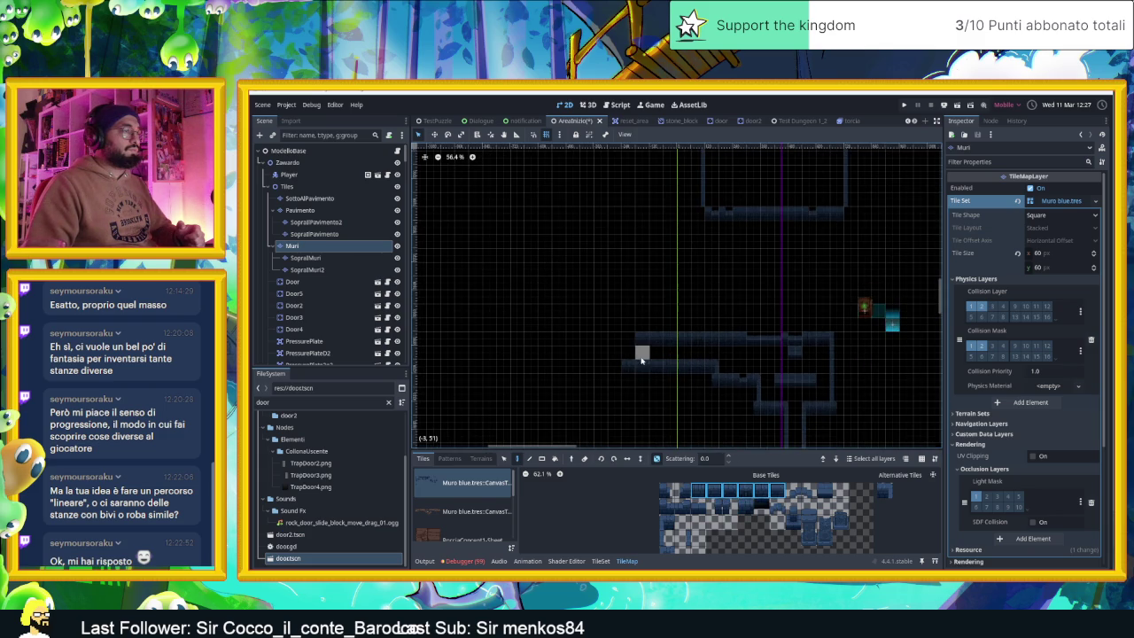
pyautogui.scroll(2, 642, 363)
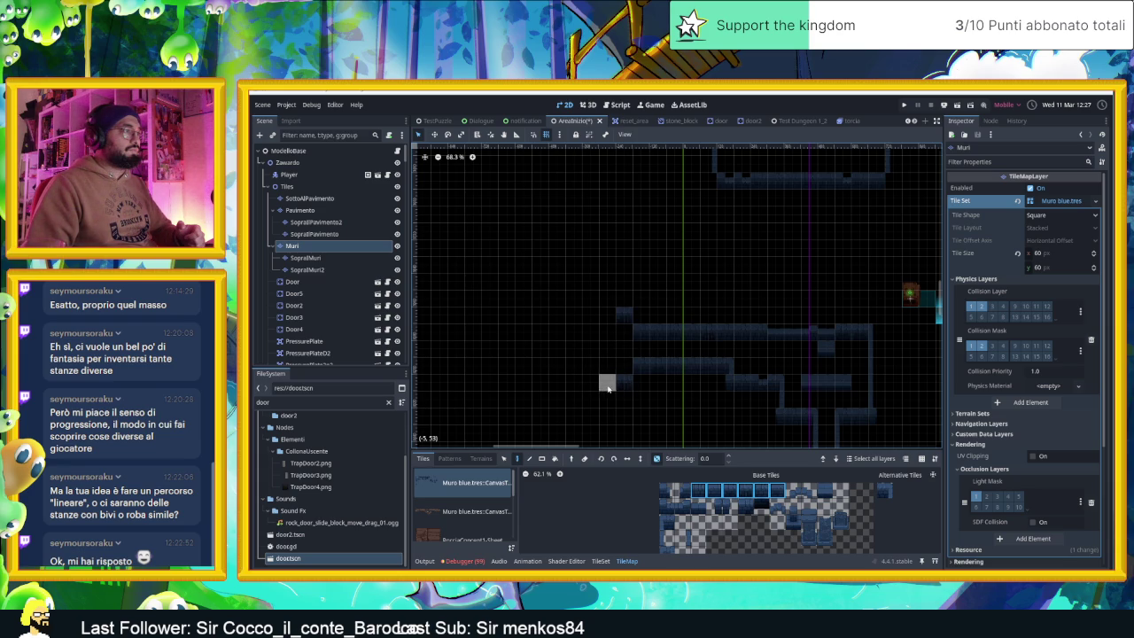
pyautogui.click(683, 532)
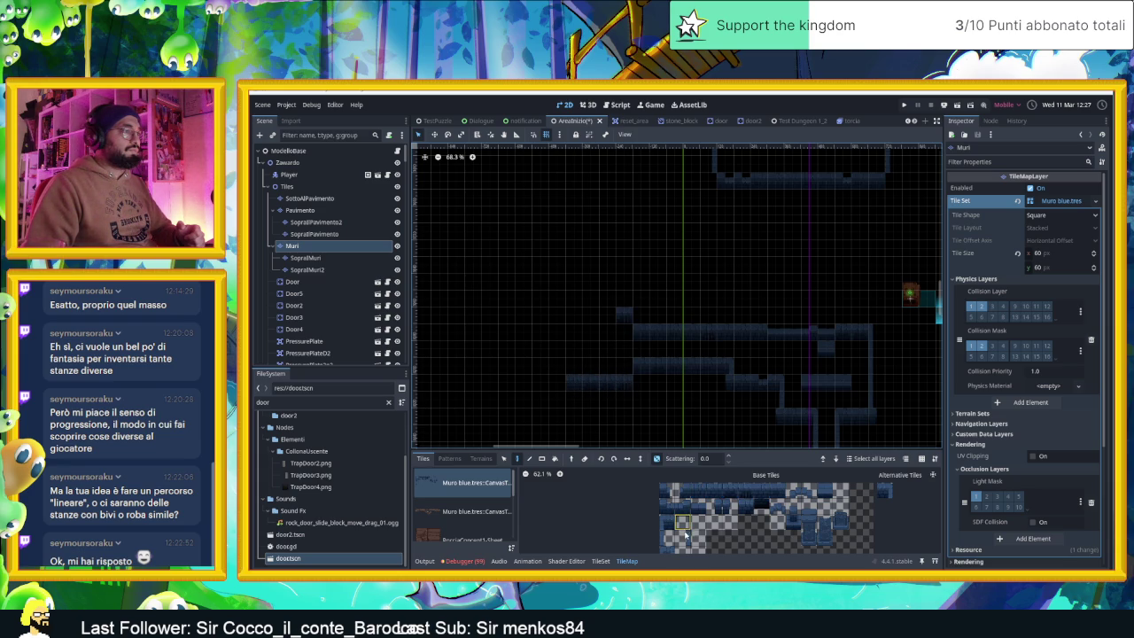
pyautogui.moveTo(554, 382); pyautogui.dragTo(551, 316)
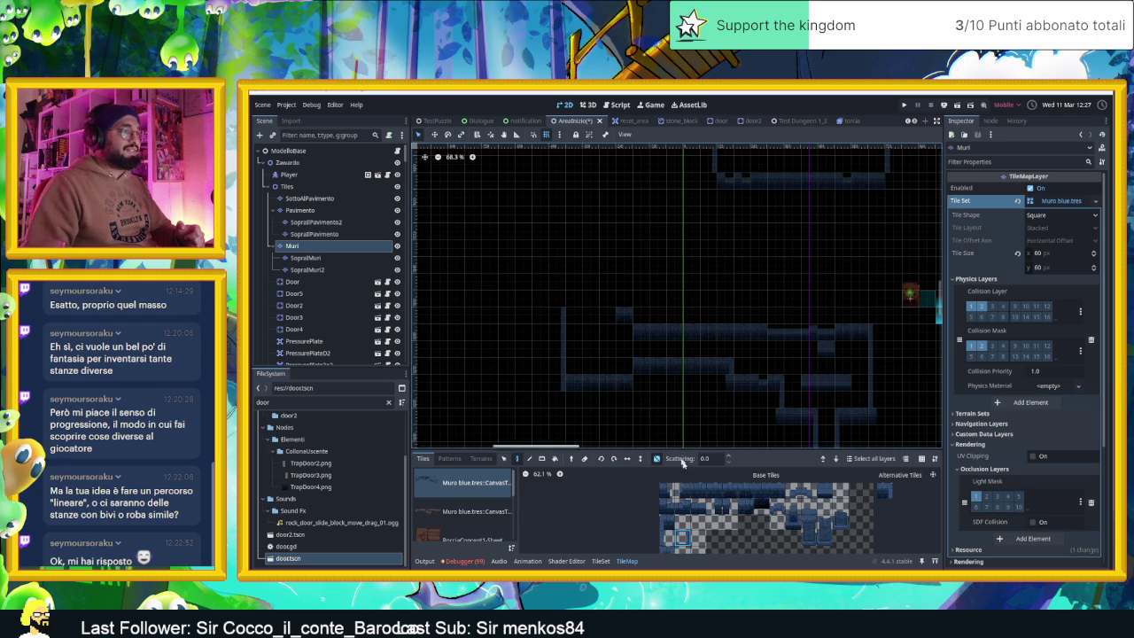
pyautogui.moveTo(695, 489); pyautogui.dragTo(778, 489)
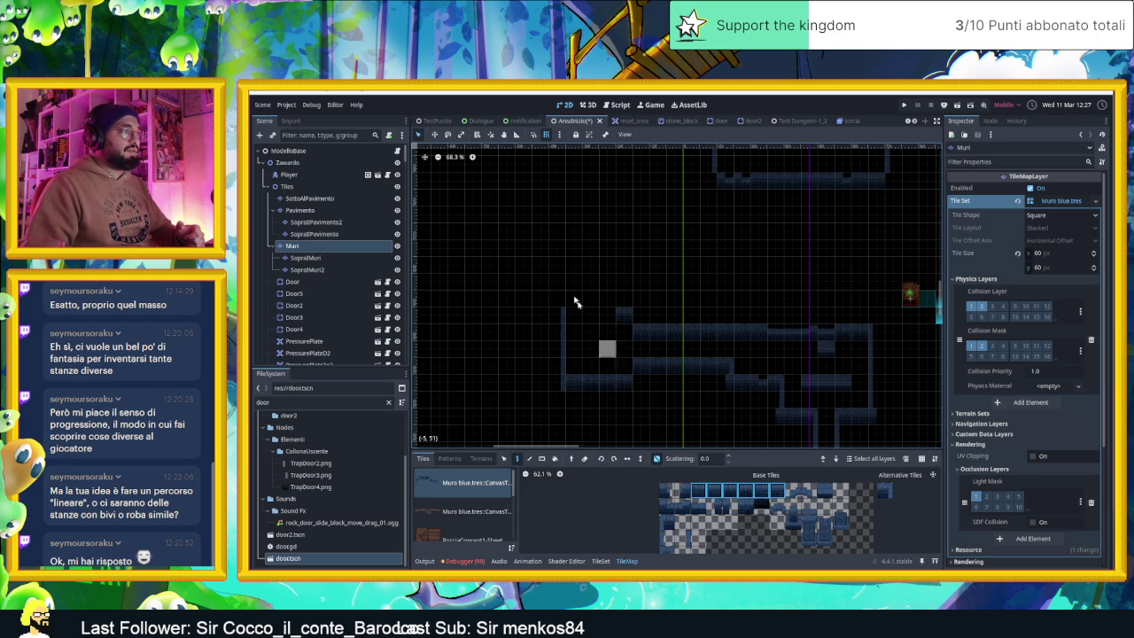
pyautogui.click(587, 314)
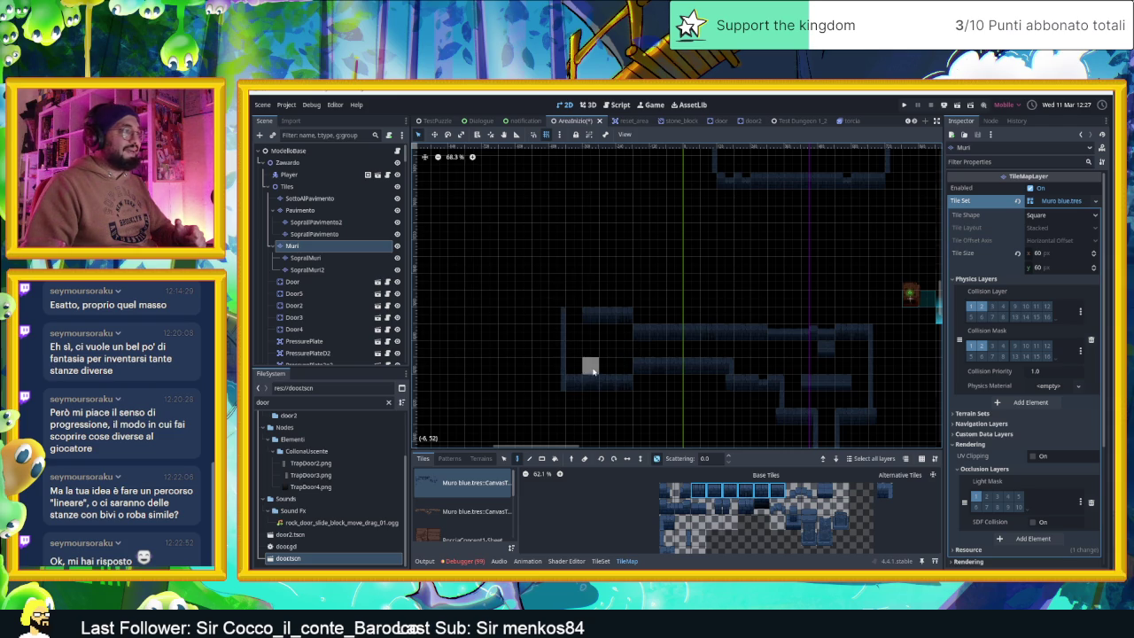
pyautogui.scroll(2, 620, 372)
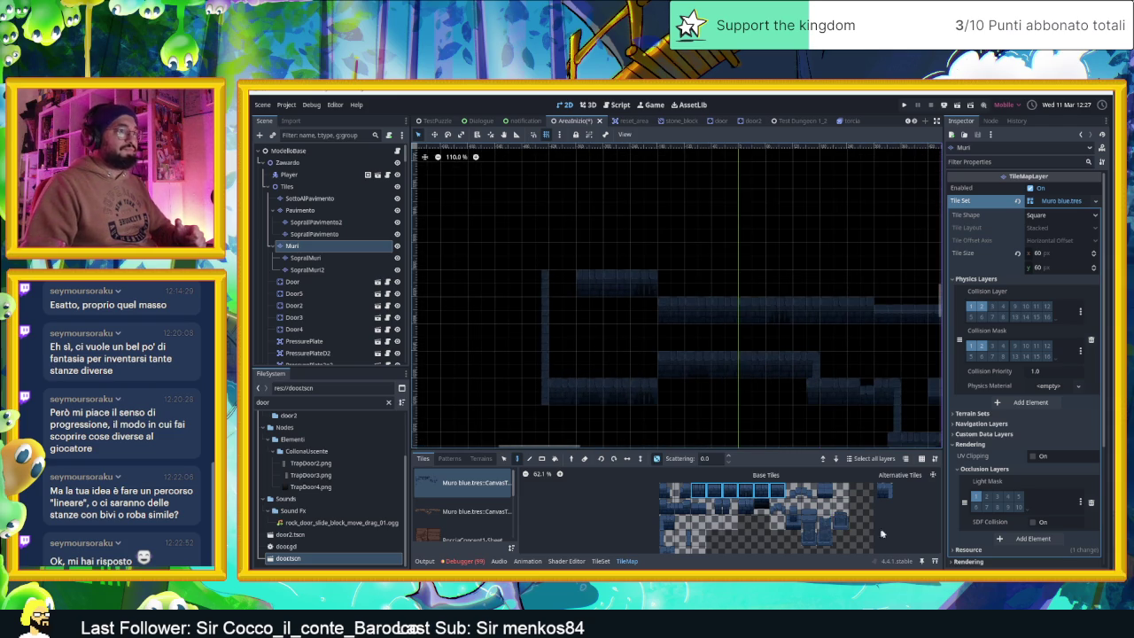
# - Place a single wall tile inside the room on the SopraMuri layer
pyautogui.click(792, 522)
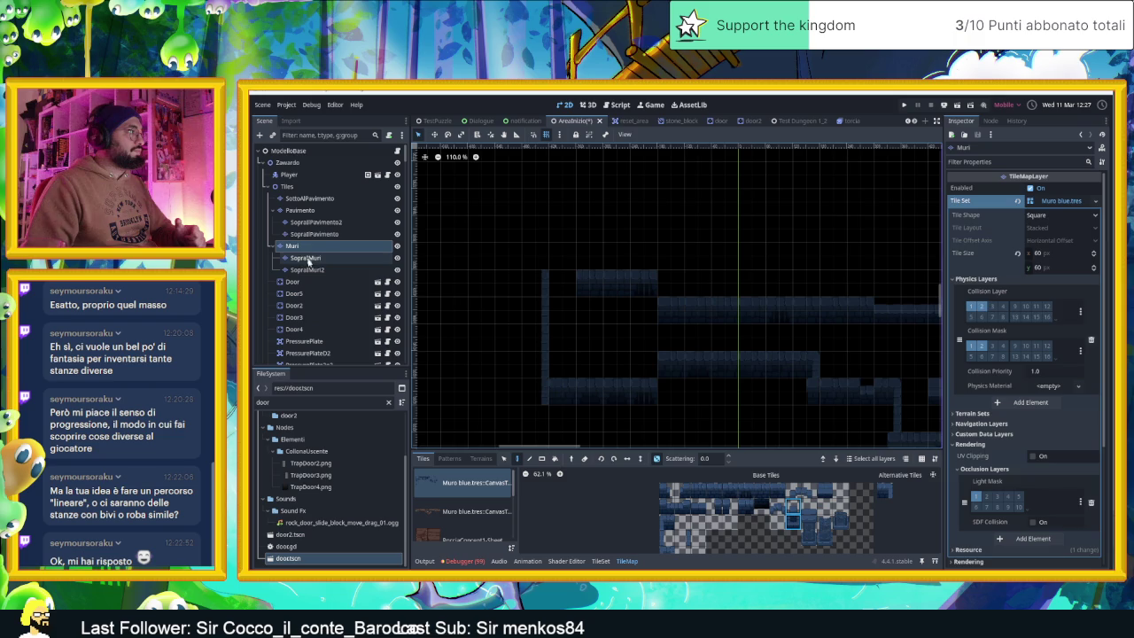
pyautogui.click(306, 257)
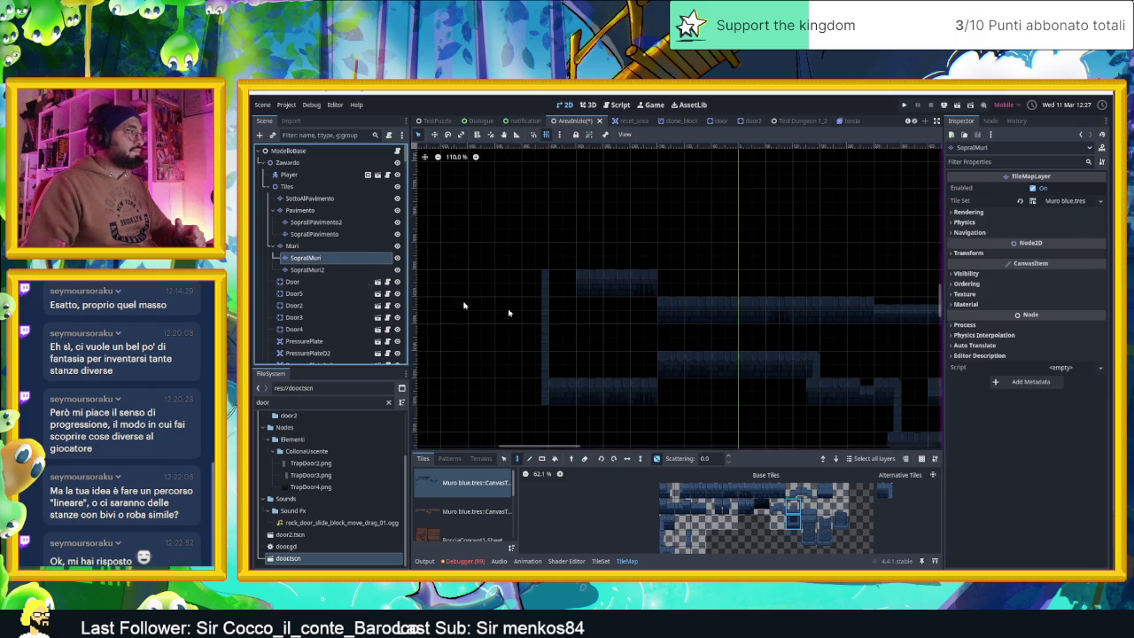
pyautogui.click(615, 326)
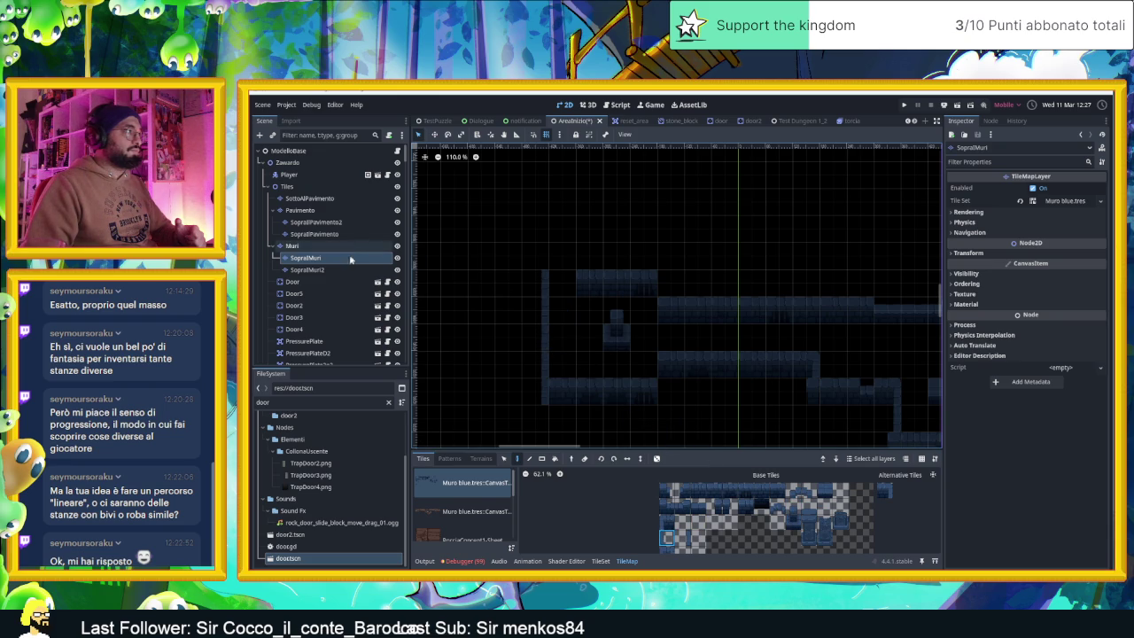
# - Extend the top wall one tile right on the Muri layer
pyautogui.click(292, 245)
pyautogui.click(657, 279)
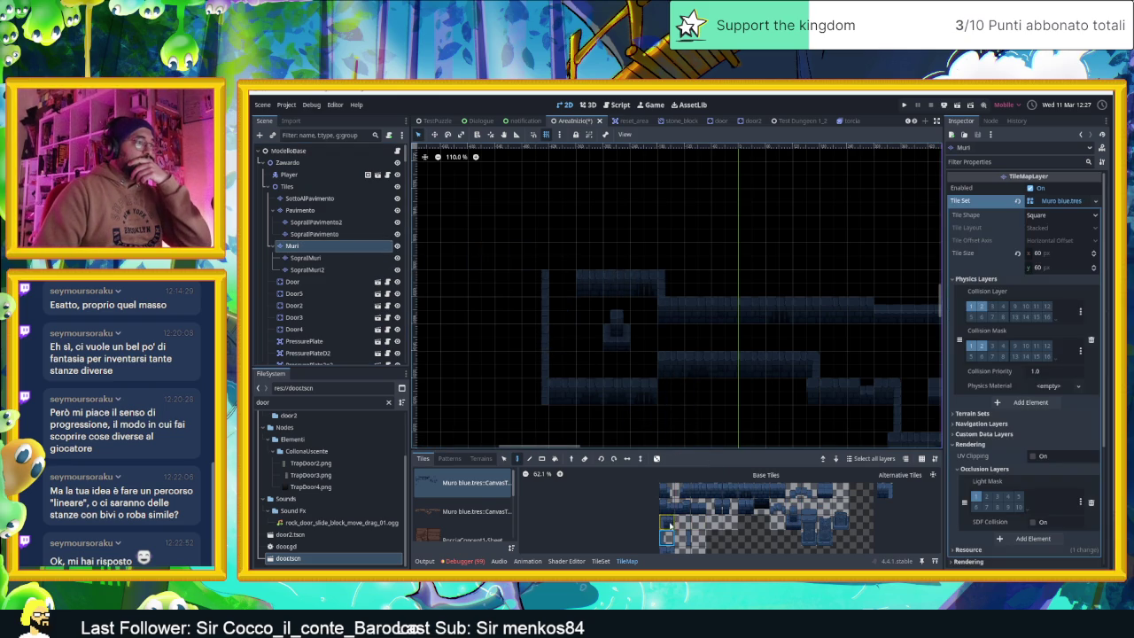
pyautogui.click(682, 493)
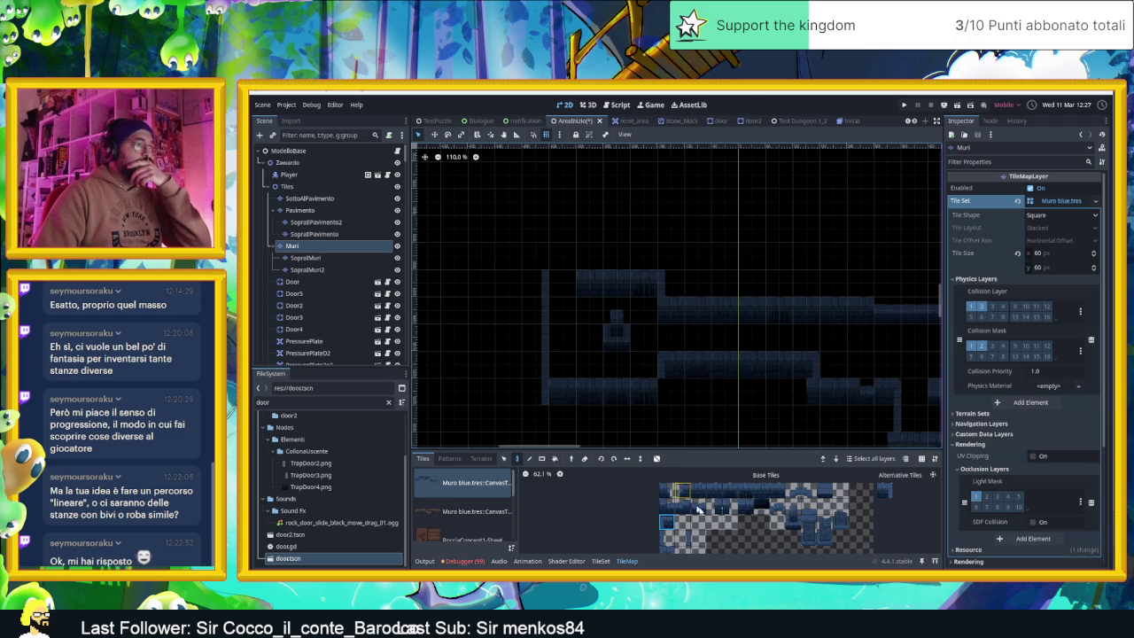
# - Lengthen the upper wall row one tile left using a four-tile wall strip
pyautogui.click(728, 506)
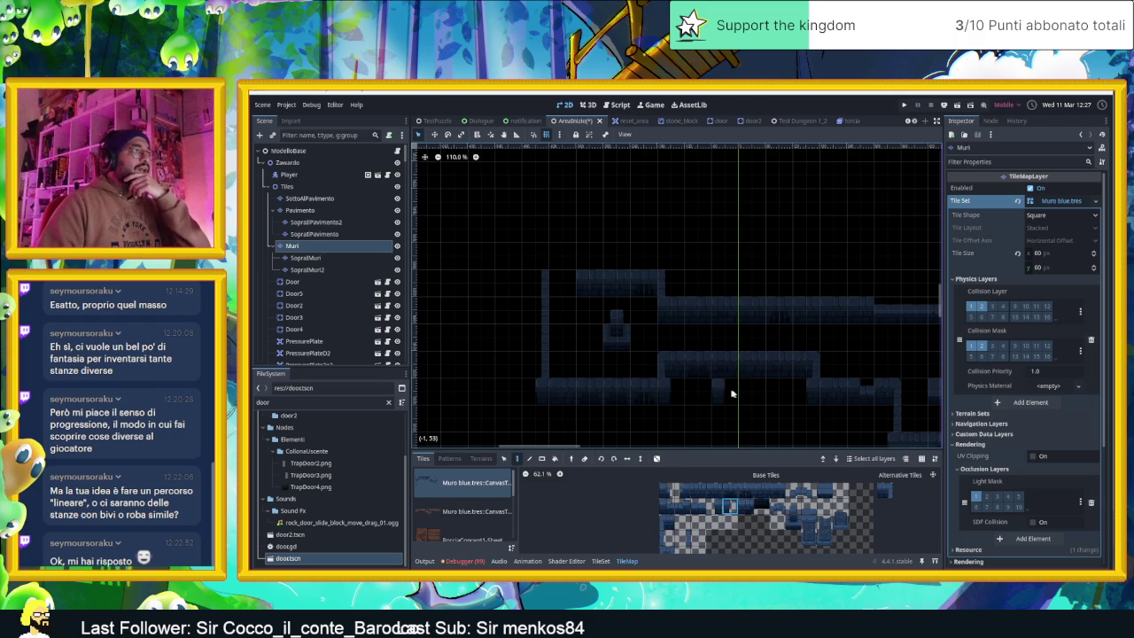
pyautogui.scroll(-3, 732, 394)
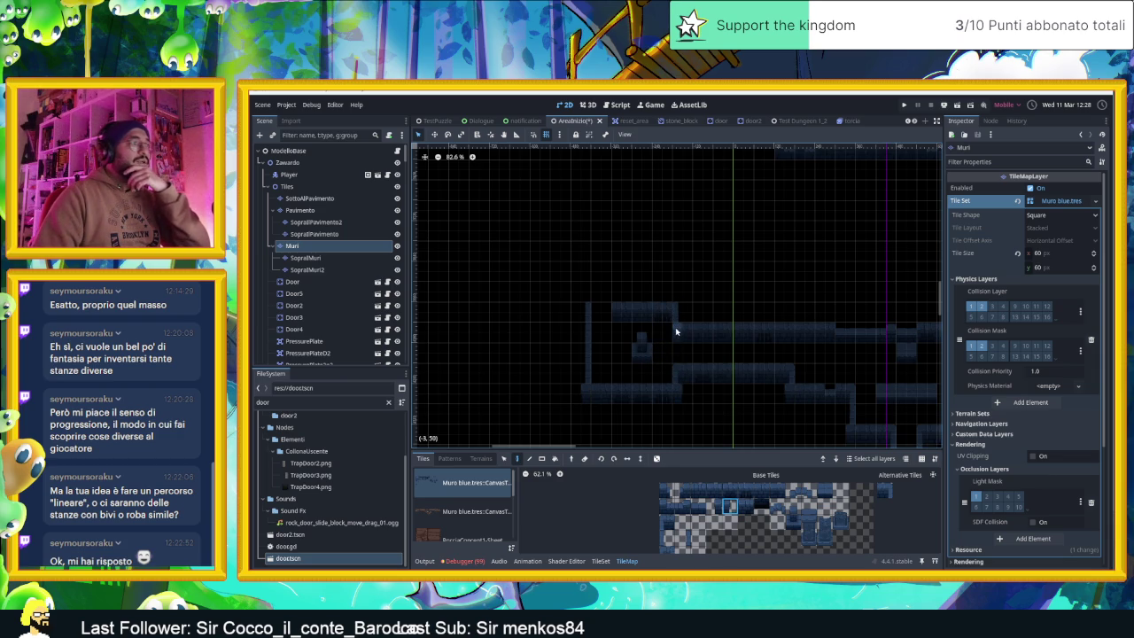
pyautogui.moveTo(772, 491); pyautogui.dragTo(697, 493)
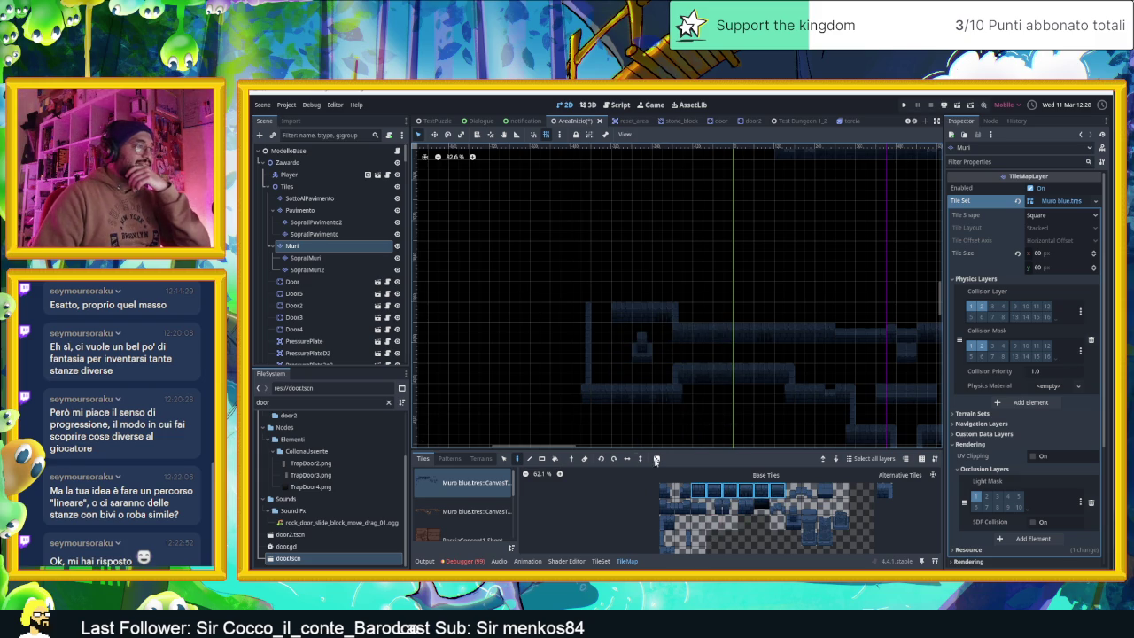
pyautogui.click(663, 332)
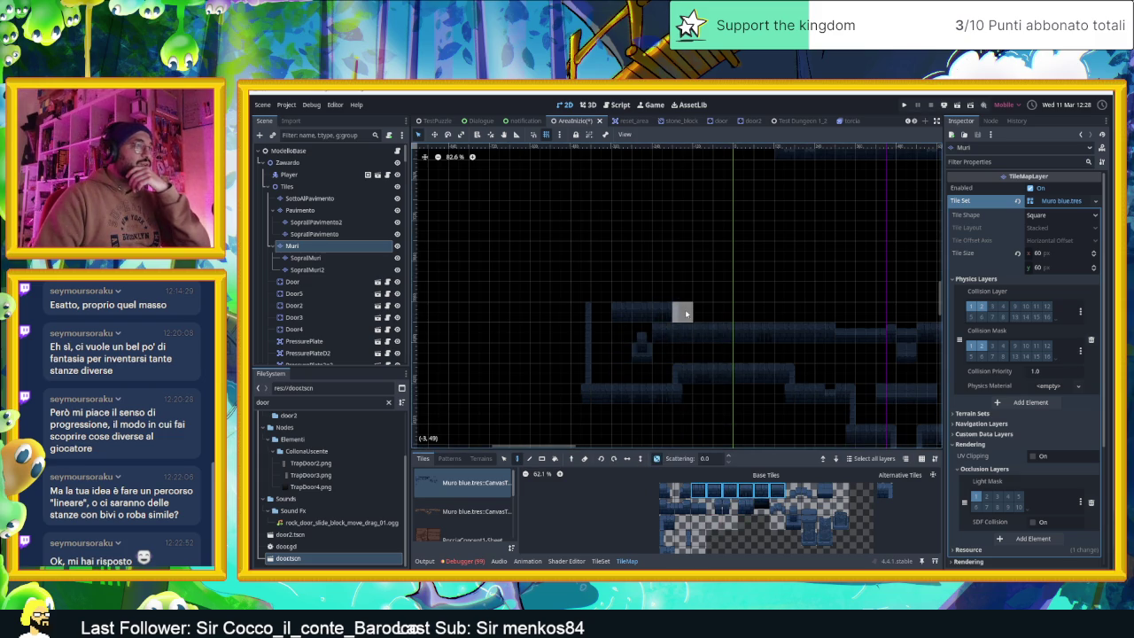
pyautogui.scroll(4, 679, 329)
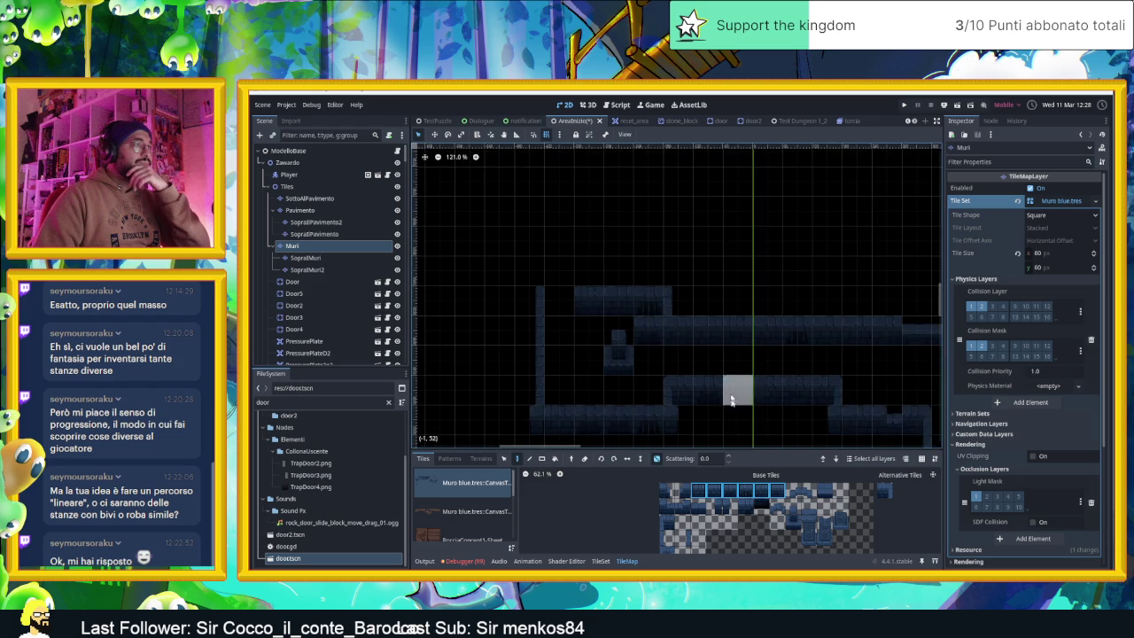
pyautogui.click(671, 528)
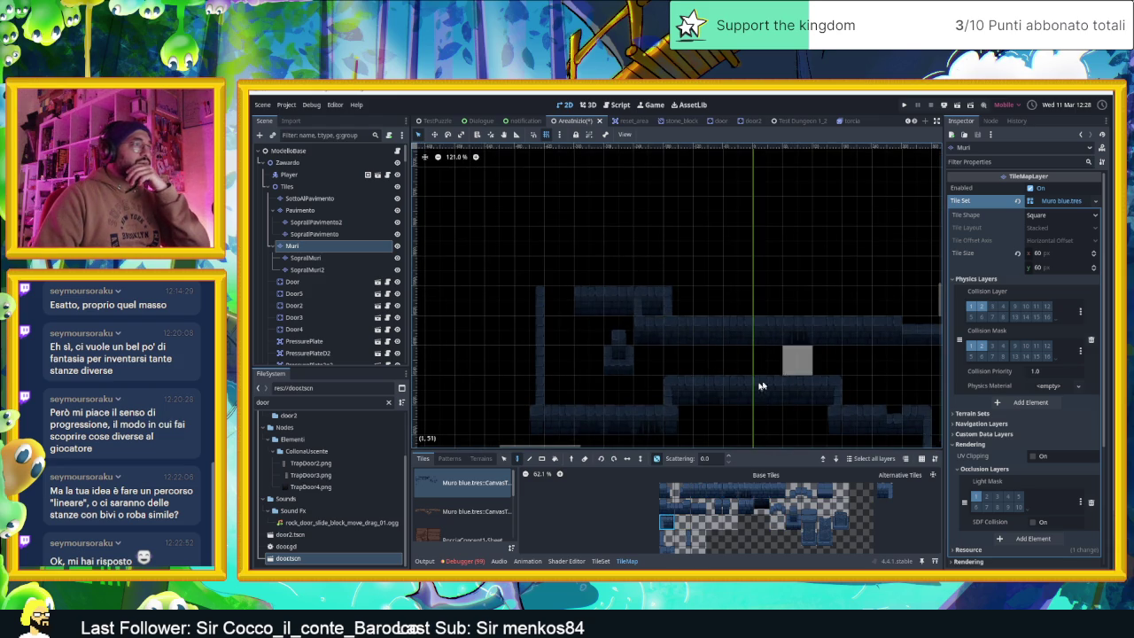
pyautogui.moveTo(706, 385); pyautogui.dragTo(782, 373)
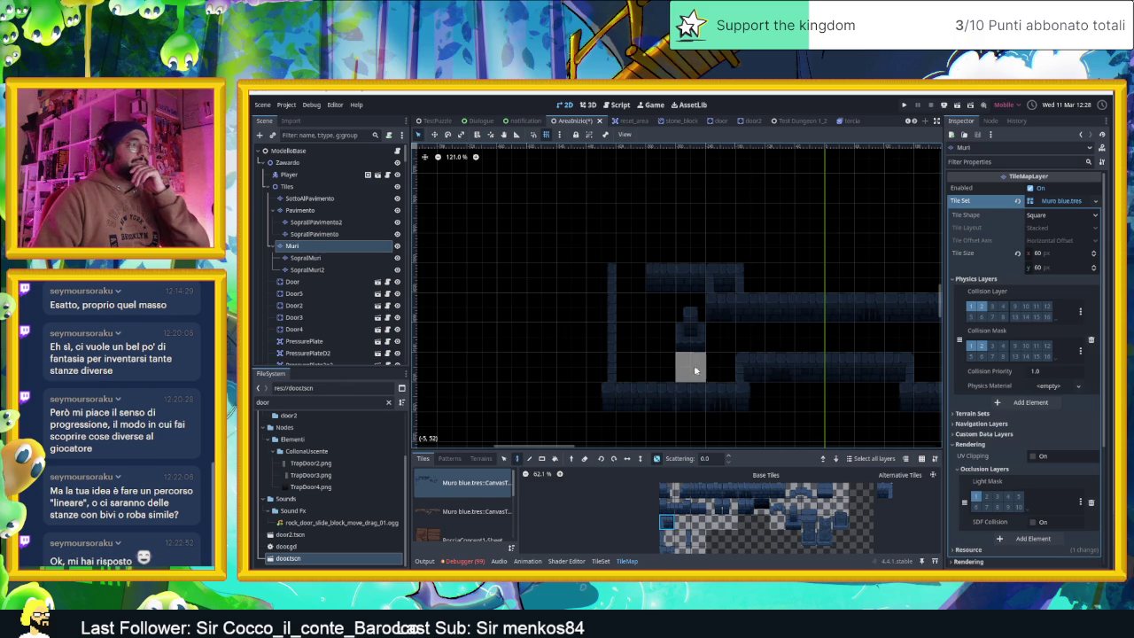
# - On SopraMuri, move two existing wall tiles one cell left
pyautogui.click(340, 257)
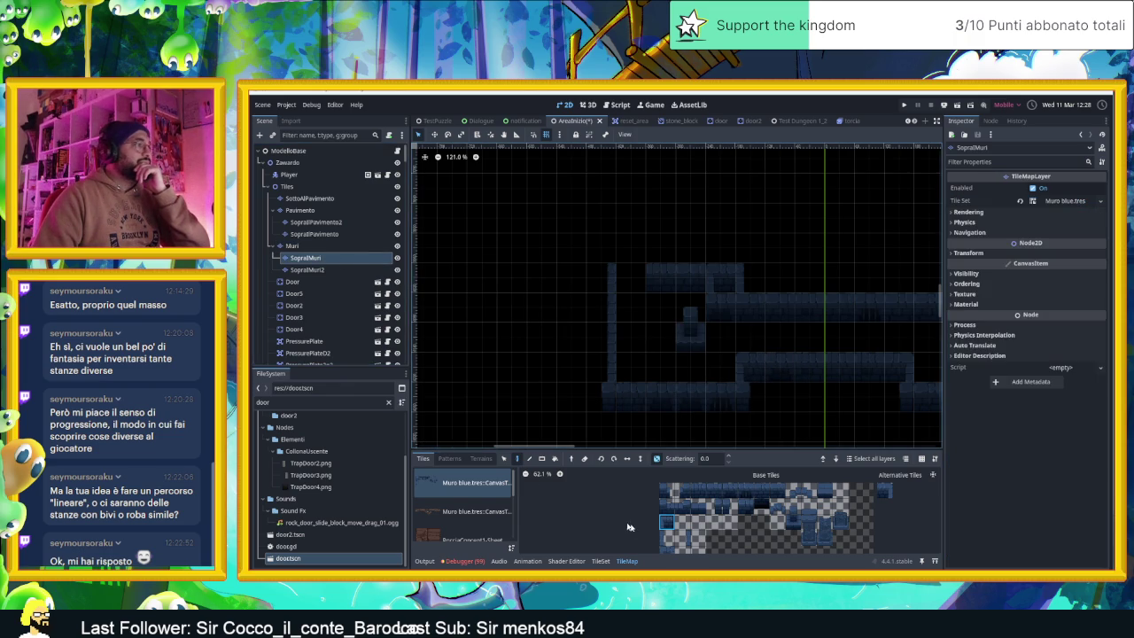
pyautogui.click(504, 458)
pyautogui.moveTo(691, 307)
pyautogui.mouseDown()
pyautogui.moveTo(695, 341)
pyautogui.moveTo(668, 344)
pyautogui.mouseUp()
pyautogui.click(715, 347)
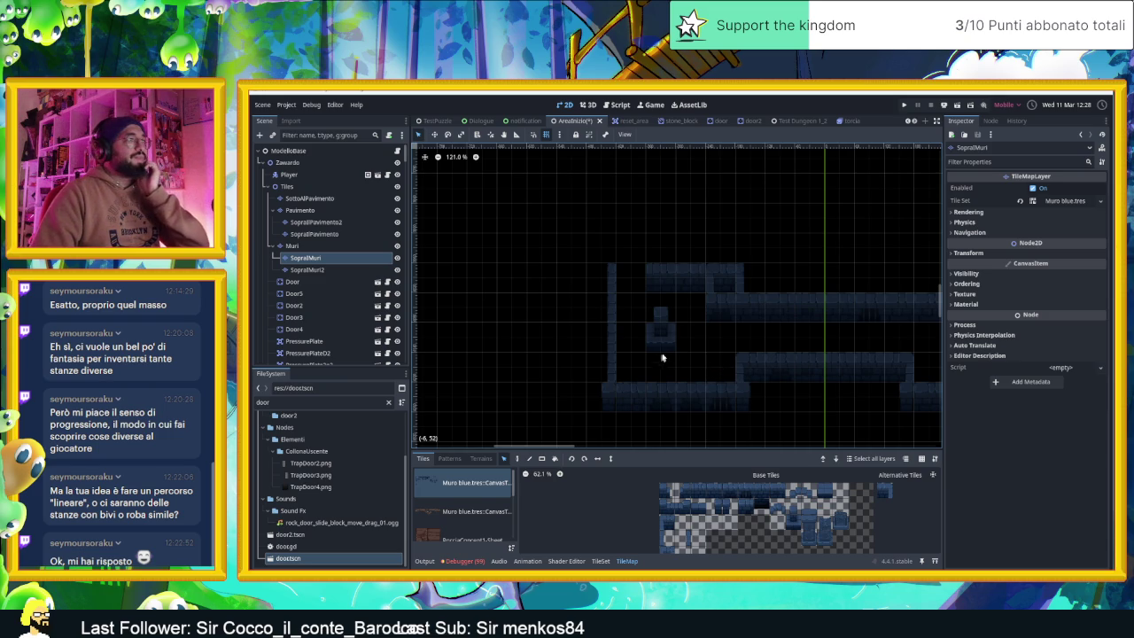
# - Paint a vertical column of wall tiles and extend the walls further left
pyautogui.scroll(3, 677, 339)
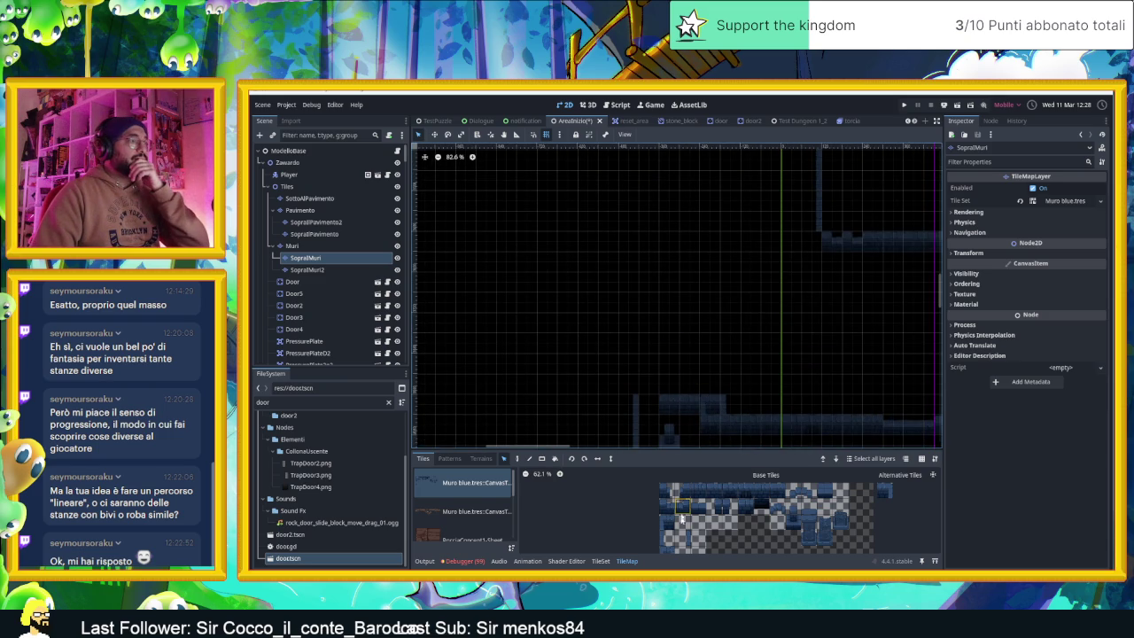
pyautogui.click(517, 458)
pyautogui.moveTo(671, 382); pyautogui.dragTo(673, 363)
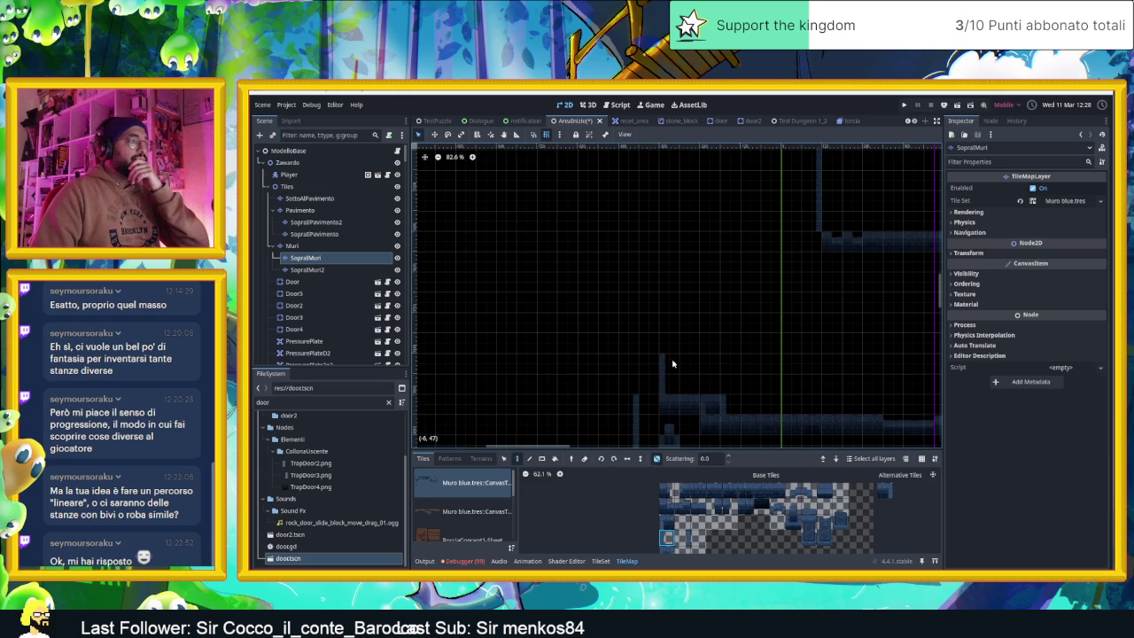
pyautogui.scroll(-4, 709, 342)
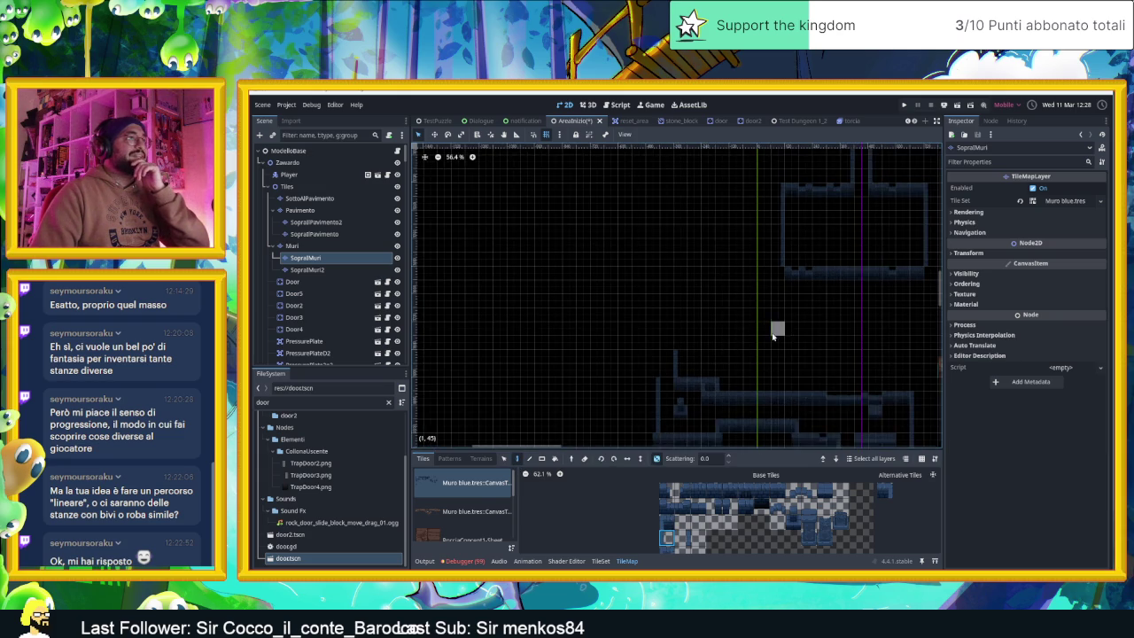
pyautogui.moveTo(773, 335); pyautogui.dragTo(730, 355)
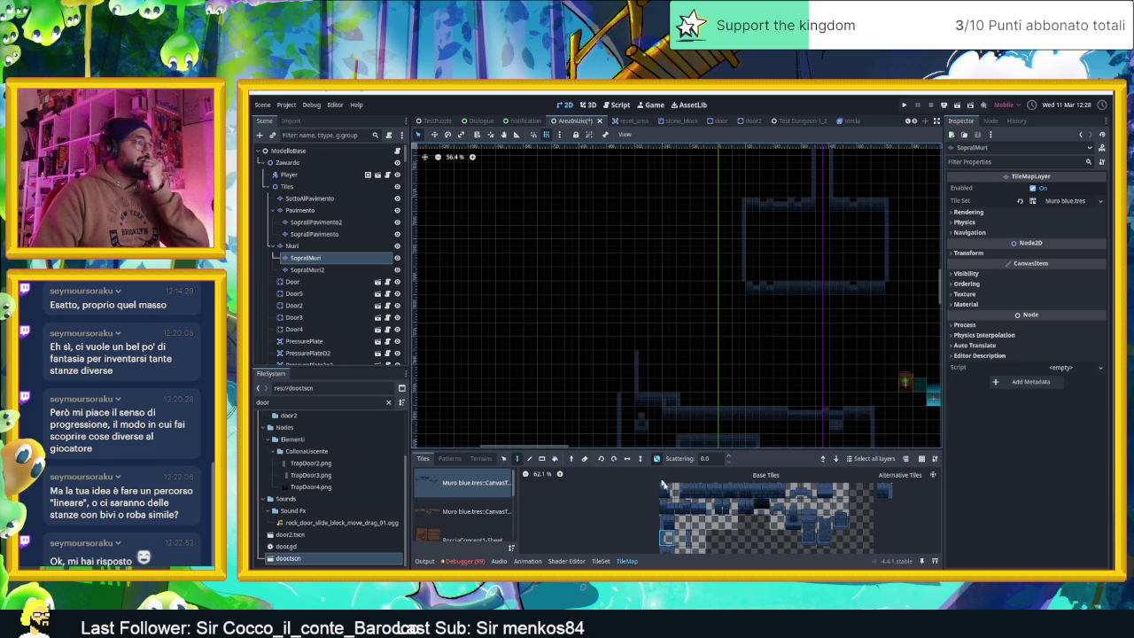
pyautogui.click(683, 540)
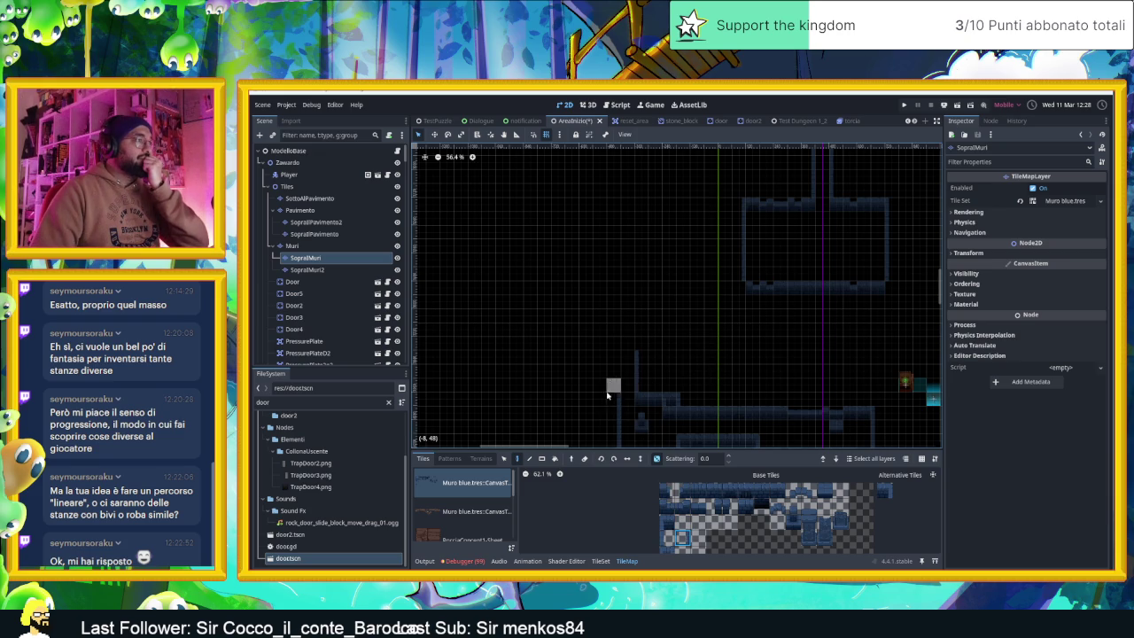
pyautogui.scroll(4, 614, 434)
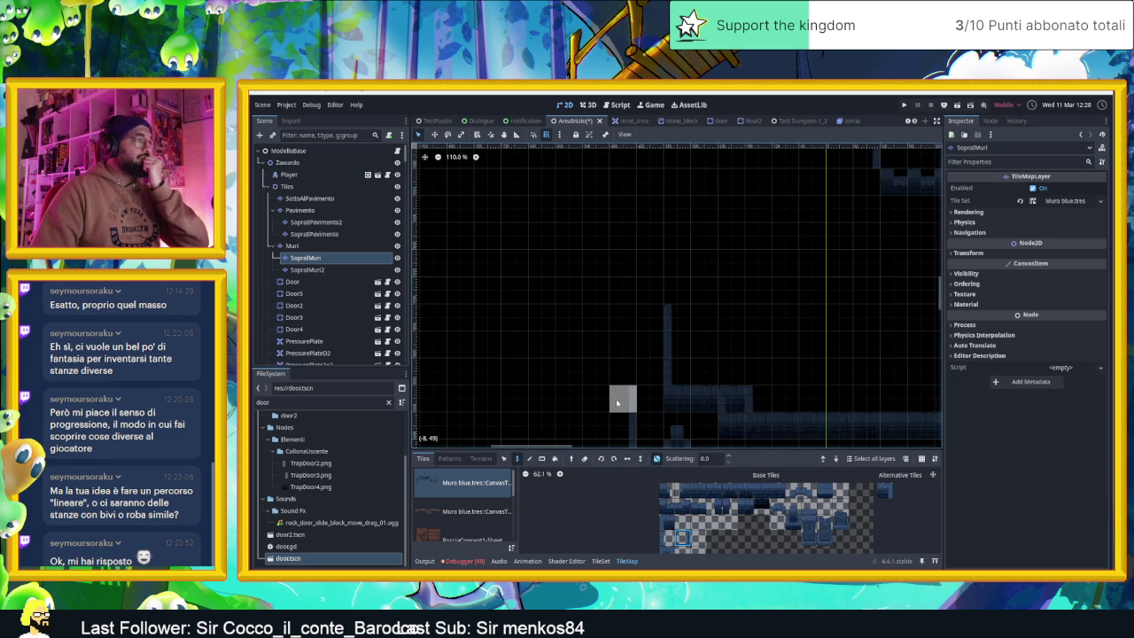
pyautogui.scroll(1, 617, 403)
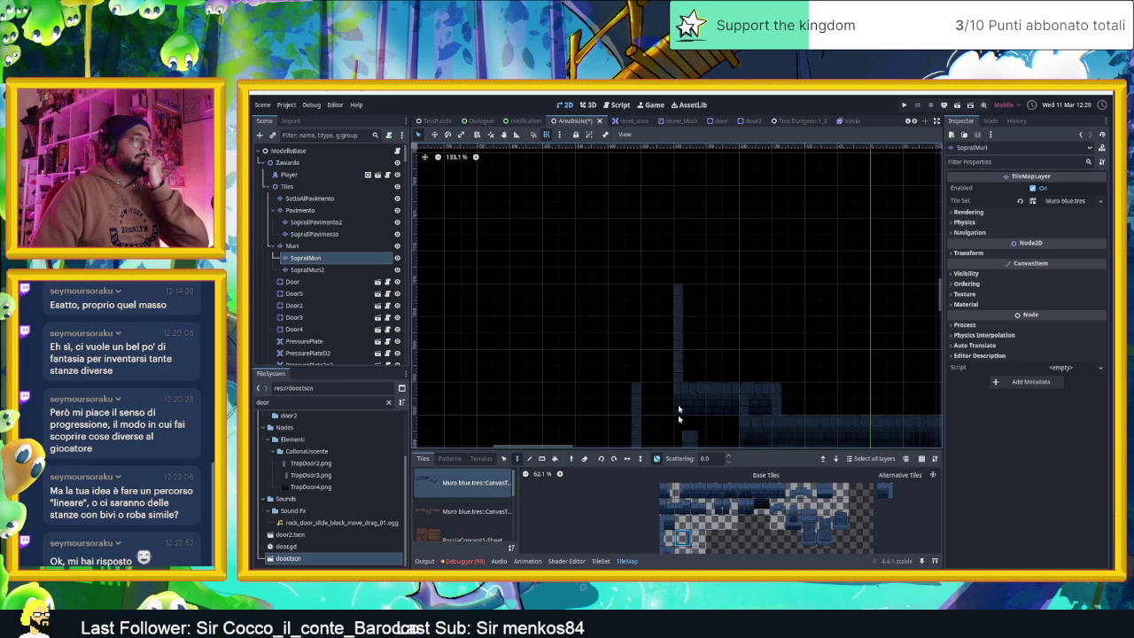
pyautogui.scroll(-6, 679, 409)
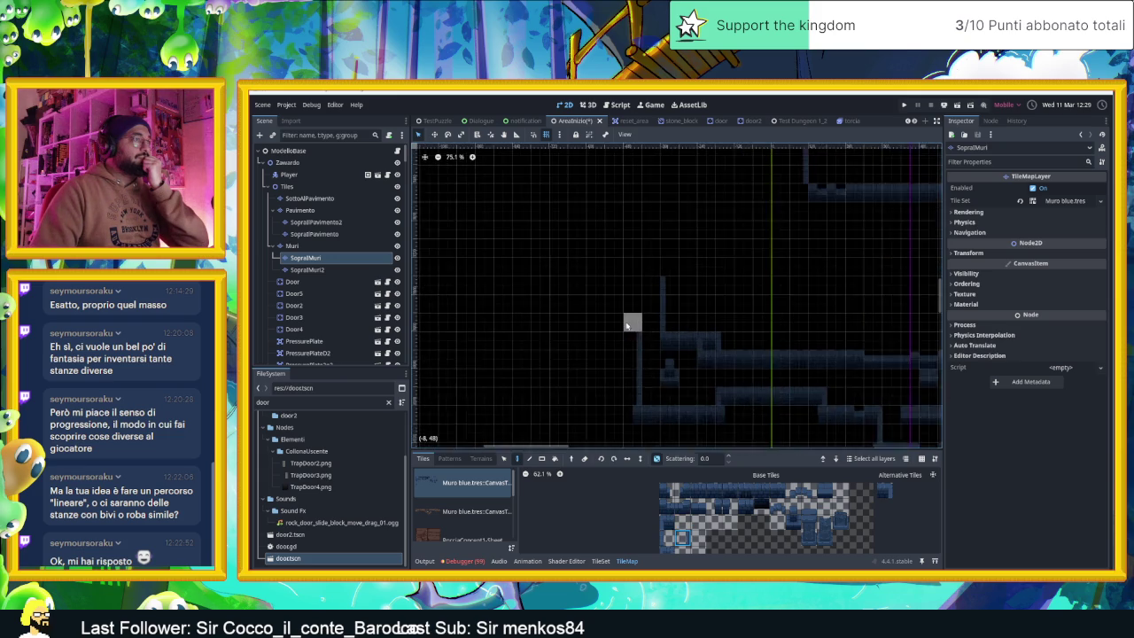
pyautogui.scroll(1, 626, 325)
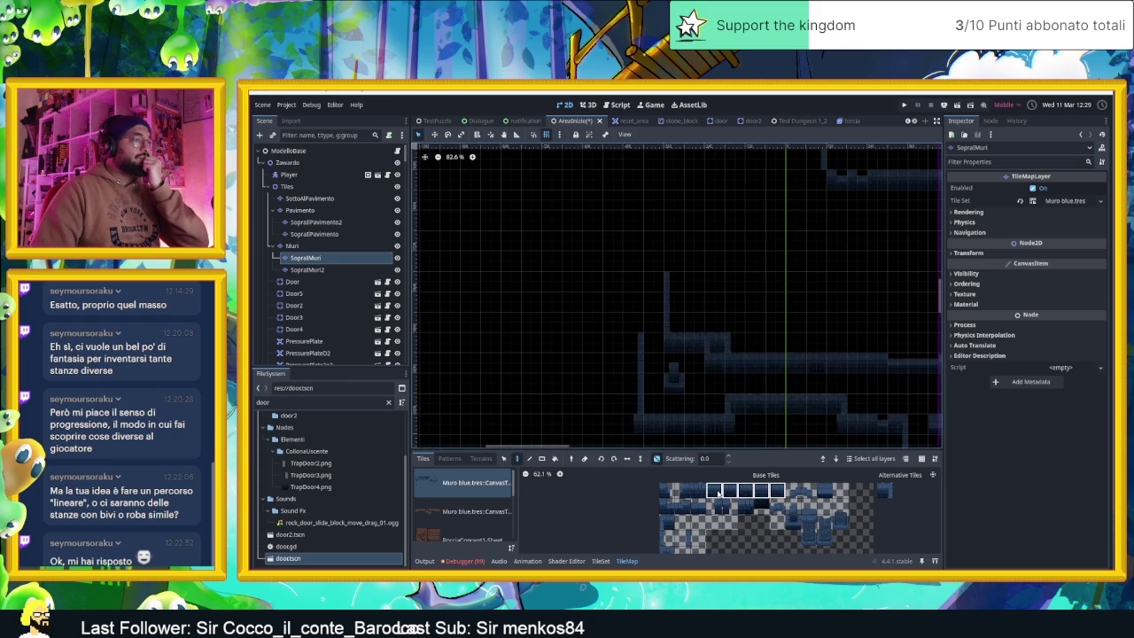
pyautogui.click(884, 490)
pyautogui.click(625, 343)
# - Paint a vertical wall column upward and a horizontal top wall row
pyautogui.moveTo(776, 490); pyautogui.dragTo(692, 490)
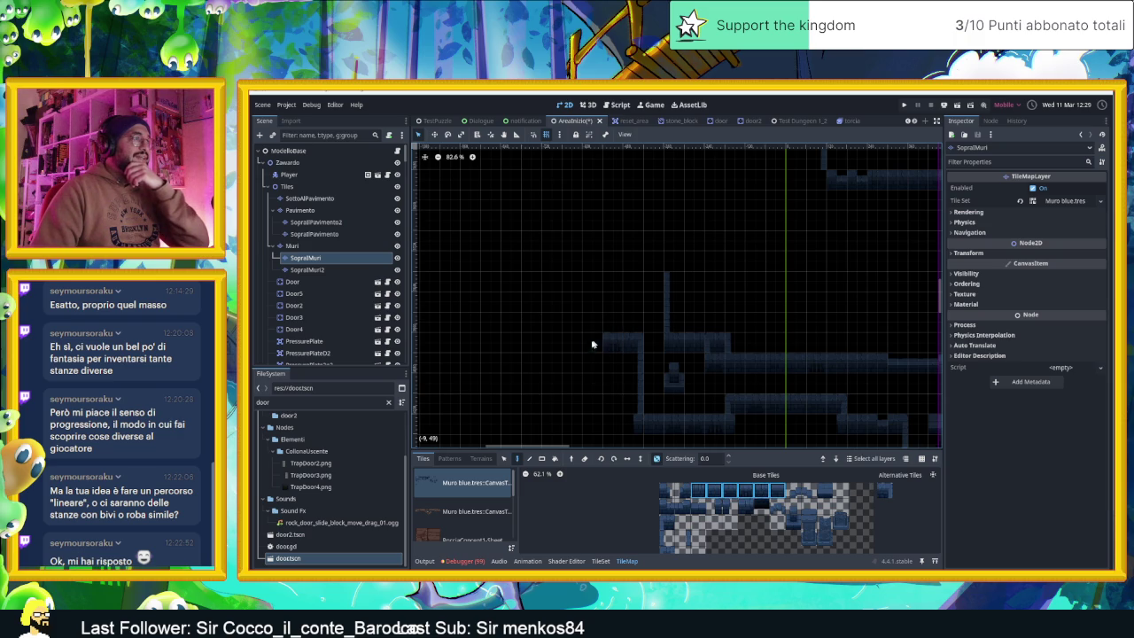
pyautogui.scroll(3, 574, 303)
pyautogui.click(682, 538)
pyautogui.moveTo(571, 330); pyautogui.dragTo(572, 263)
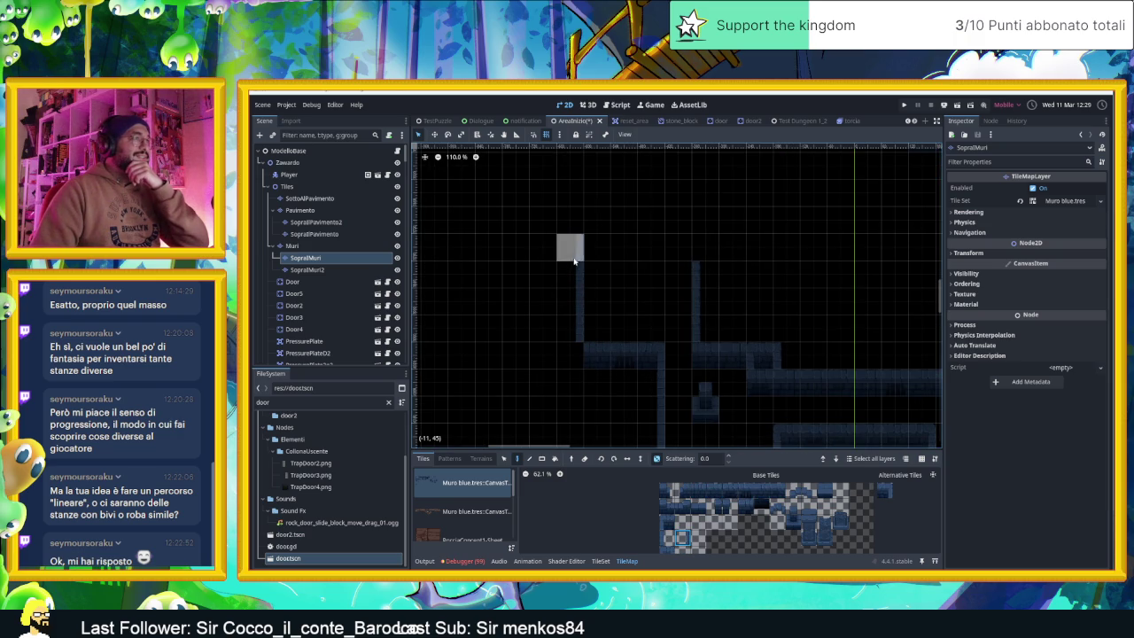
pyautogui.scroll(3, 701, 299)
pyautogui.moveTo(692, 493); pyautogui.dragTo(779, 492)
pyautogui.moveTo(592, 298); pyautogui.dragTo(713, 300)
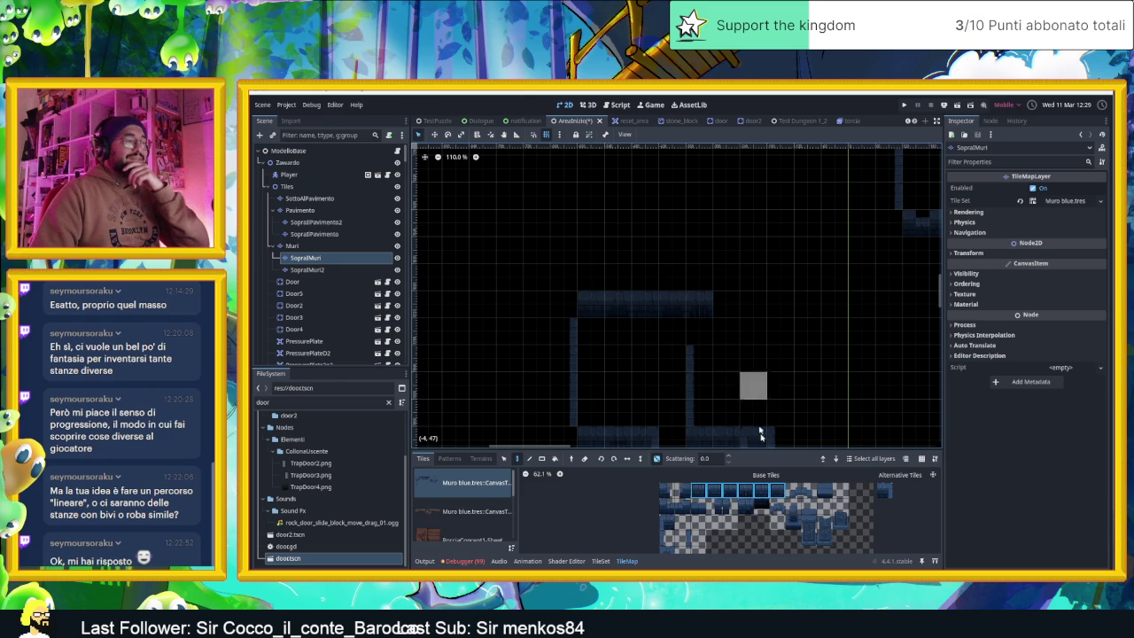
pyautogui.scroll(-2, 682, 518)
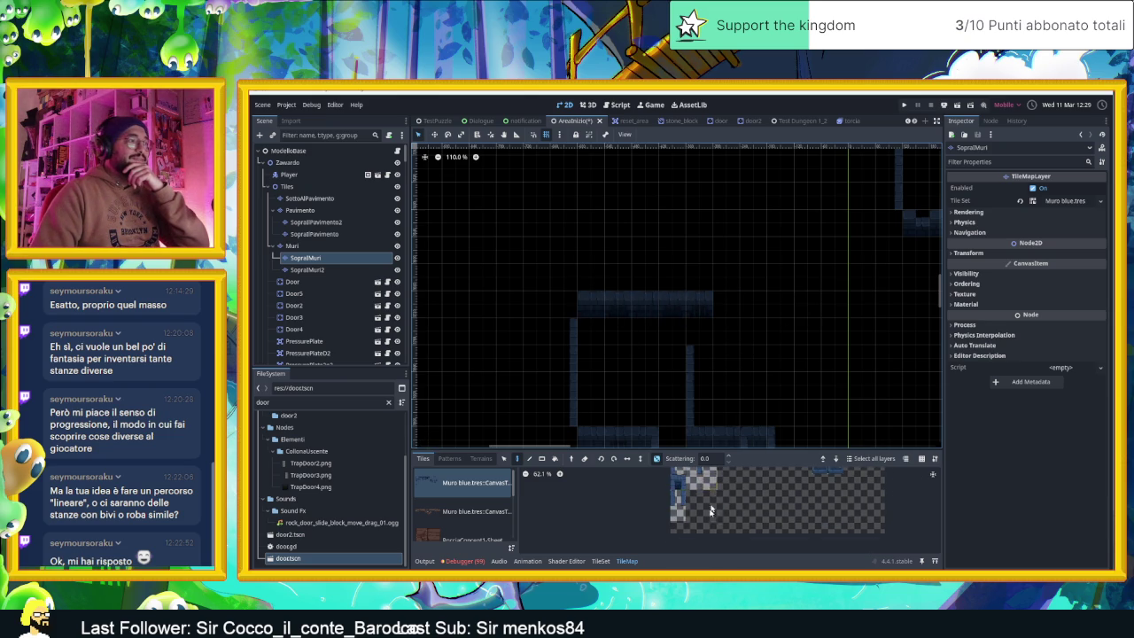
# - Extend the SopraMuri wall rows to the right with a seven-tile strip, adding one end tile
pyautogui.scroll(2, 674, 523)
pyautogui.moveTo(700, 412); pyautogui.dragTo(700, 358)
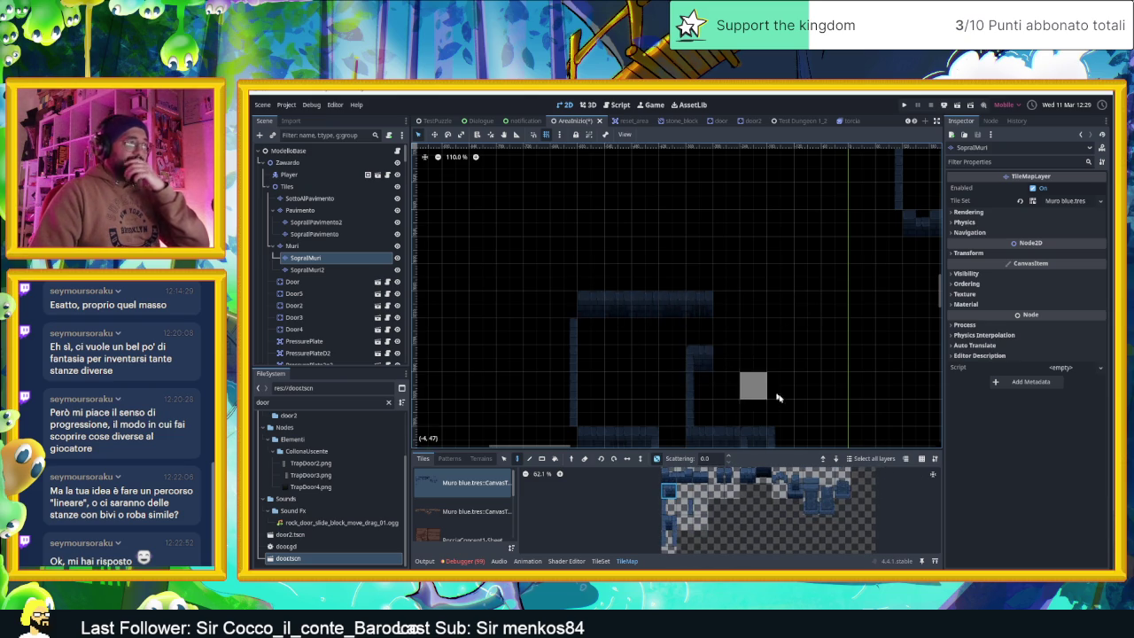
pyautogui.scroll(2, 739, 540)
pyautogui.scroll(1, 739, 540)
pyautogui.moveTo(780, 504); pyautogui.dragTo(700, 504)
pyautogui.scroll(-2, 723, 366)
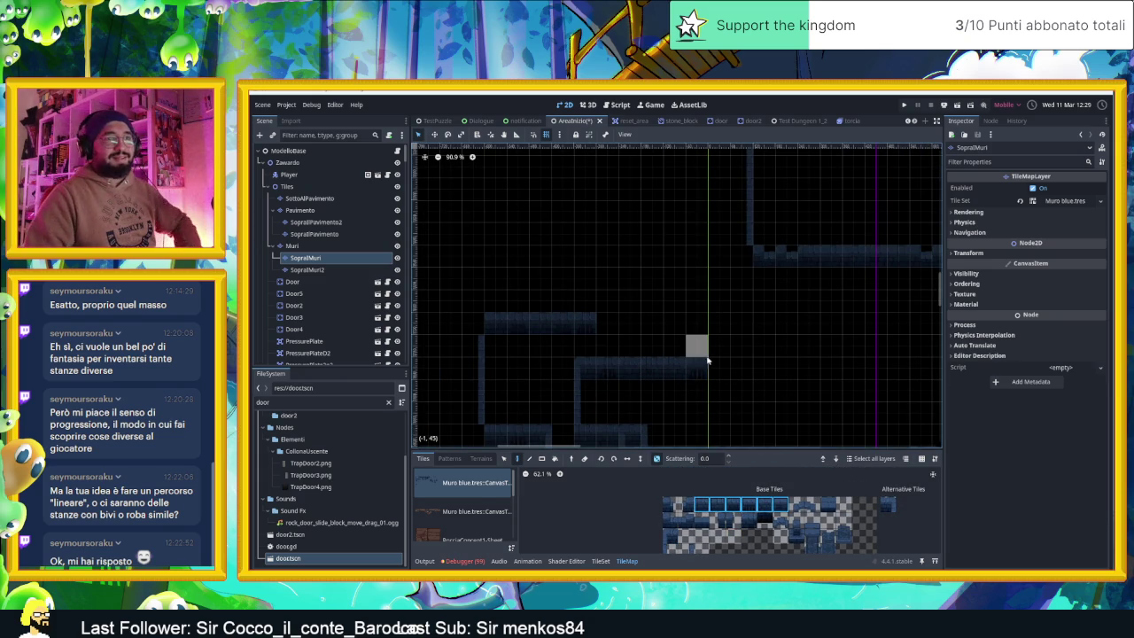
pyautogui.scroll(2, 731, 342)
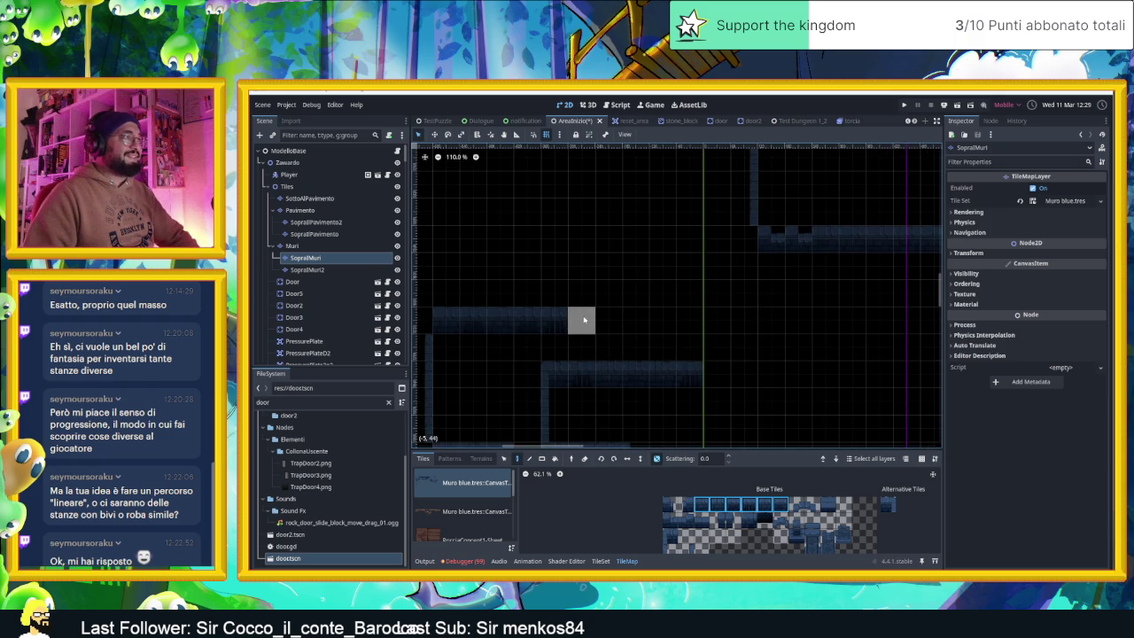
pyautogui.moveTo(723, 384); pyautogui.dragTo(800, 376)
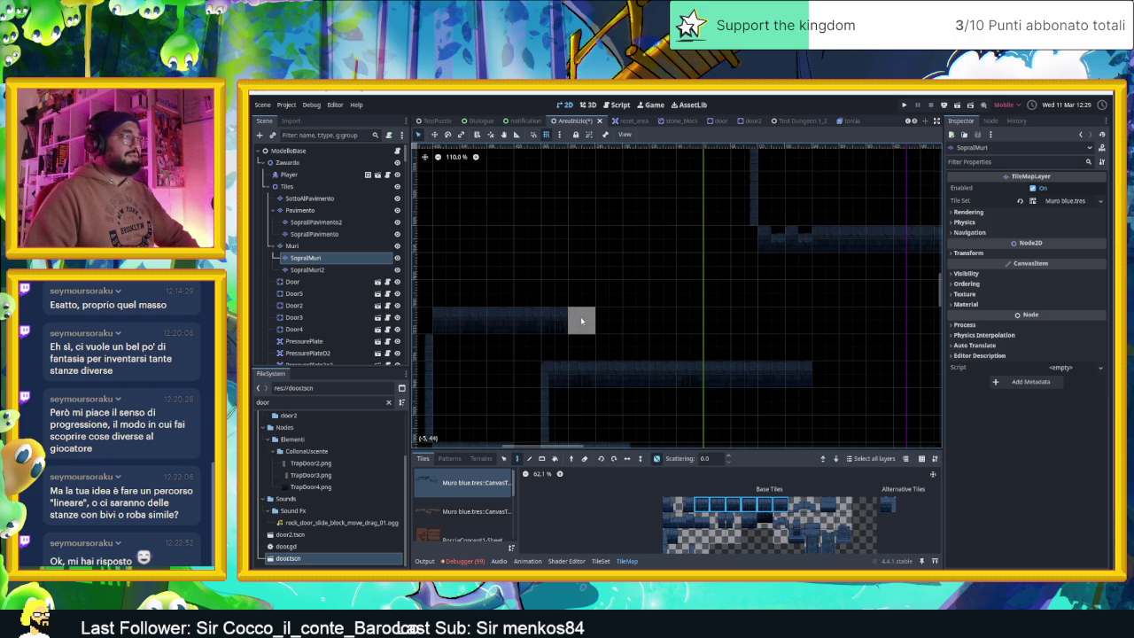
pyautogui.moveTo(581, 321); pyautogui.dragTo(680, 323)
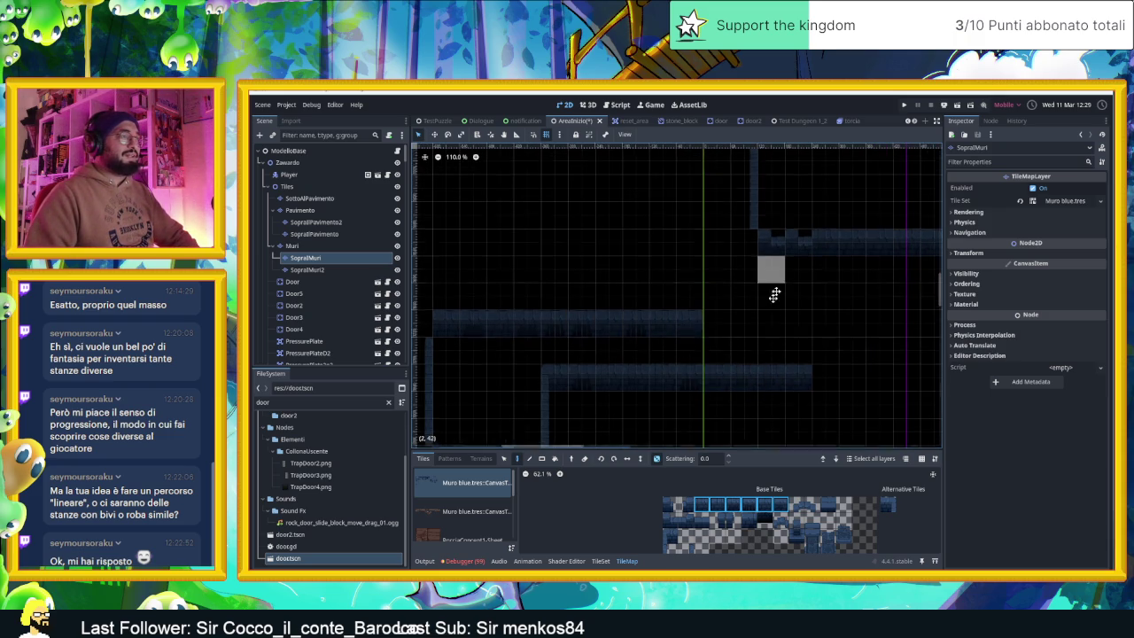
pyautogui.moveTo(780, 277); pyautogui.dragTo(755, 312)
pyautogui.click(800, 435)
# - Erase stray wall tiles along two rows and a run lower in the level
pyautogui.moveTo(804, 338); pyautogui.dragTo(787, 359)
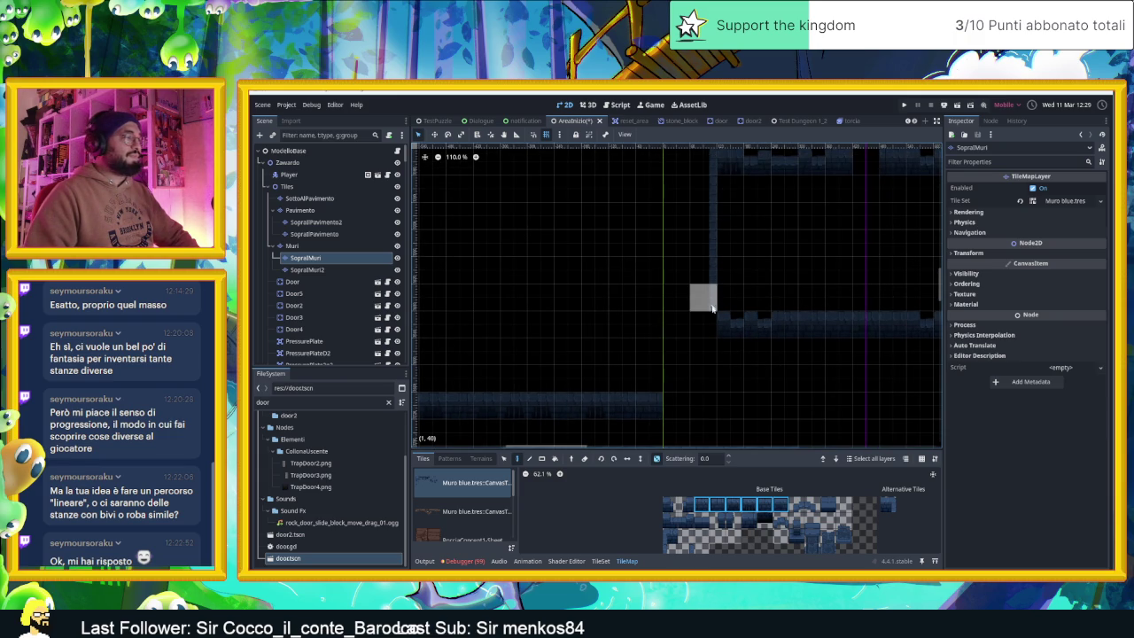
pyautogui.scroll(-4, 711, 305)
pyautogui.moveTo(598, 339)
pyautogui.mouseDown()
pyautogui.moveTo(466, 333)
pyautogui.moveTo(678, 299)
pyautogui.mouseUp()
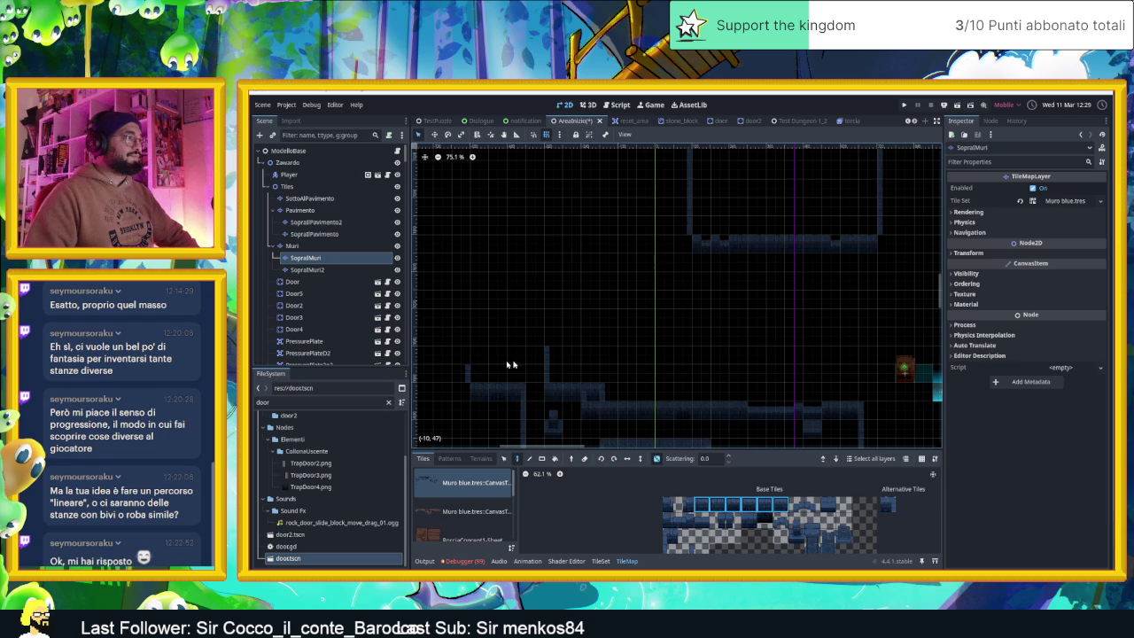
pyautogui.moveTo(455, 374); pyautogui.dragTo(529, 401)
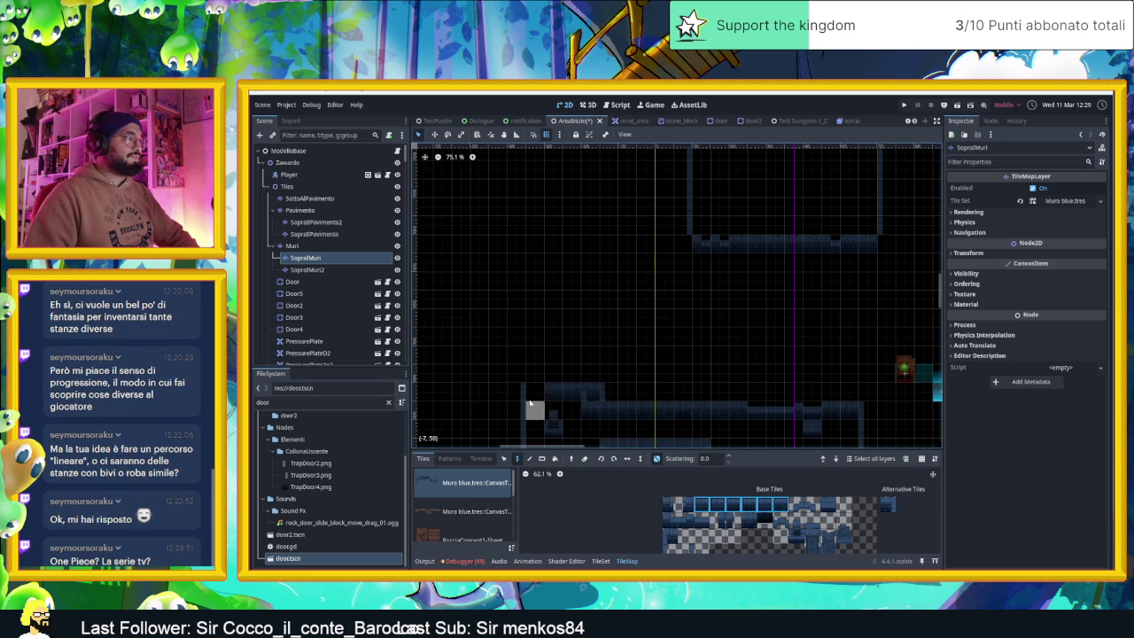
# - On the Muri layer, paint a horizontal wall row and a short row beside the platform
pyautogui.click(337, 246)
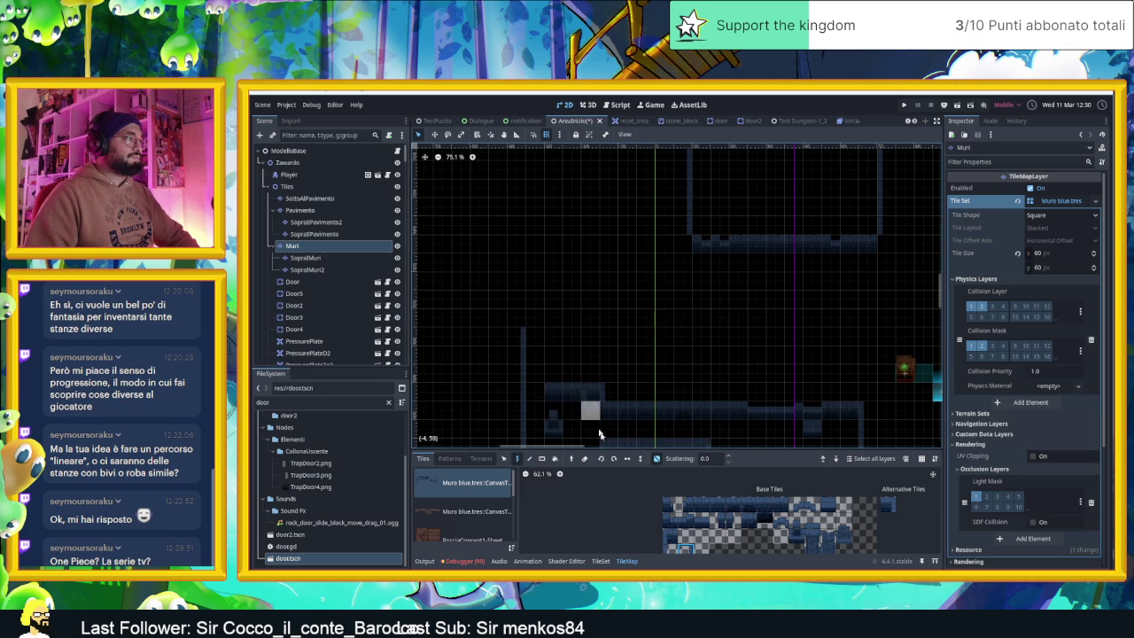
pyautogui.click(686, 505)
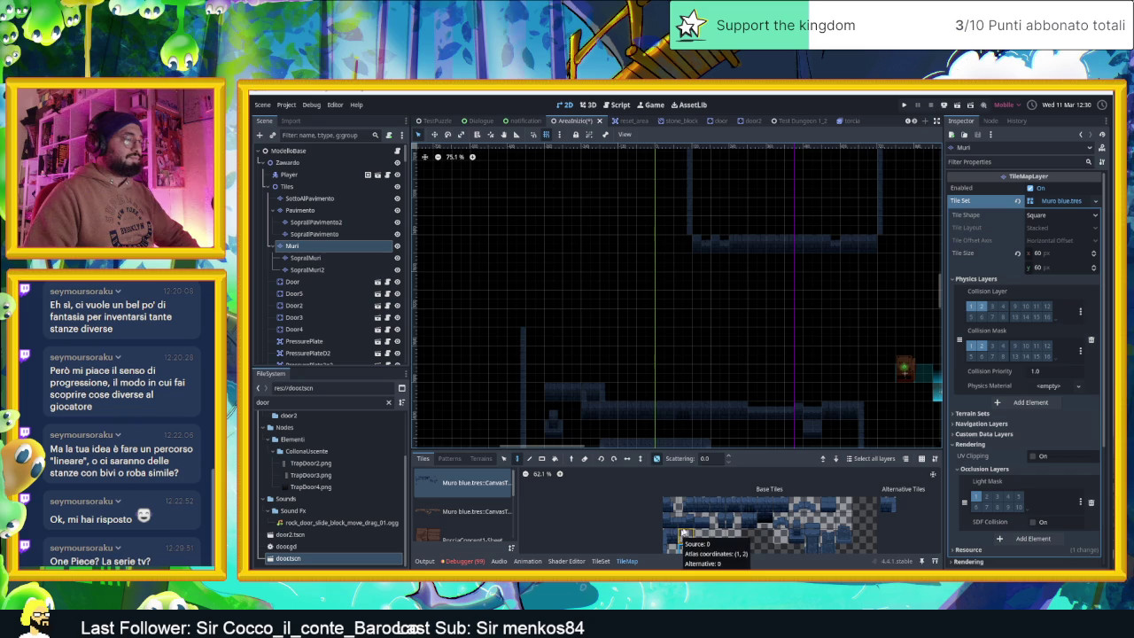
pyautogui.click(700, 505)
pyautogui.moveTo(766, 507); pyautogui.dragTo(779, 507)
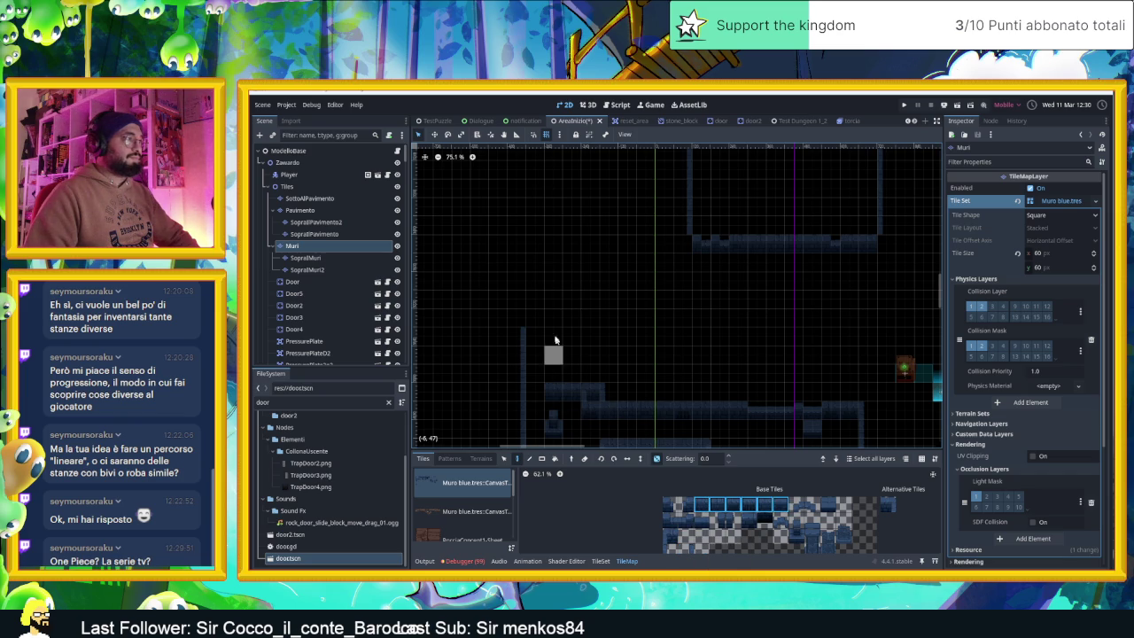
pyautogui.moveTo(537, 331); pyautogui.dragTo(612, 338)
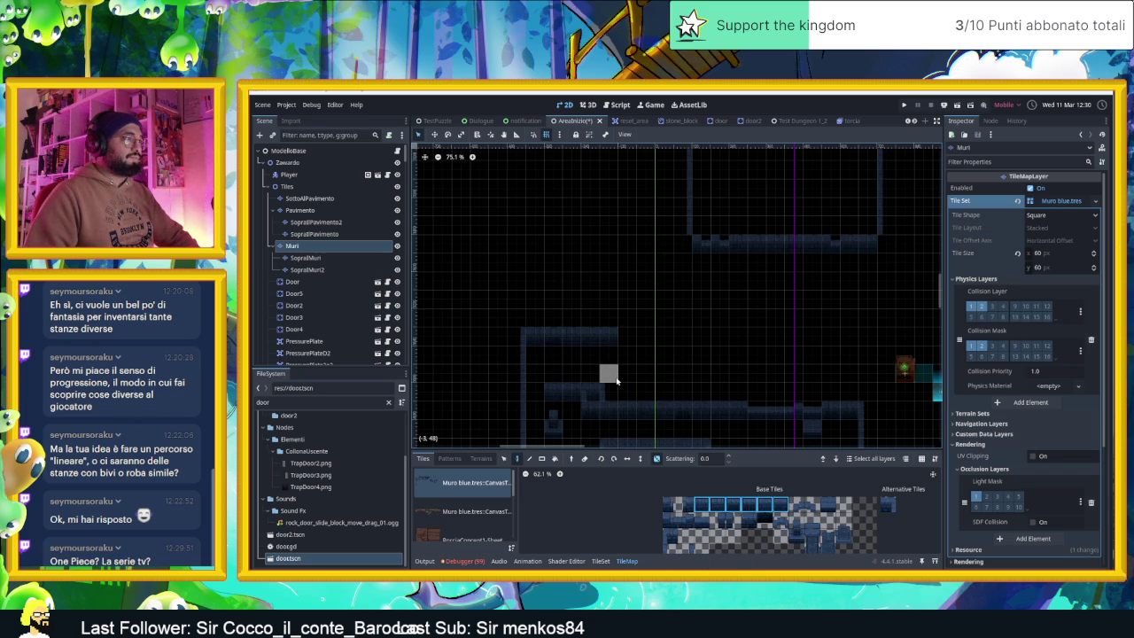
pyautogui.moveTo(617, 379); pyautogui.dragTo(641, 380)
# - Place wall-edge tiles above the platform's right edge and beside it
pyautogui.click(689, 549)
pyautogui.click(627, 307)
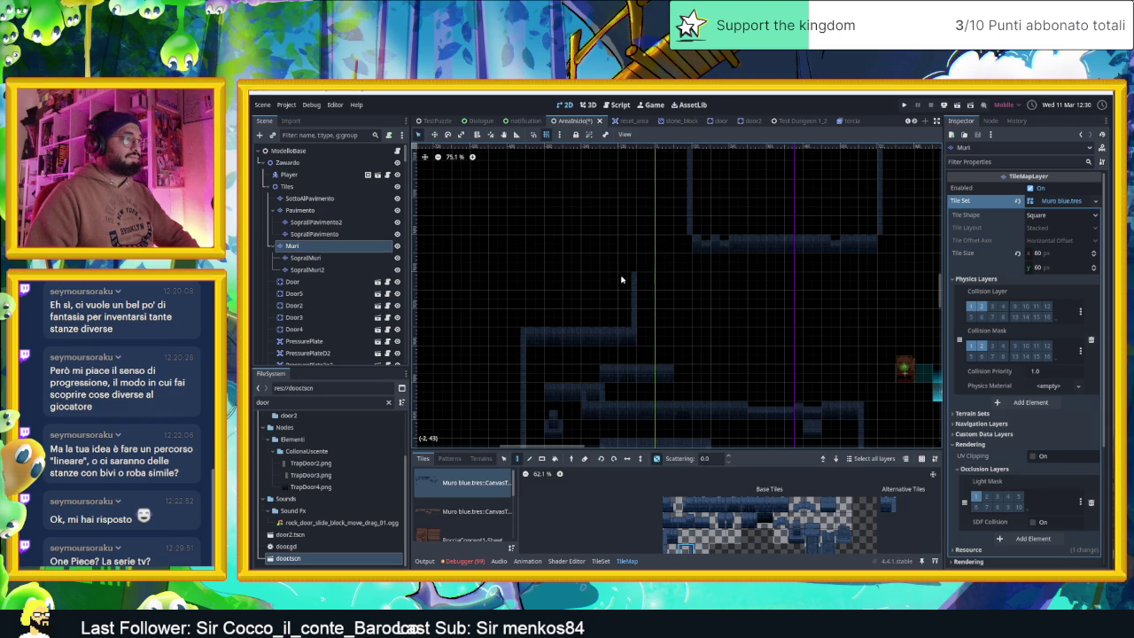
pyautogui.scroll(1, 658, 315)
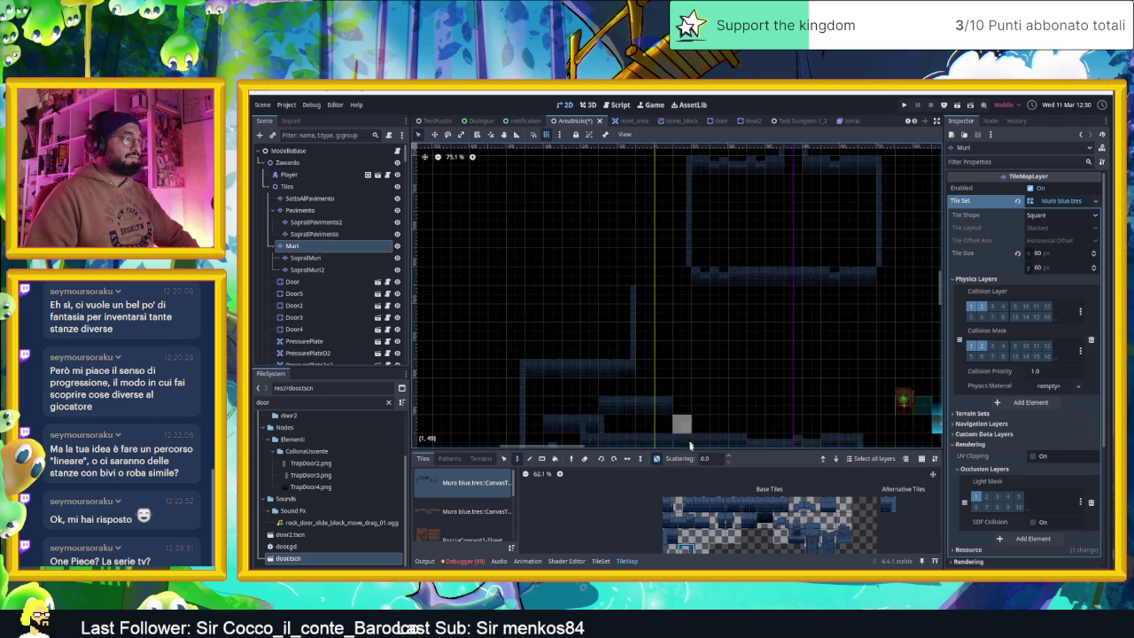
pyautogui.click(670, 550)
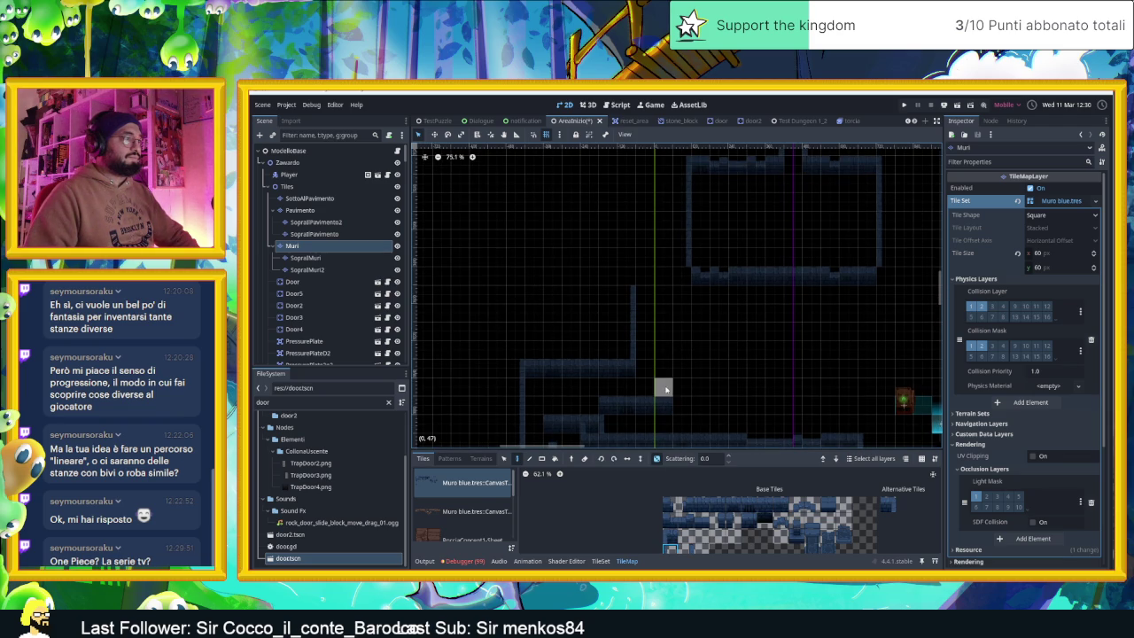
pyautogui.click(677, 390)
pyautogui.scroll(1, 709, 380)
pyautogui.scroll(1, 693, 350)
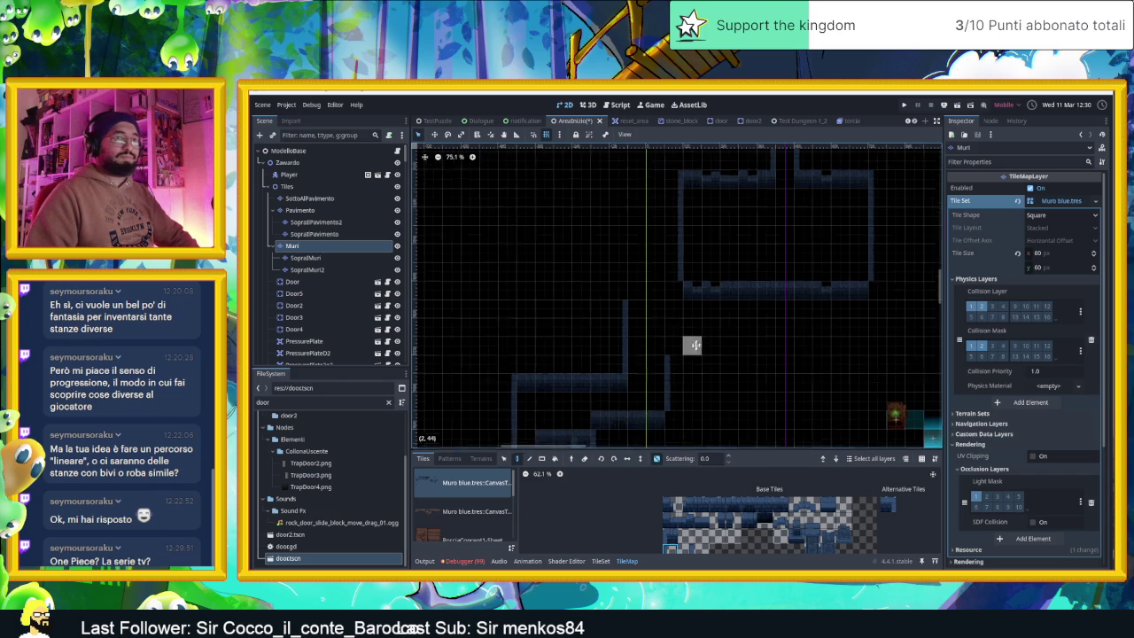
pyautogui.scroll(1, 696, 346)
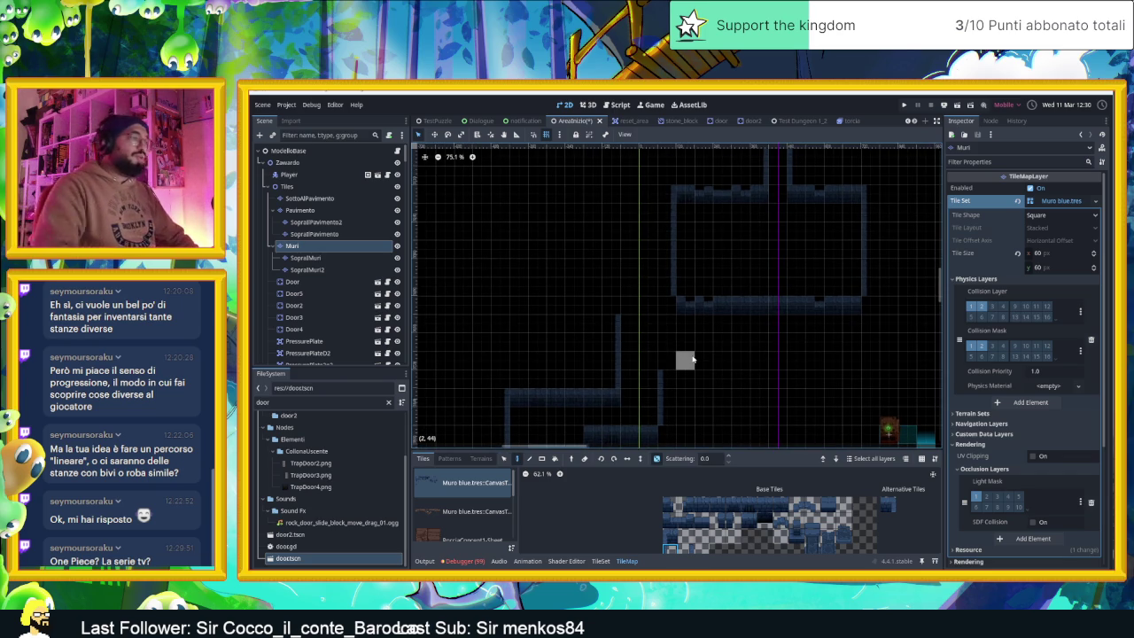
# - Paint Muri wall tiles as a single tile, a top horizontal run and a rightward extension, erasing one misplaced tile
pyautogui.scroll(2, 693, 359)
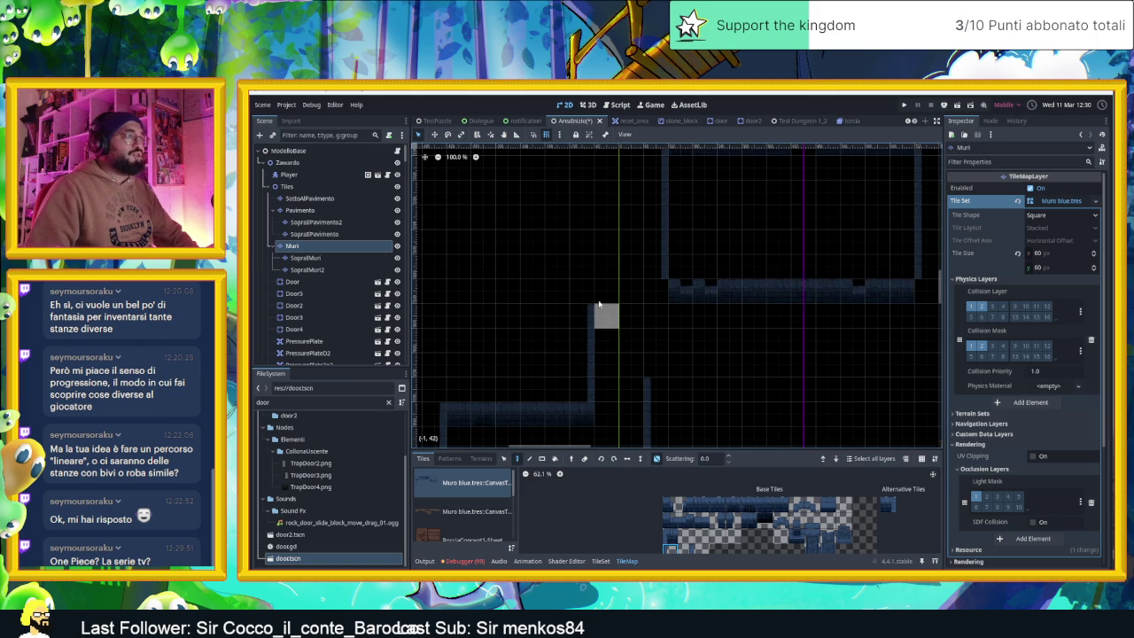
pyautogui.click(669, 537)
pyautogui.click(673, 387)
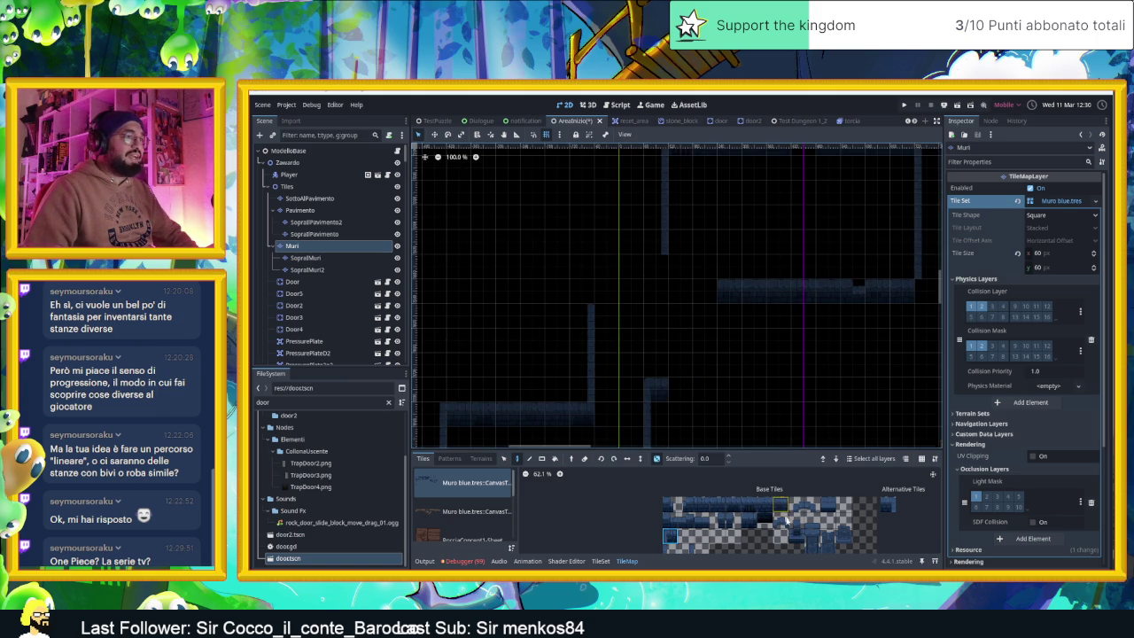
pyautogui.moveTo(777, 507); pyautogui.dragTo(696, 505)
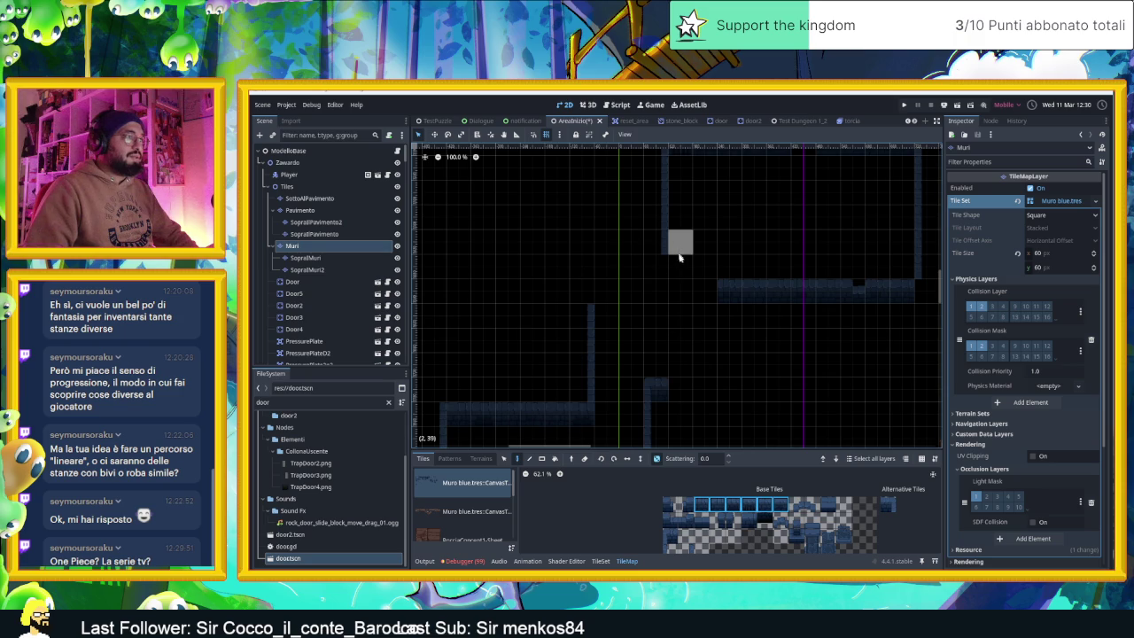
pyautogui.moveTo(659, 262); pyautogui.dragTo(611, 261)
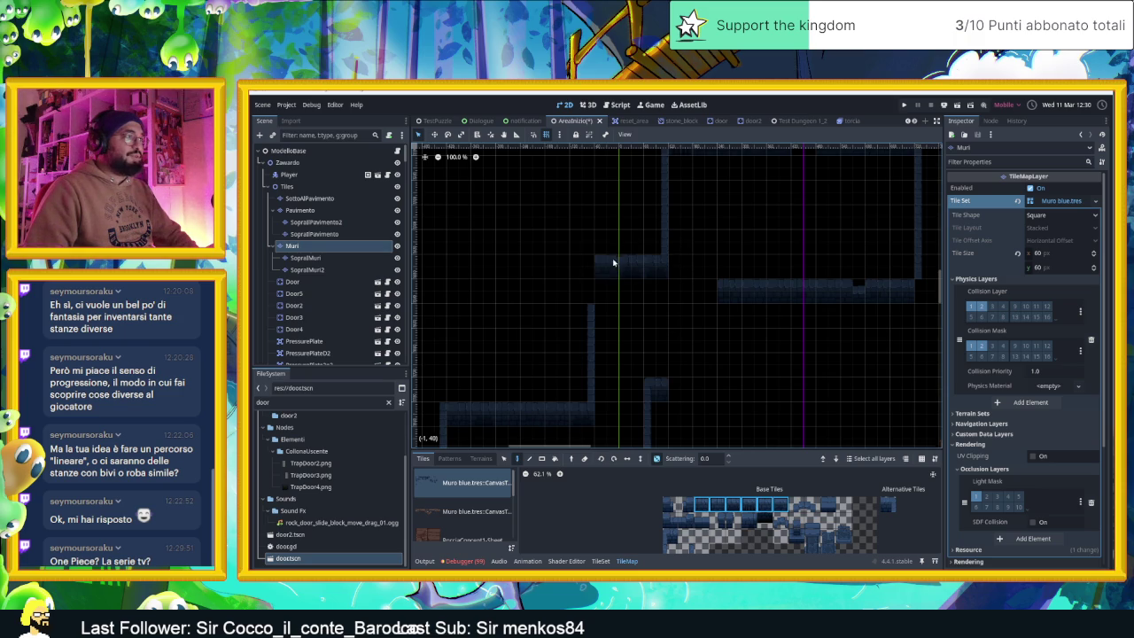
pyautogui.moveTo(683, 382); pyautogui.dragTo(722, 390)
pyautogui.rightClick(731, 292)
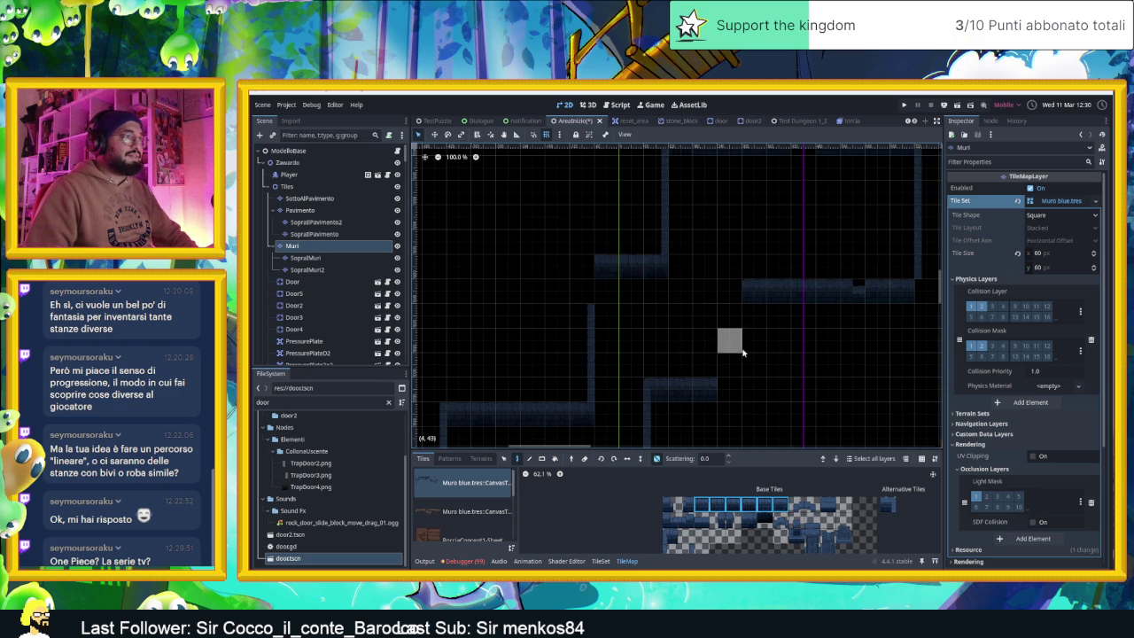
# - Try different wall tiles, add tiles to the left wall, and erase the horizontal wall row
pyautogui.click(812, 504)
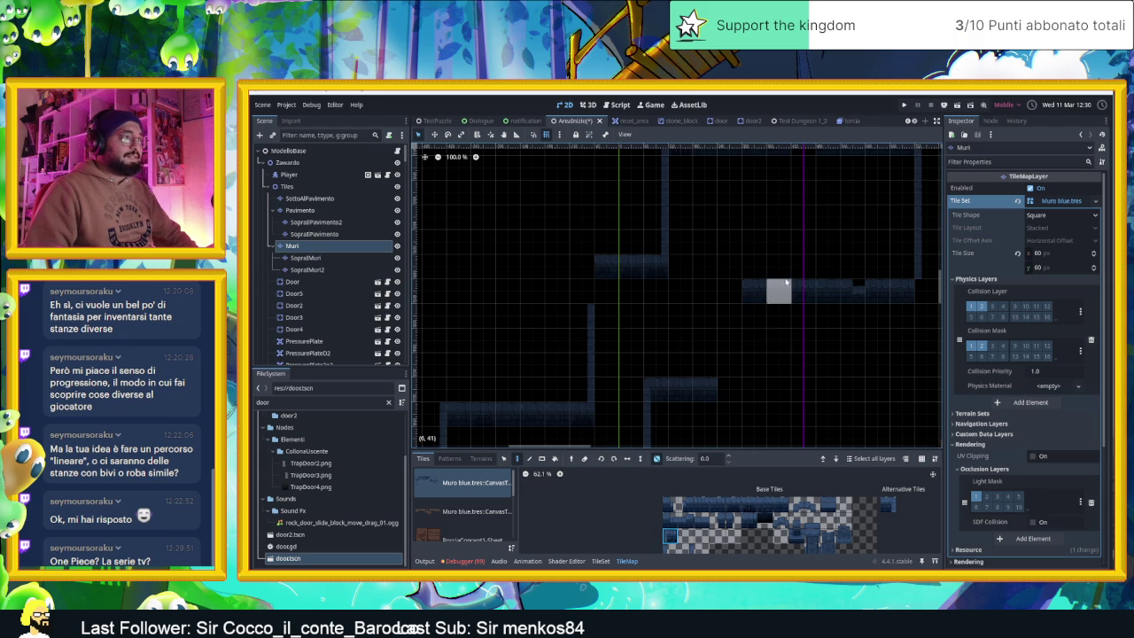
pyautogui.click(700, 505)
pyautogui.click(670, 548)
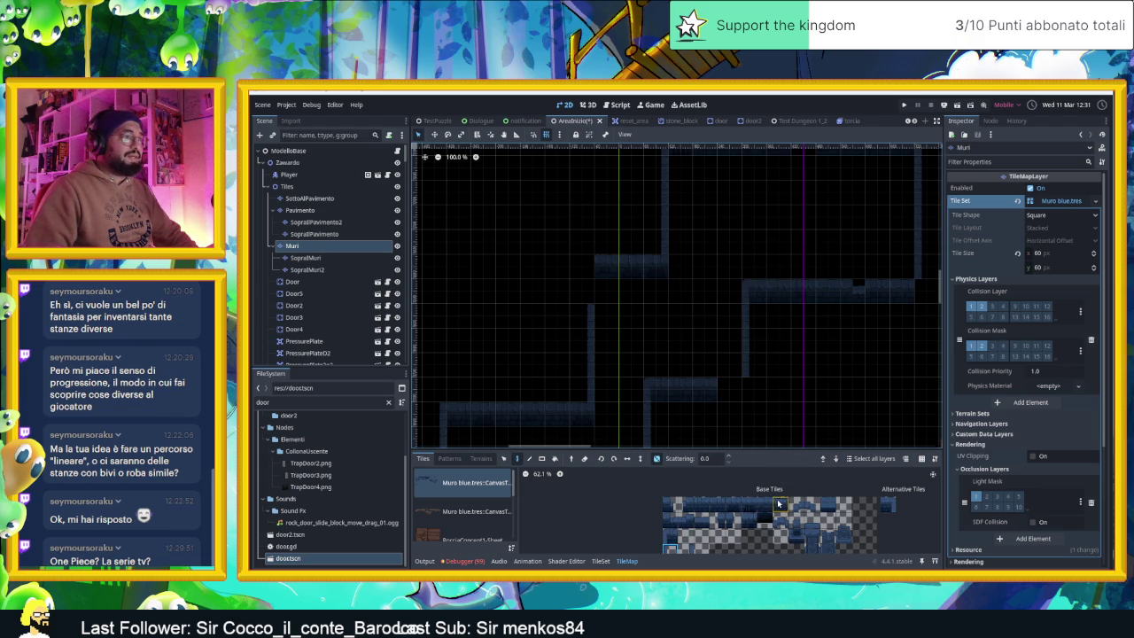
pyautogui.moveTo(719, 503); pyautogui.dragTo(698, 505)
pyautogui.click(663, 388)
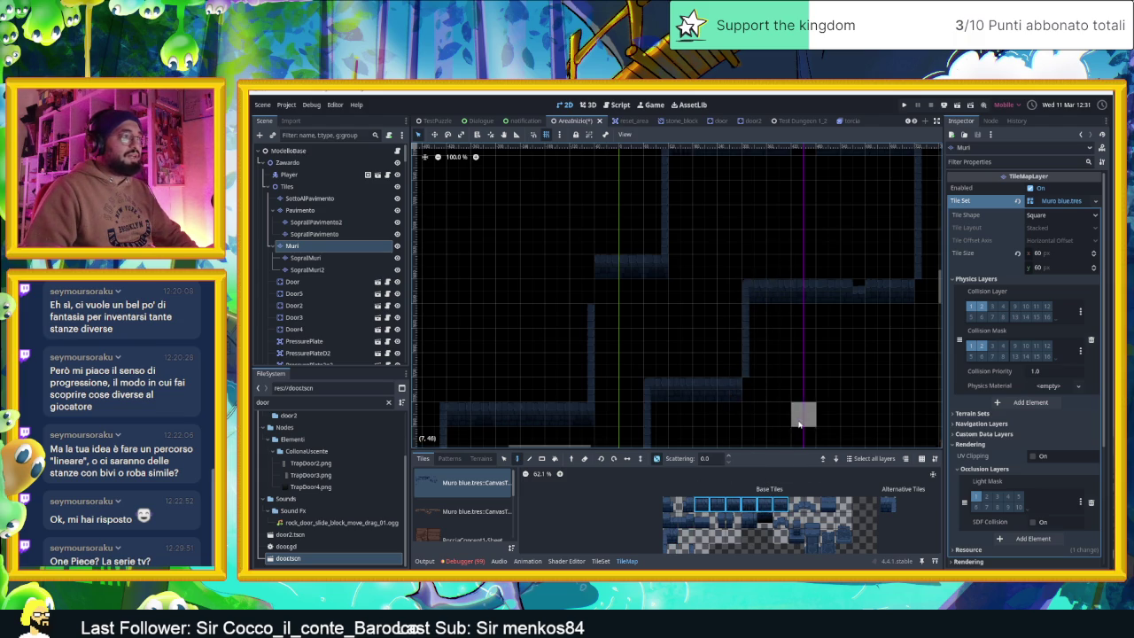
pyautogui.click(687, 550)
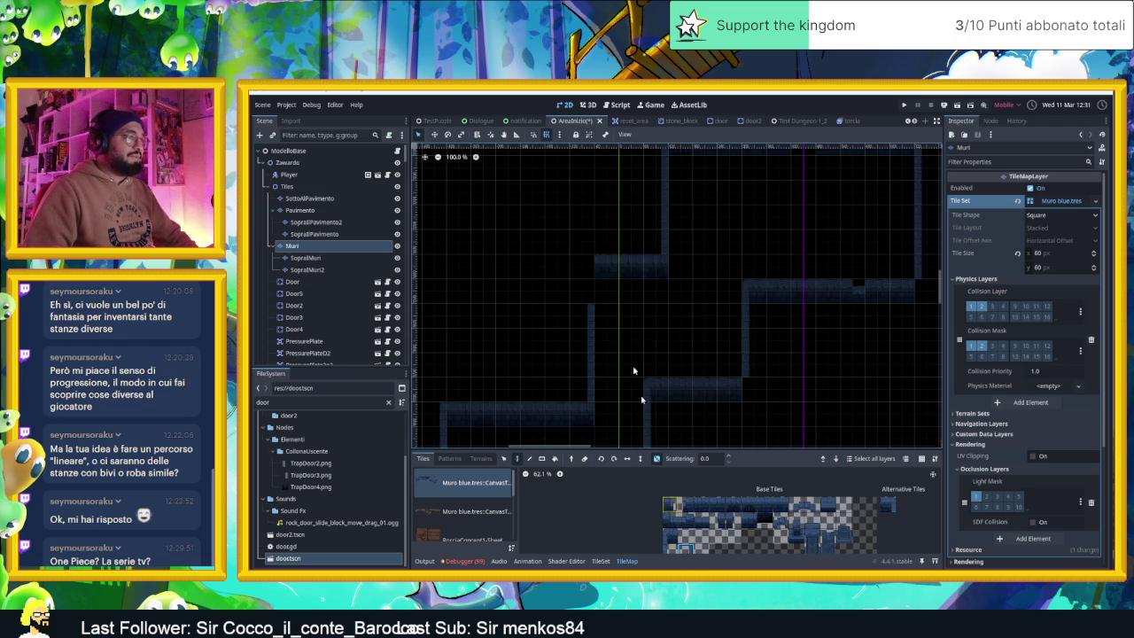
pyautogui.click(582, 266)
pyautogui.scroll(3, 644, 293)
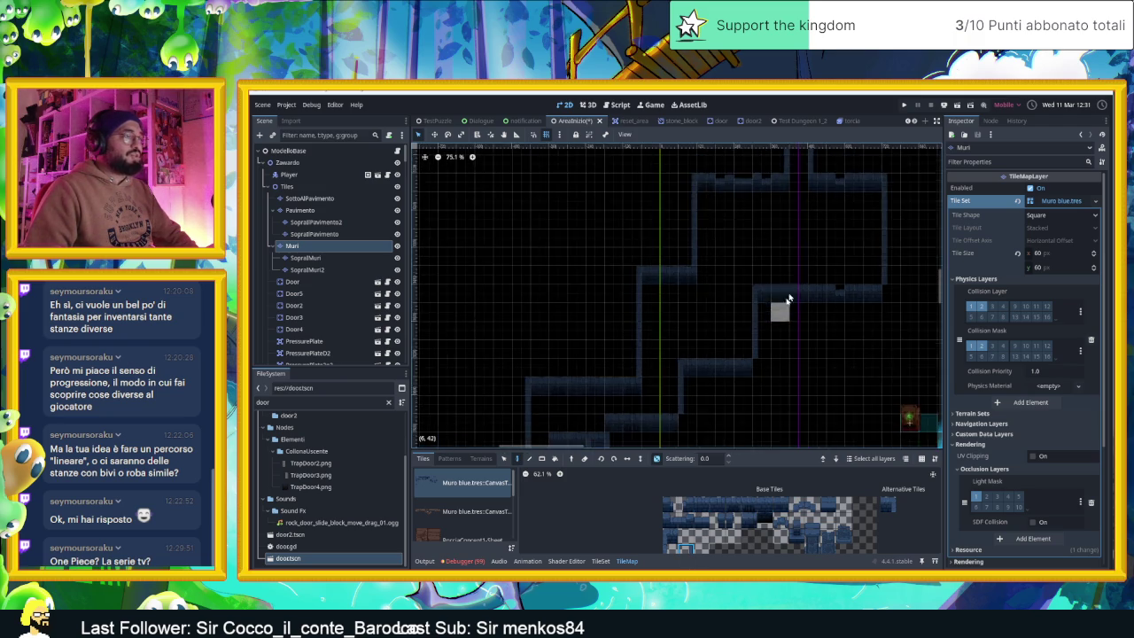
pyautogui.rightClick(660, 337)
pyautogui.rightClick(631, 336)
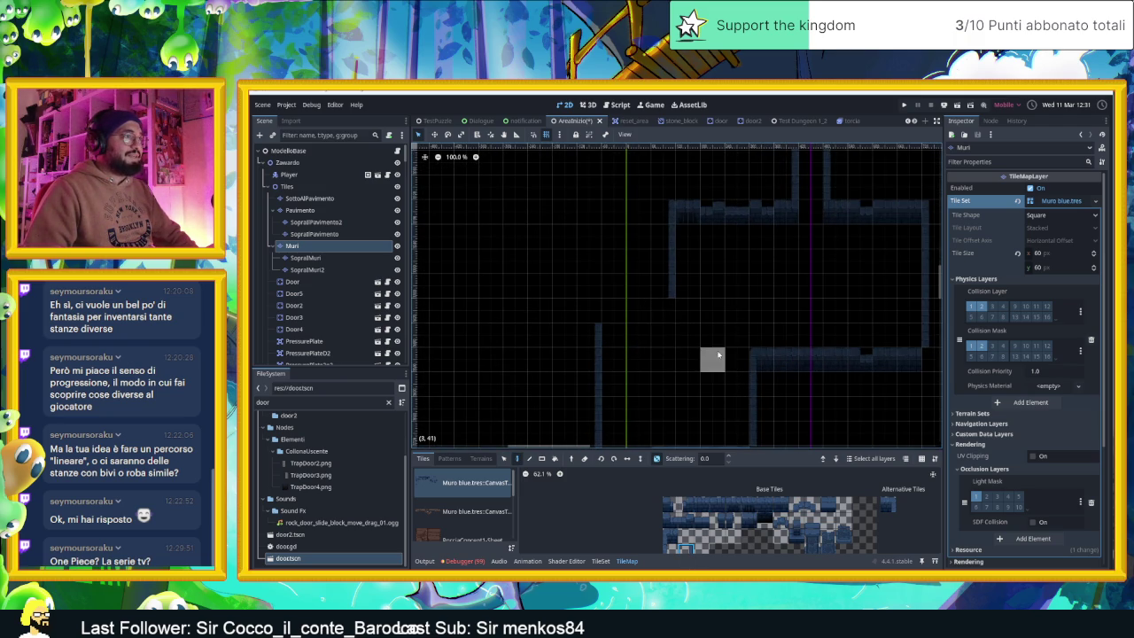
# - Stamp a wall block into the empty cell, erase the stray top tile, and select a single wall tile
pyautogui.click(614, 310)
pyautogui.moveTo(778, 508); pyautogui.dragTo(700, 505)
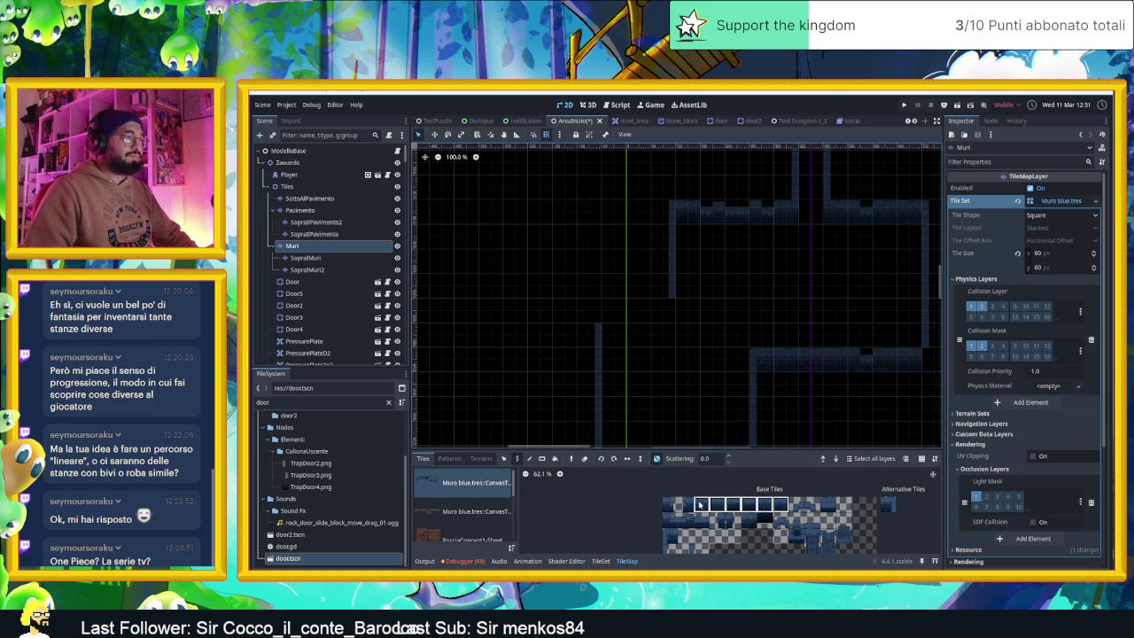
pyautogui.click(642, 307)
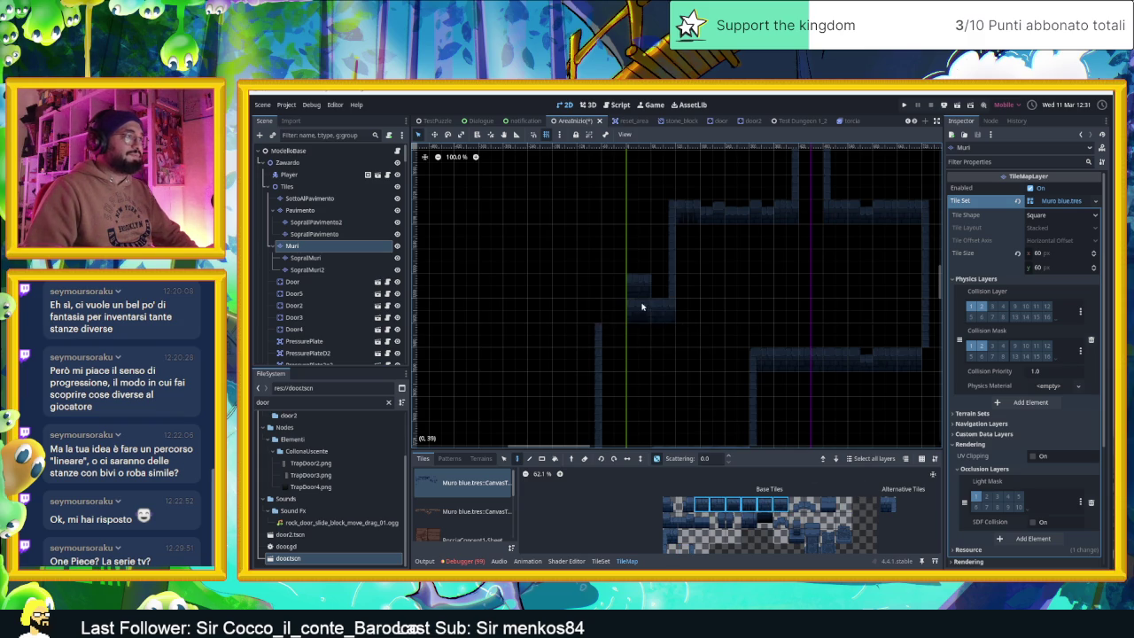
pyautogui.click(614, 310)
pyautogui.rightClick(638, 285)
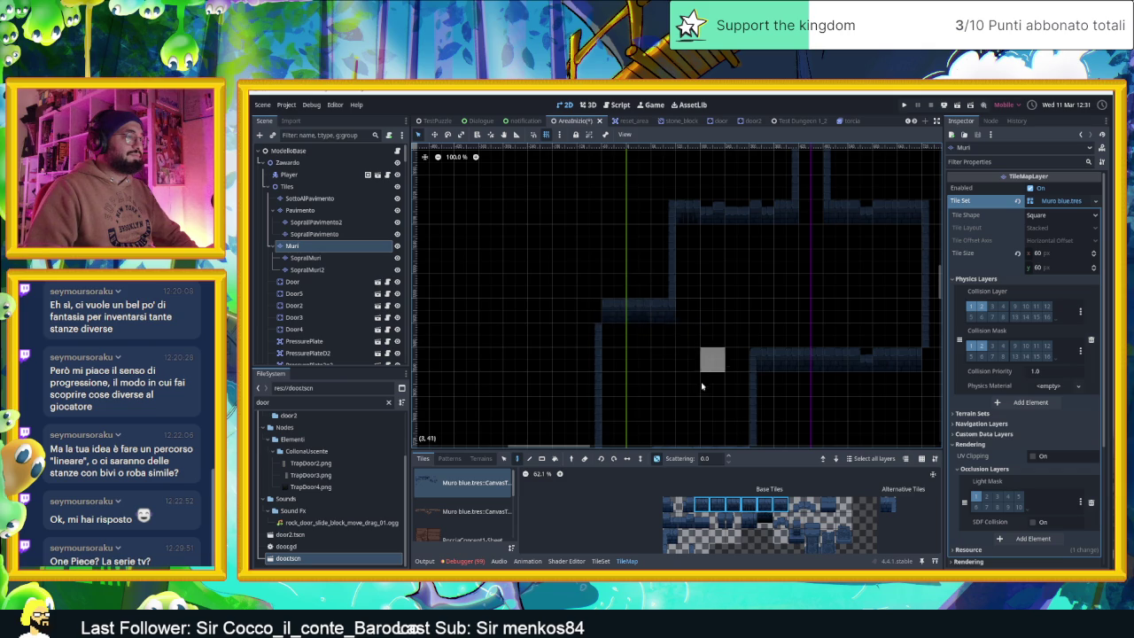
pyautogui.scroll(-3, 627, 324)
pyautogui.hscroll(3, 626, 324)
pyautogui.click(687, 549)
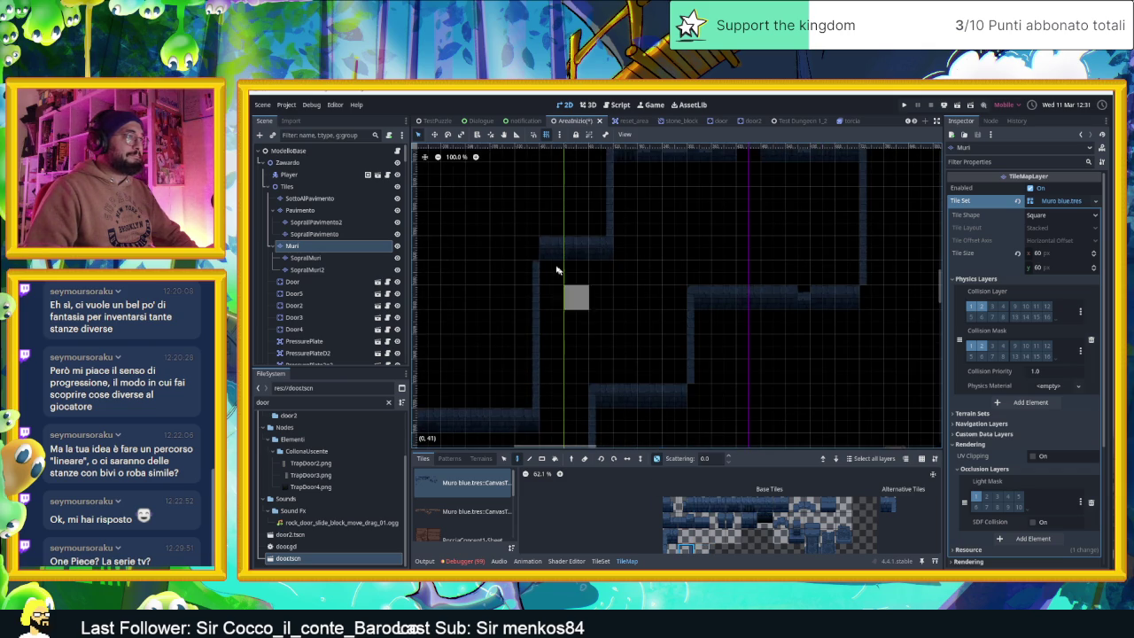
pyautogui.scroll(-3, 536, 256)
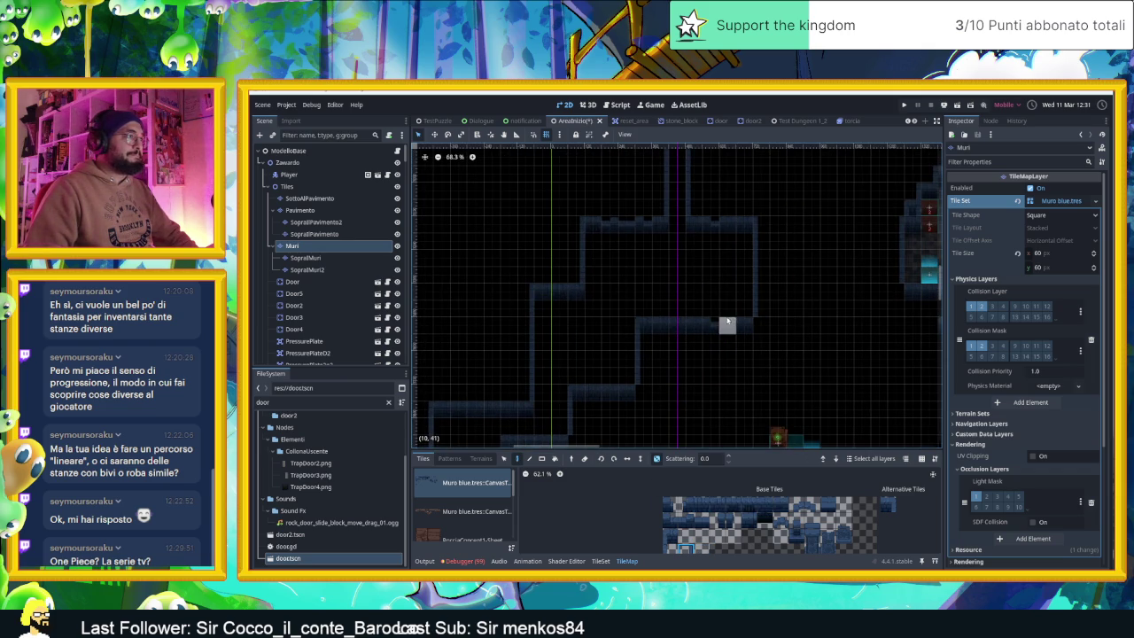
pyautogui.scroll(2, 691, 327)
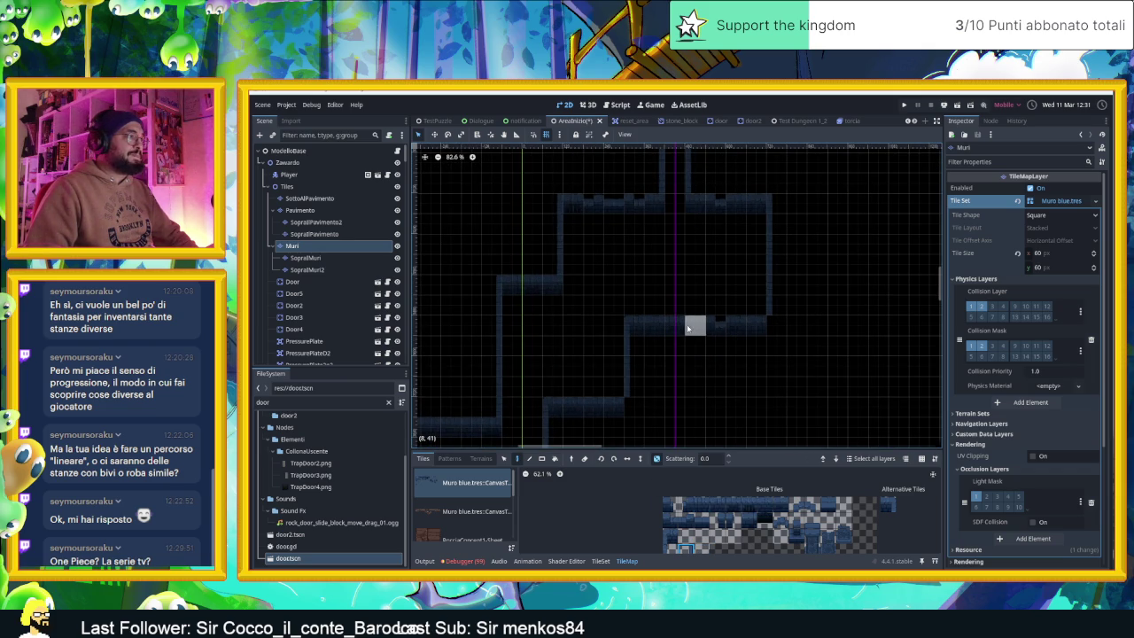
pyautogui.scroll(-3, 689, 321)
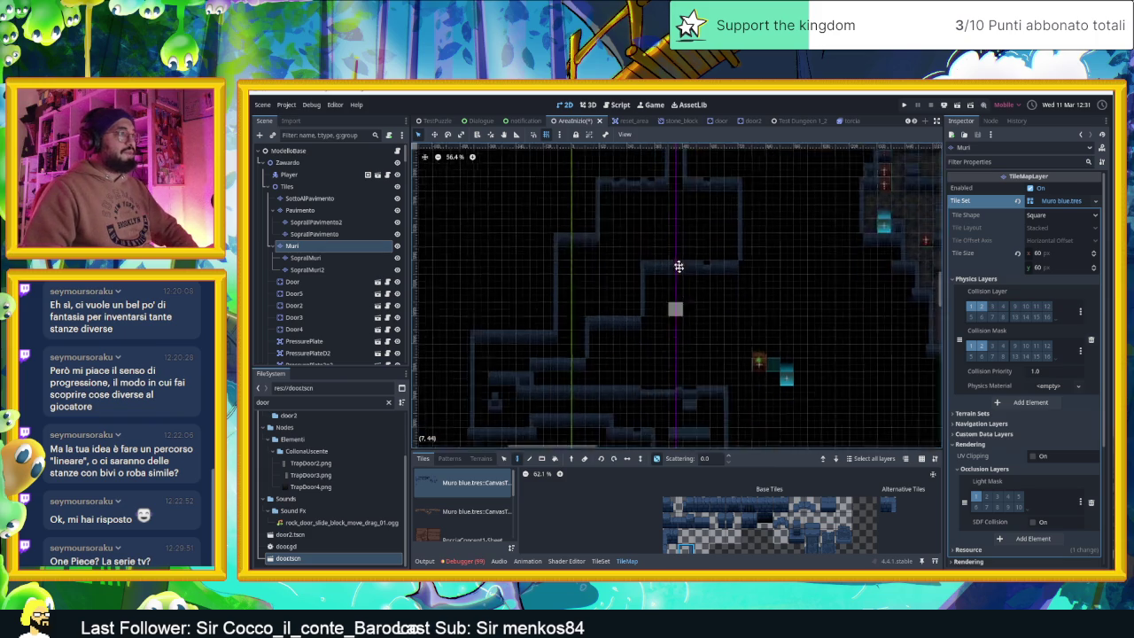
pyautogui.scroll(-3, 700, 261)
pyautogui.scroll(2, 744, 323)
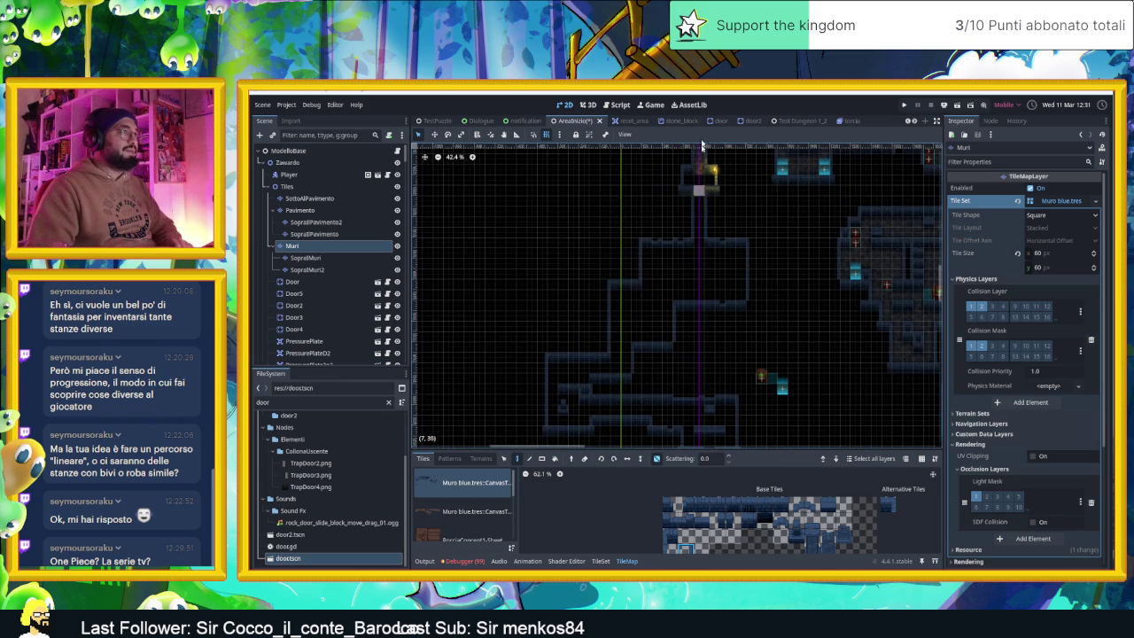
pyautogui.scroll(5, 736, 257)
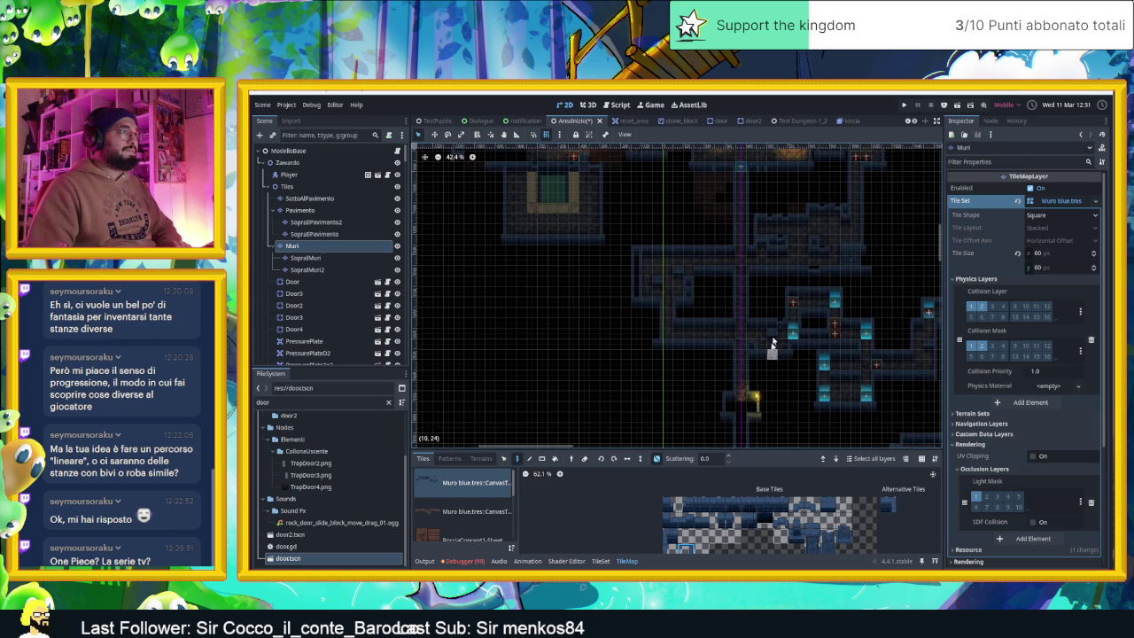
pyautogui.moveTo(767, 276); pyautogui.dragTo(757, 315)
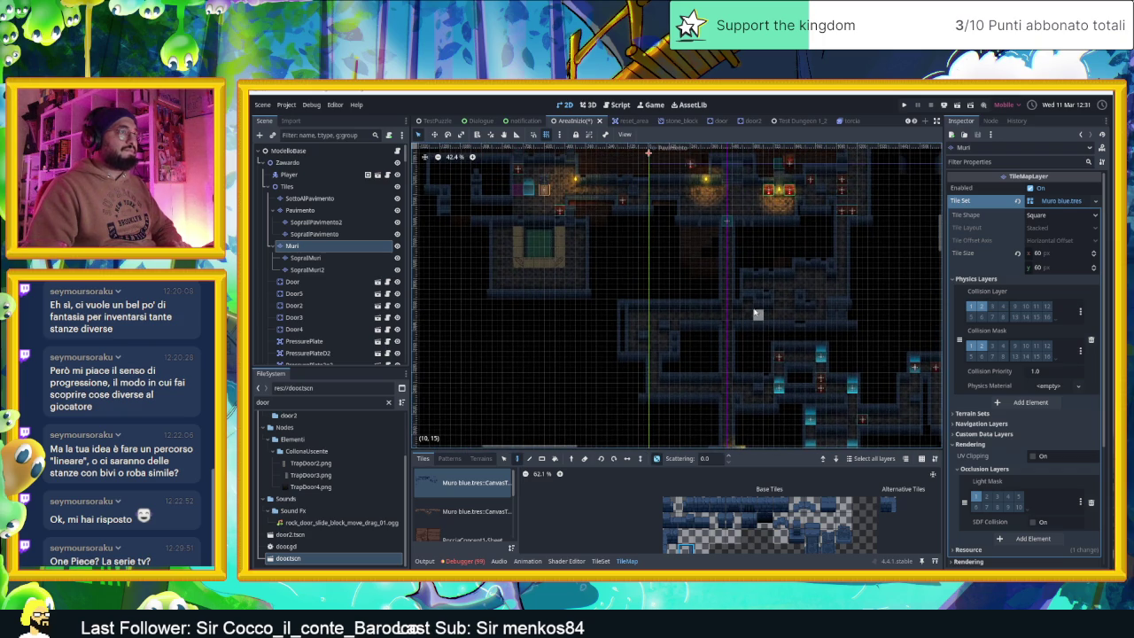
pyautogui.scroll(-5, 749, 297)
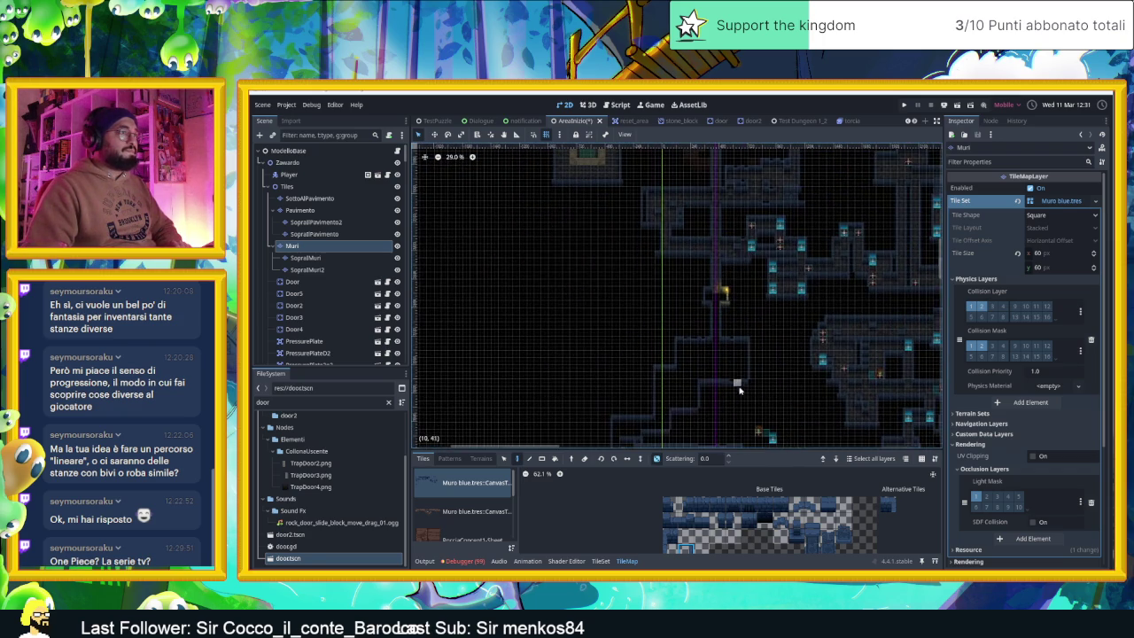
pyautogui.scroll(5, 725, 238)
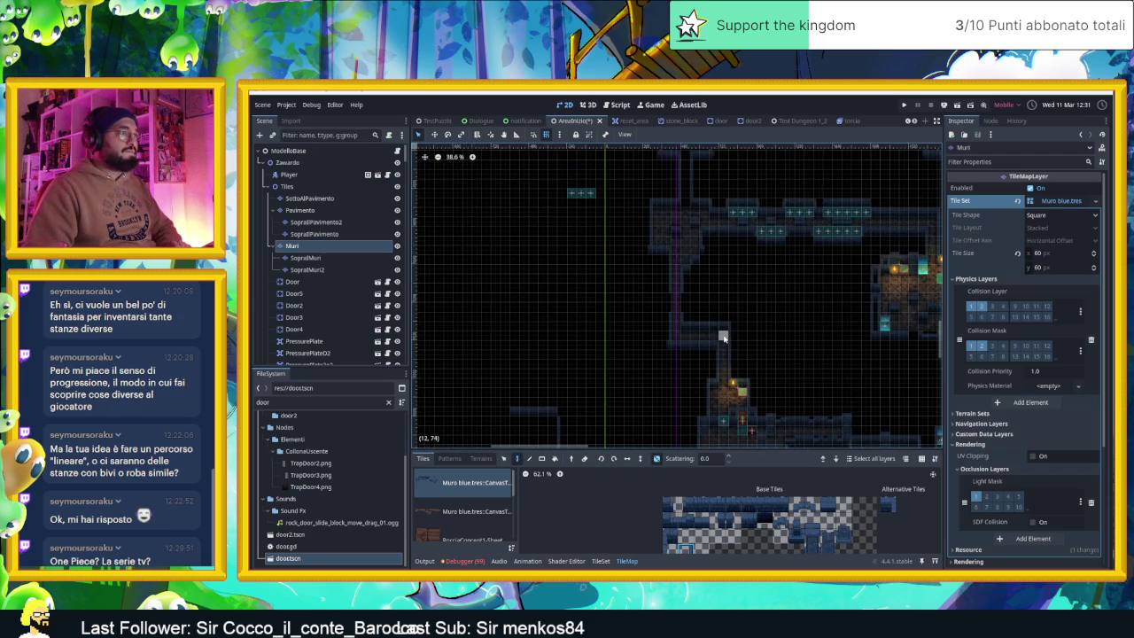
pyautogui.scroll(-2, 753, 314)
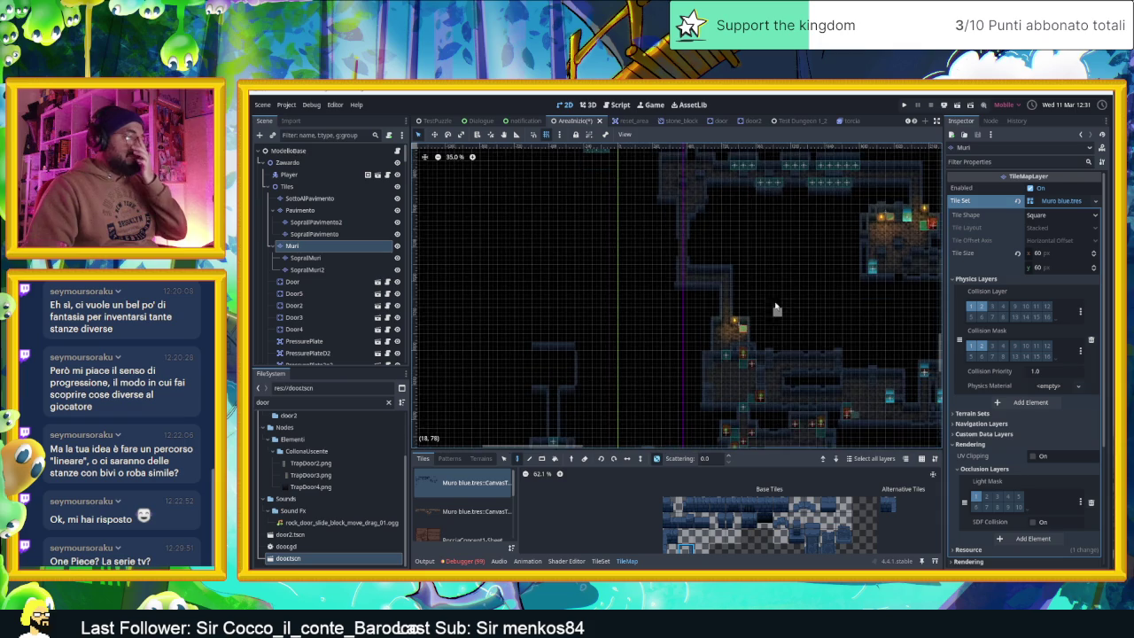
pyautogui.scroll(6, 751, 345)
pyautogui.moveTo(786, 348)
pyautogui.mouseDown()
pyautogui.moveTo(780, 298)
pyautogui.moveTo(755, 257)
pyautogui.mouseUp()
pyautogui.scroll(-2, 762, 331)
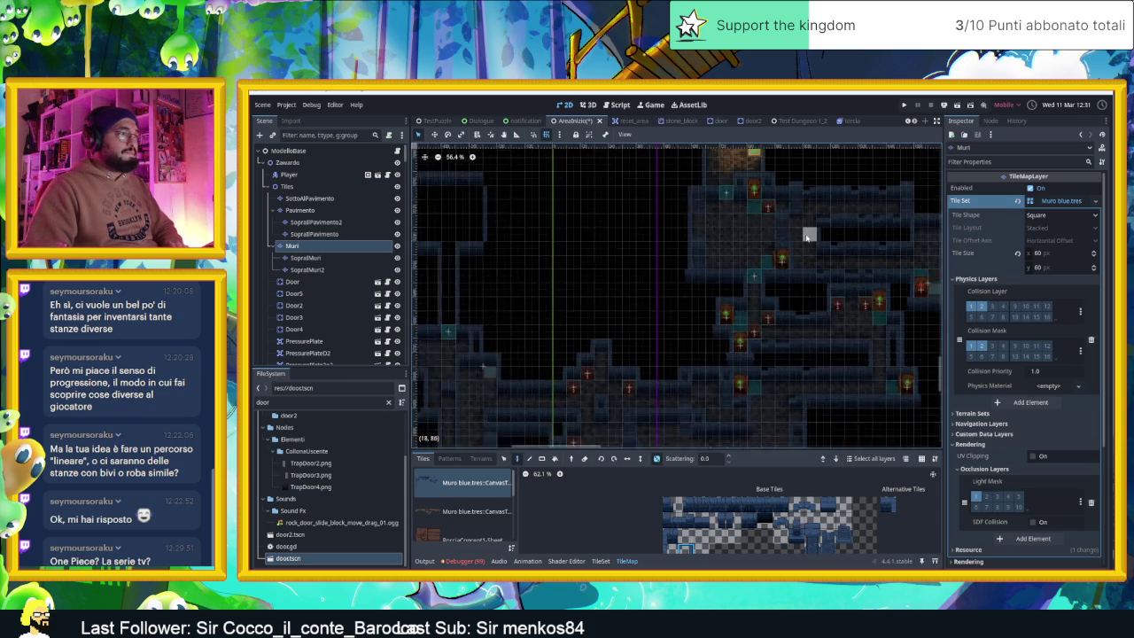
pyautogui.scroll(-2, 680, 257)
pyautogui.moveTo(641, 248)
pyautogui.mouseDown()
pyautogui.moveTo(709, 261)
pyautogui.moveTo(777, 256)
pyautogui.mouseUp()
pyautogui.moveTo(807, 322)
pyautogui.mouseDown()
pyautogui.moveTo(773, 350)
pyautogui.moveTo(817, 352)
pyautogui.mouseUp()
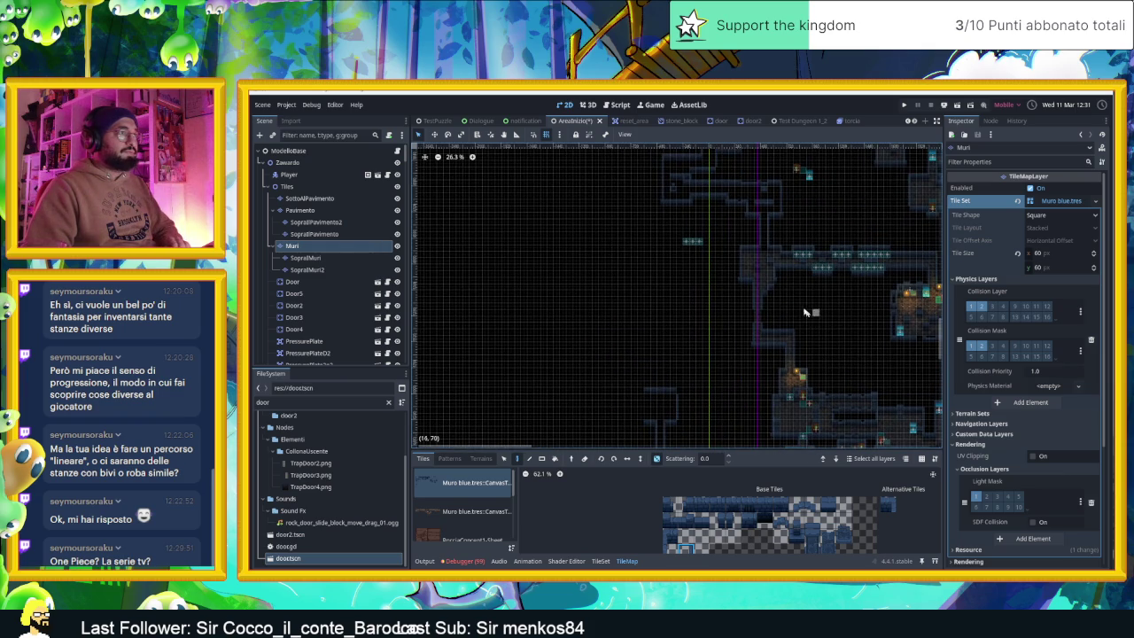
pyautogui.scroll(-1, 706, 300)
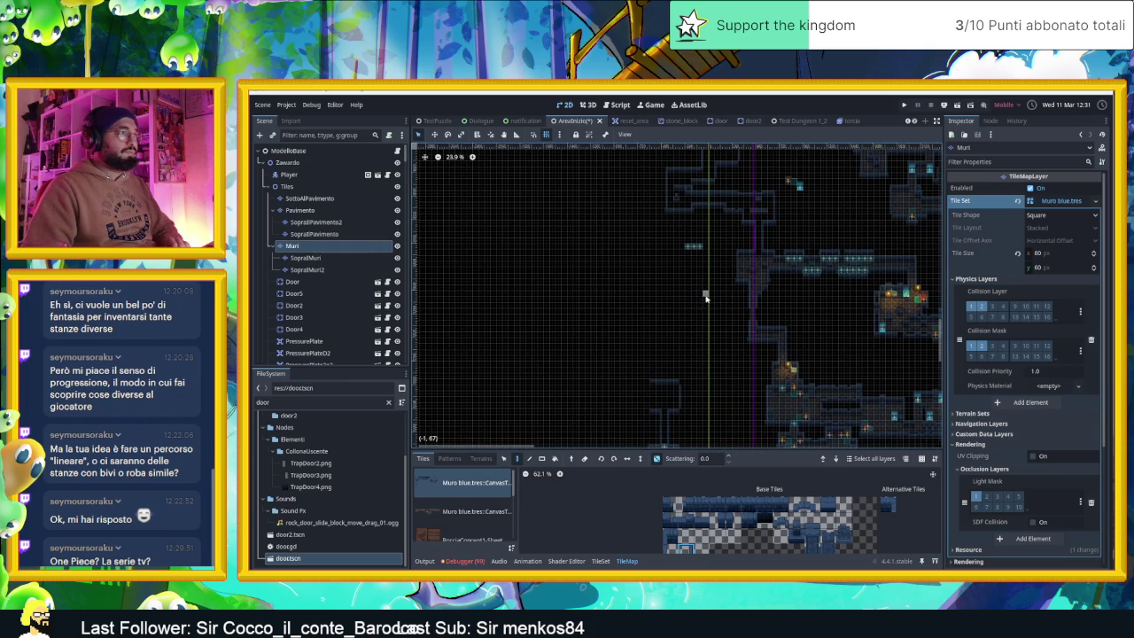
pyautogui.scroll(13, 691, 257)
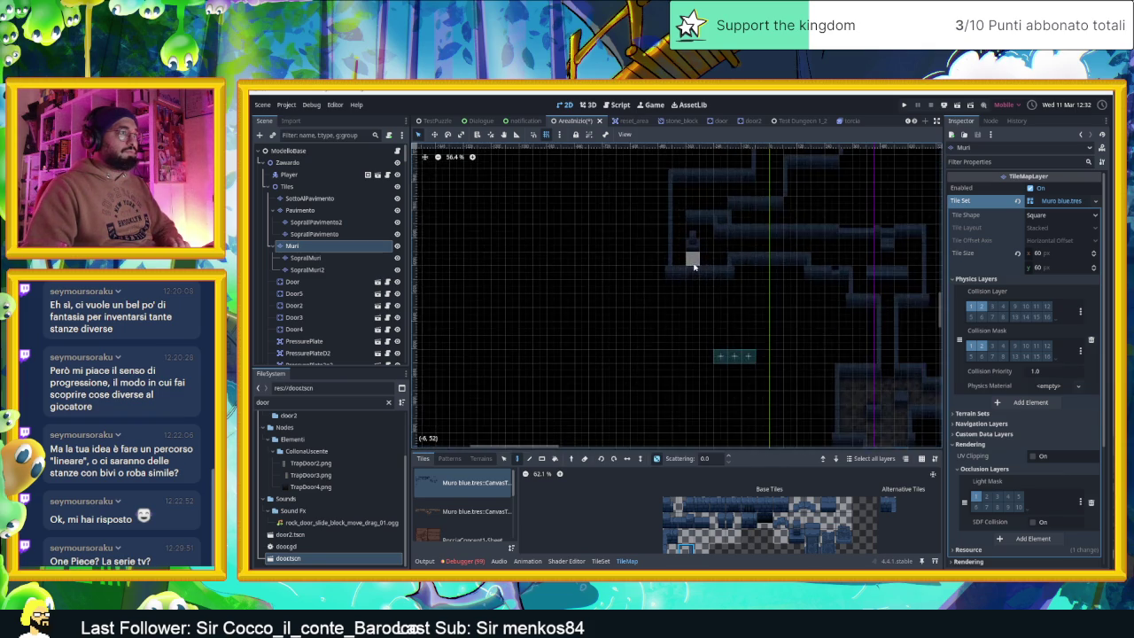
pyautogui.scroll(-6, 696, 266)
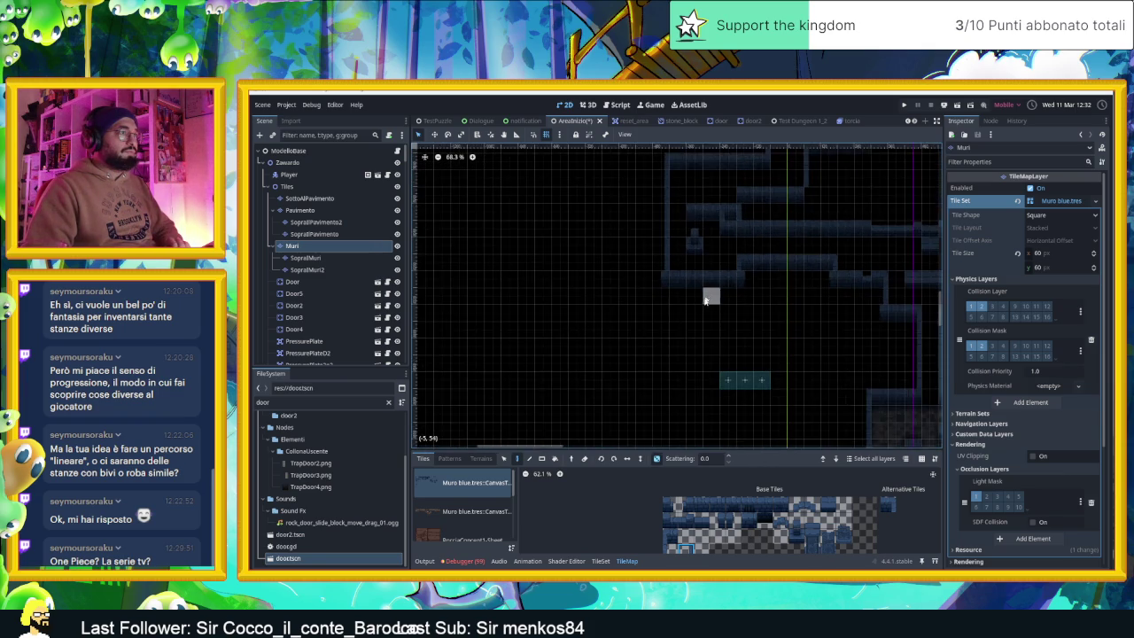
pyautogui.scroll(3, 697, 320)
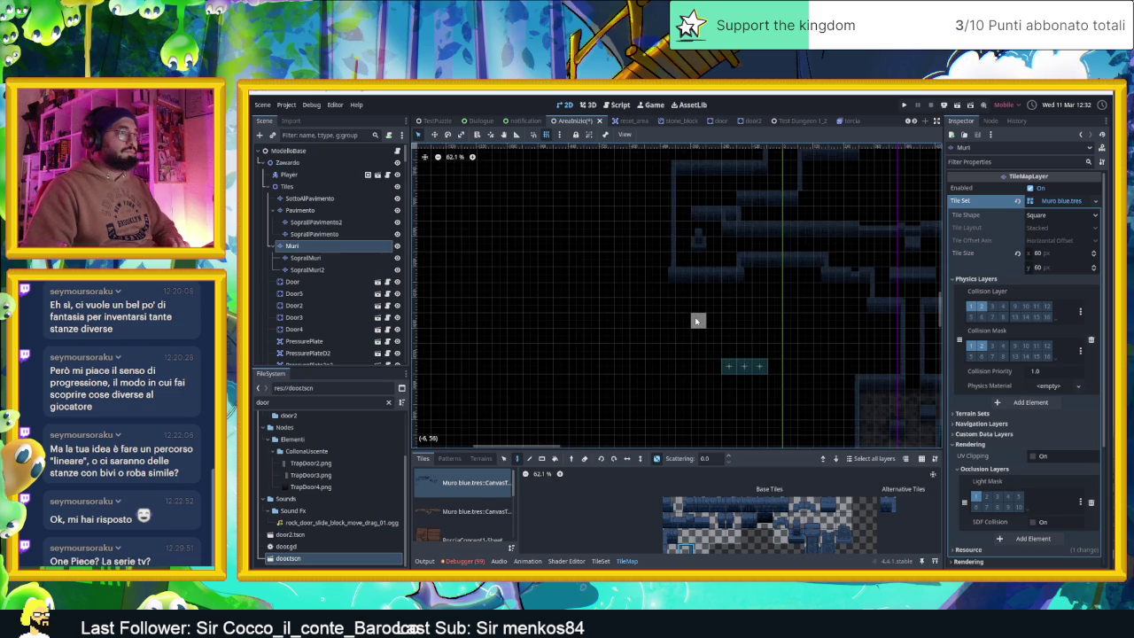
pyautogui.scroll(4, 701, 302)
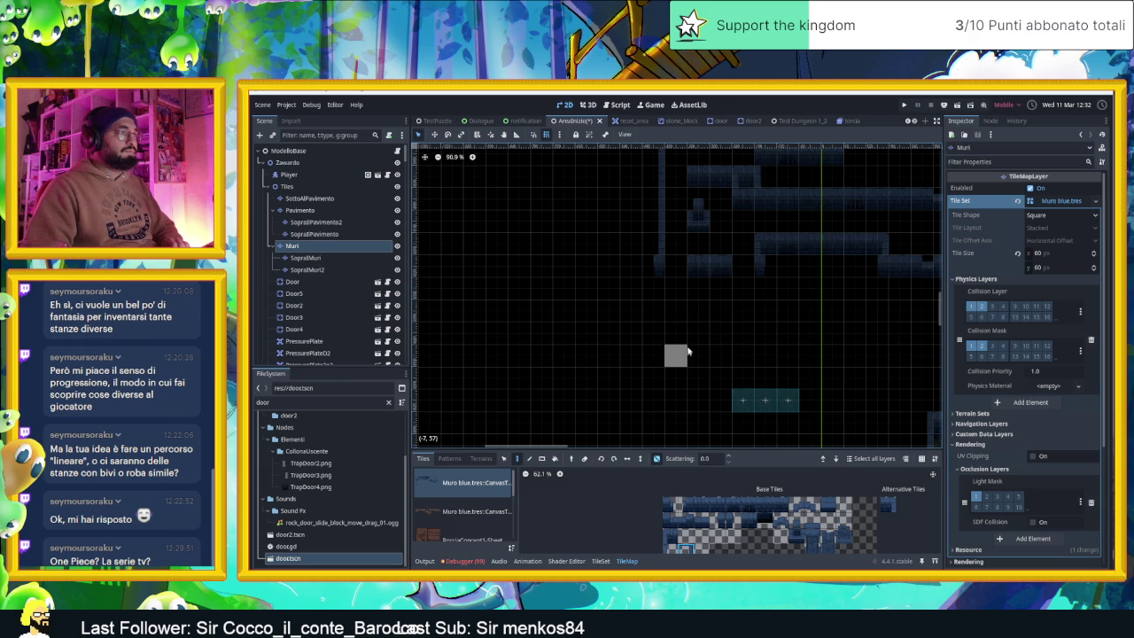
pyautogui.moveTo(775, 505); pyautogui.dragTo(776, 506)
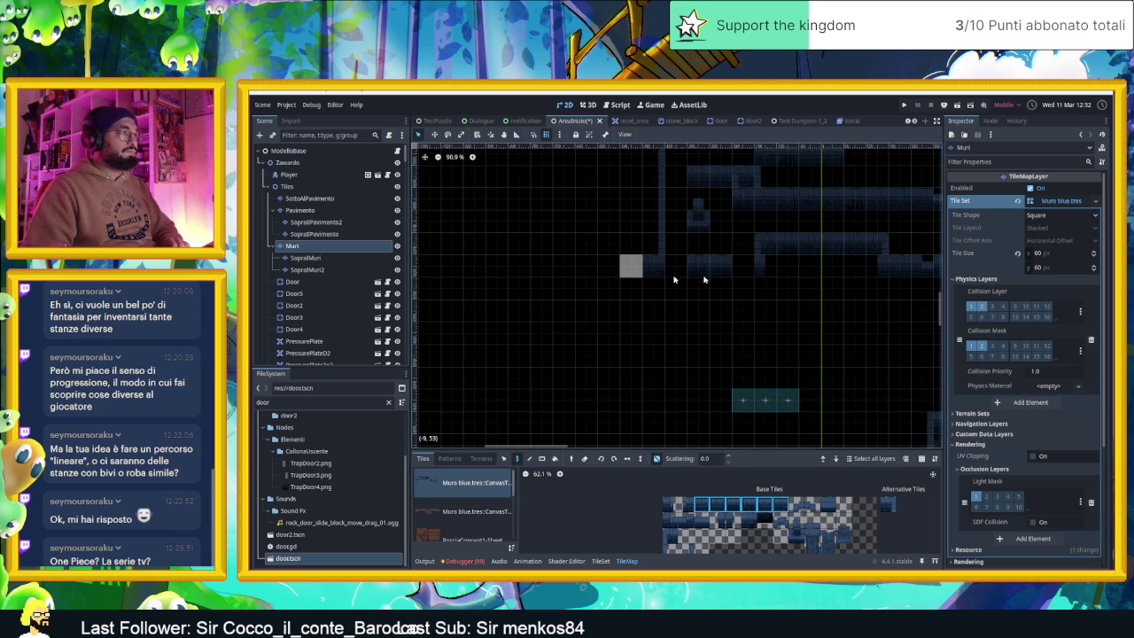
# - Fill a wall gap and paint a vertical strip of single wall tiles on the Muri layer
pyautogui.click(765, 266)
pyautogui.click(670, 548)
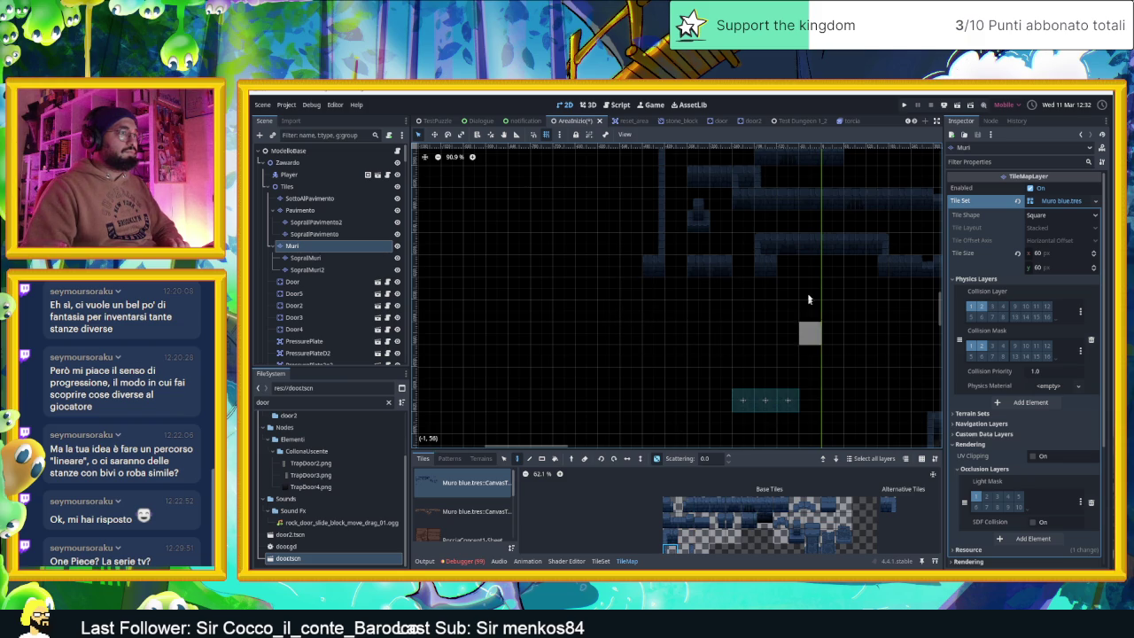
pyautogui.moveTo(780, 266); pyautogui.dragTo(782, 323)
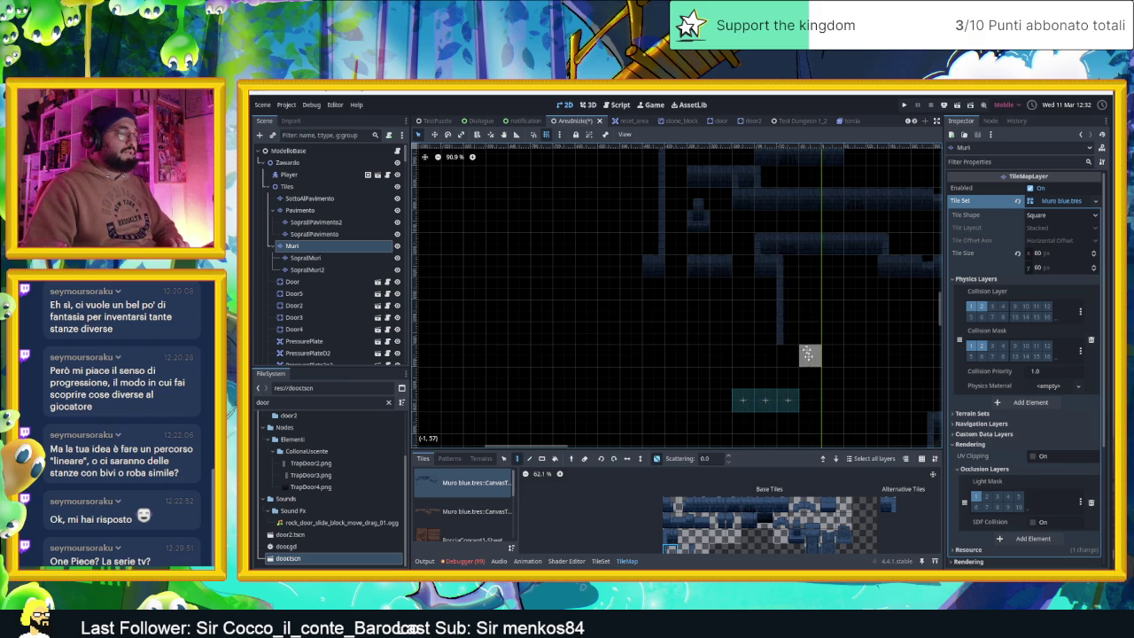
pyautogui.scroll(-3, 762, 310)
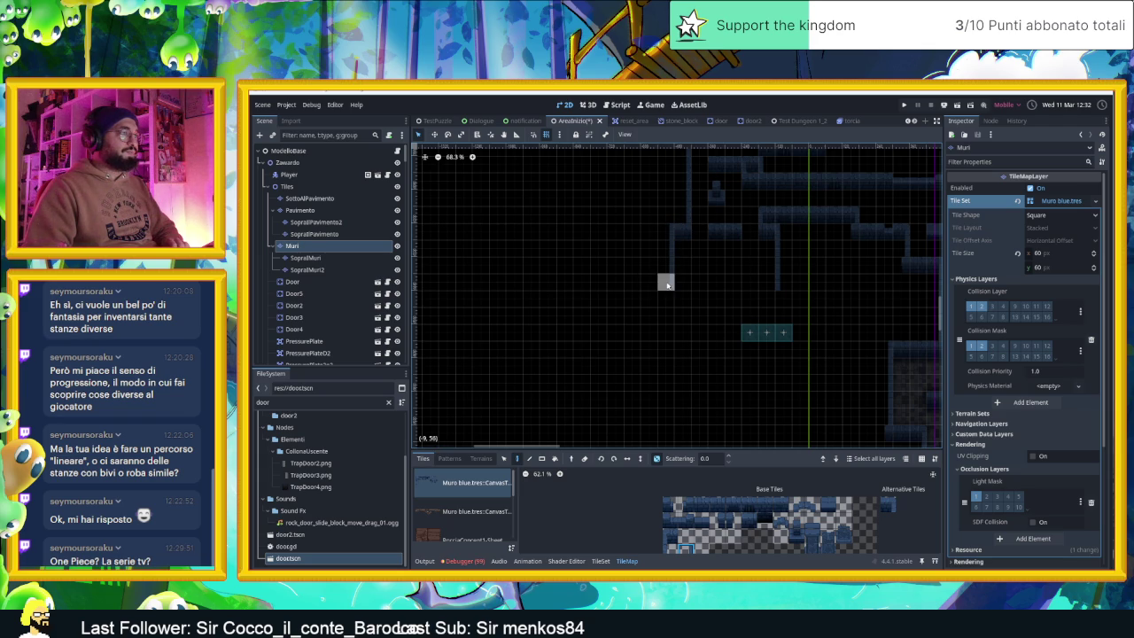
pyautogui.scroll(6, 700, 266)
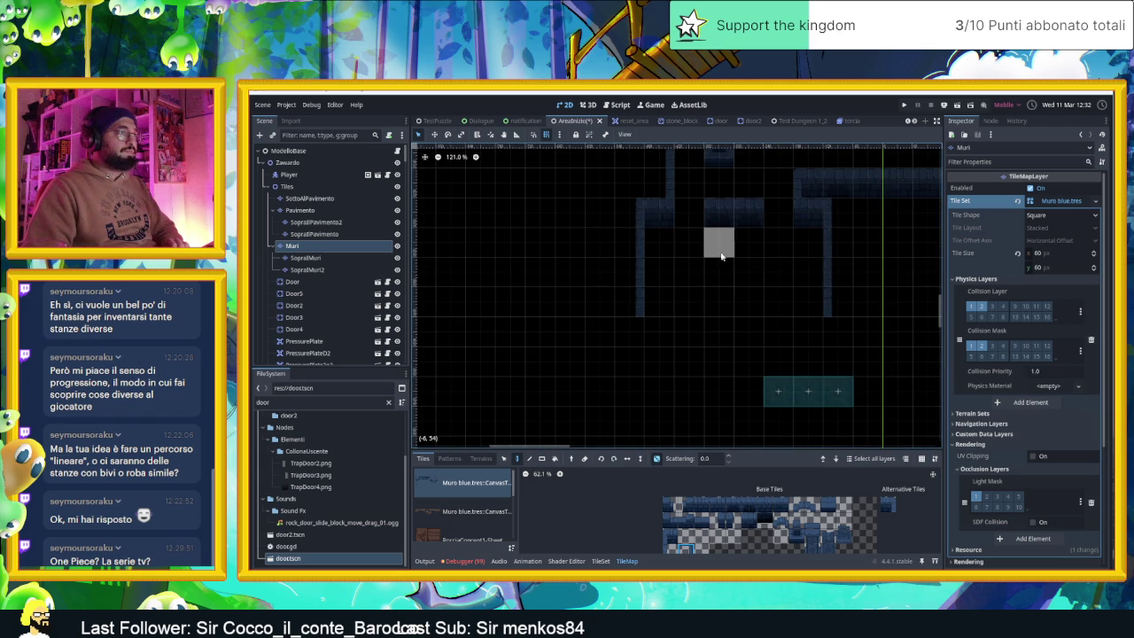
# - With a different wall tile, paint two tiles into the room's wall and a three-tile row below
pyautogui.click(687, 539)
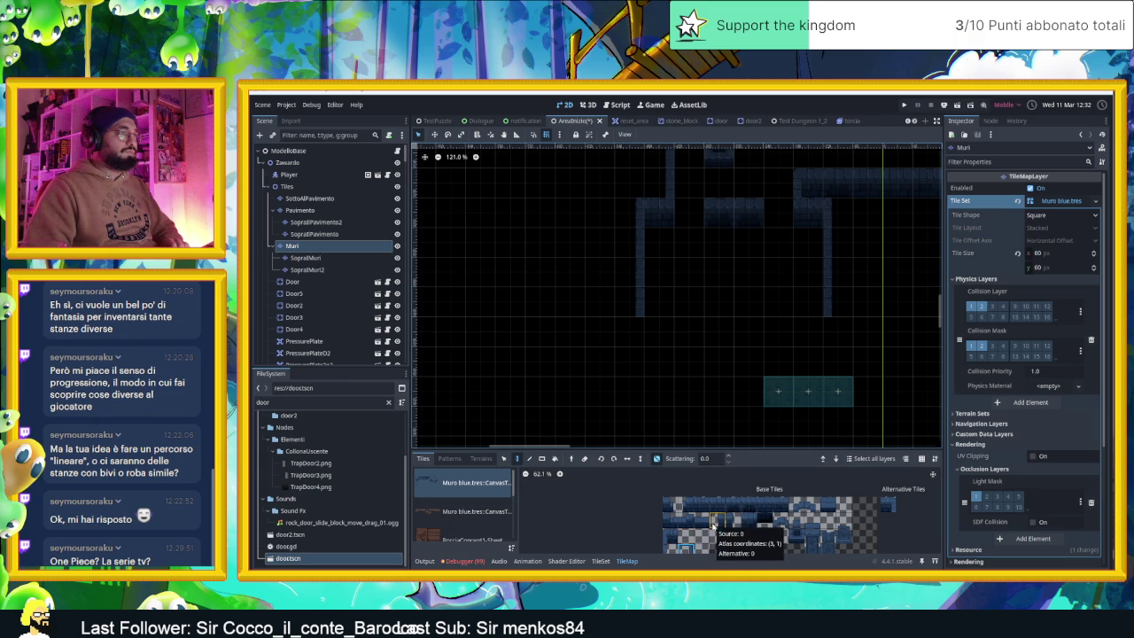
pyautogui.scroll(2, 682, 531)
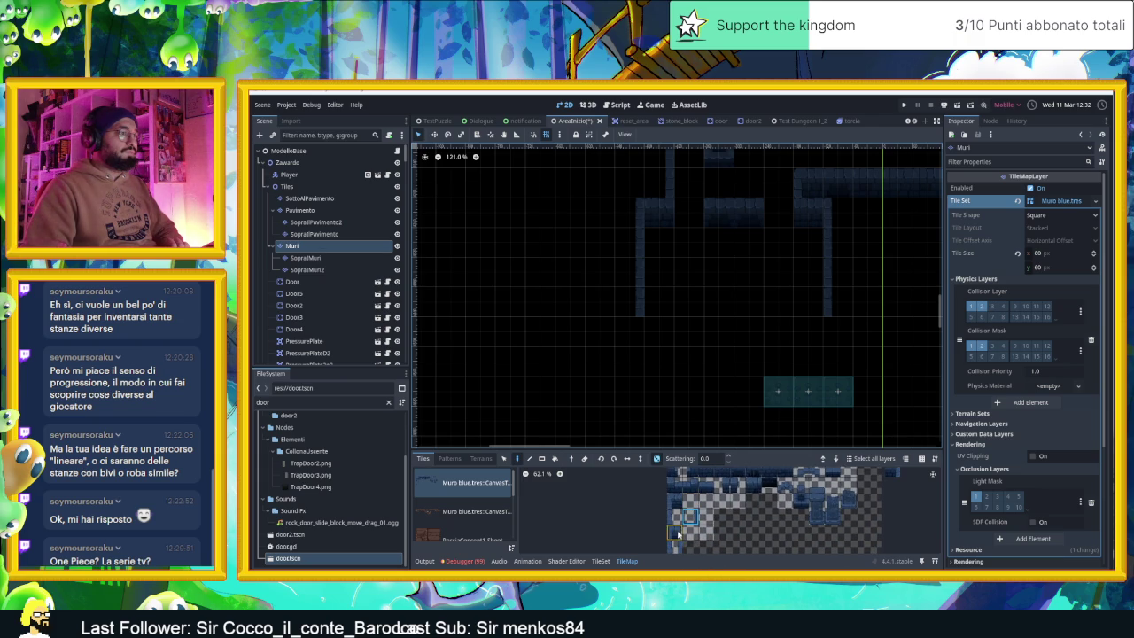
pyautogui.click(745, 237)
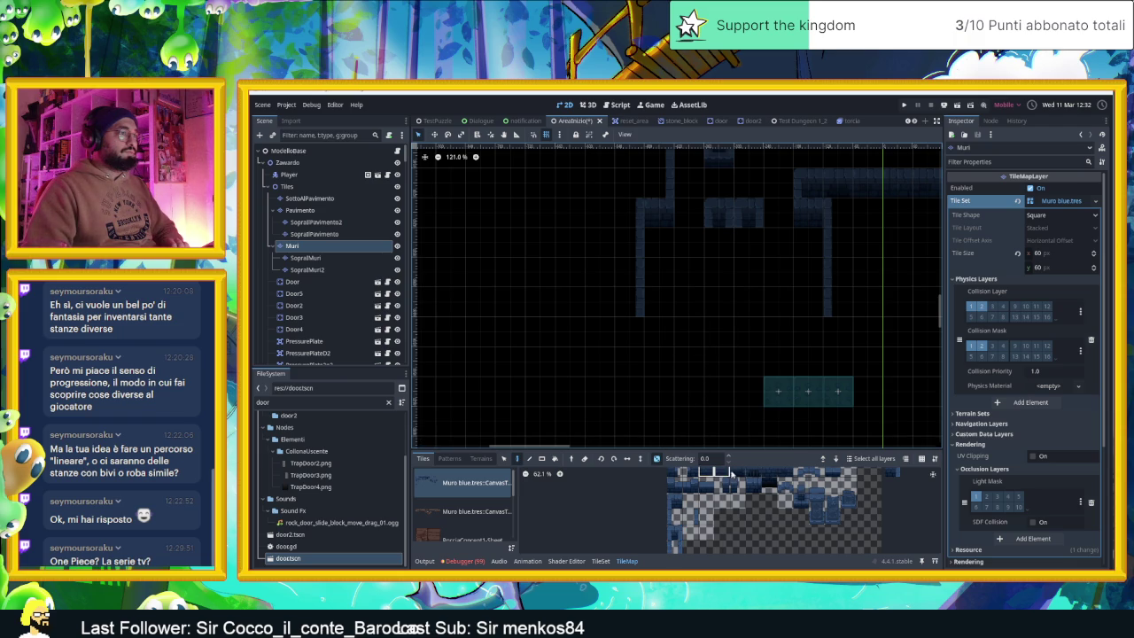
pyautogui.click(722, 242)
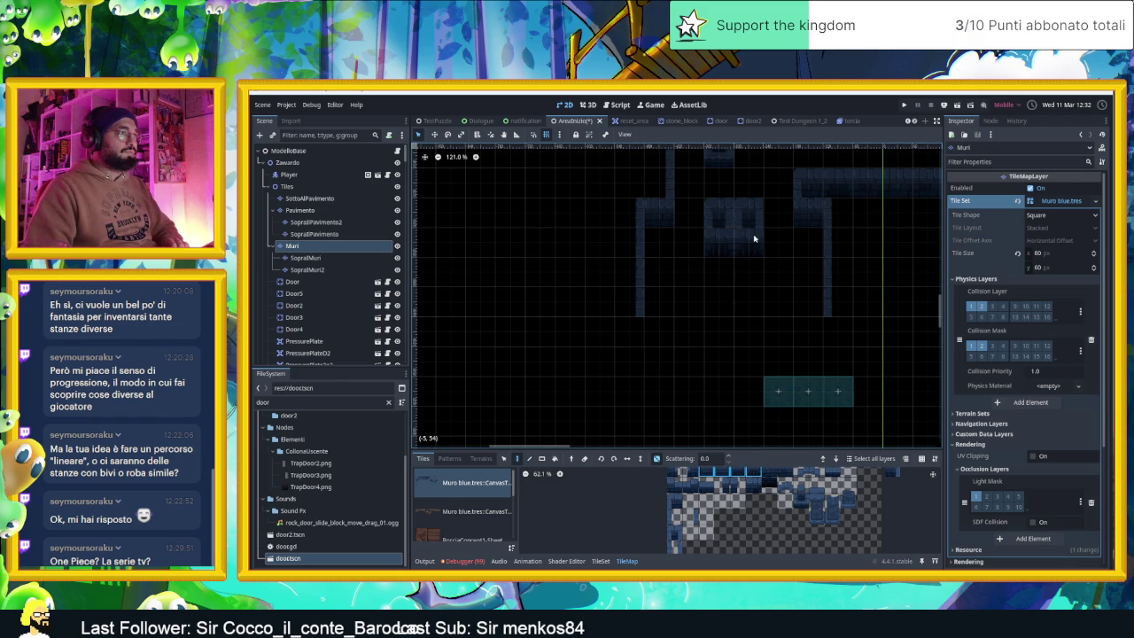
pyautogui.moveTo(749, 330); pyautogui.dragTo(719, 356)
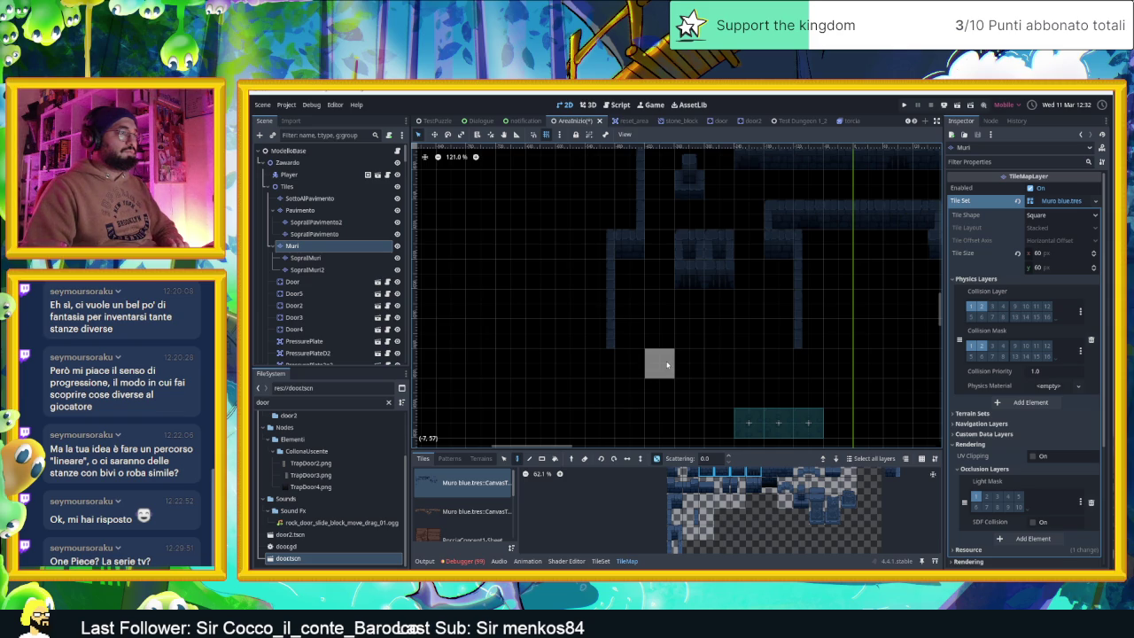
pyautogui.moveTo(665, 360); pyautogui.dragTo(720, 364)
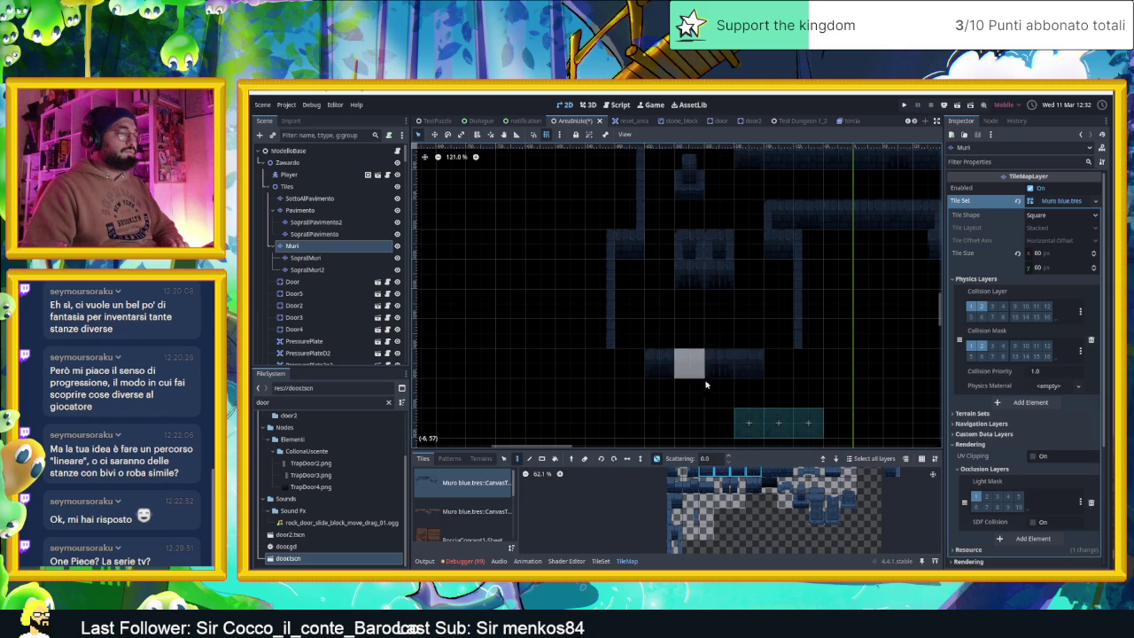
pyautogui.scroll(-5, 748, 390)
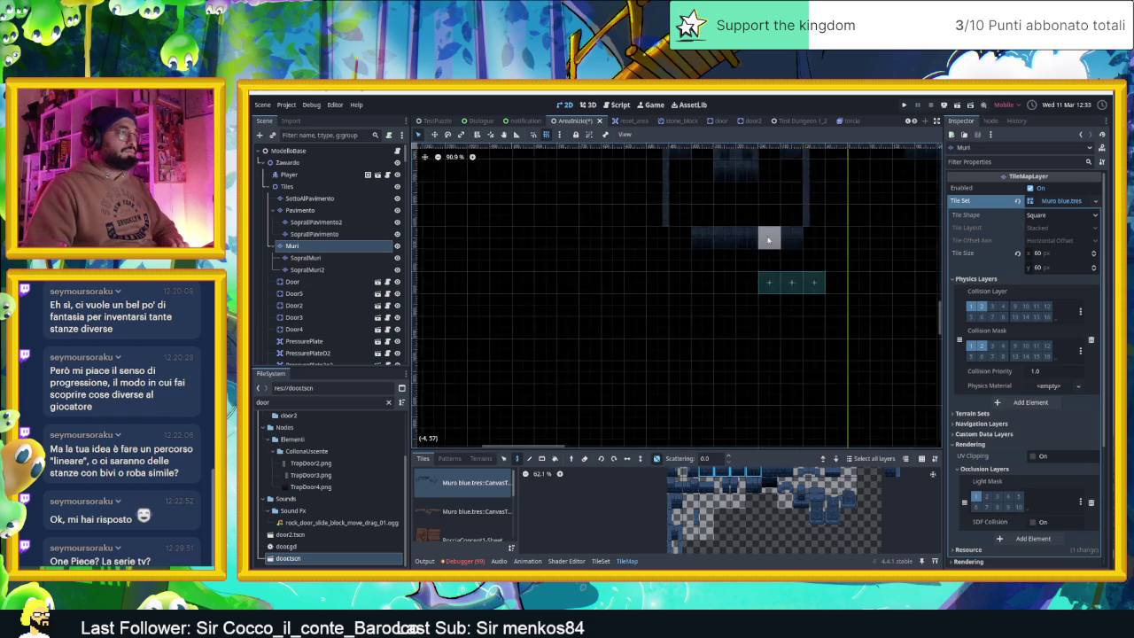
pyautogui.scroll(-2, 733, 344)
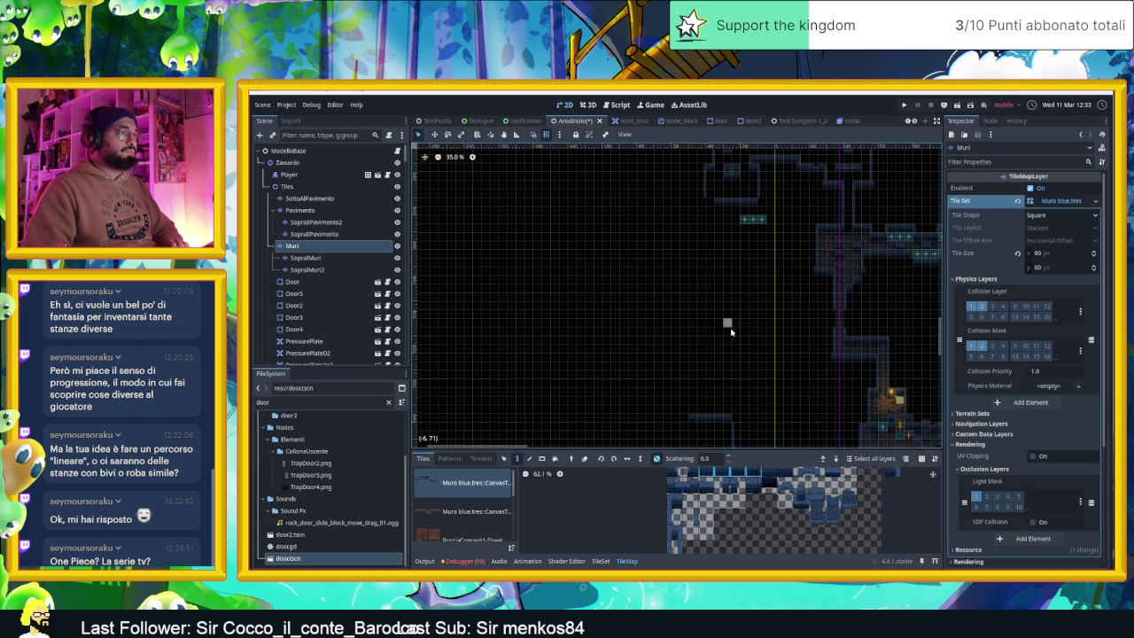
pyautogui.scroll(-2, 731, 333)
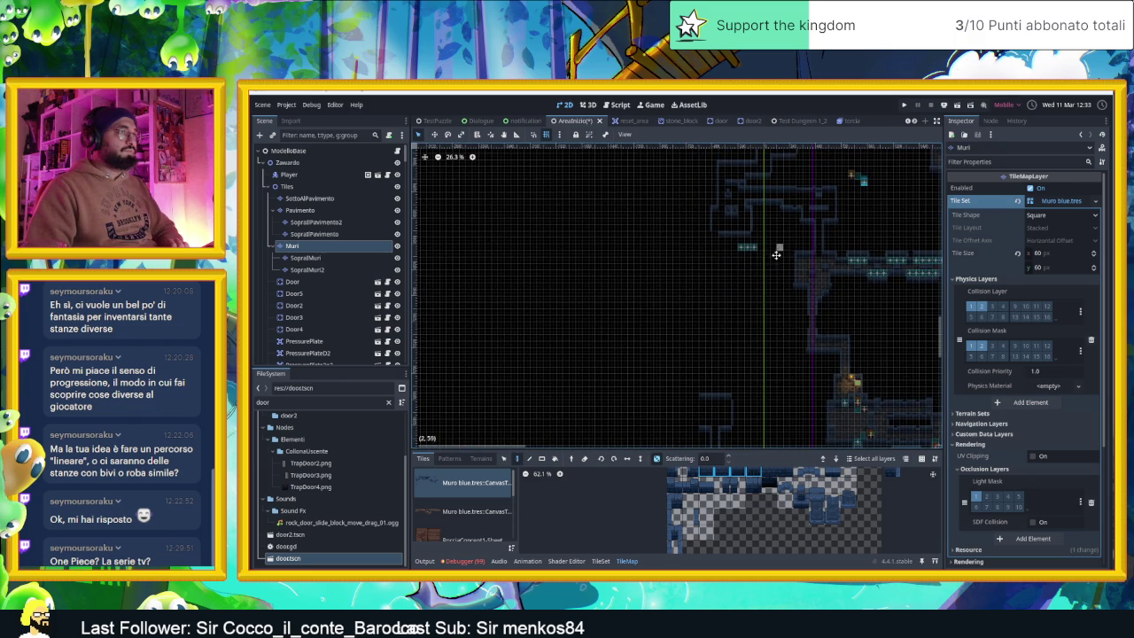
pyautogui.scroll(2, 776, 255)
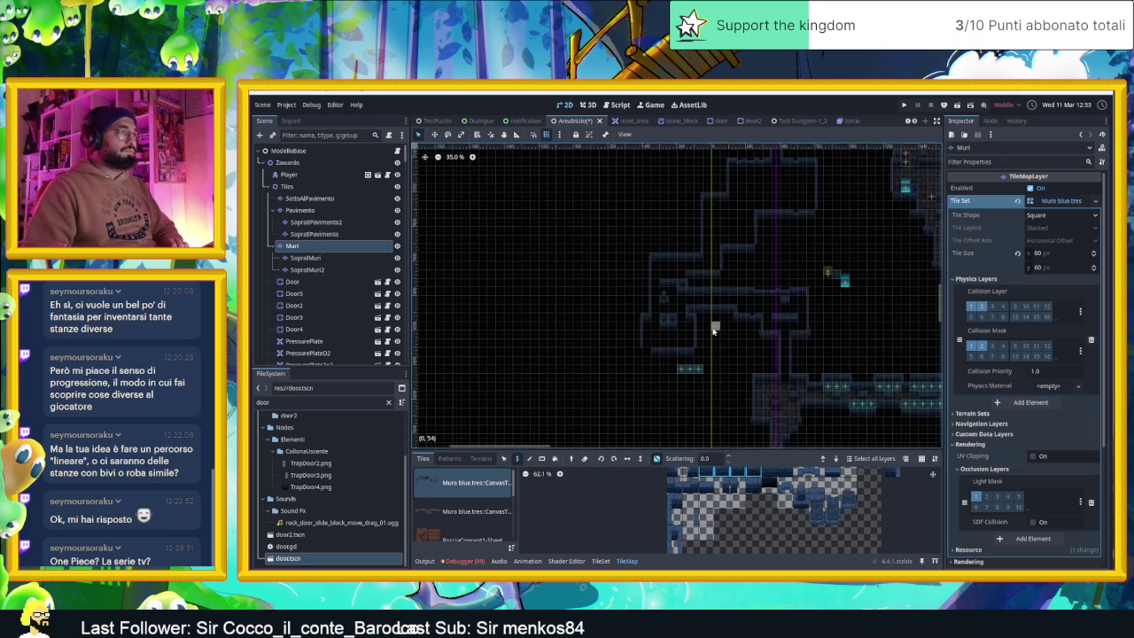
pyautogui.scroll(2, 713, 331)
pyautogui.scroll(-6, 713, 330)
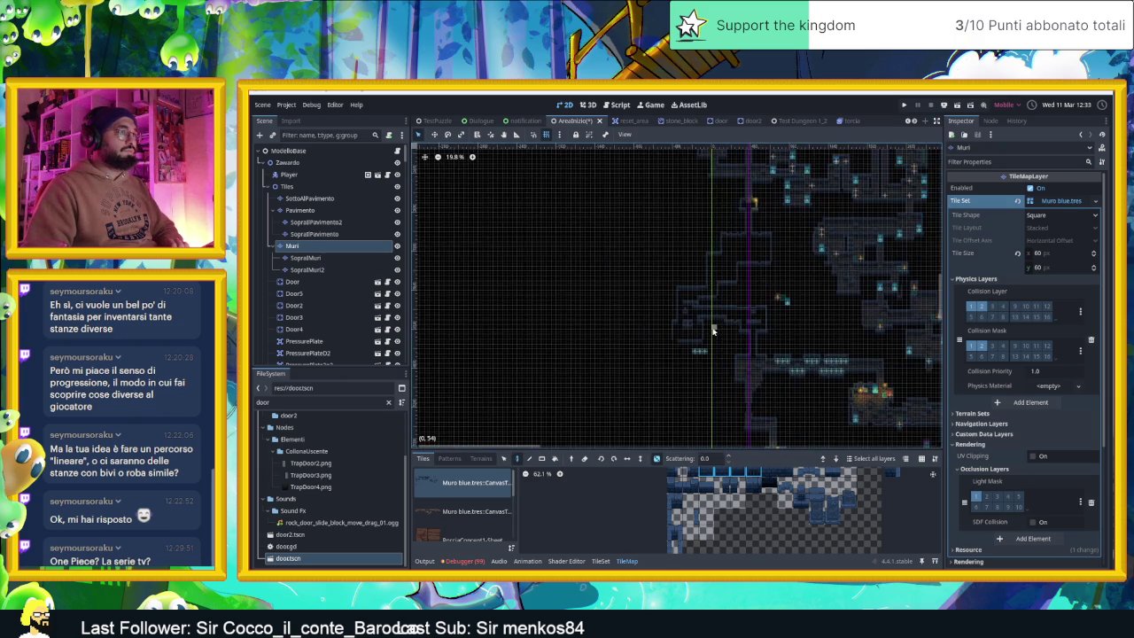
pyautogui.scroll(8, 712, 330)
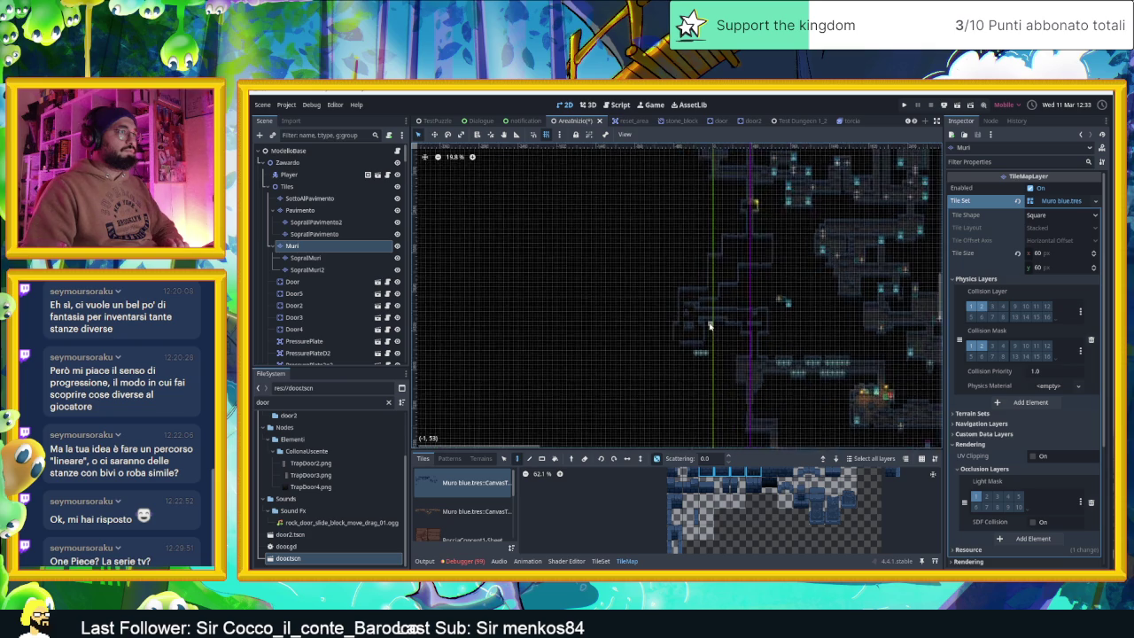
pyautogui.scroll(2, 703, 327)
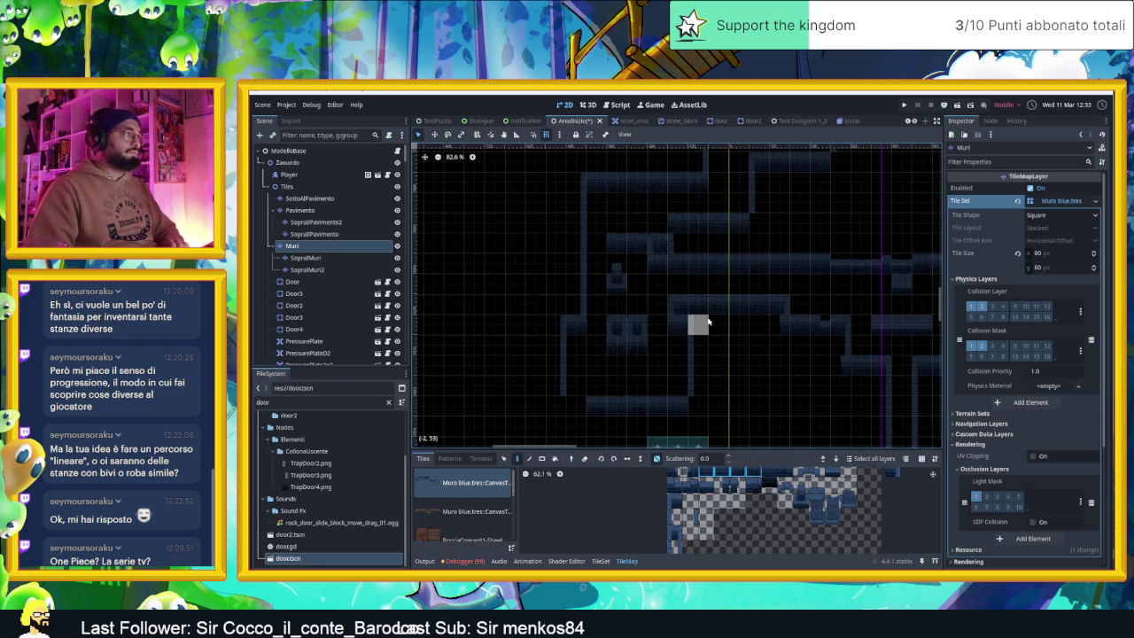
pyautogui.scroll(-2, 705, 326)
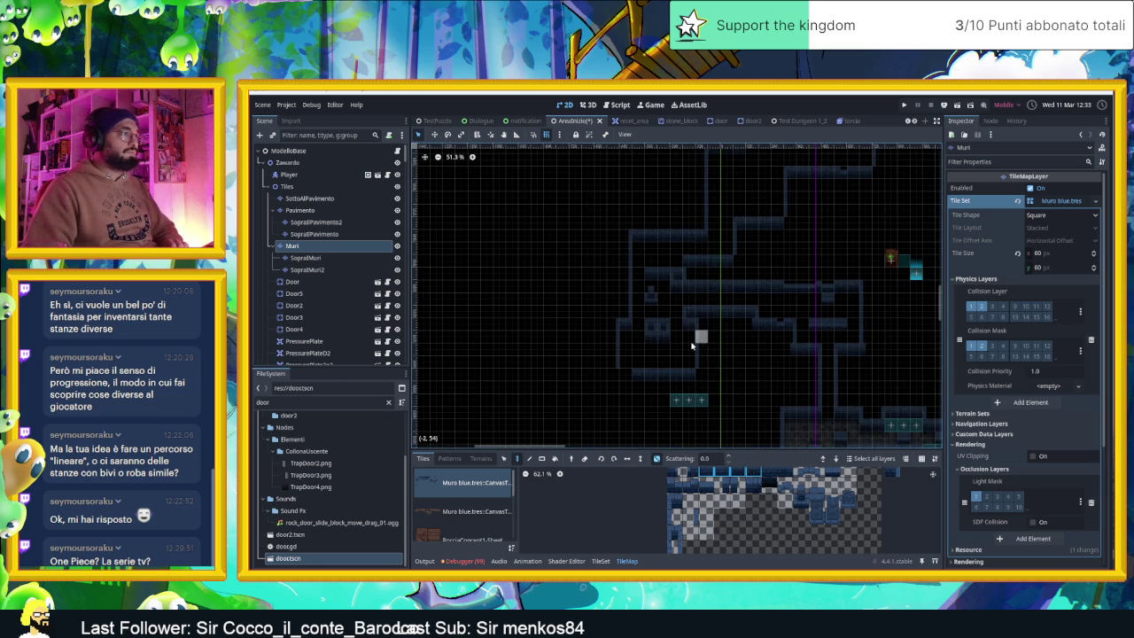
pyautogui.scroll(2, 651, 378)
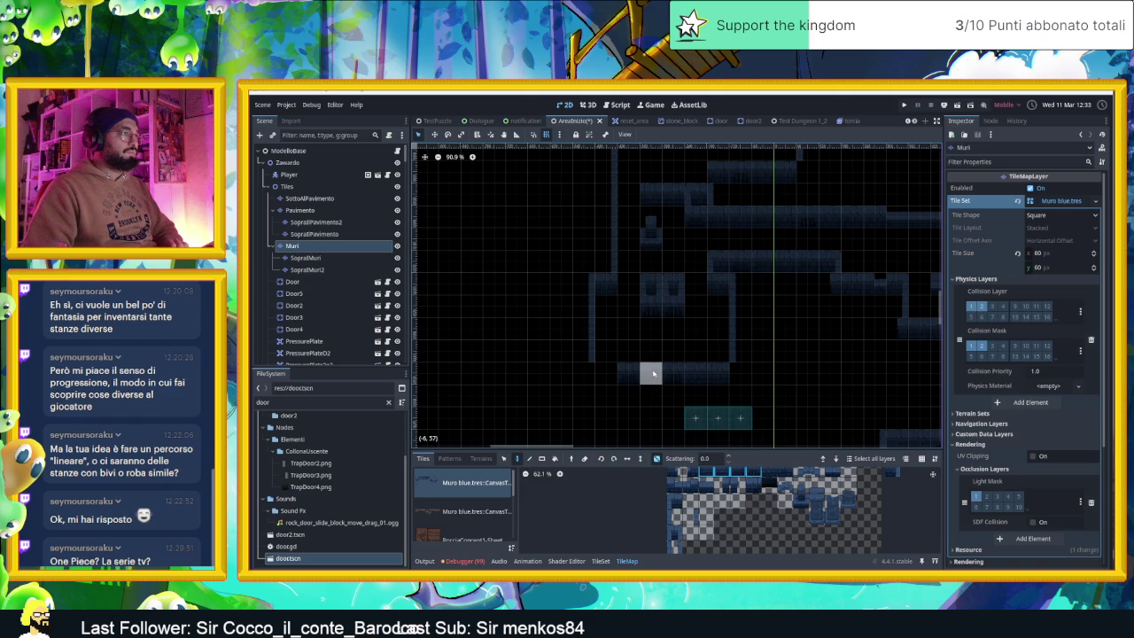
pyautogui.scroll(-4, 712, 324)
pyautogui.moveTo(718, 325); pyautogui.dragTo(694, 357)
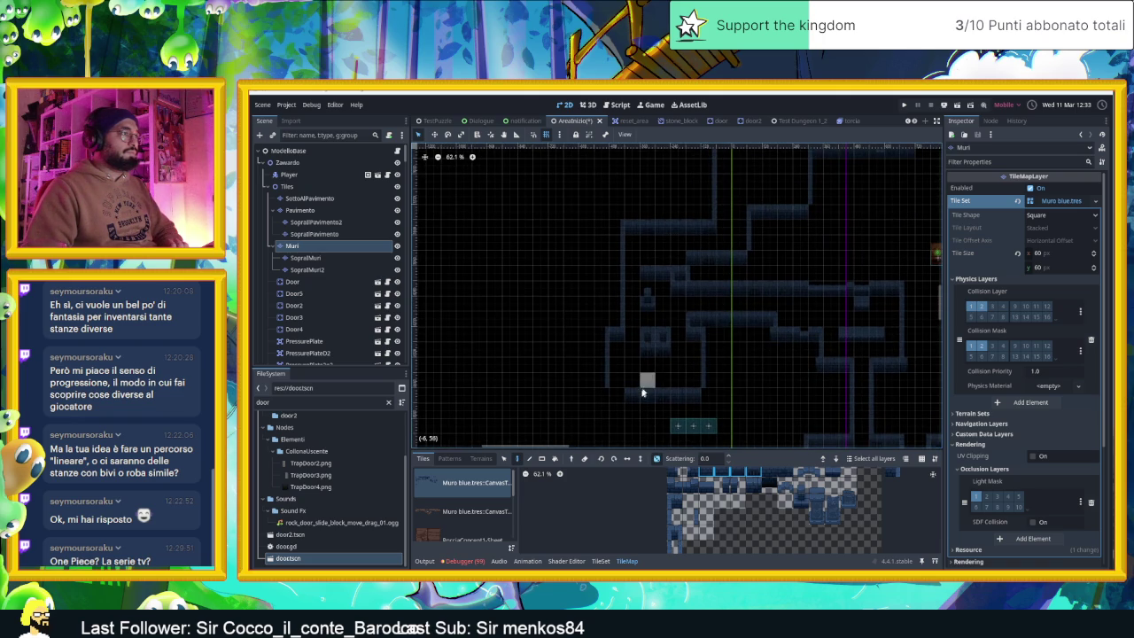
pyautogui.scroll(3, 690, 372)
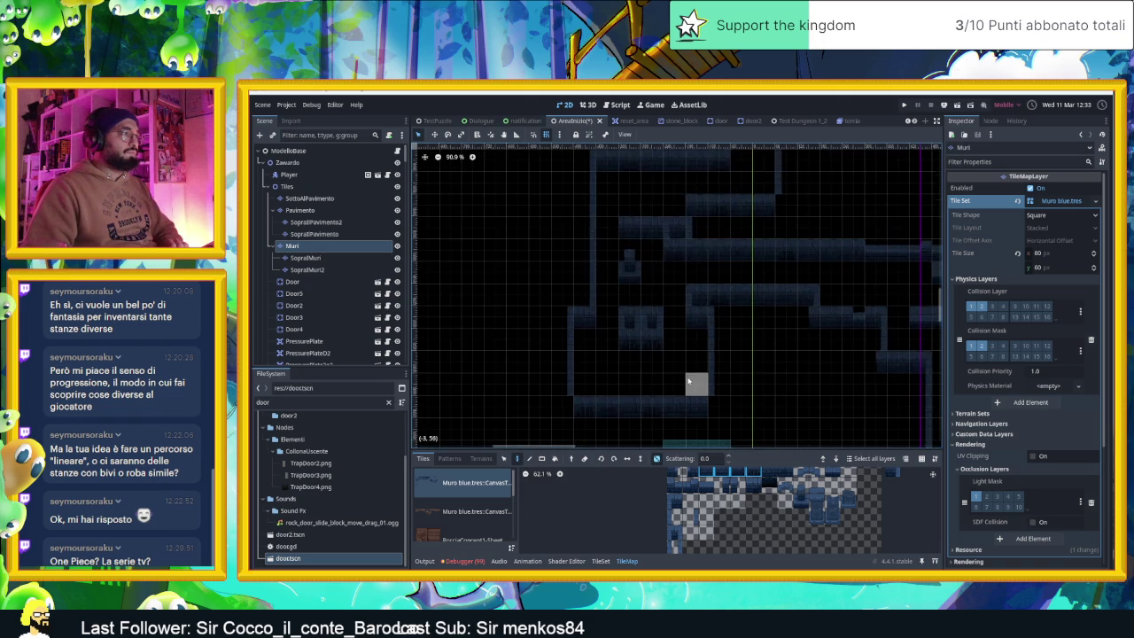
pyautogui.scroll(-2, 695, 359)
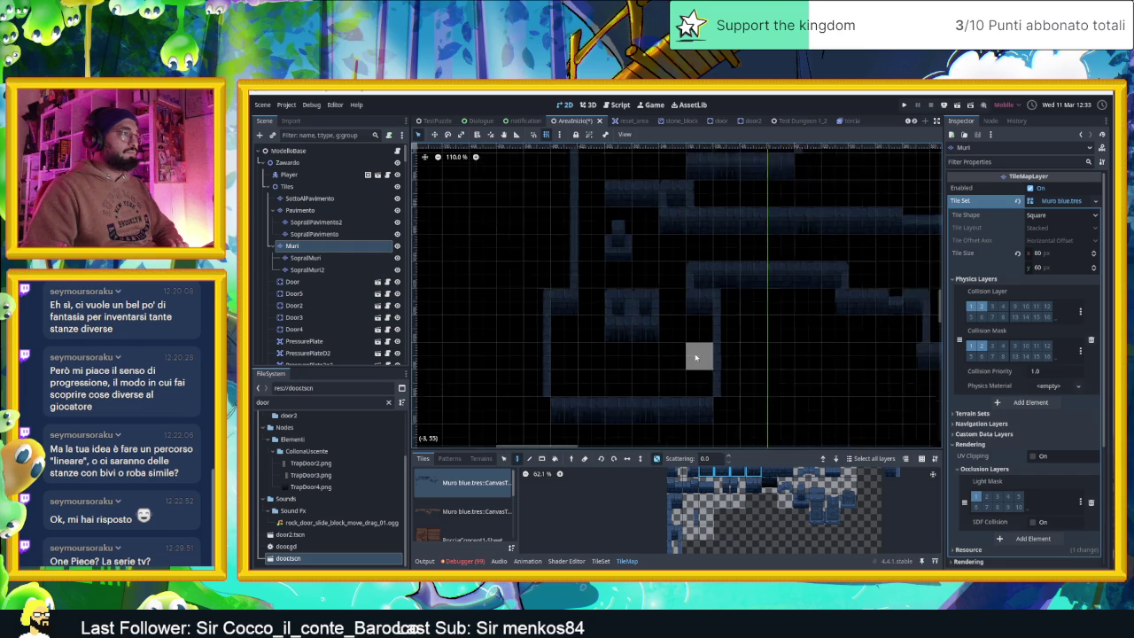
pyautogui.scroll(-6, 709, 372)
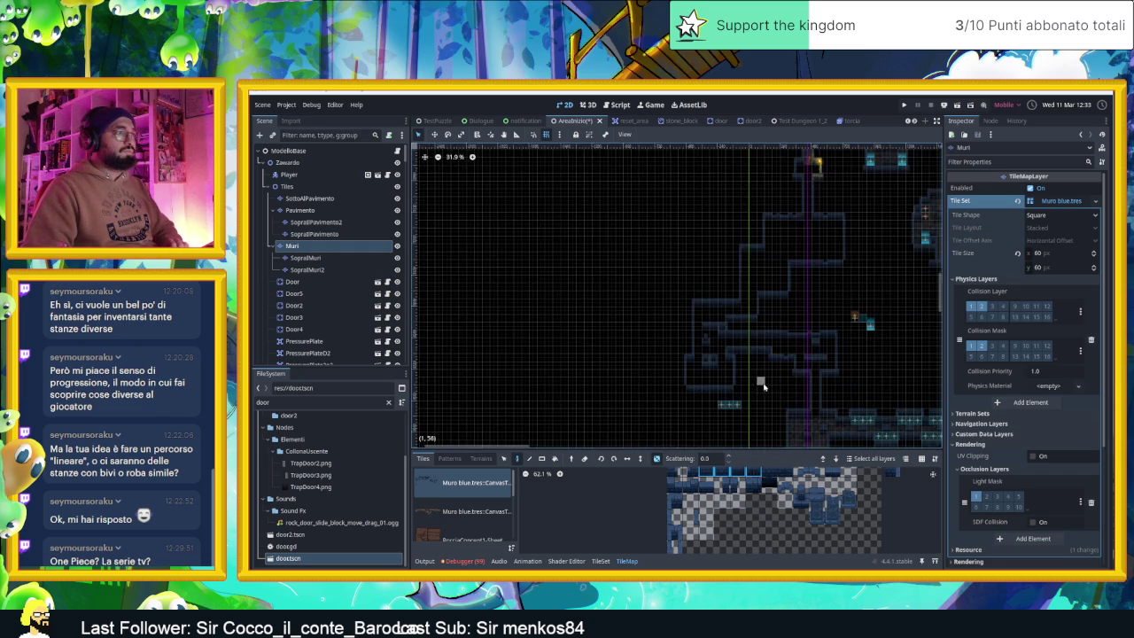
pyautogui.scroll(-2, 756, 348)
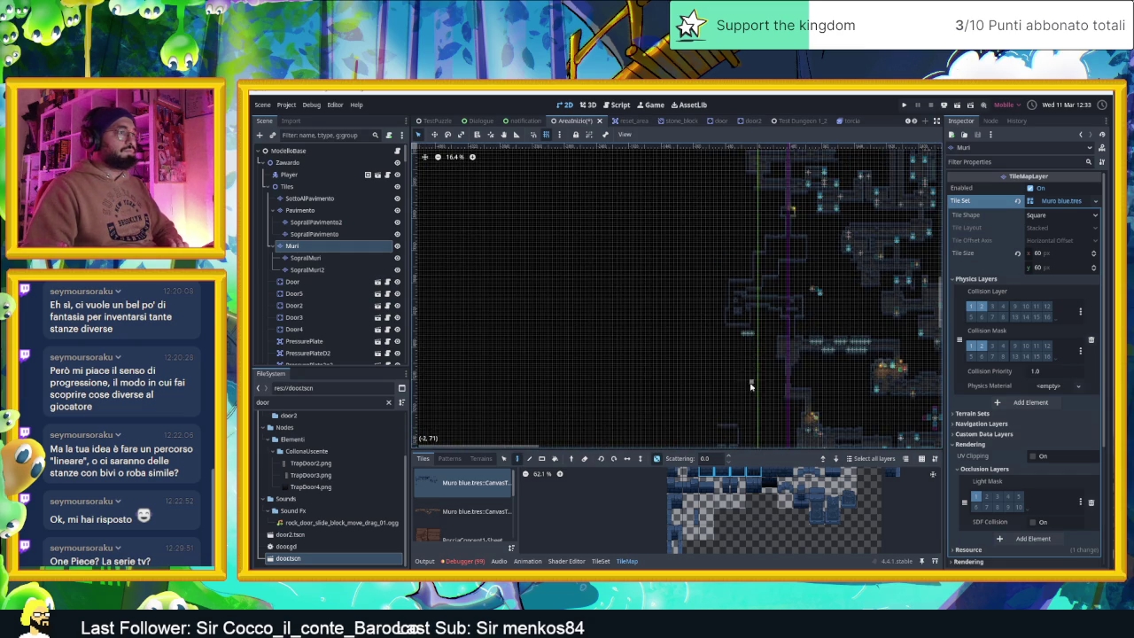
pyautogui.scroll(4, 750, 386)
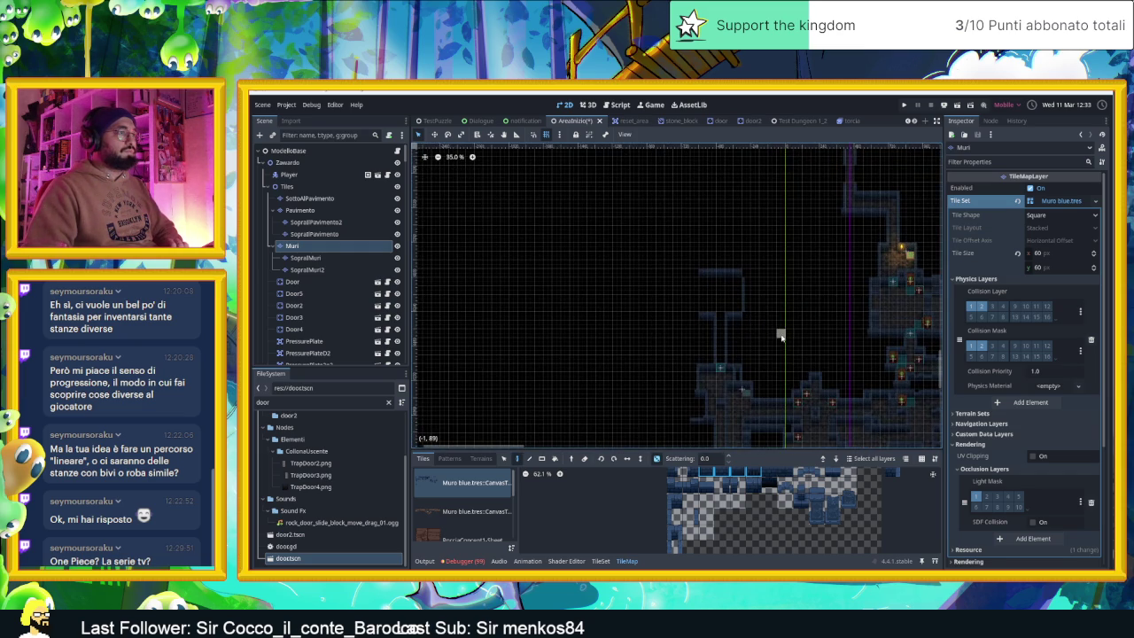
pyautogui.moveTo(767, 324); pyautogui.dragTo(645, 287)
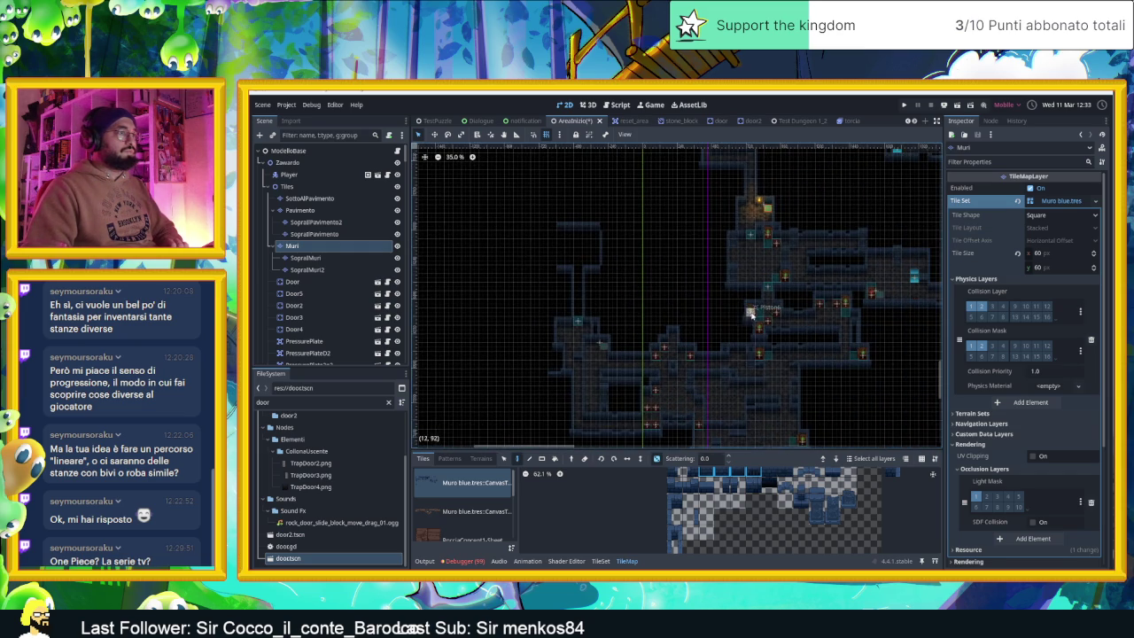
pyautogui.scroll(-2, 751, 315)
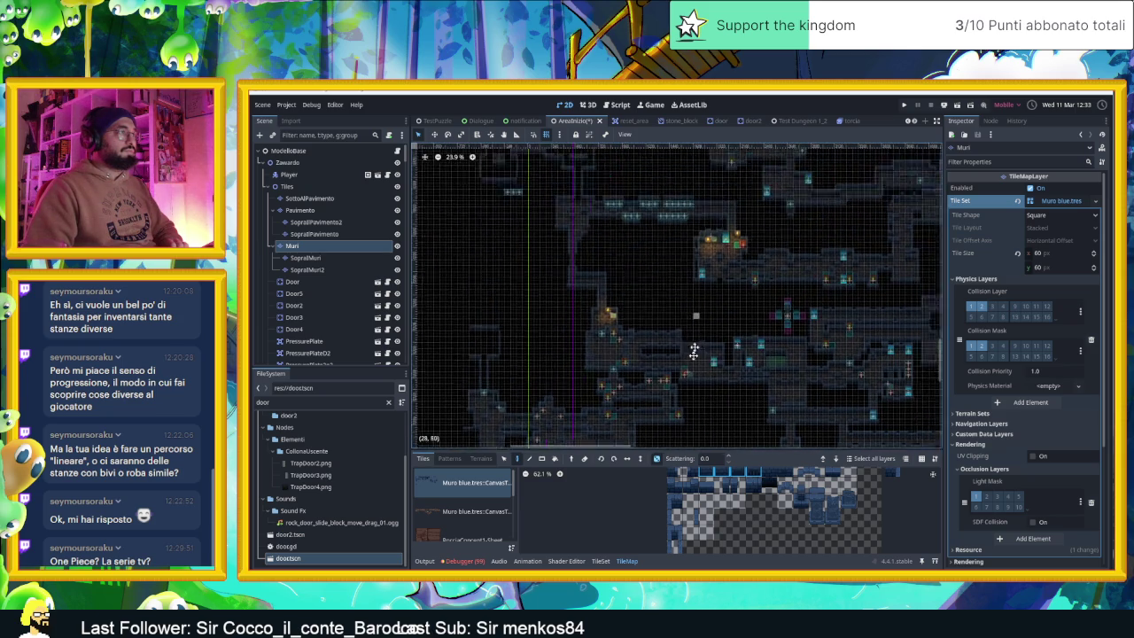
pyautogui.hscroll(-3, 694, 351)
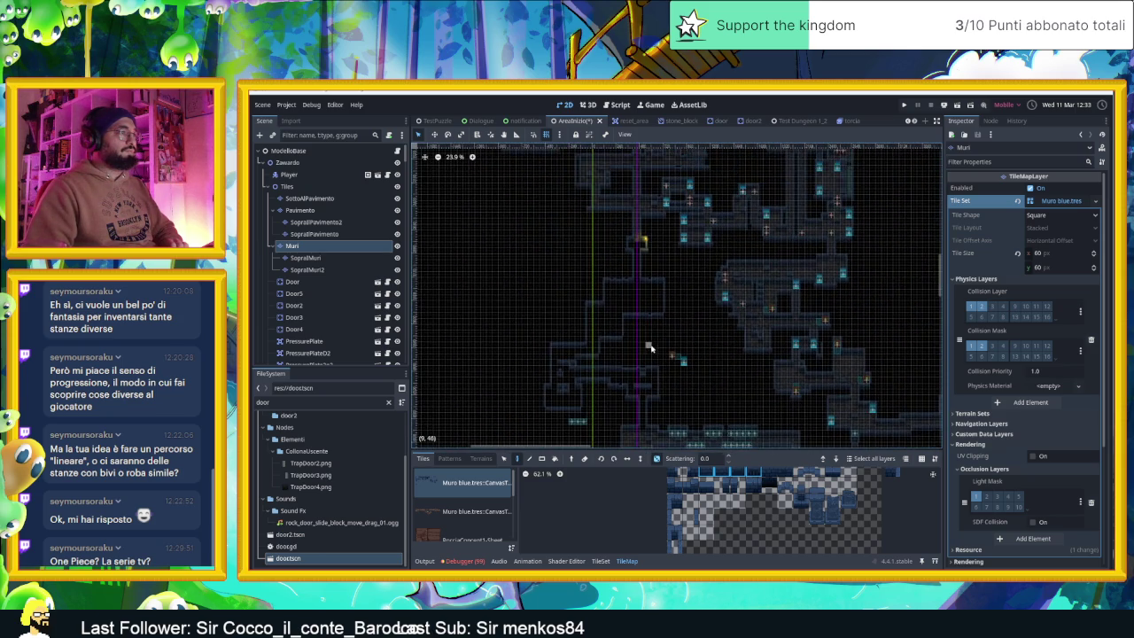
pyautogui.scroll(1, 650, 347)
pyautogui.scroll(1, 633, 298)
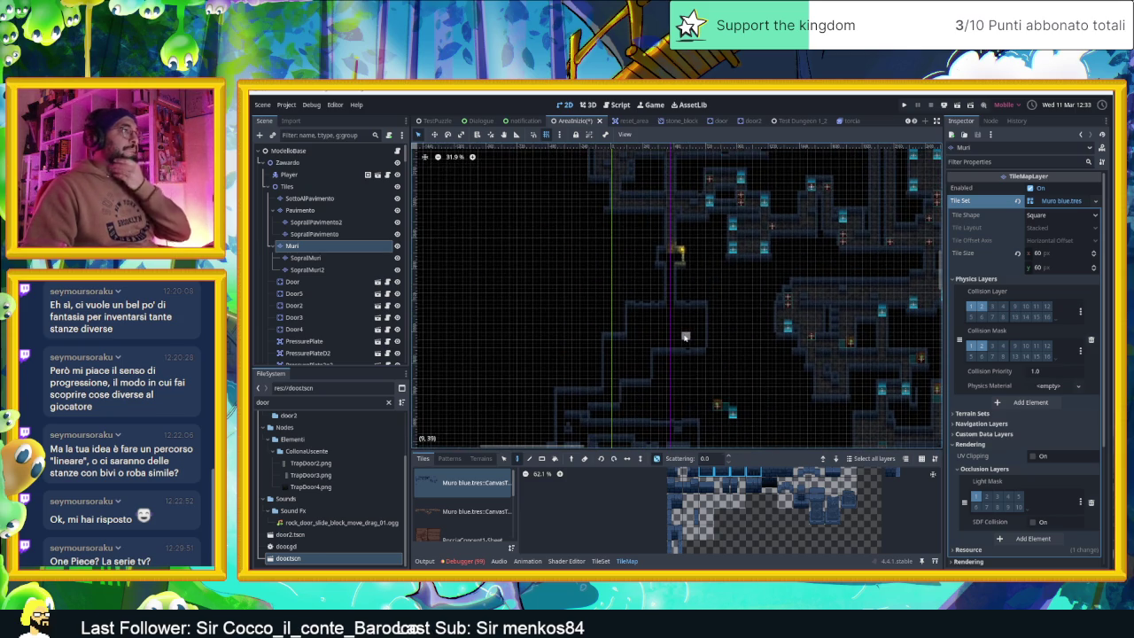
pyautogui.scroll(3, 684, 337)
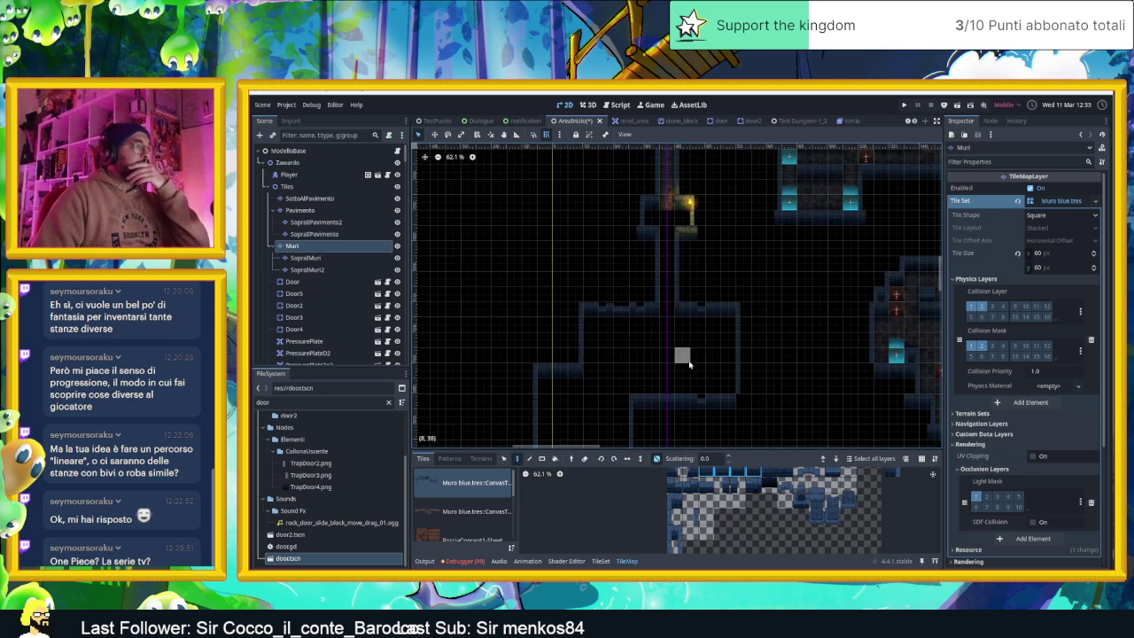
pyautogui.scroll(-2, 689, 364)
pyautogui.scroll(1, 687, 281)
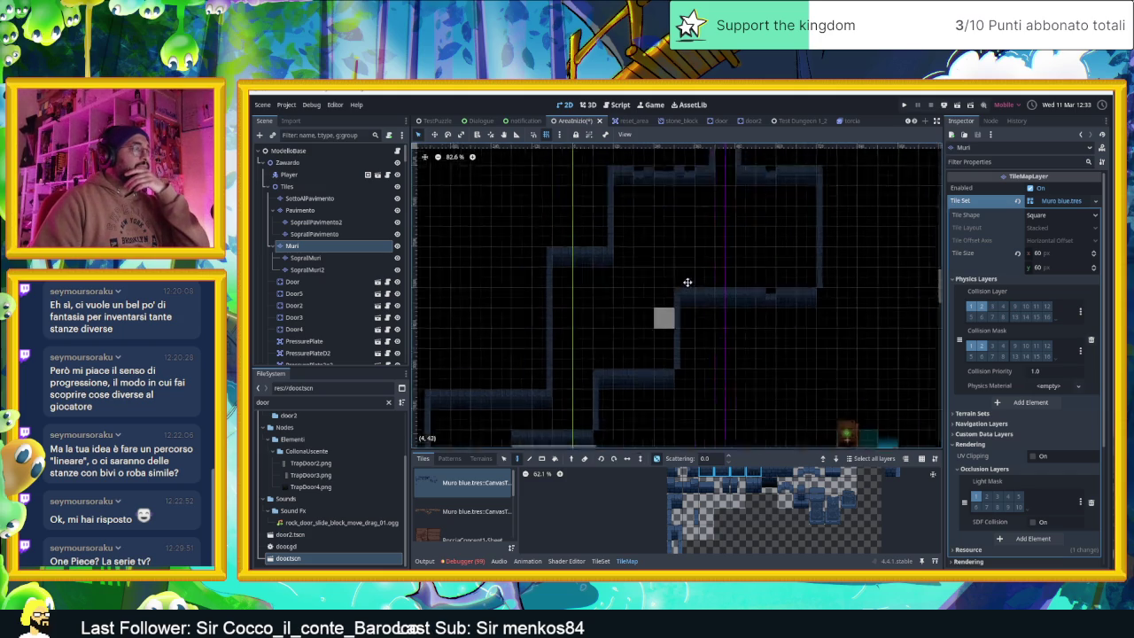
# - Pick another wall tile from the atlas and paint it into the Muri wall above the corridor
pyautogui.moveTo(688, 282); pyautogui.dragTo(705, 247)
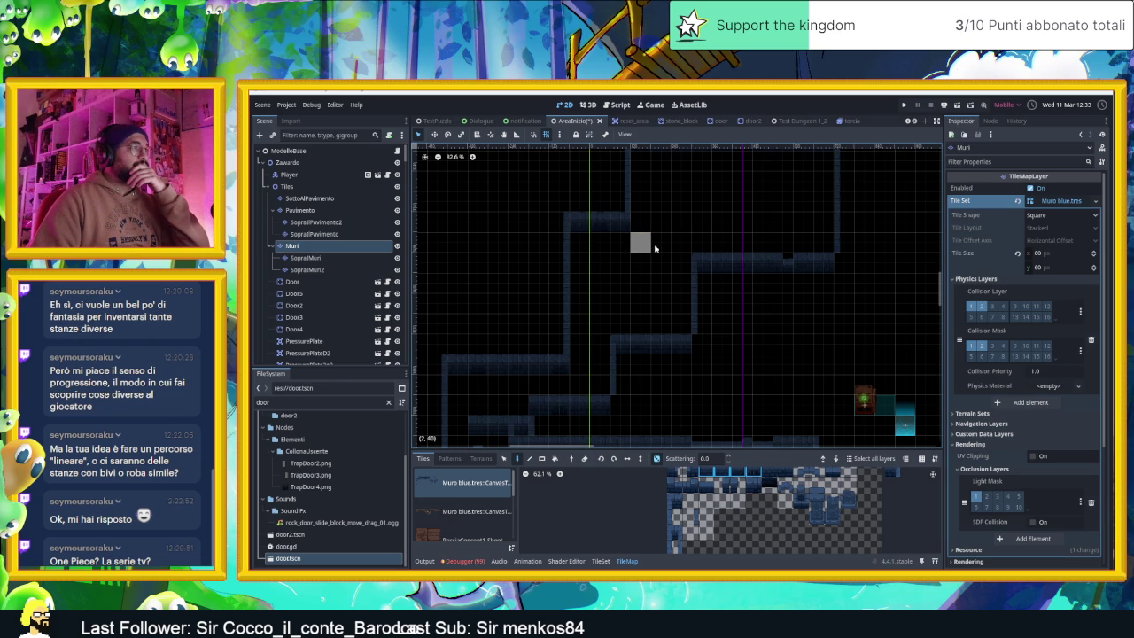
pyautogui.scroll(4, 656, 249)
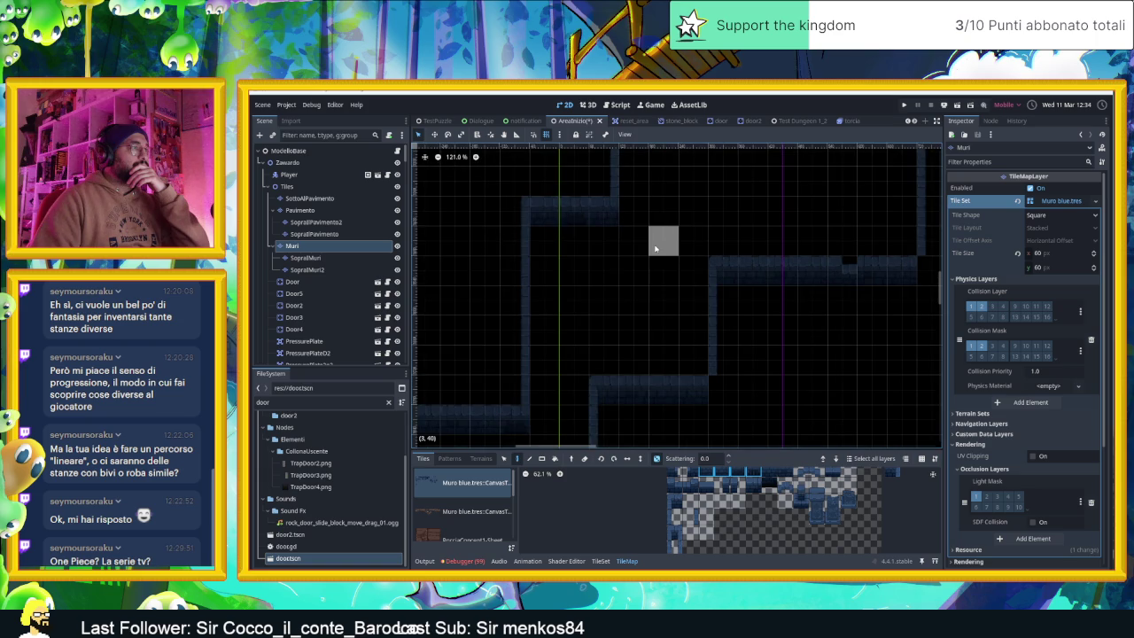
pyautogui.click(837, 494)
pyautogui.click(664, 239)
pyautogui.scroll(3, 767, 256)
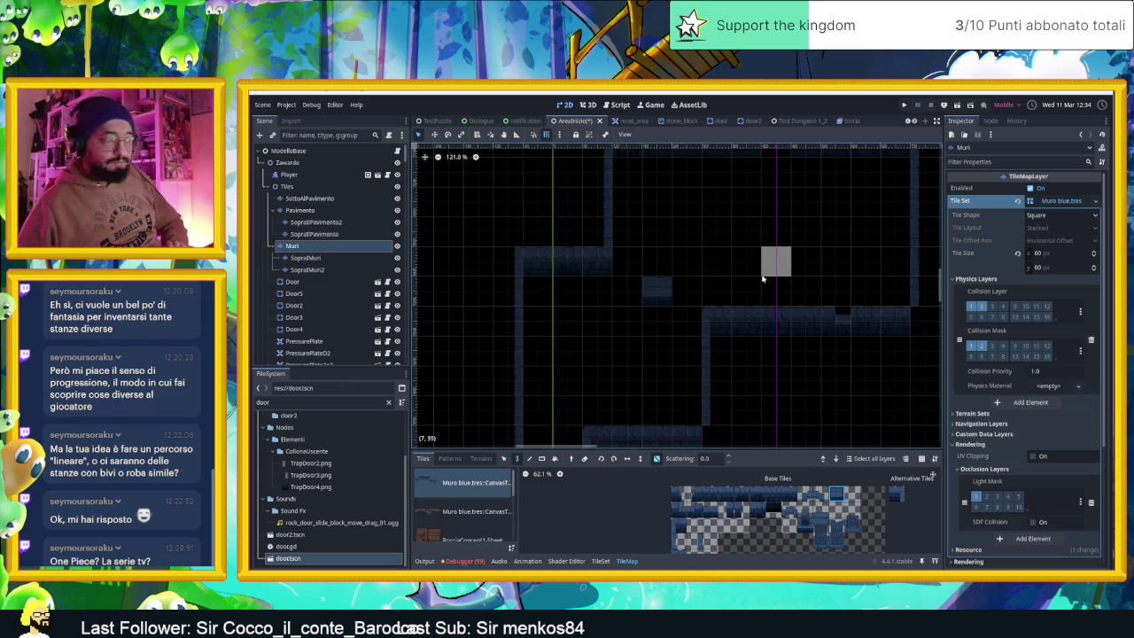
# - Paint Muri wall tiles at cell (3,44) and along the upper wall
pyautogui.scroll(-7, 762, 278)
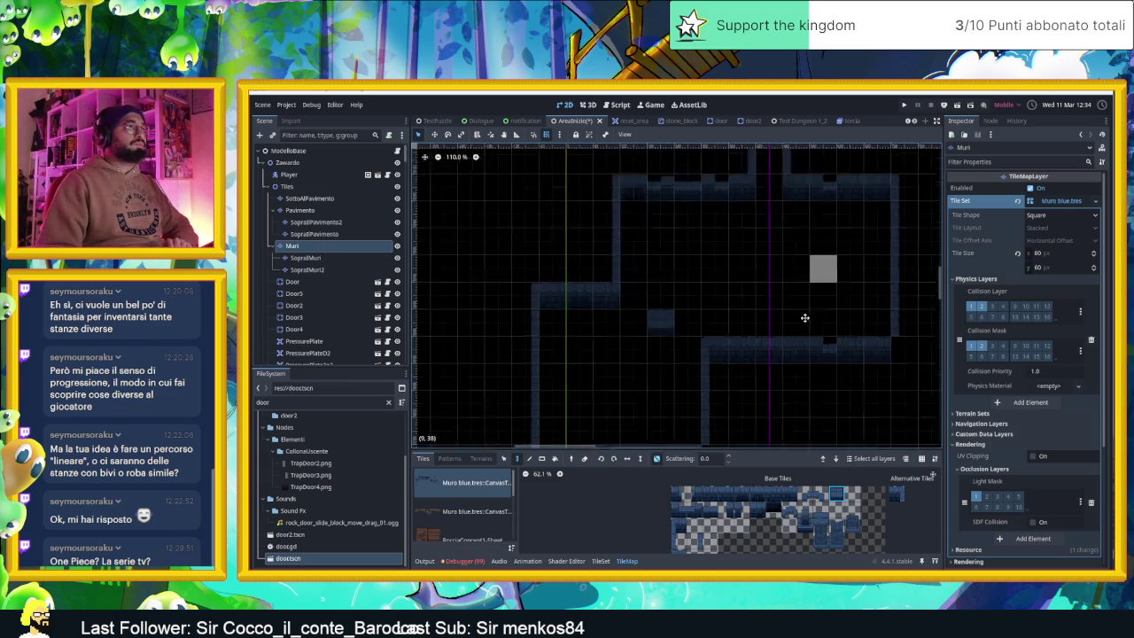
pyautogui.scroll(3, 785, 362)
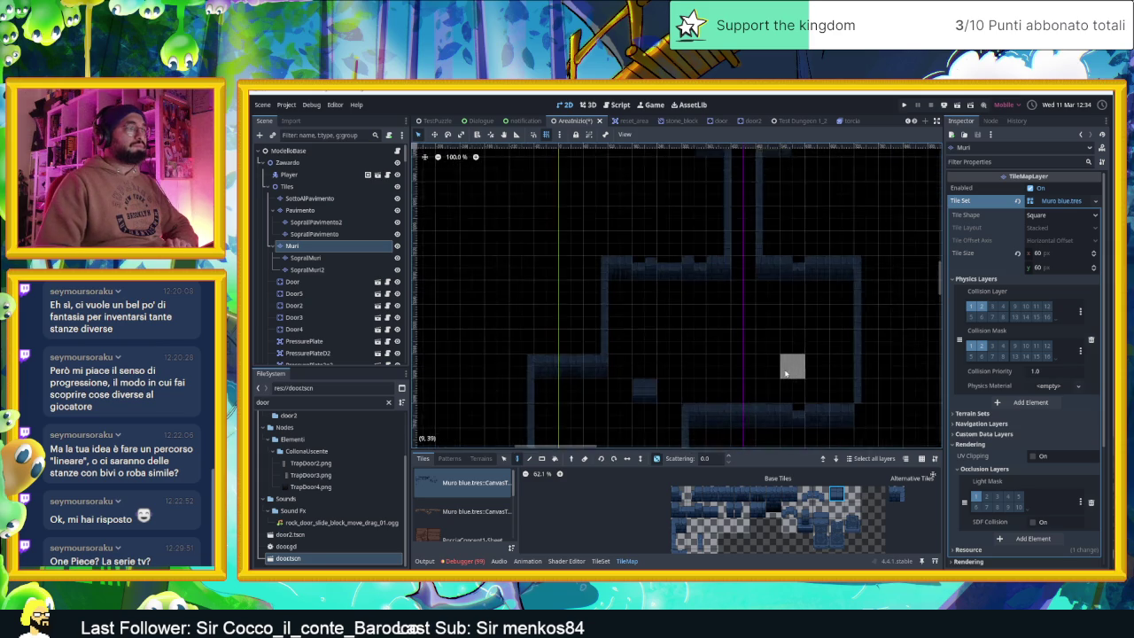
pyautogui.moveTo(725, 335); pyautogui.dragTo(730, 286)
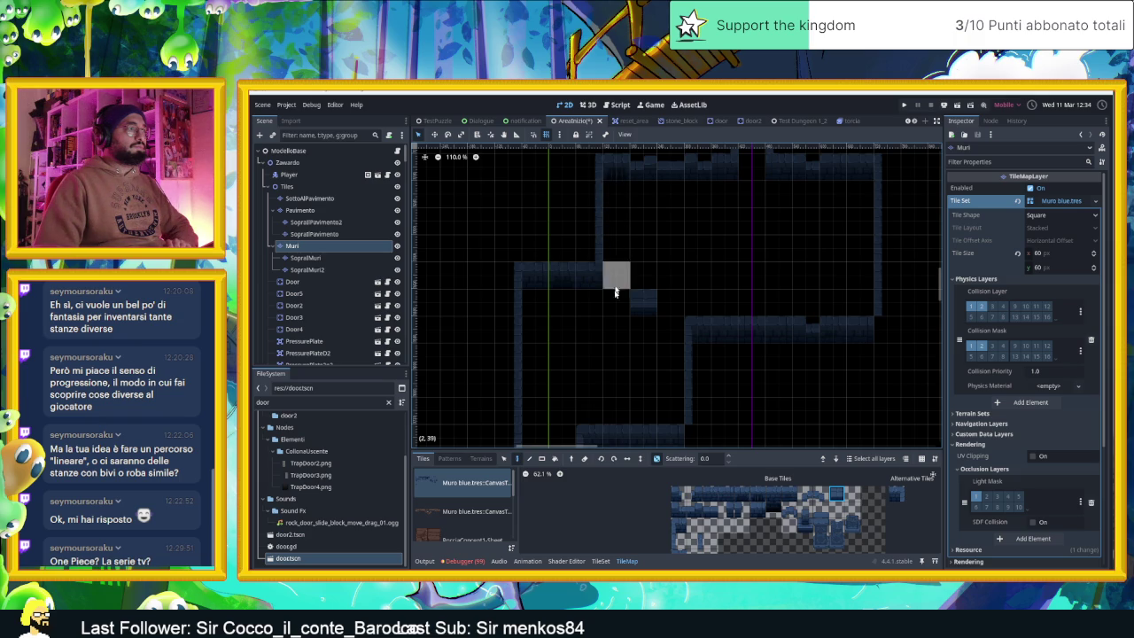
pyautogui.click(637, 404)
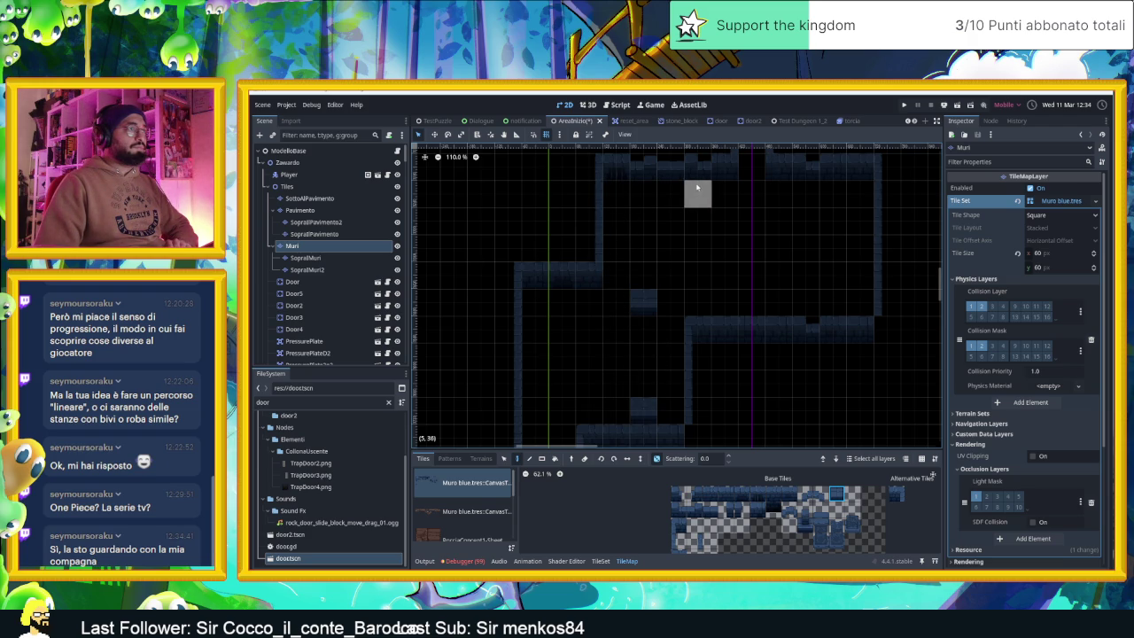
pyautogui.scroll(2, 713, 213)
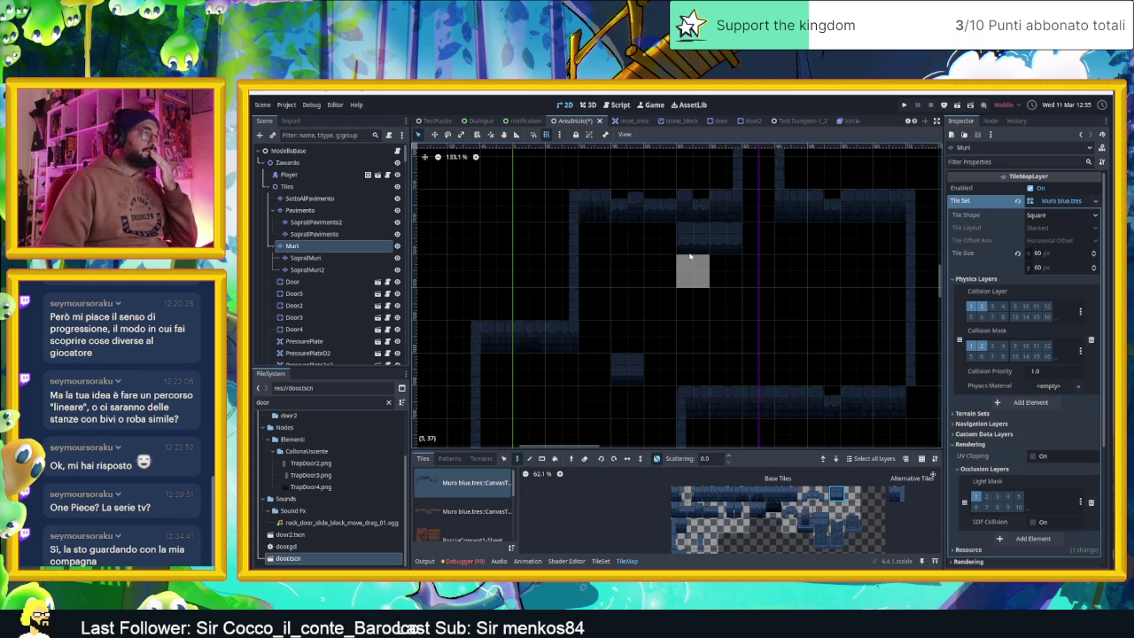
pyautogui.moveTo(725, 399); pyautogui.dragTo(759, 324)
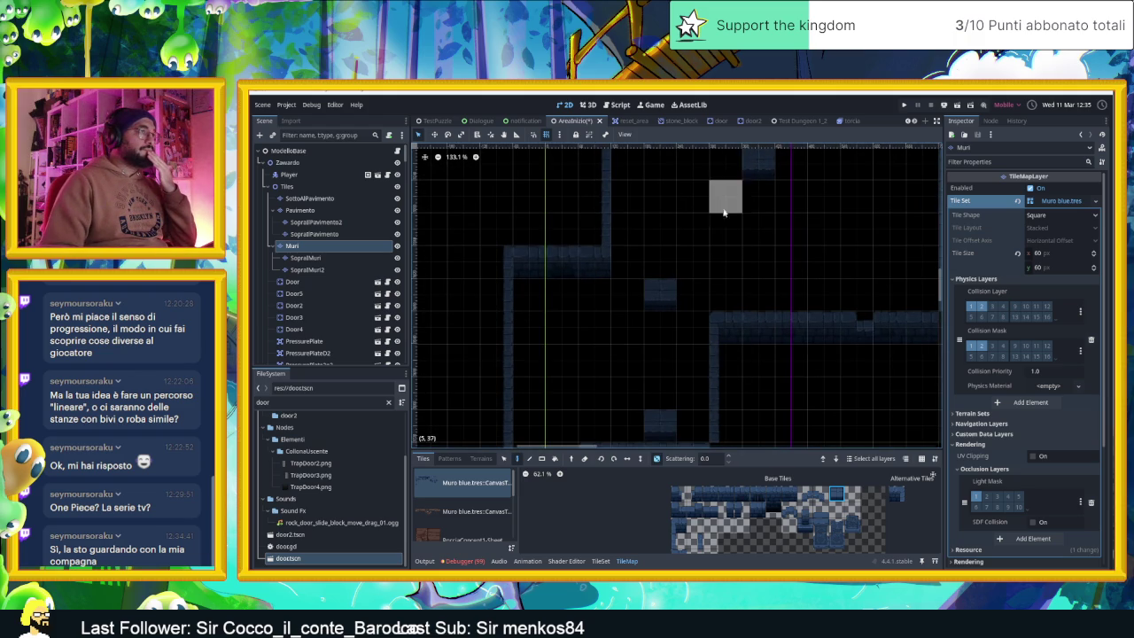
pyautogui.moveTo(723, 205); pyautogui.dragTo(732, 252)
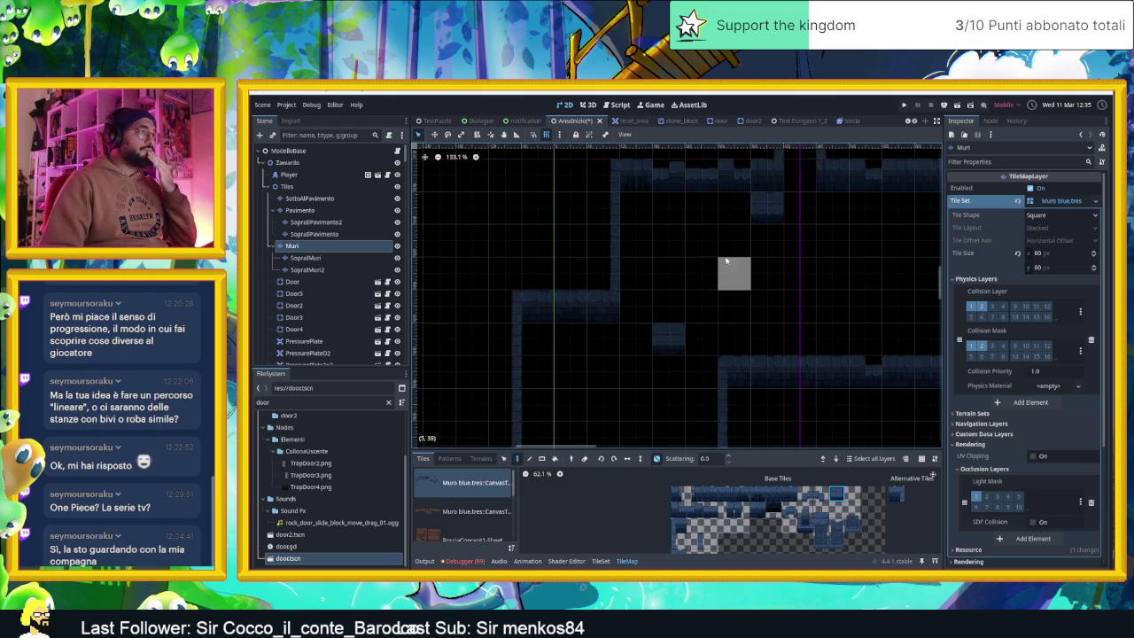
pyautogui.click(699, 218)
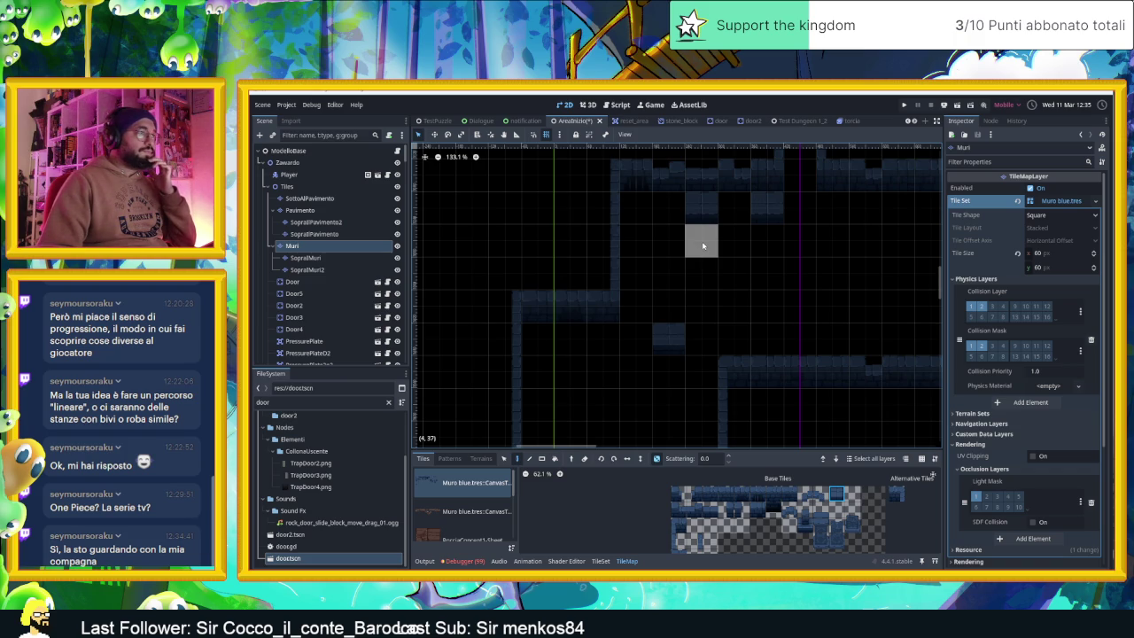
pyautogui.scroll(1, 714, 283)
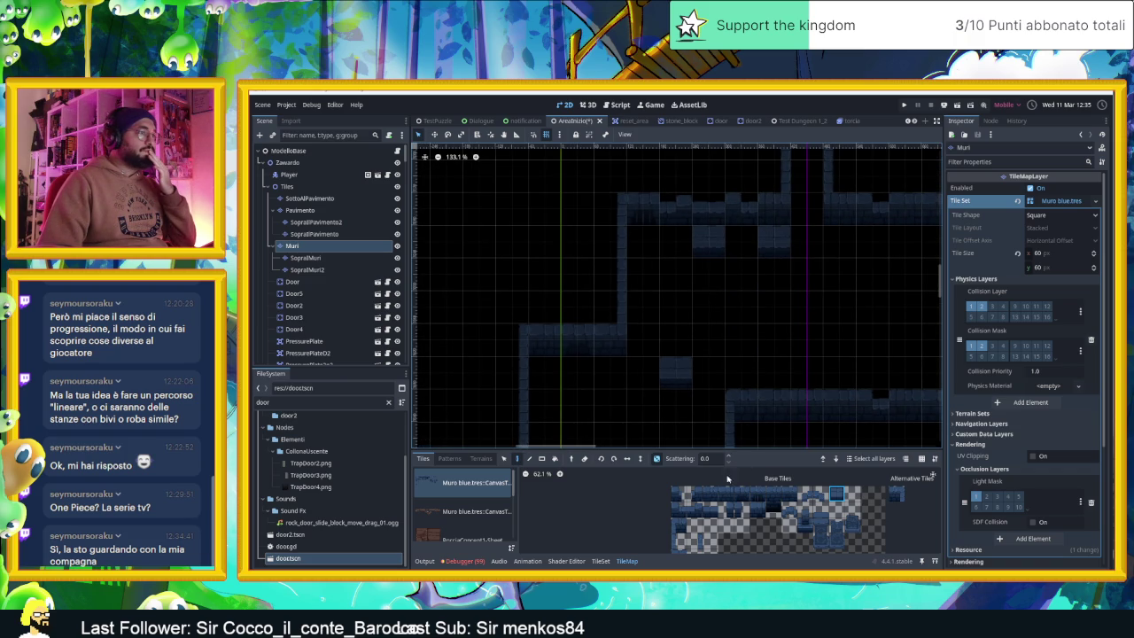
pyautogui.scroll(-1, 687, 531)
# - Replace one Muri wall cell with a different atlas tile, then pan and zoom out
pyautogui.click(698, 525)
pyautogui.click(707, 243)
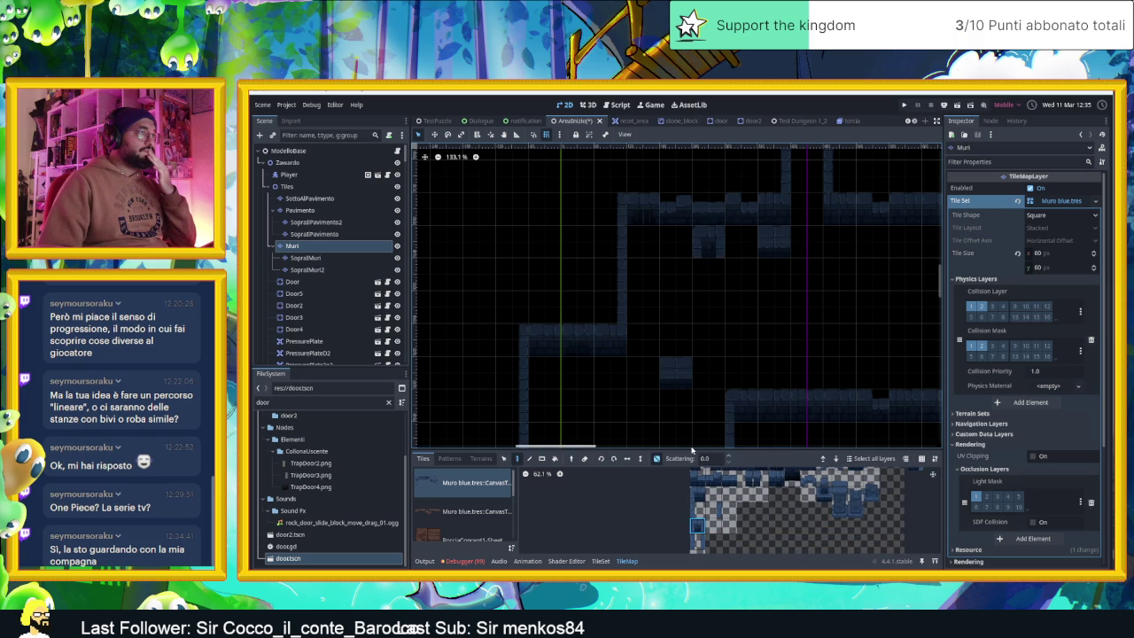
pyautogui.scroll(2, 736, 486)
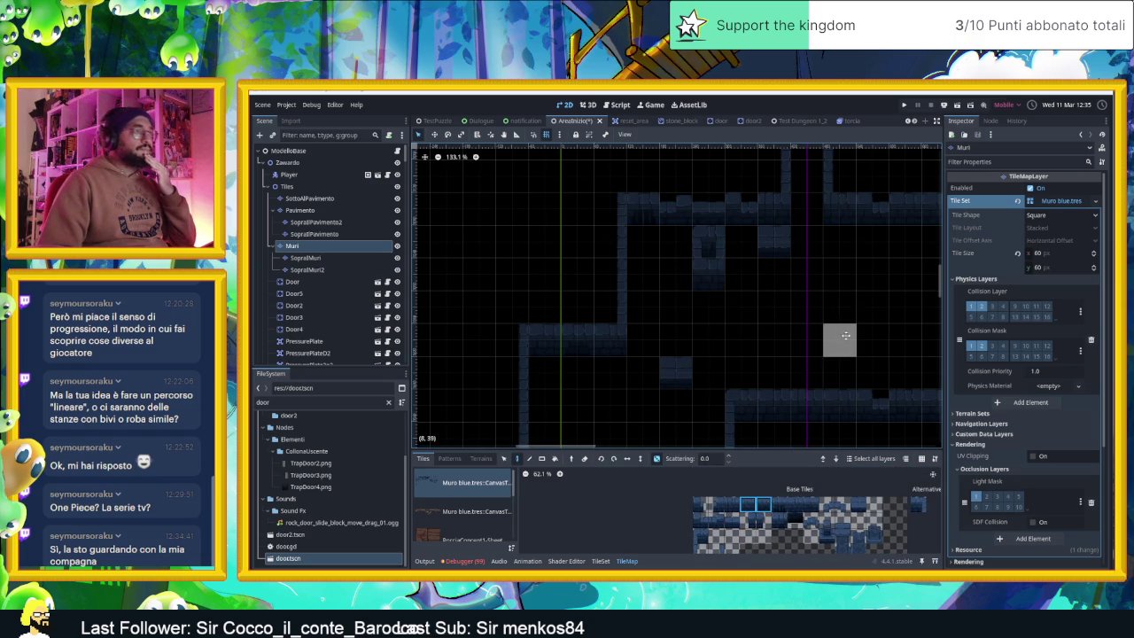
pyautogui.moveTo(838, 337); pyautogui.dragTo(781, 304)
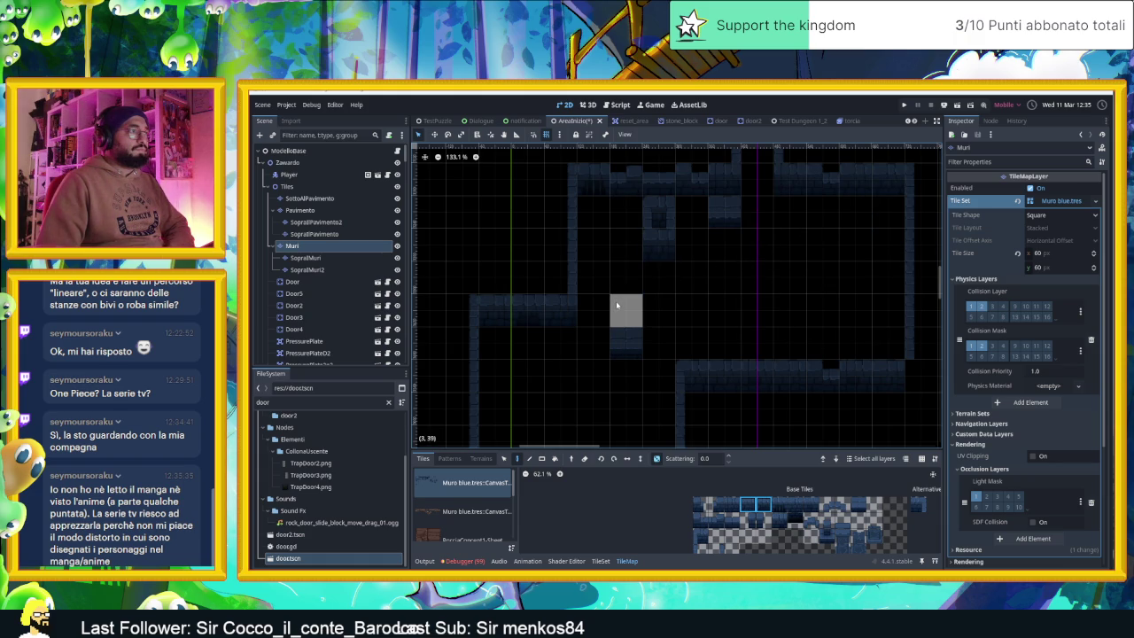
pyautogui.scroll(-5, 586, 358)
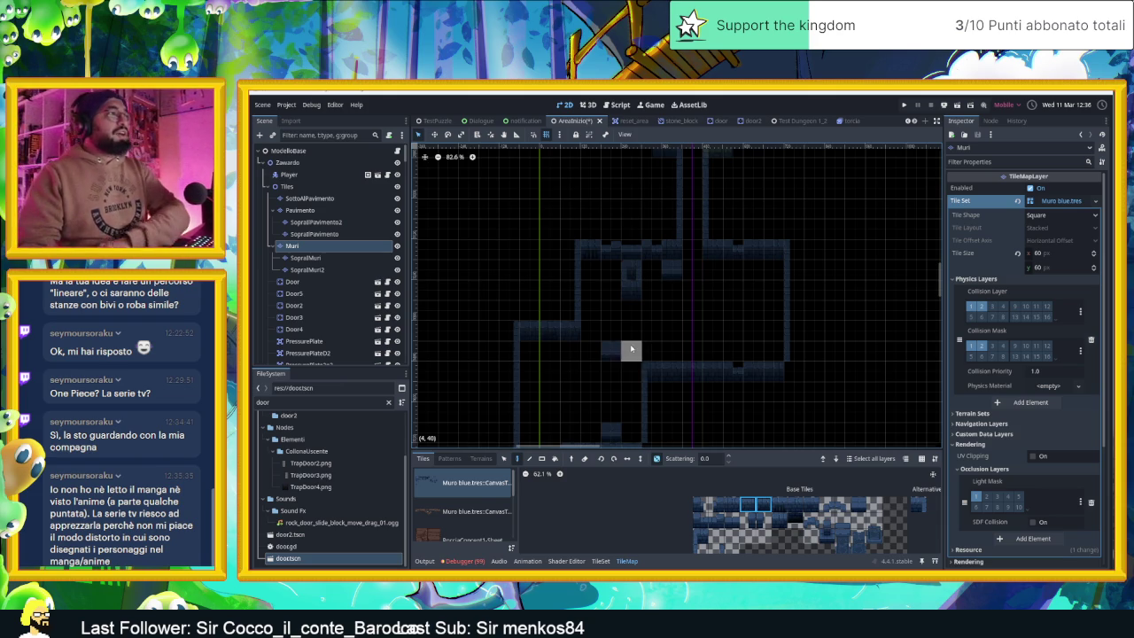
pyautogui.scroll(5, 762, 291)
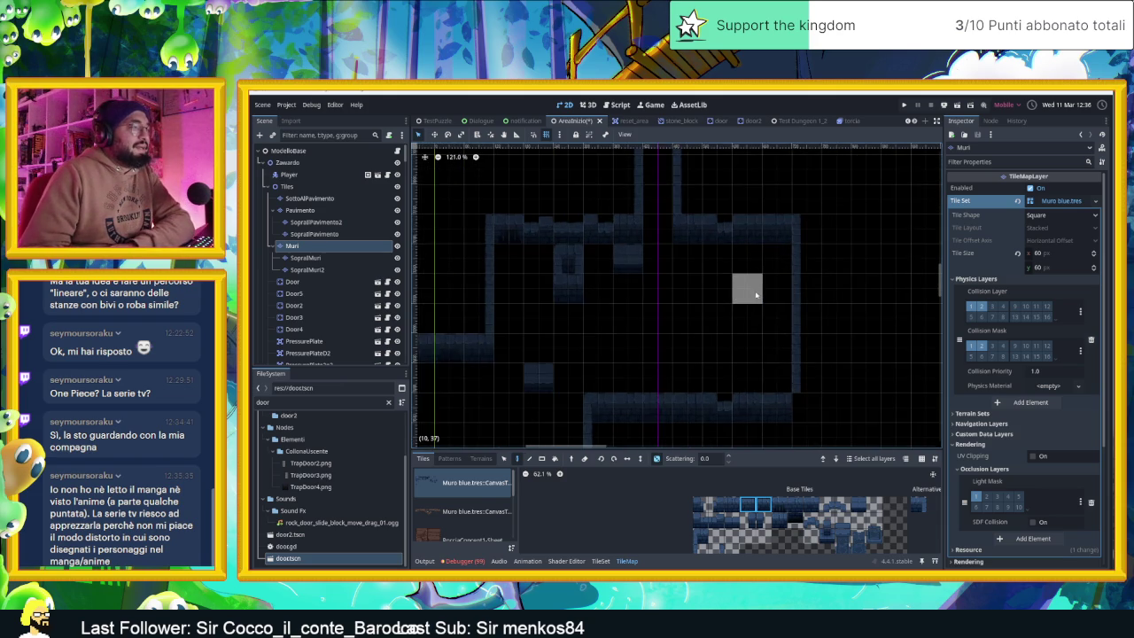
pyautogui.scroll(2, 756, 295)
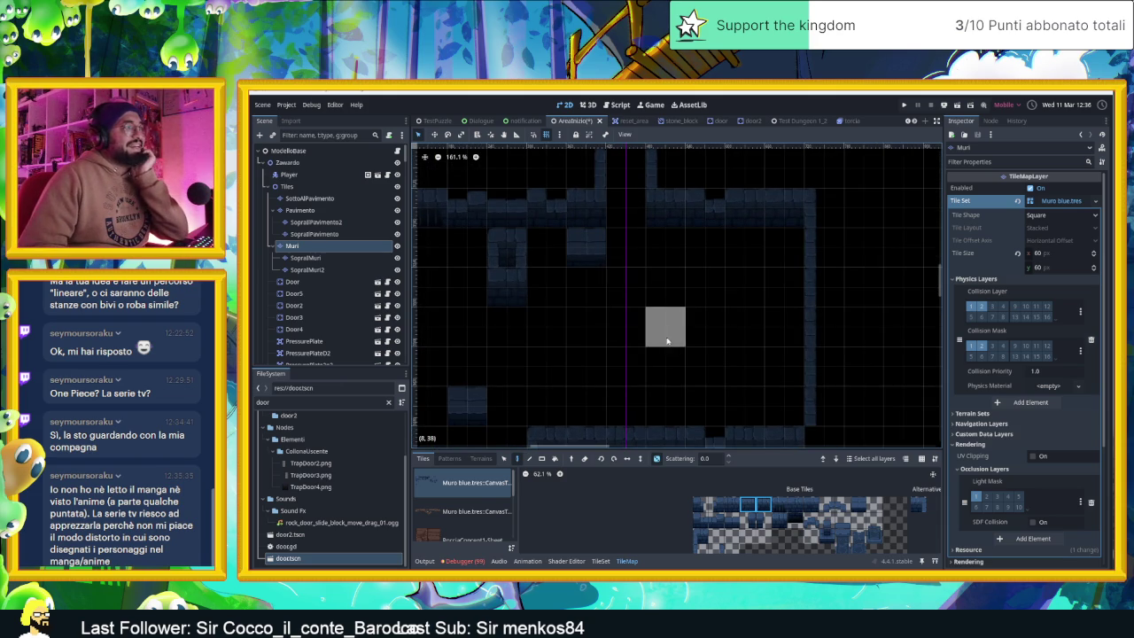
pyautogui.moveTo(655, 320); pyautogui.dragTo(689, 307)
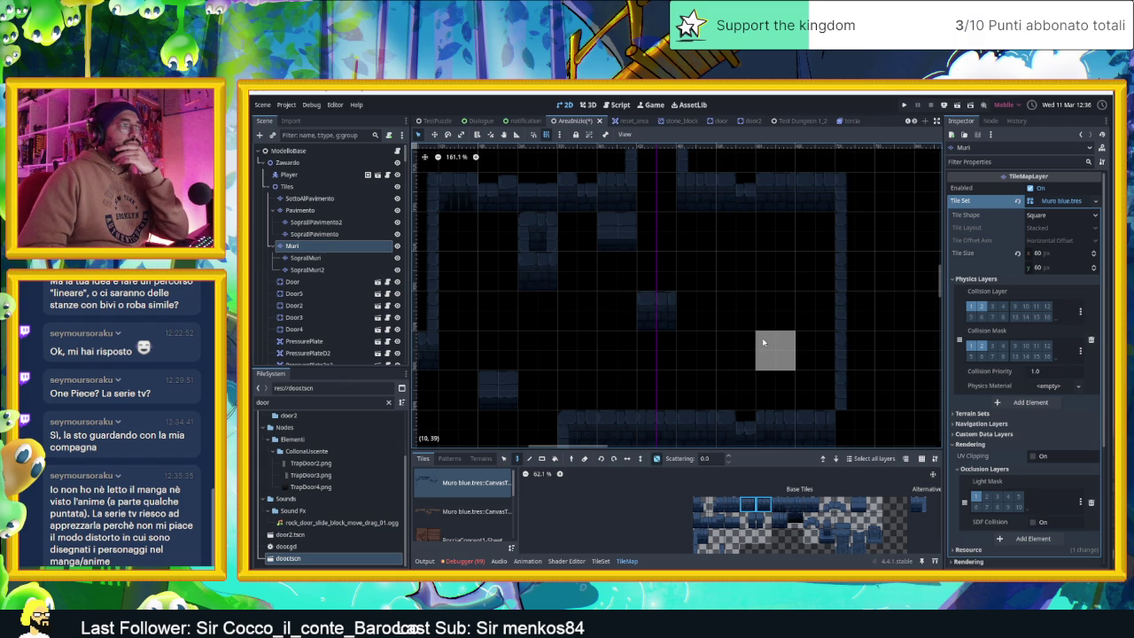
pyautogui.scroll(-3, 760, 337)
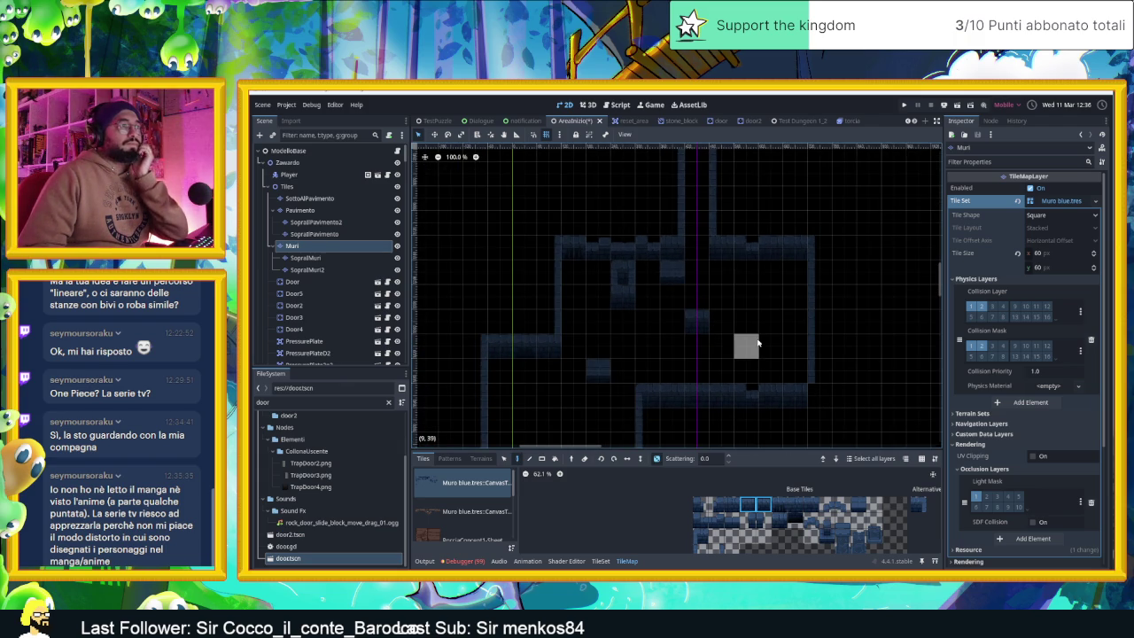
pyautogui.scroll(2, 755, 337)
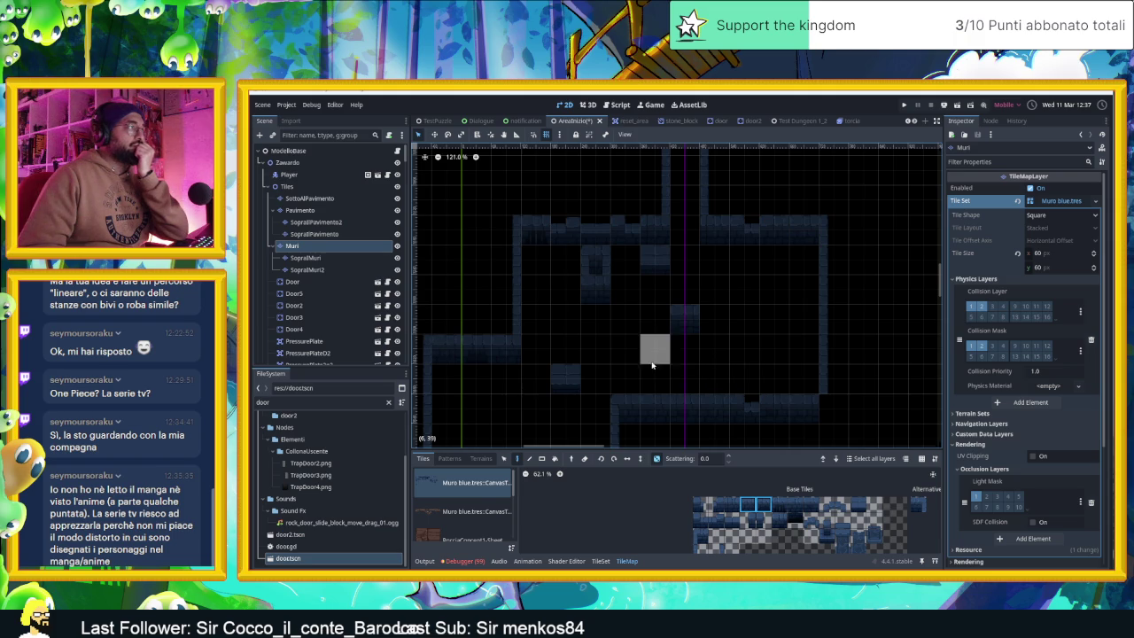
pyautogui.scroll(-5, 352, 328)
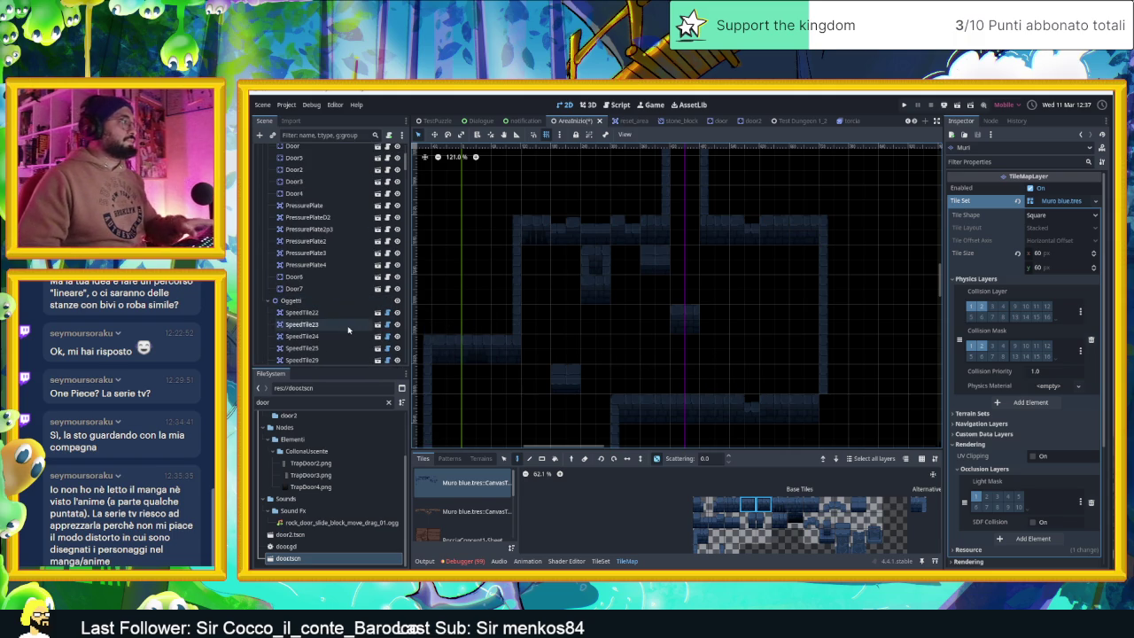
pyautogui.scroll(-2, 326, 324)
pyautogui.scroll(-6, 326, 323)
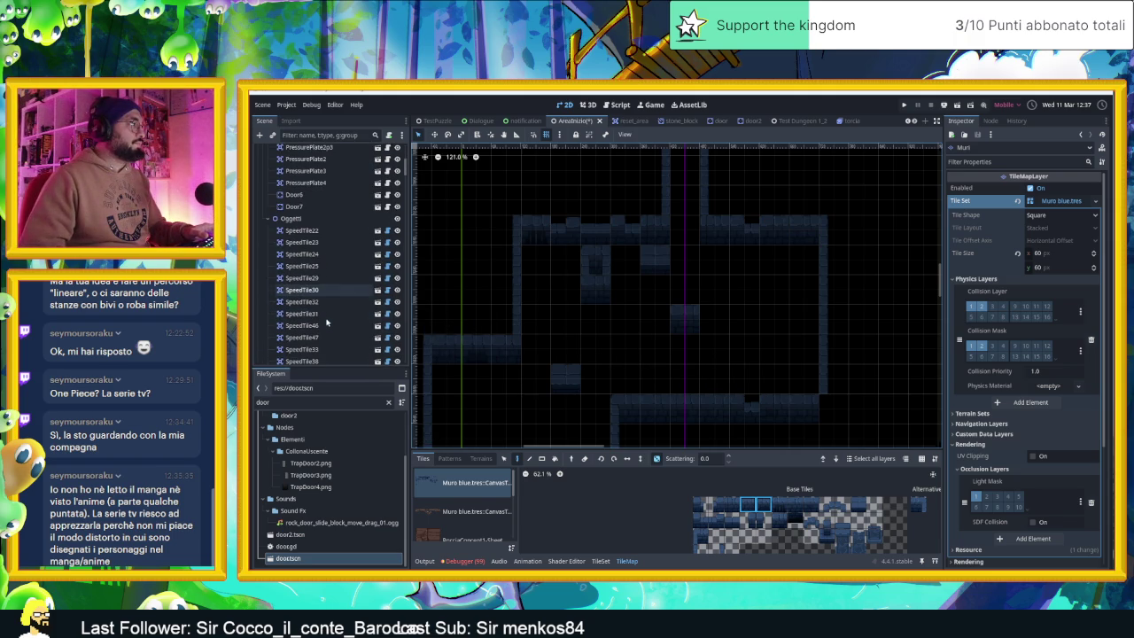
# - Filter the Scene tree for 'tra', select the Trapole node, and clear the filter
pyautogui.scroll(-10, 331, 302)
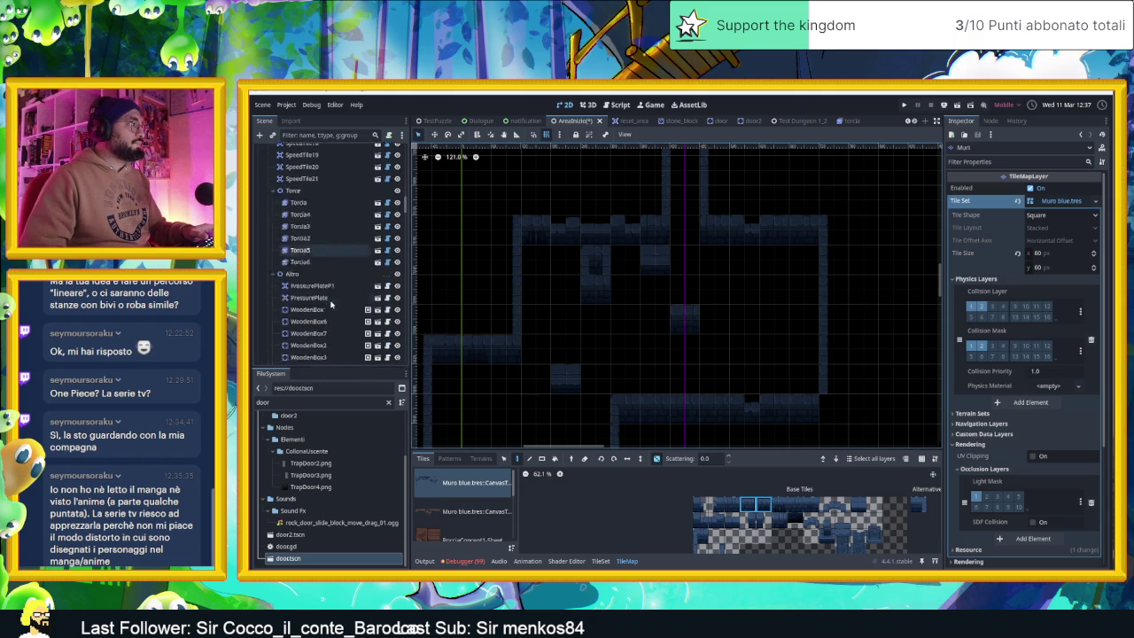
pyautogui.click(318, 135)
pyautogui.write('tr')
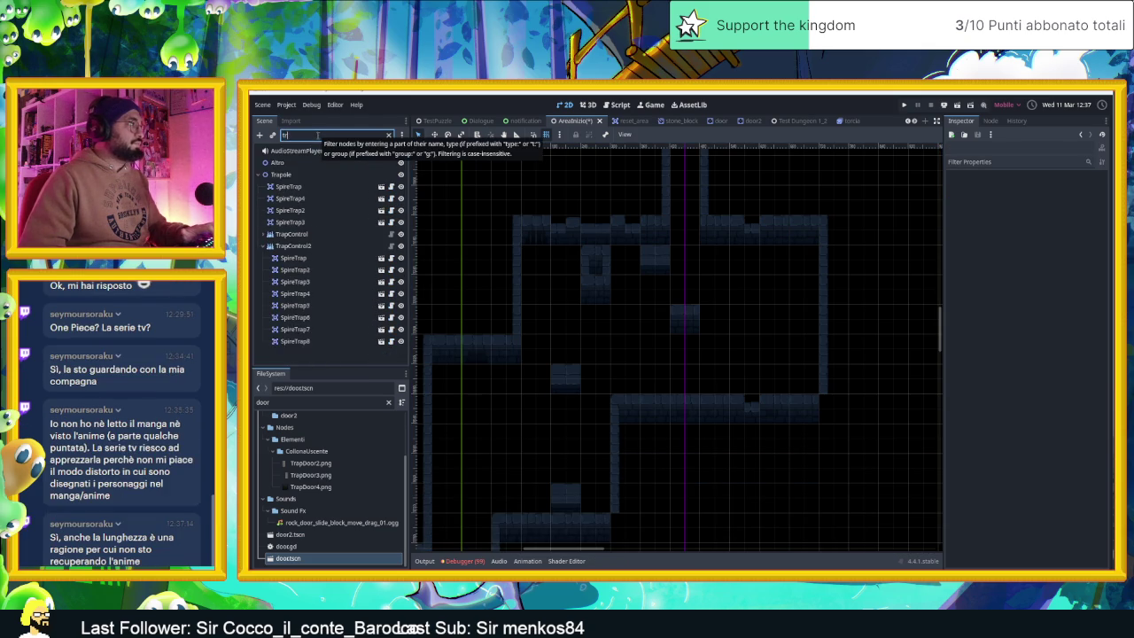
pyautogui.write('a')
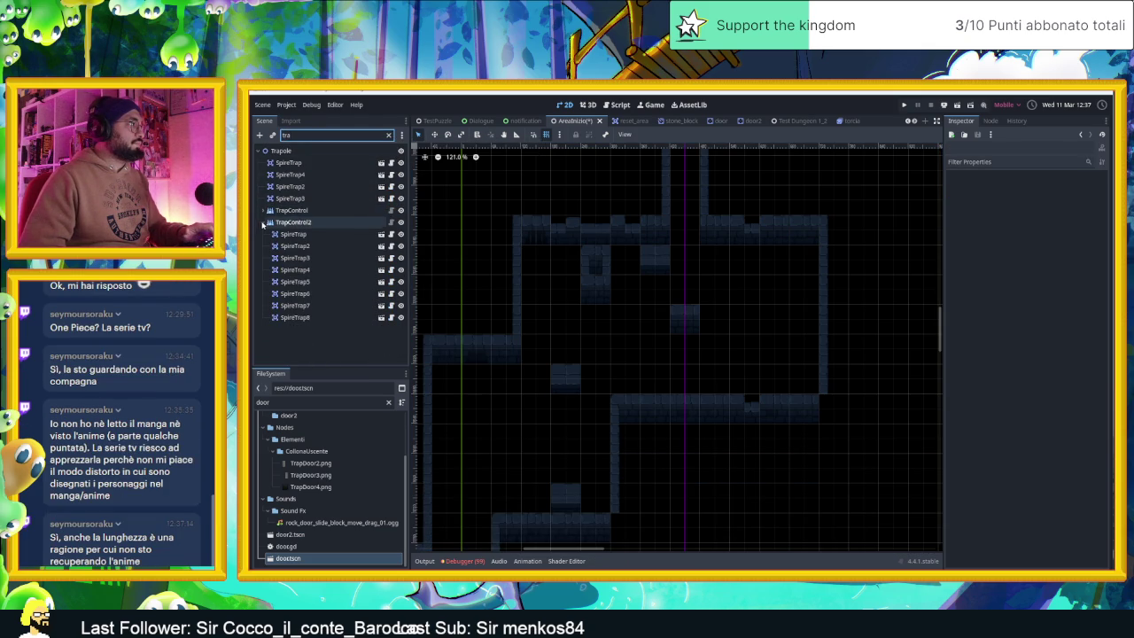
pyautogui.click(263, 222)
pyautogui.click(281, 150)
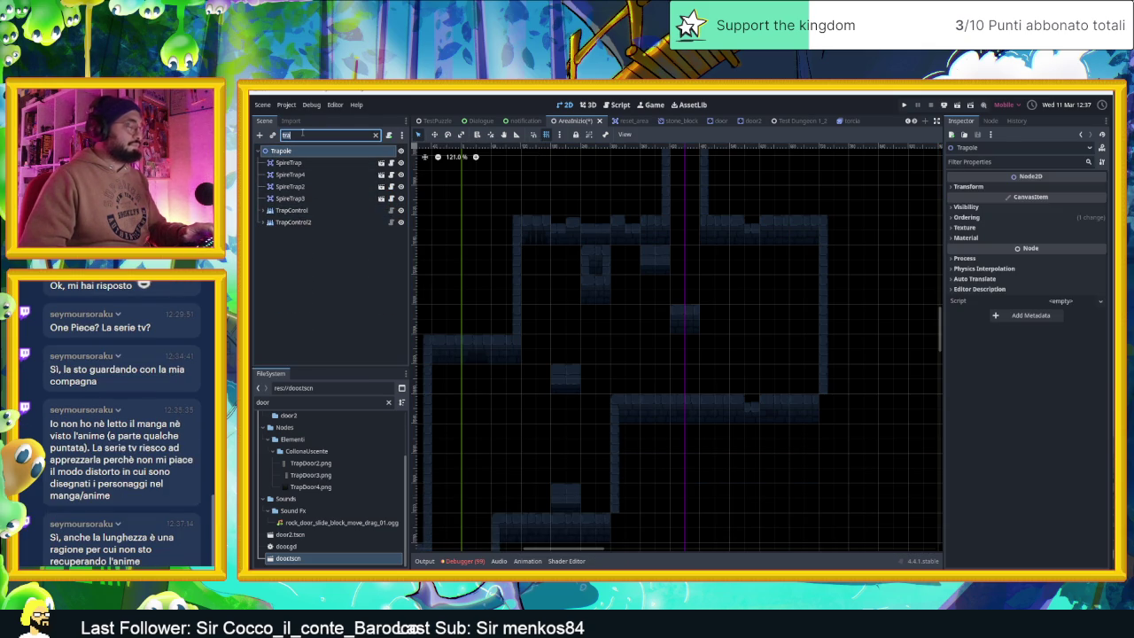
pyautogui.press('BackSpace')
pyautogui.press('BackSpace')
pyautogui.press('BackSpace')
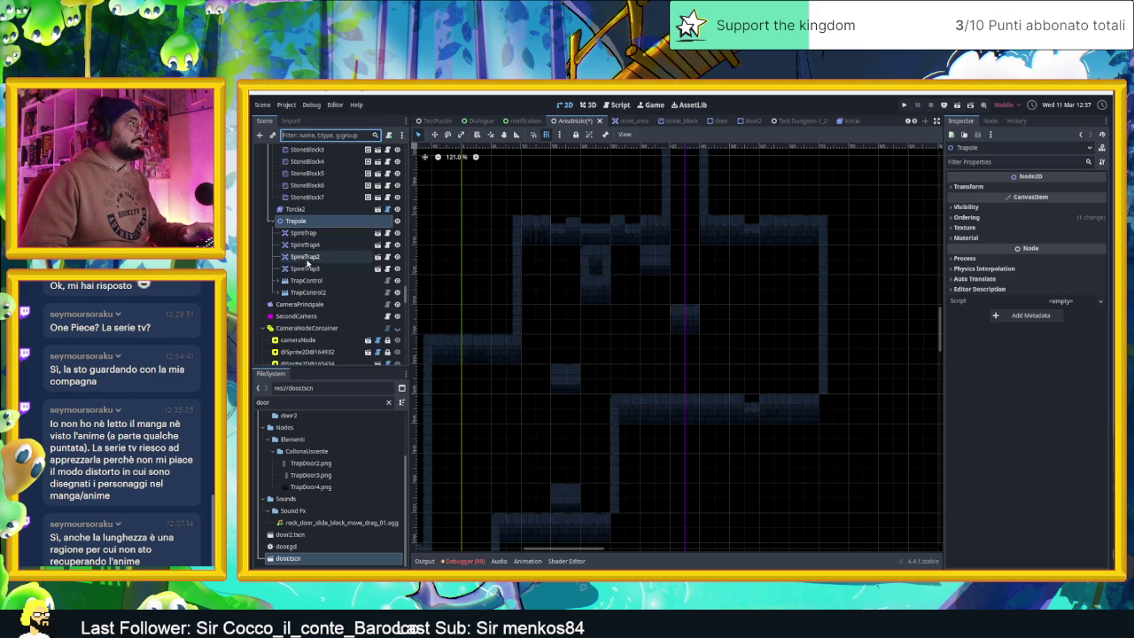
# - Add a TrapControl child node under Trapole and set its Delay to 0.2
pyautogui.click(260, 135)
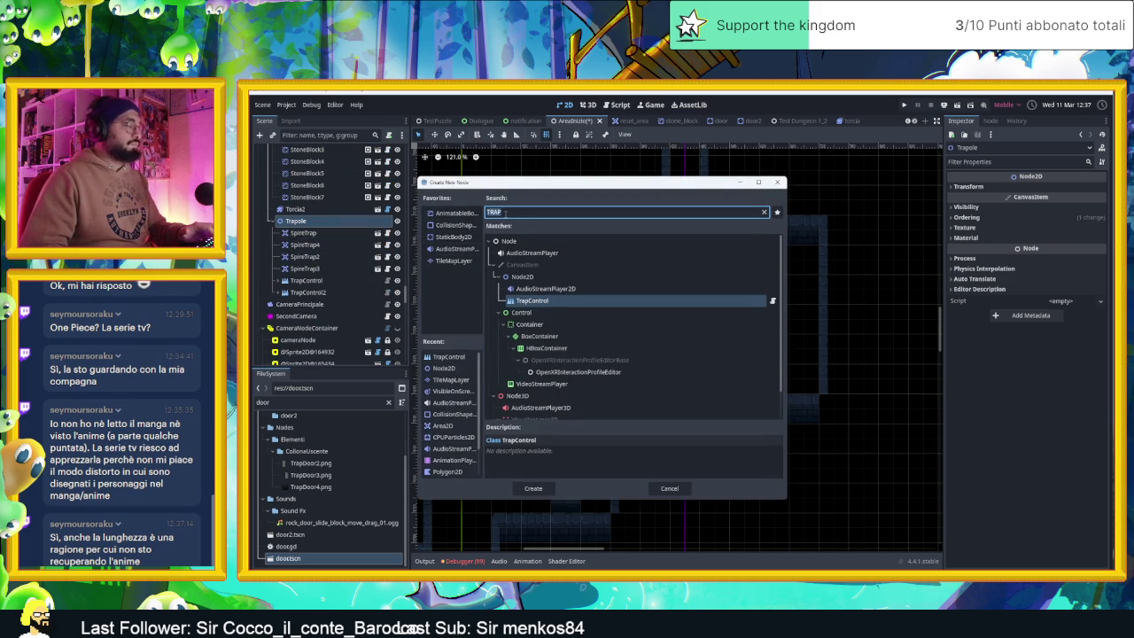
pyautogui.doubleClick(537, 302)
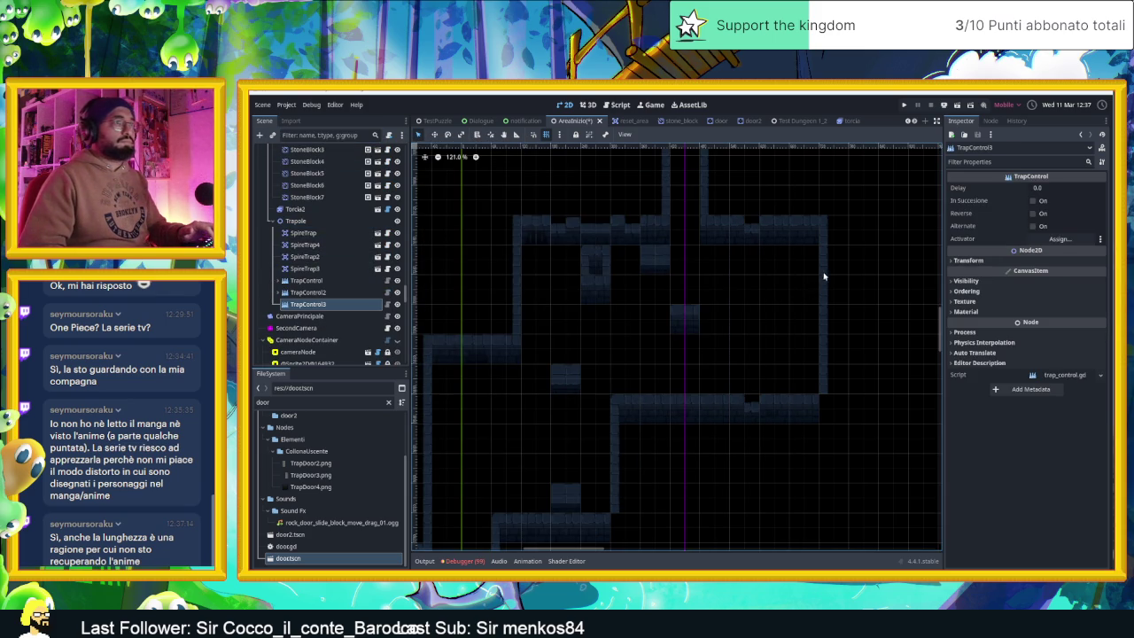
pyautogui.click(1058, 188)
pyautogui.write('0.5')
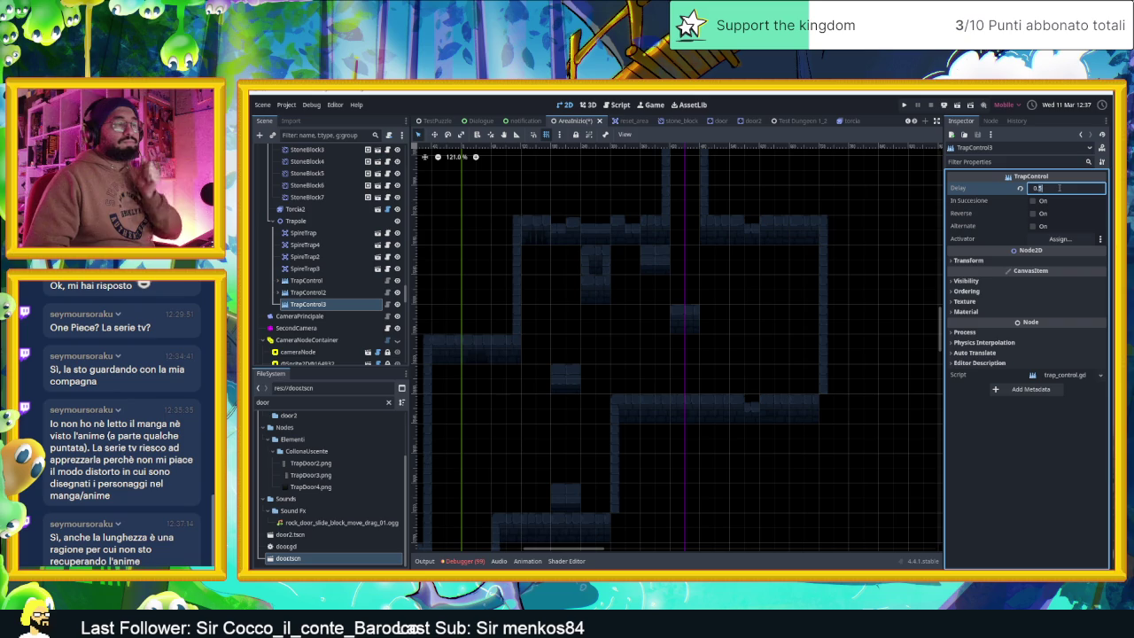
pyautogui.press('BackSpace')
pyautogui.write('2')
pyautogui.press('Return')
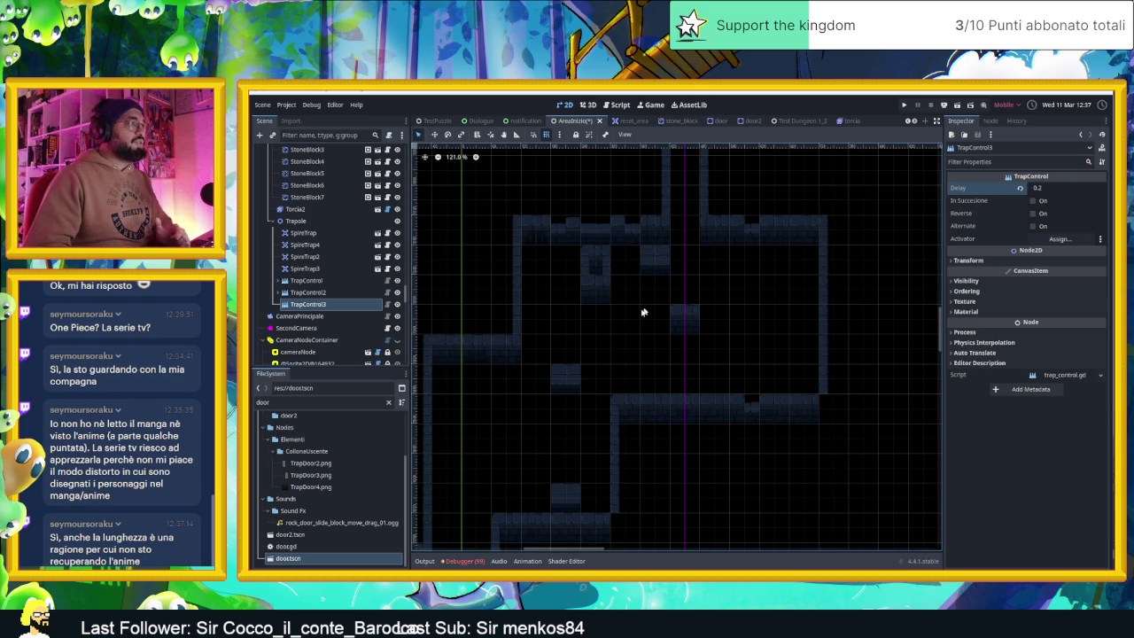
pyautogui.scroll(-1, 328, 302)
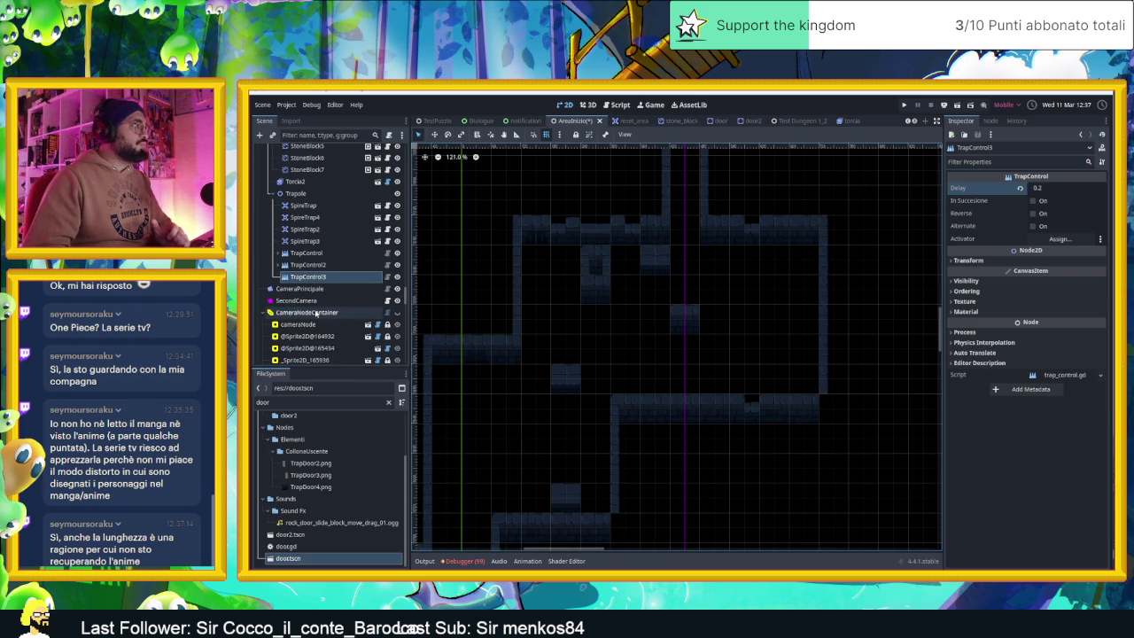
# - Filter the FileSystem dock for 'spire' to find spire_trap.tscn
pyautogui.click(328, 403)
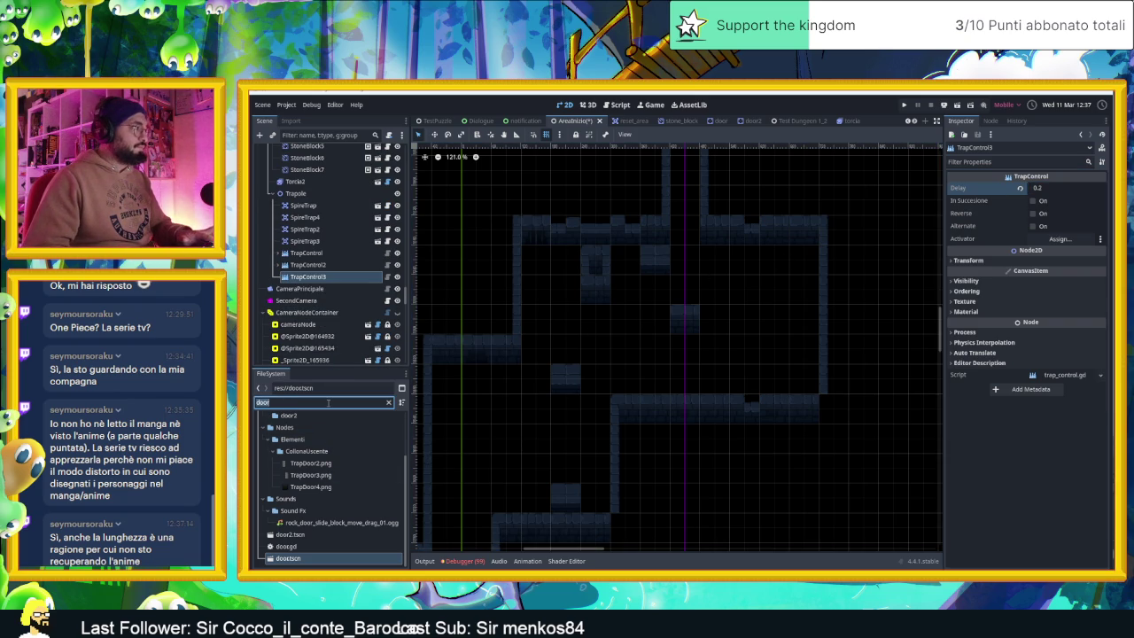
pyautogui.write('tra')
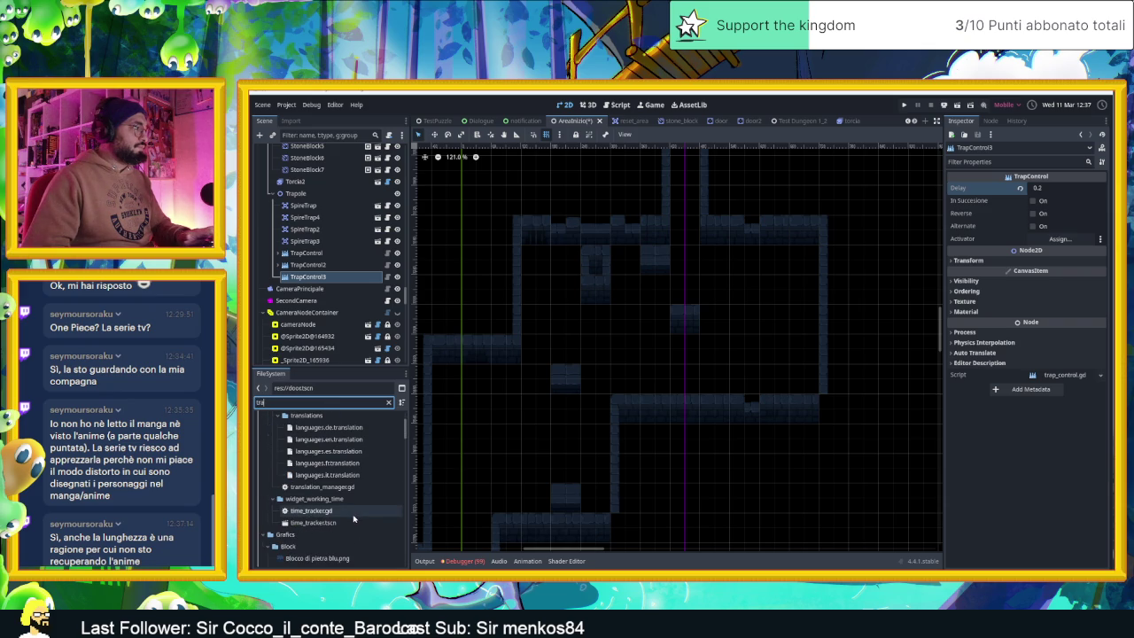
pyautogui.write('p')
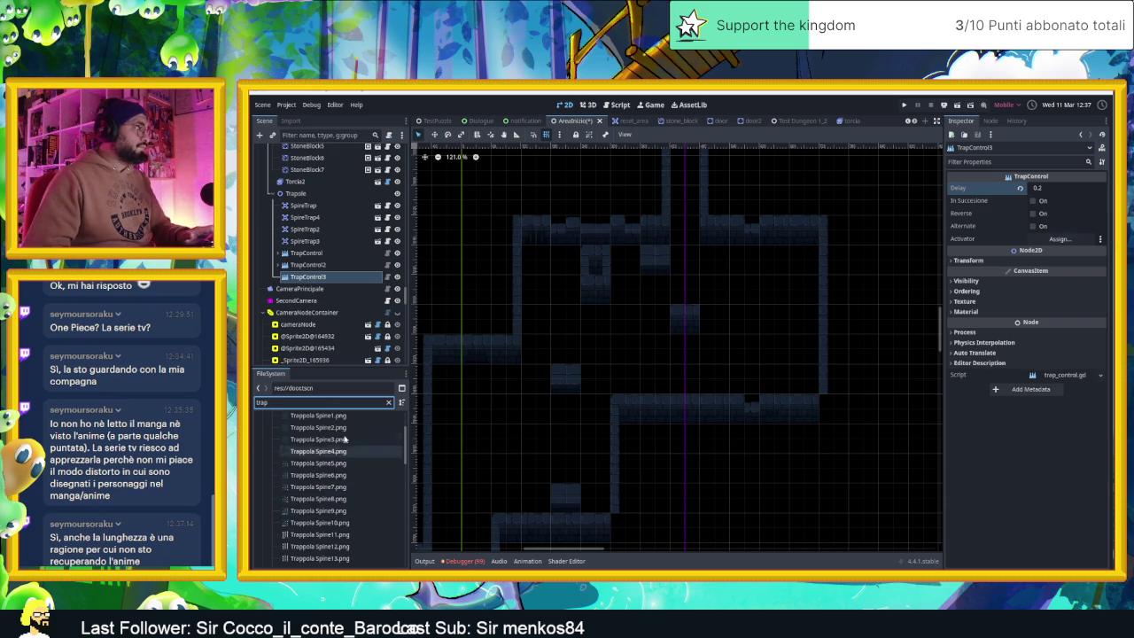
pyautogui.scroll(-2, 326, 449)
pyautogui.doubleClick(306, 403)
pyautogui.write('spire')
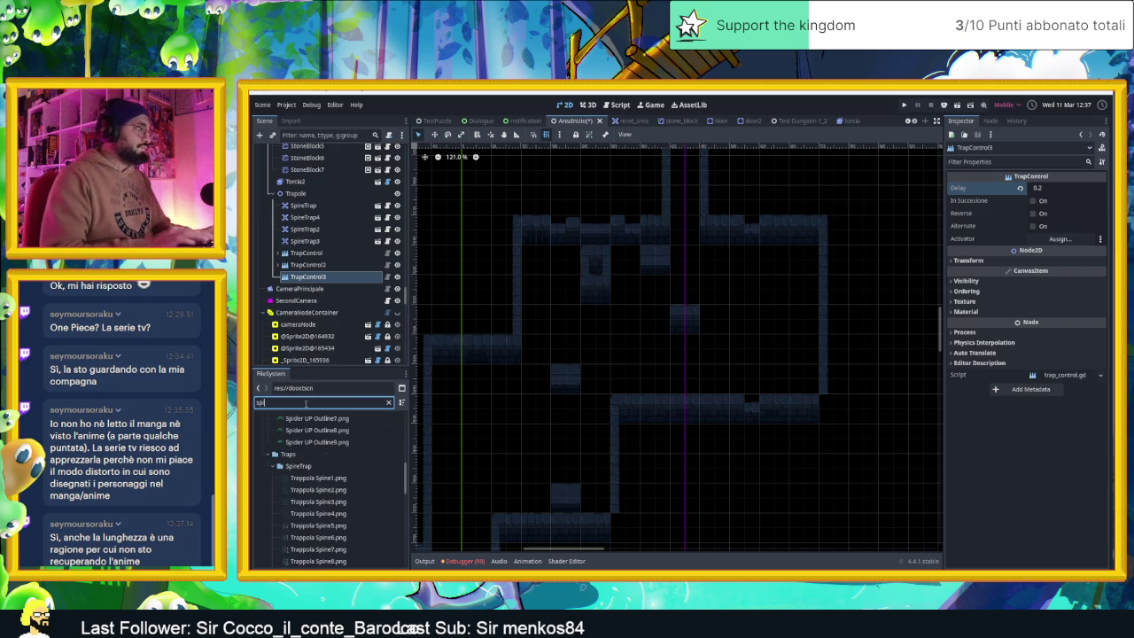
# - Drag spire_trap.tscn into the room and duplicate it with Ctrl+D to place the spike traps
pyautogui.click(295, 491)
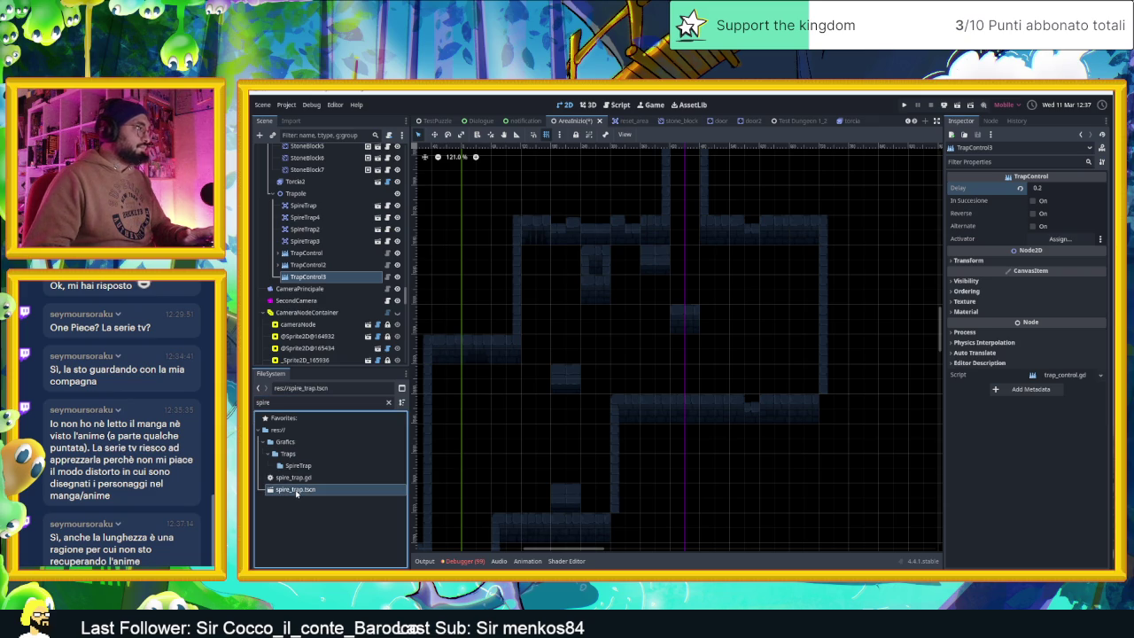
pyautogui.moveTo(302, 489)
pyautogui.mouseDown()
pyautogui.moveTo(514, 410)
pyautogui.moveTo(583, 341)
pyautogui.moveTo(567, 350)
pyautogui.moveTo(699, 332)
pyautogui.moveTo(714, 314)
pyautogui.moveTo(610, 286)
pyautogui.moveTo(746, 291)
pyautogui.moveTo(803, 257)
pyautogui.moveTo(805, 383)
pyautogui.mouseUp()
pyautogui.hotkey('ctrl', 'd')
pyautogui.hotkey('ctrl', 'd')
pyautogui.hotkey('ctrl', 'd')
pyautogui.click(868, 339)
pyautogui.scroll(-3, 868, 341)
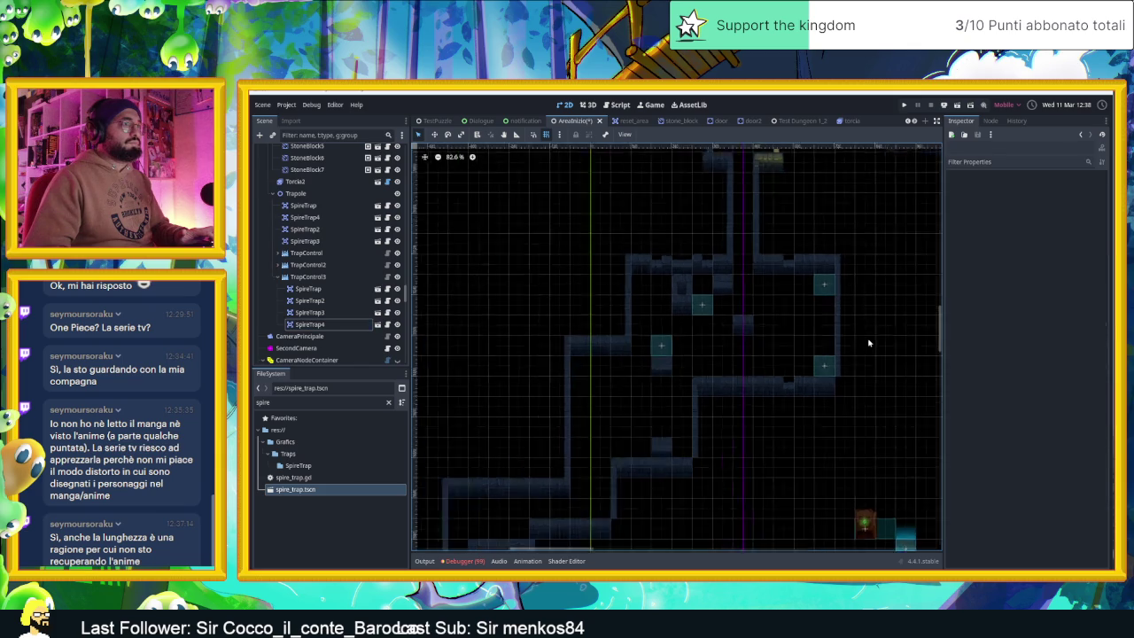
# - Save the dungeon scene with Ctrl+S
pyautogui.scroll(-4, 869, 343)
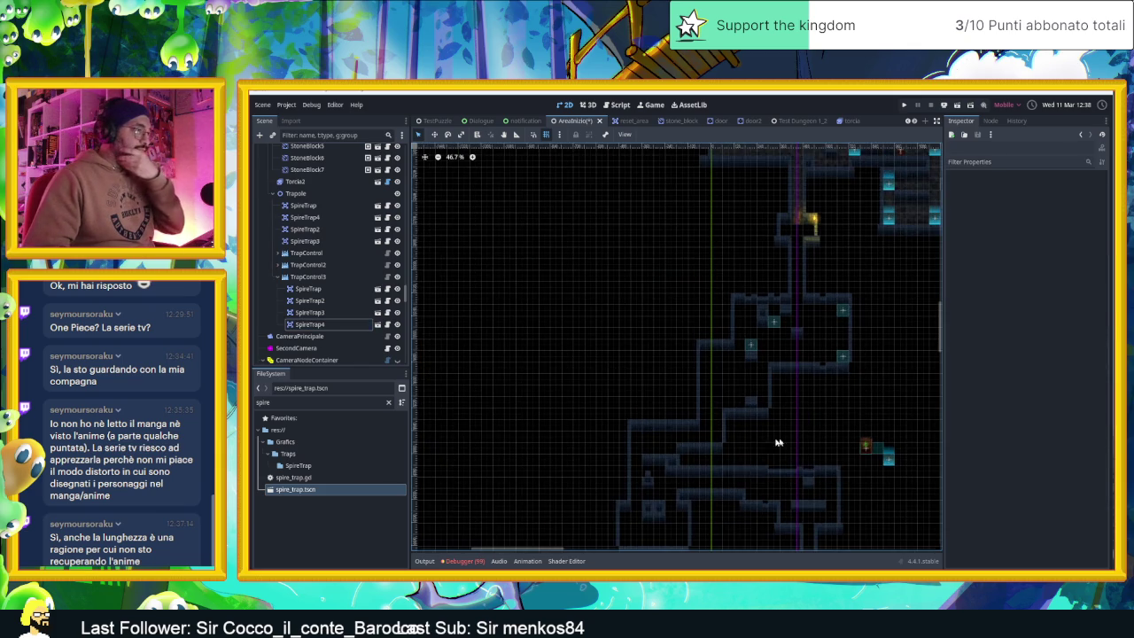
pyautogui.scroll(2, 735, 375)
pyautogui.scroll(2, 714, 431)
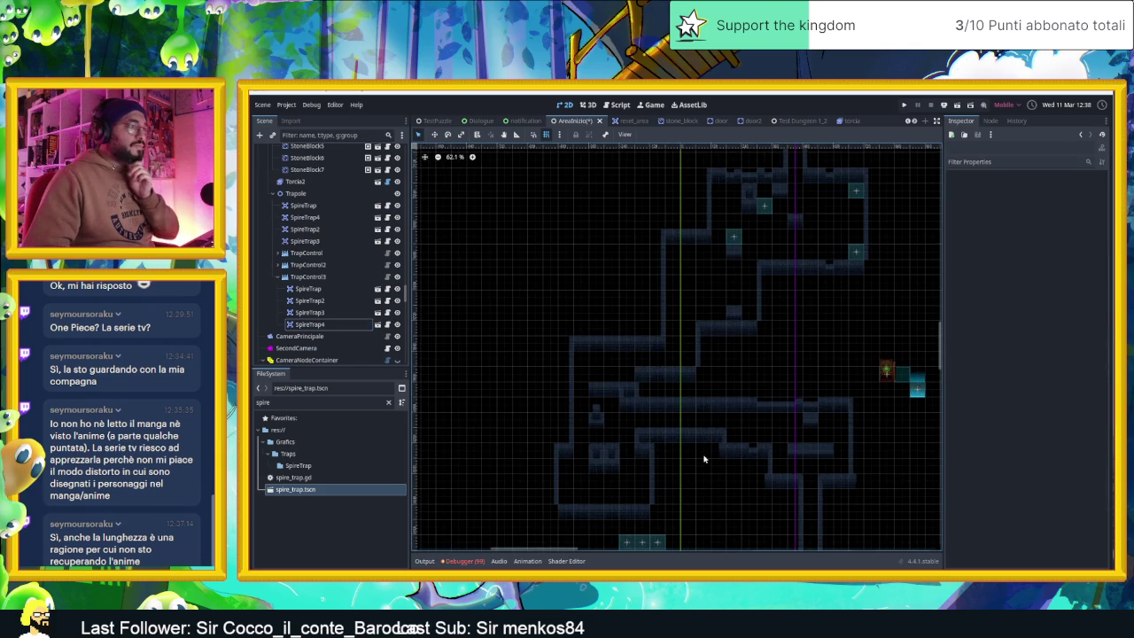
pyautogui.scroll(2, 700, 452)
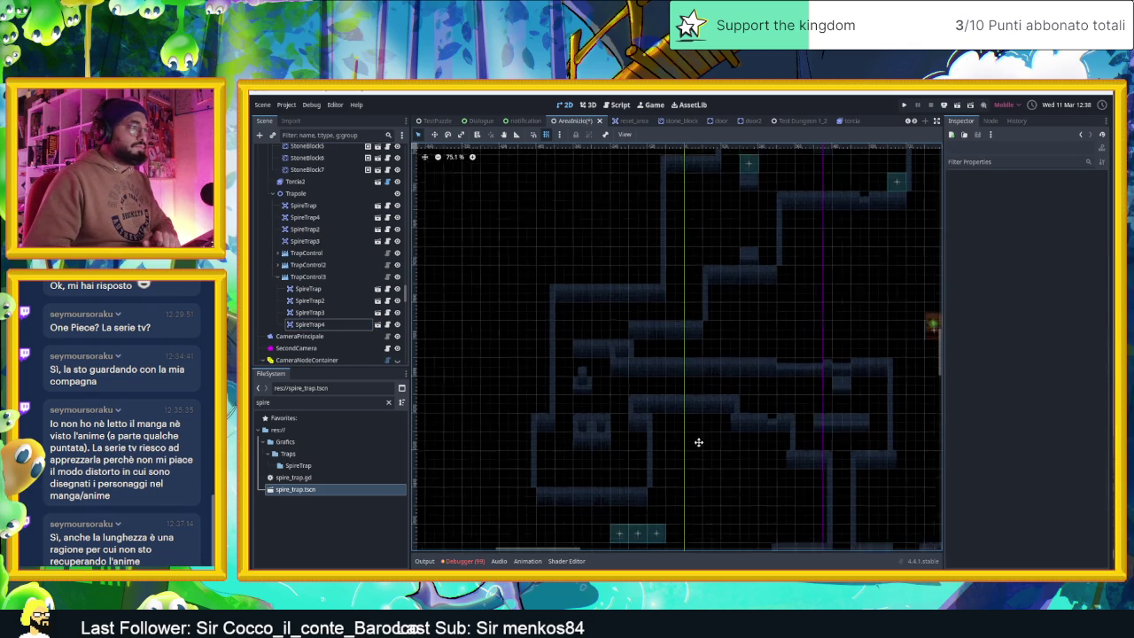
pyautogui.scroll(4, 692, 451)
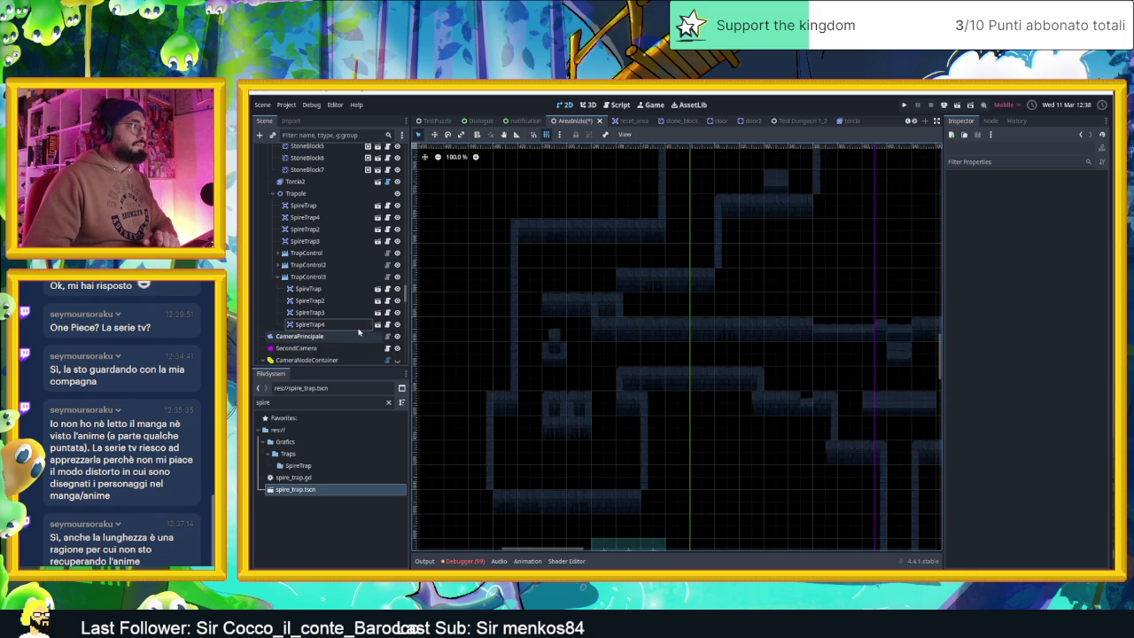
pyautogui.scroll(-3, 762, 434)
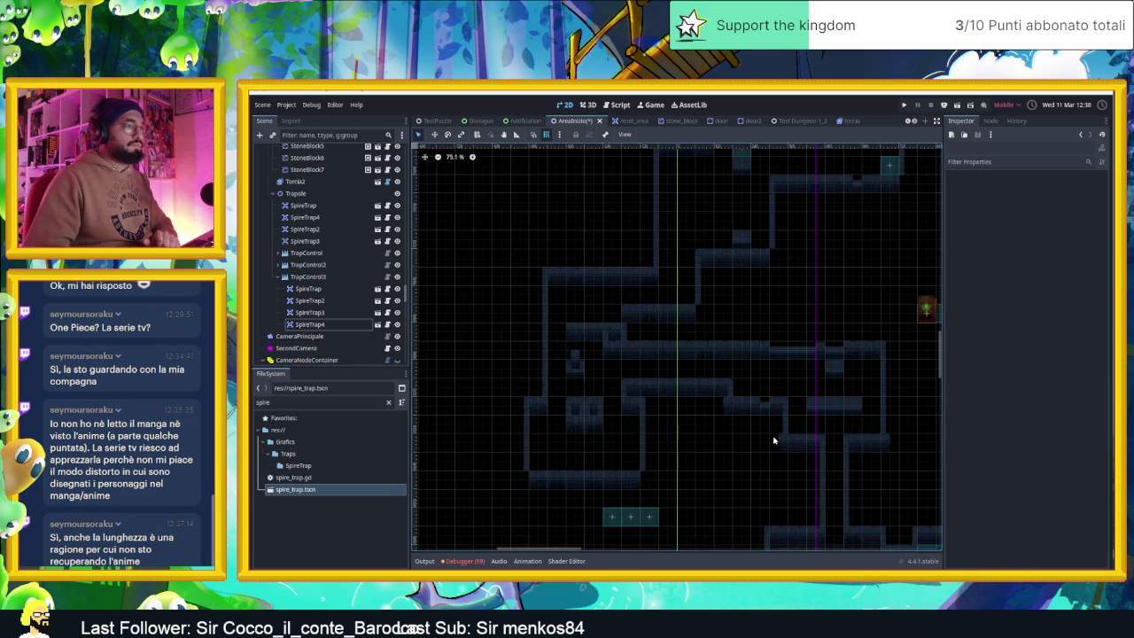
pyautogui.hotkey('ctrl', 's')
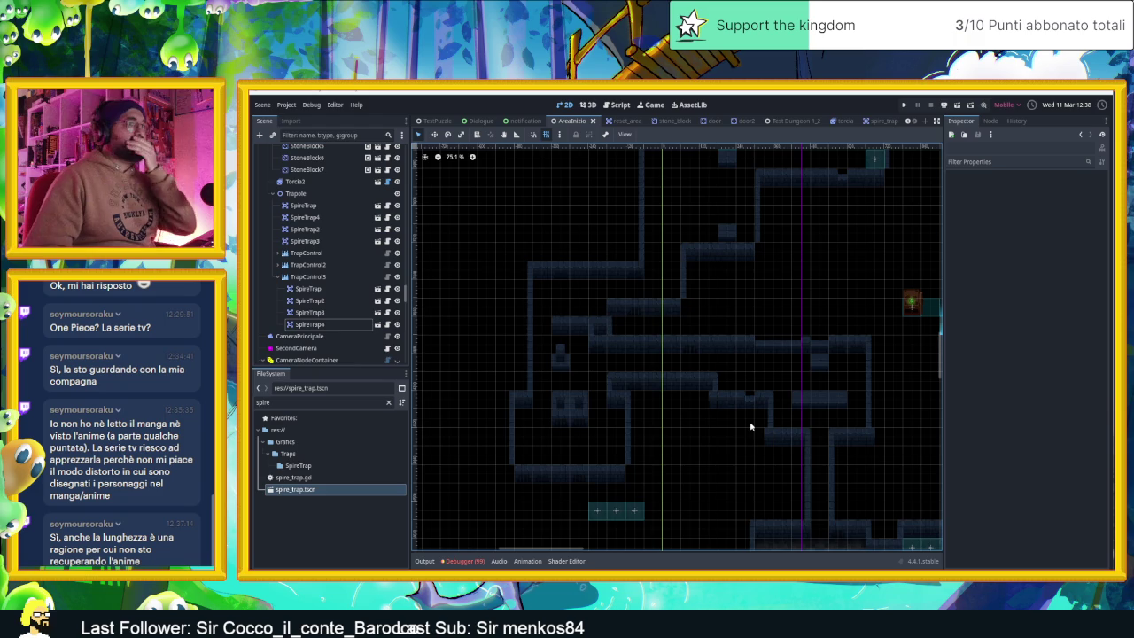
pyautogui.scroll(-3, 750, 418)
# - Select CameraNodeContainer and drag a new camera zone over the central room
pyautogui.click(305, 360)
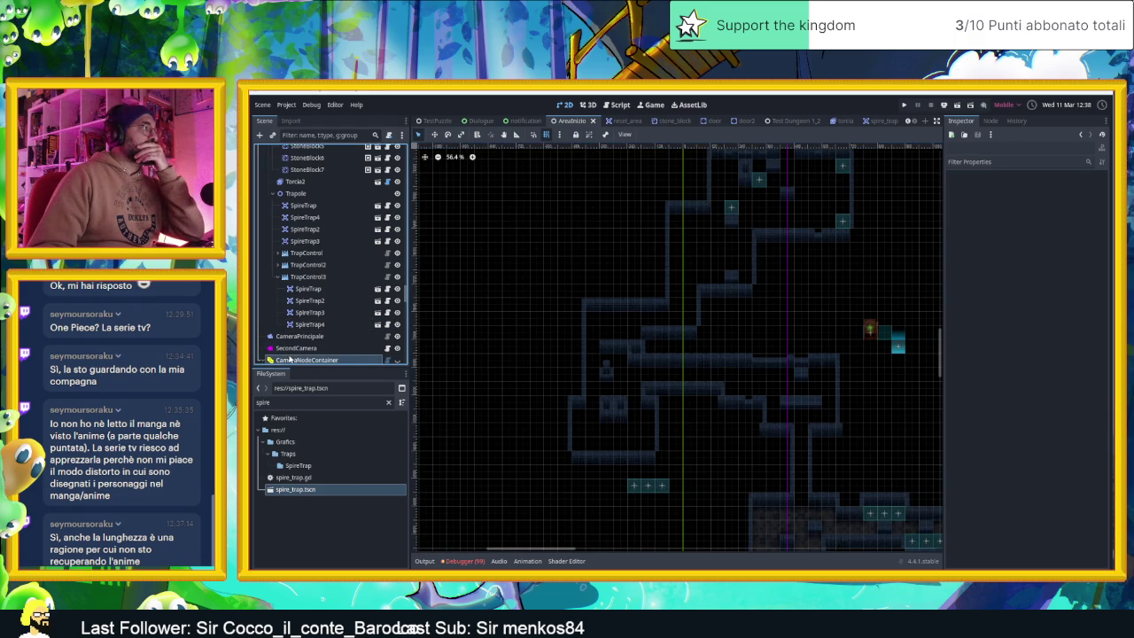
pyautogui.scroll(-3, 354, 266)
pyautogui.scroll(-3, 803, 381)
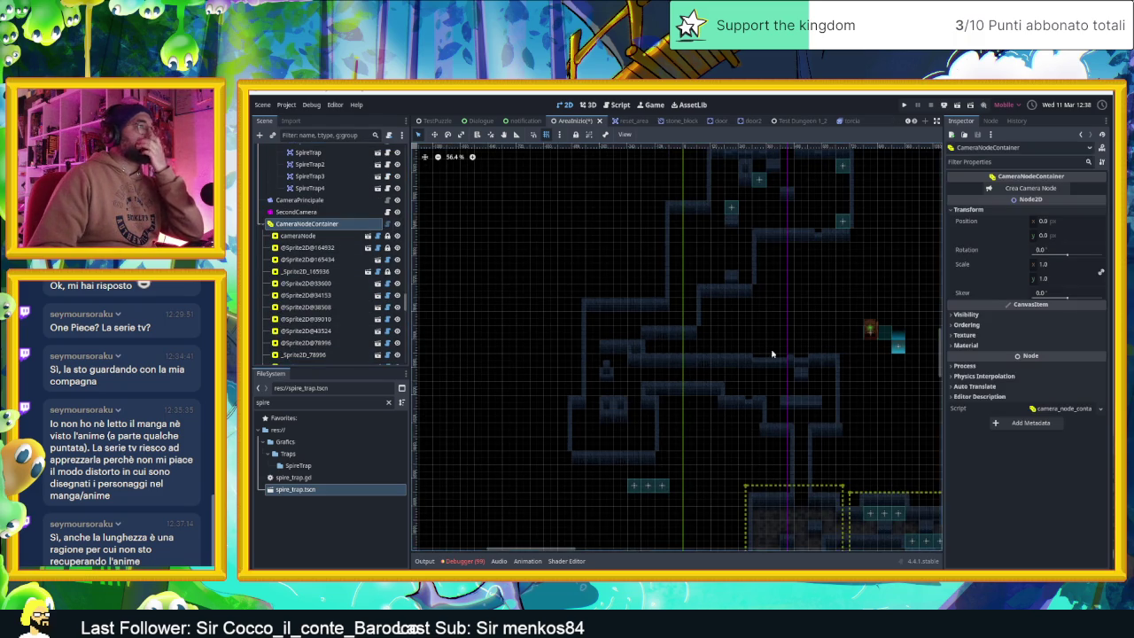
pyautogui.scroll(-4, 803, 381)
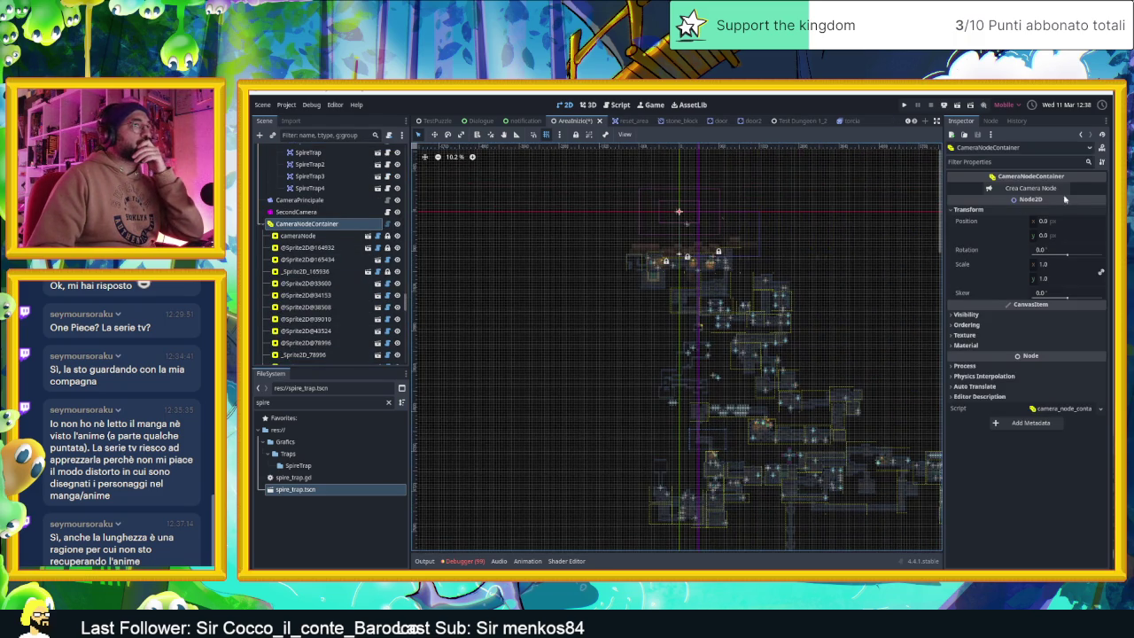
pyautogui.moveTo(681, 220)
pyautogui.mouseDown()
pyautogui.moveTo(691, 356)
pyautogui.moveTo(674, 401)
pyautogui.moveTo(763, 386)
pyautogui.moveTo(743, 369)
pyautogui.moveTo(812, 443)
pyautogui.mouseUp()
pyautogui.scroll(9, 687, 390)
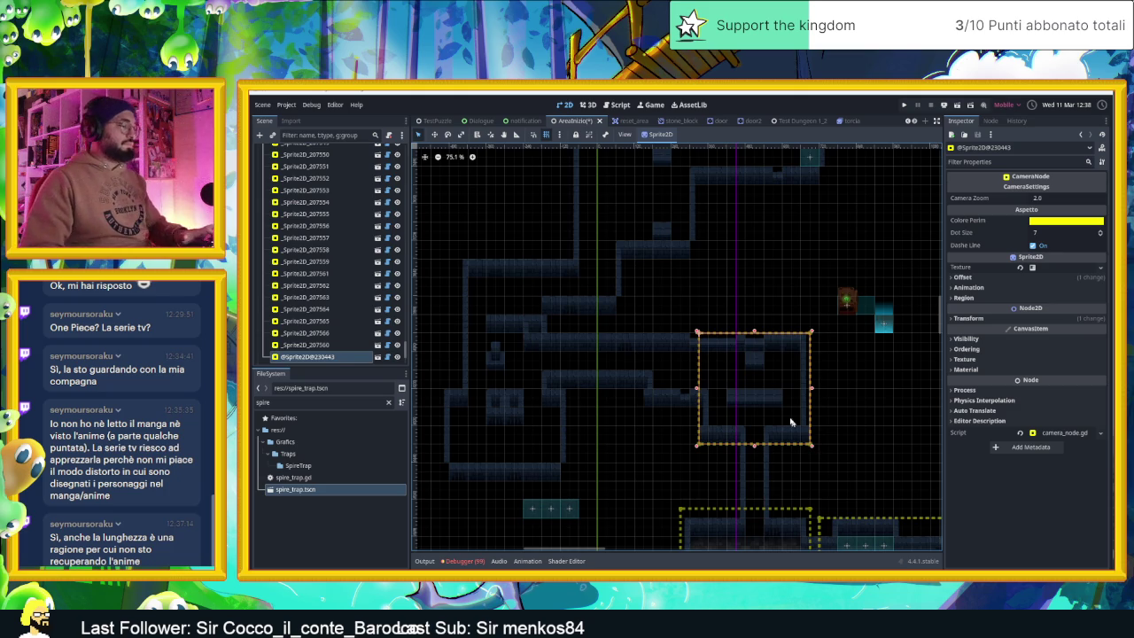
# - Duplicate the camera zone onto the neighbouring room to the left and widen it
pyautogui.hotkey('ctrl', 'd')
pyautogui.moveTo(782, 369)
pyautogui.mouseDown()
pyautogui.moveTo(636, 344)
pyautogui.moveTo(668, 351)
pyautogui.mouseUp()
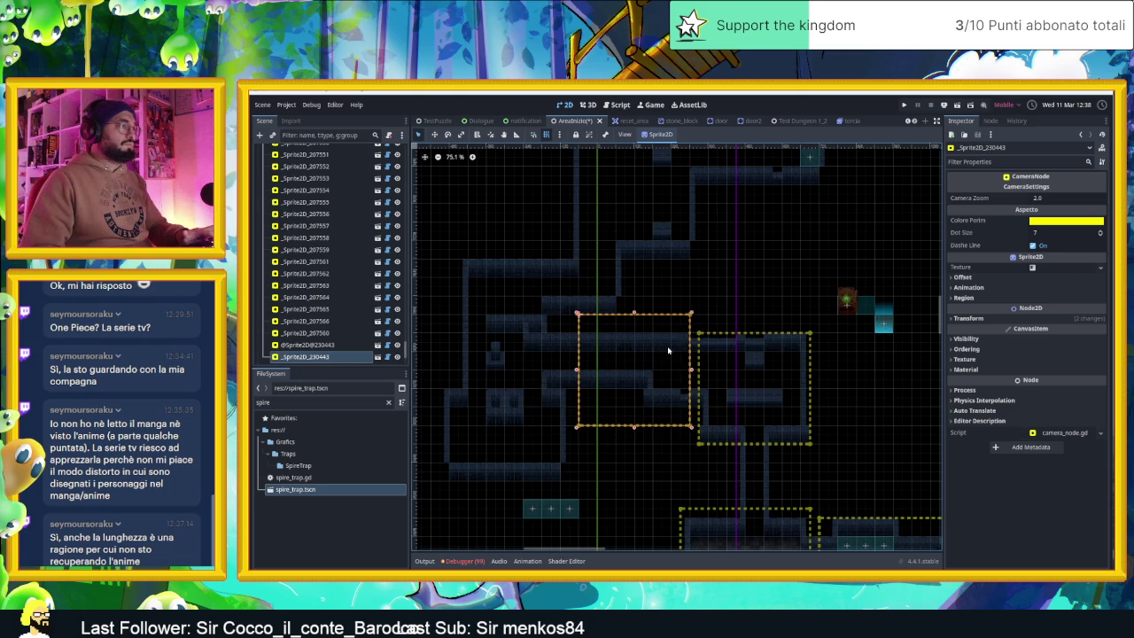
pyautogui.click(574, 372)
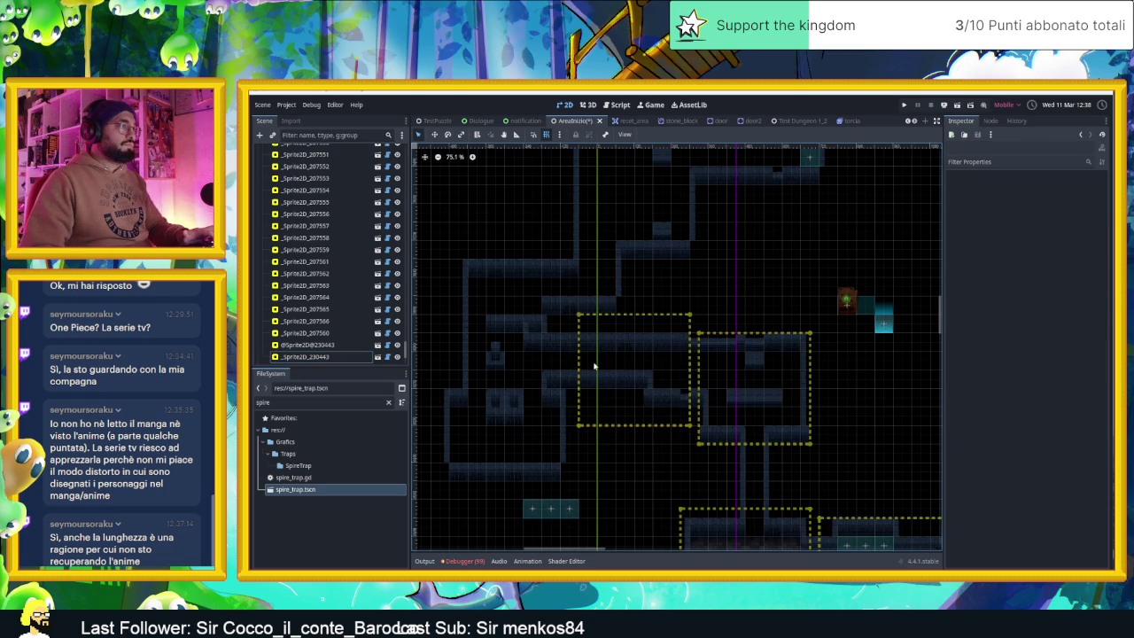
pyautogui.click(574, 373)
pyautogui.moveTo(573, 370); pyautogui.dragTo(565, 370)
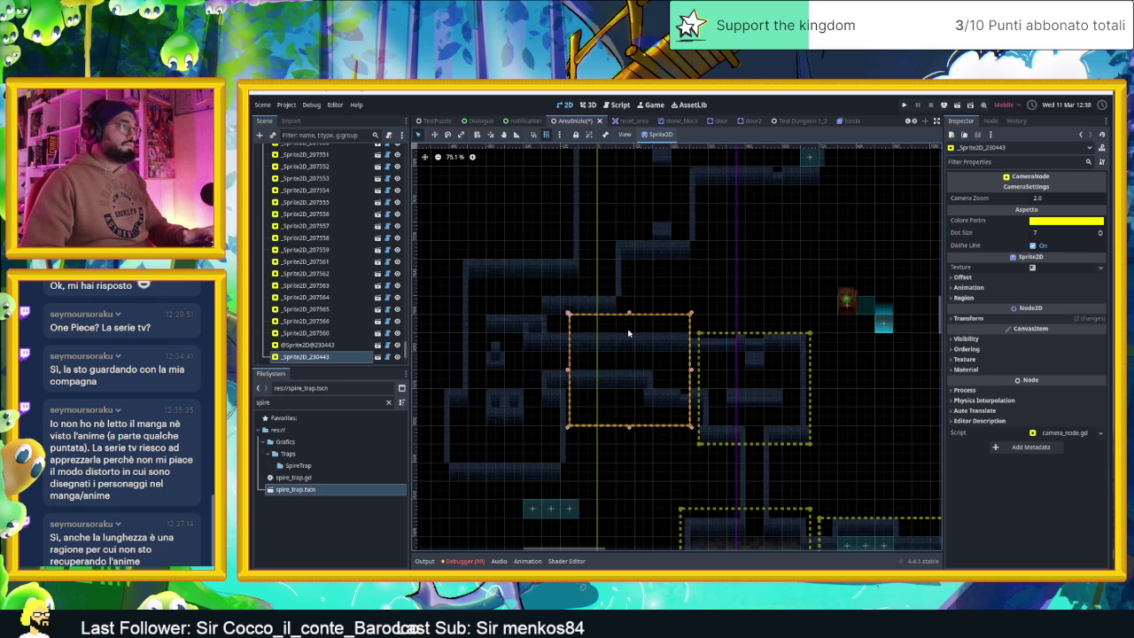
# - Copy the zone again over the room down-left and set its Camera Zoom to 1.5
pyautogui.hotkey('ctrl', 'd')
pyautogui.moveTo(649, 354)
pyautogui.mouseDown()
pyautogui.moveTo(523, 382)
pyautogui.moveTo(523, 394)
pyautogui.moveTo(527, 373)
pyautogui.moveTo(500, 335)
pyautogui.mouseUp()
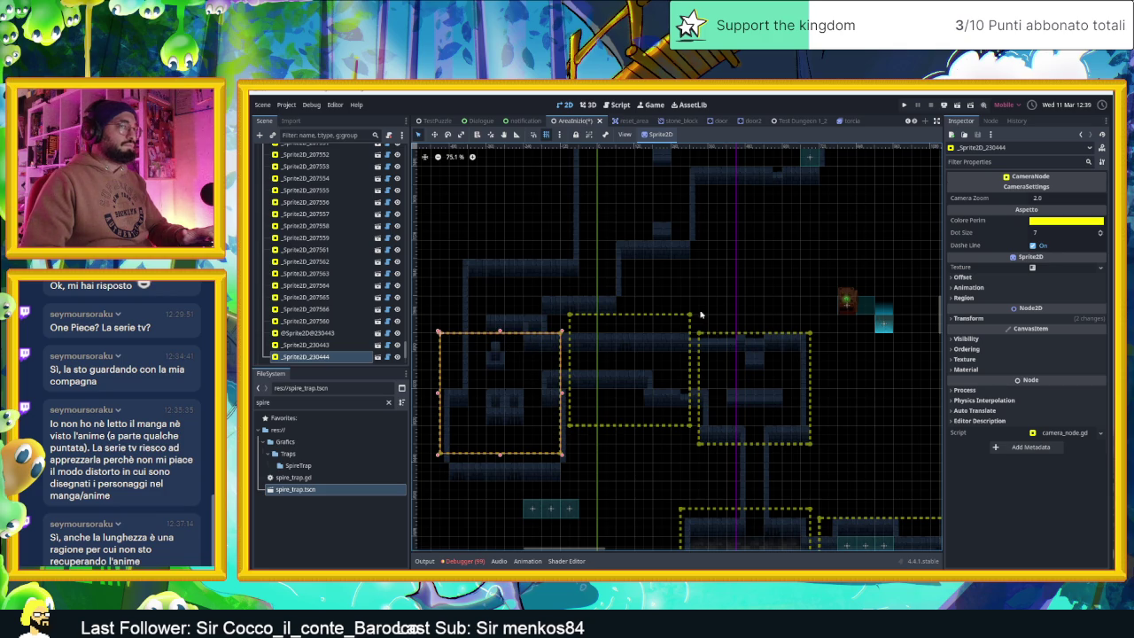
pyautogui.click(1042, 198)
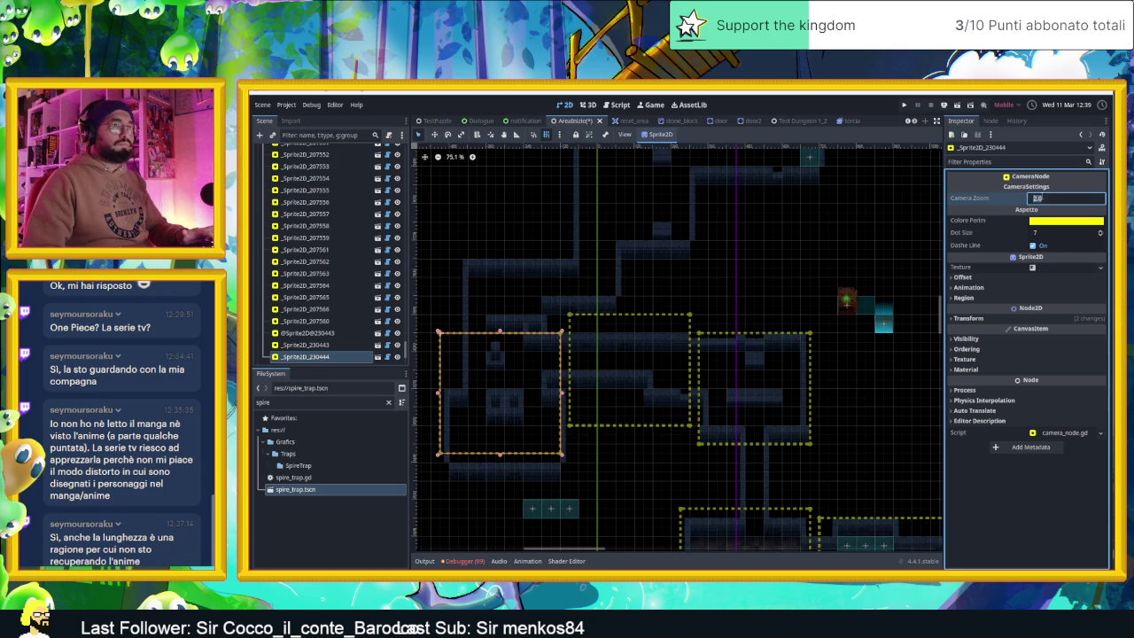
pyautogui.write('1.5')
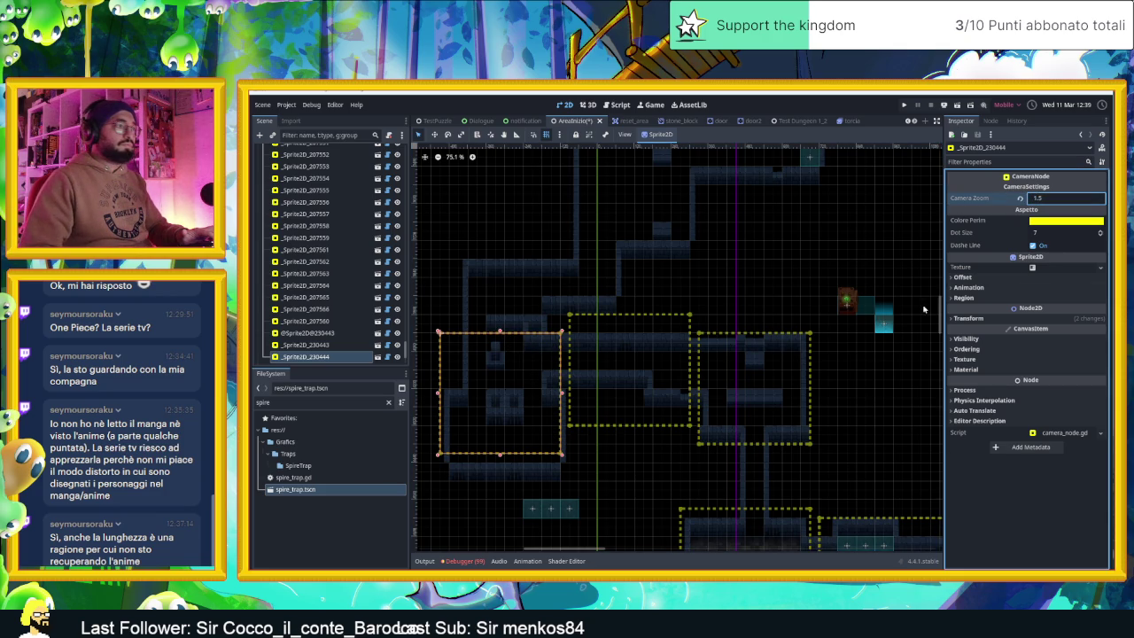
pyautogui.press('Return')
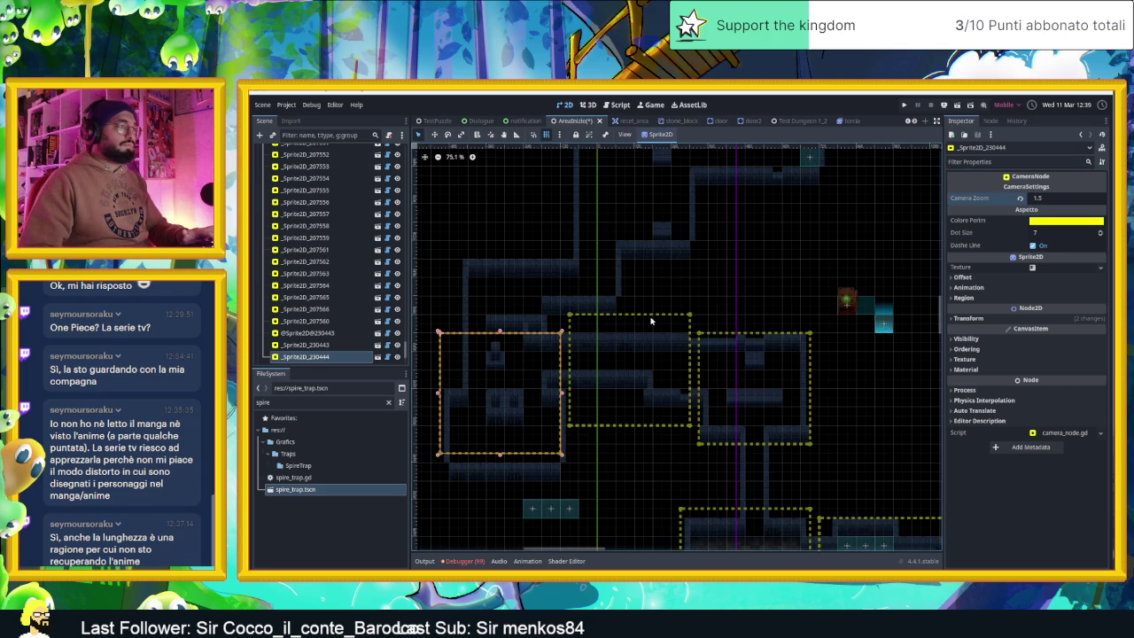
# - Confirm the middle zone's Camera Zoom, then select and duplicate the leftmost zone
pyautogui.click(659, 318)
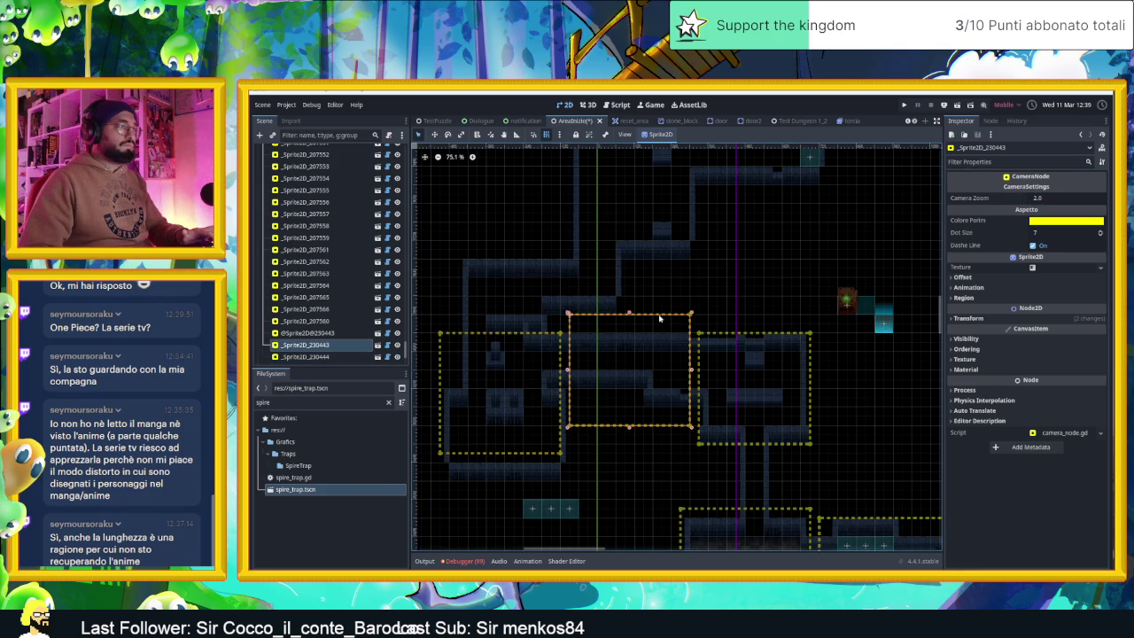
pyautogui.click(1041, 198)
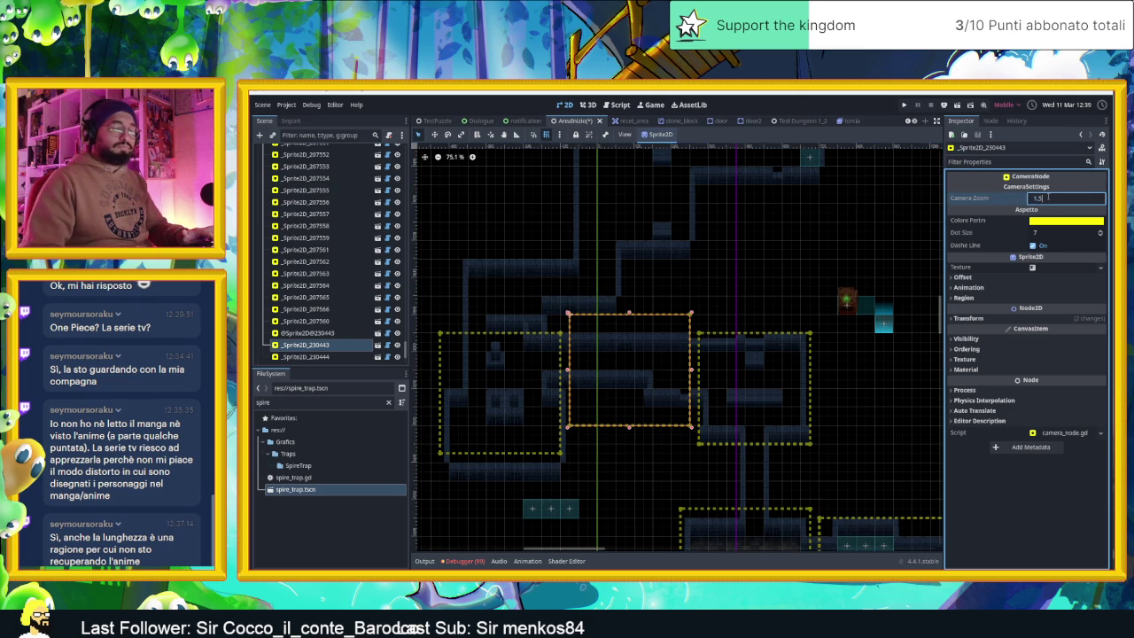
pyautogui.press('Return')
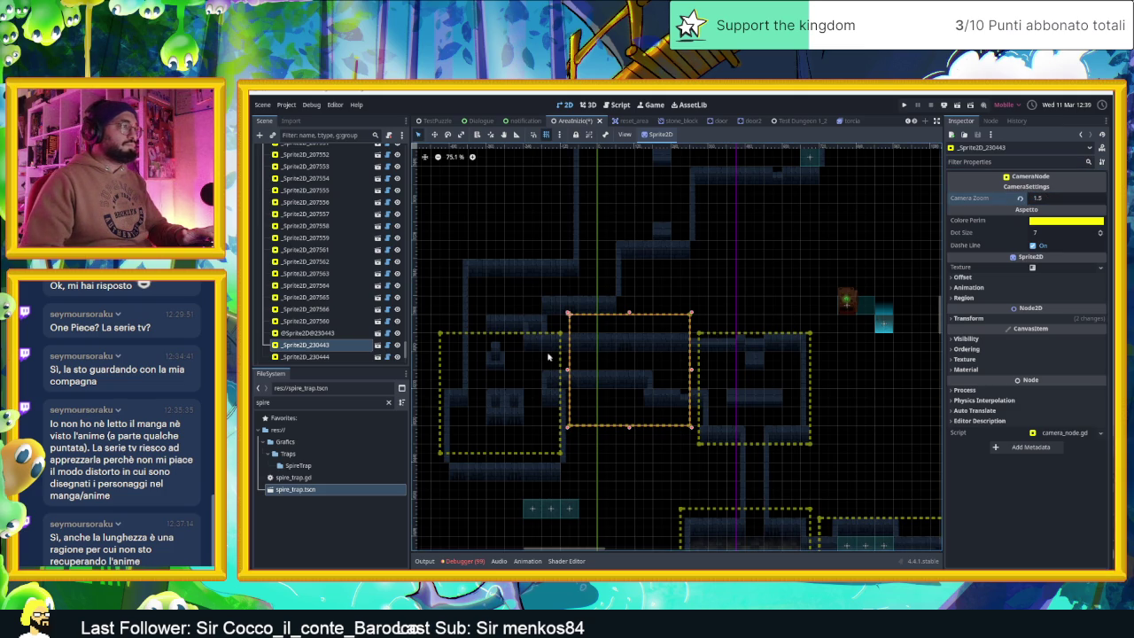
pyautogui.click(532, 346)
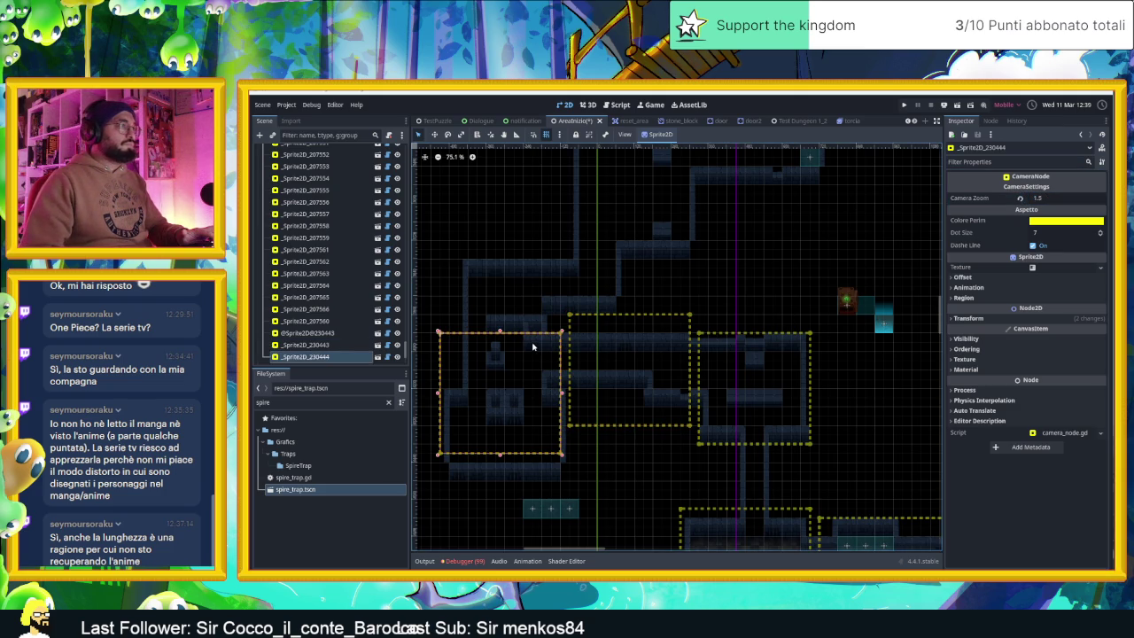
pyautogui.scroll(3, 543, 395)
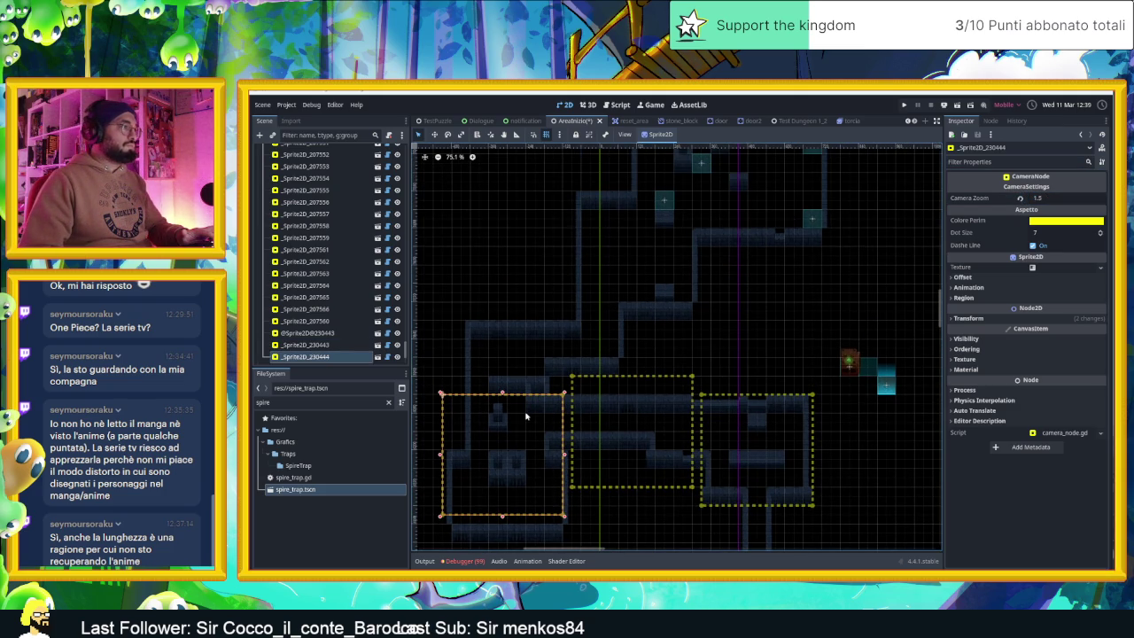
pyautogui.hotkey('ctrl', 'd')
# - Move the copy over the room above, then add a zone to the upper right with a lowered bottom edge
pyautogui.moveTo(525, 416)
pyautogui.mouseDown()
pyautogui.moveTo(565, 284)
pyautogui.moveTo(546, 275)
pyautogui.moveTo(519, 298)
pyautogui.moveTo(533, 338)
pyautogui.mouseUp()
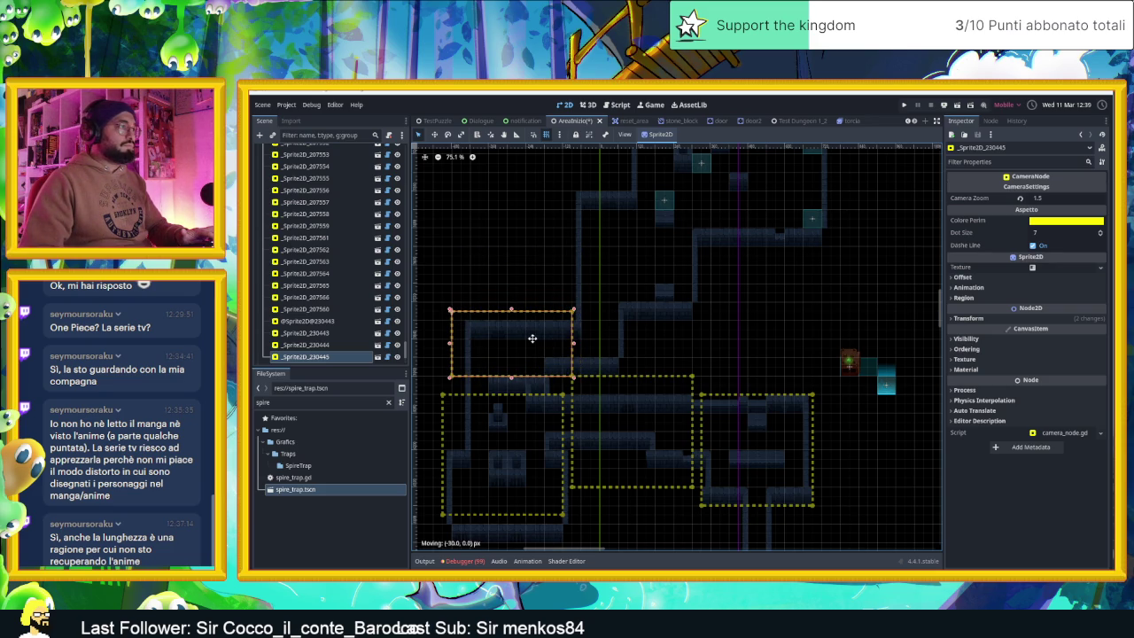
pyautogui.hotkey('ctrl', 'd')
pyautogui.moveTo(537, 337)
pyautogui.mouseDown()
pyautogui.moveTo(661, 222)
pyautogui.moveTo(647, 232)
pyautogui.mouseUp()
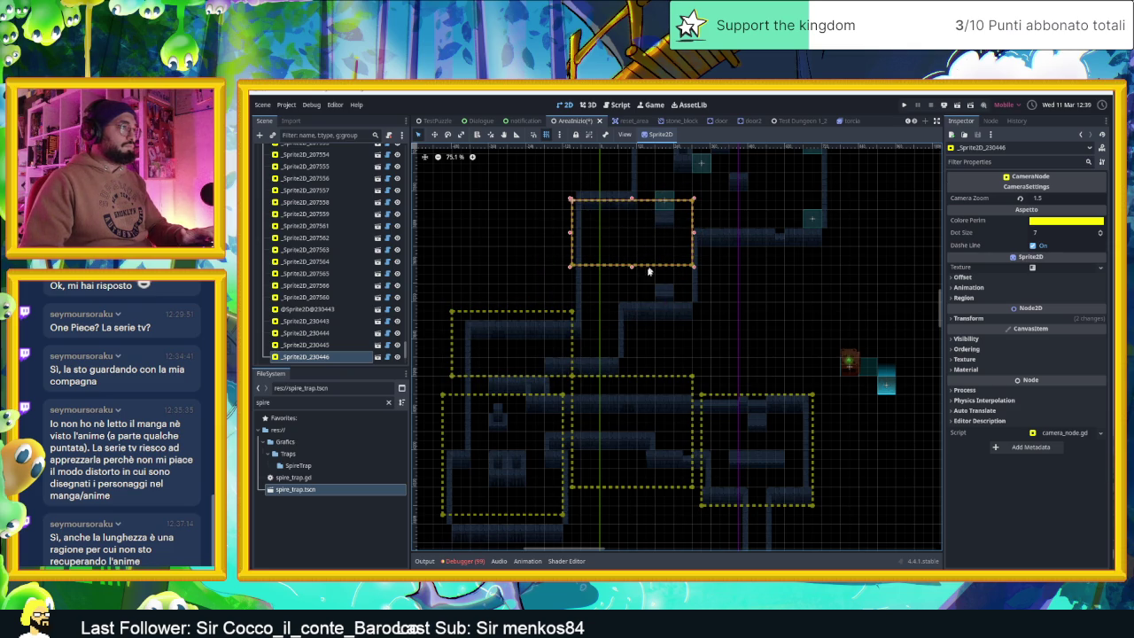
pyautogui.moveTo(631, 272); pyautogui.dragTo(632, 328)
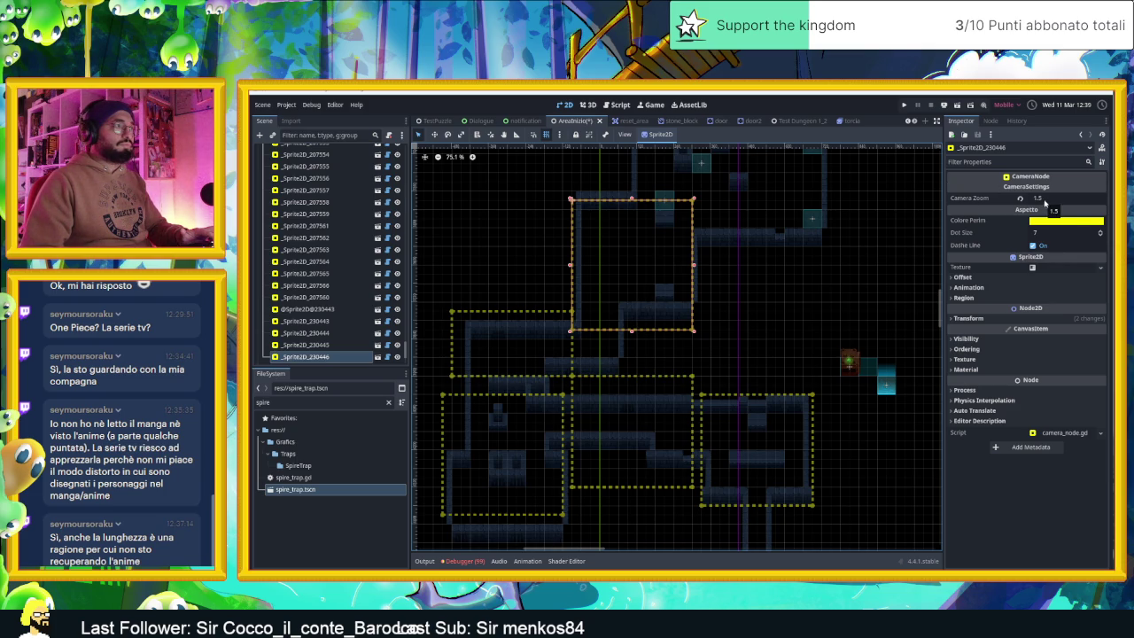
# - Add one more zone further north, fitting its top edge and widening it to the right
pyautogui.moveTo(646, 239)
pyautogui.mouseDown()
pyautogui.moveTo(589, 354)
pyautogui.moveTo(655, 253)
pyautogui.moveTo(636, 250)
pyautogui.mouseUp()
pyautogui.hotkey('ctrl', 'd')
pyautogui.moveTo(641, 204); pyautogui.dragTo(635, 246)
pyautogui.moveTo(702, 290); pyautogui.dragTo(768, 296)
pyautogui.click(1059, 199)
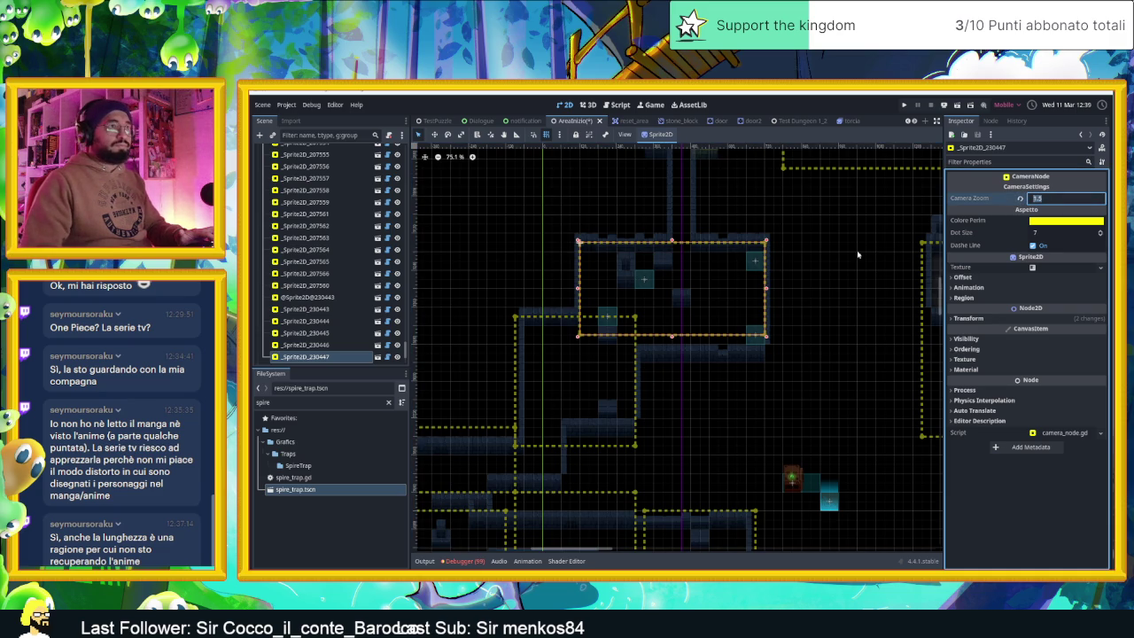
# - Deselect the camera zone and pan and zoom around the dungeon map to survey the level
pyautogui.click(828, 263)
pyautogui.scroll(-2, 831, 282)
pyautogui.scroll(-1, 831, 282)
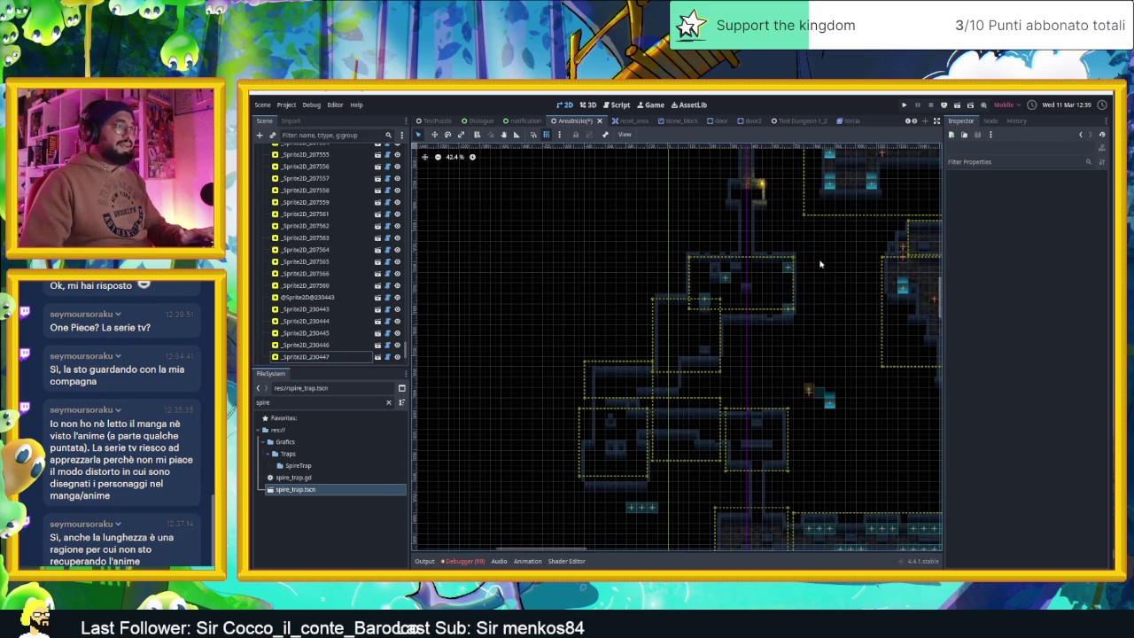
pyautogui.moveTo(819, 298); pyautogui.dragTo(771, 221)
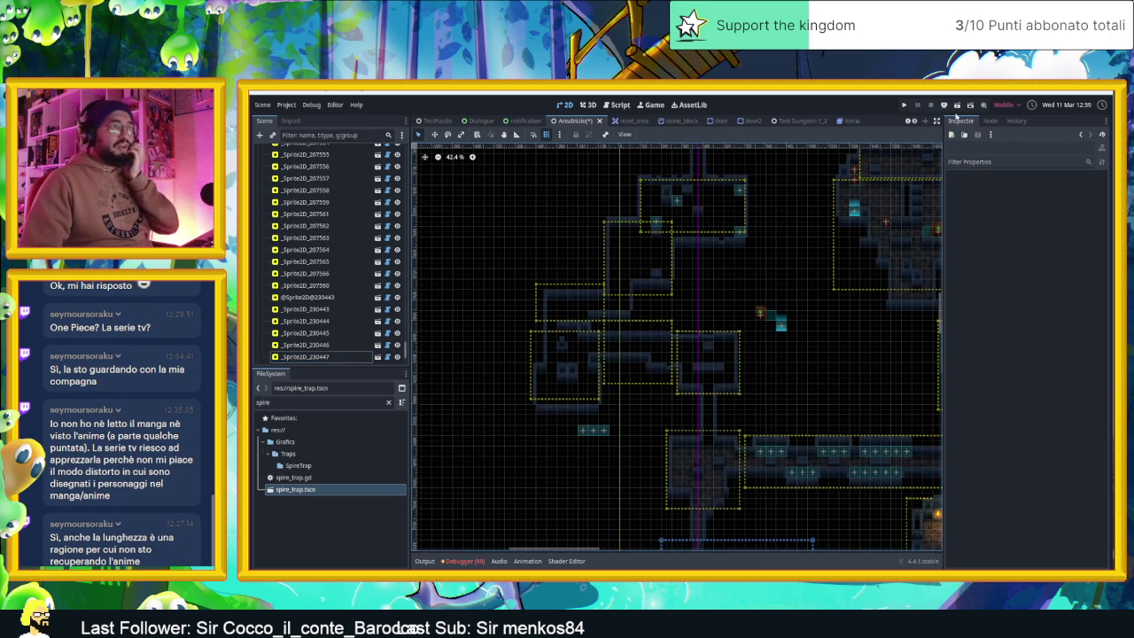
pyautogui.scroll(-5, 878, 317)
pyautogui.moveTo(915, 300); pyautogui.dragTo(660, 372)
pyautogui.scroll(5, 290, 186)
pyautogui.scroll(10, 293, 186)
pyautogui.scroll(10, 308, 181)
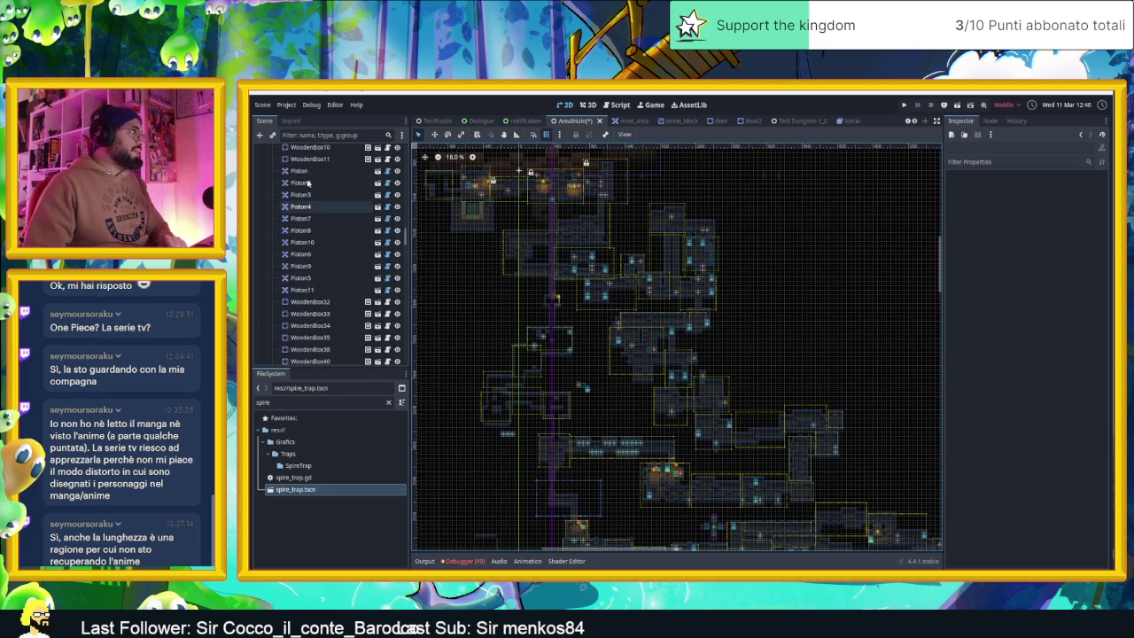
pyautogui.scroll(8, 307, 177)
# - Select the Player node with the Move tool, then run the project to test the level
pyautogui.click(289, 174)
pyautogui.click(435, 134)
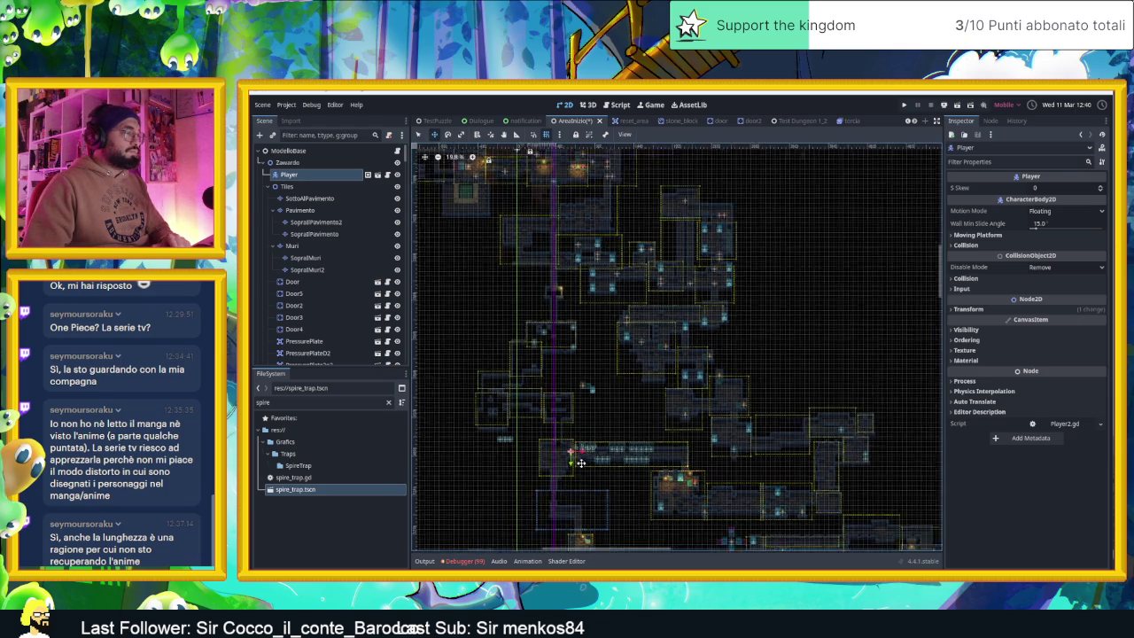
pyautogui.scroll(6, 584, 440)
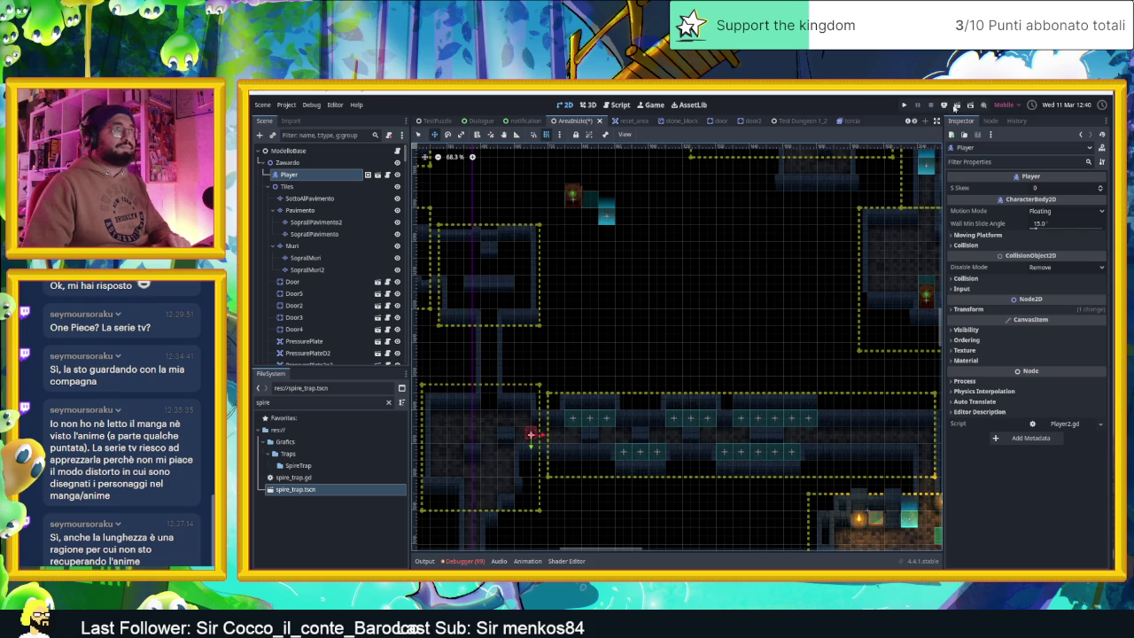
pyautogui.click(955, 106)
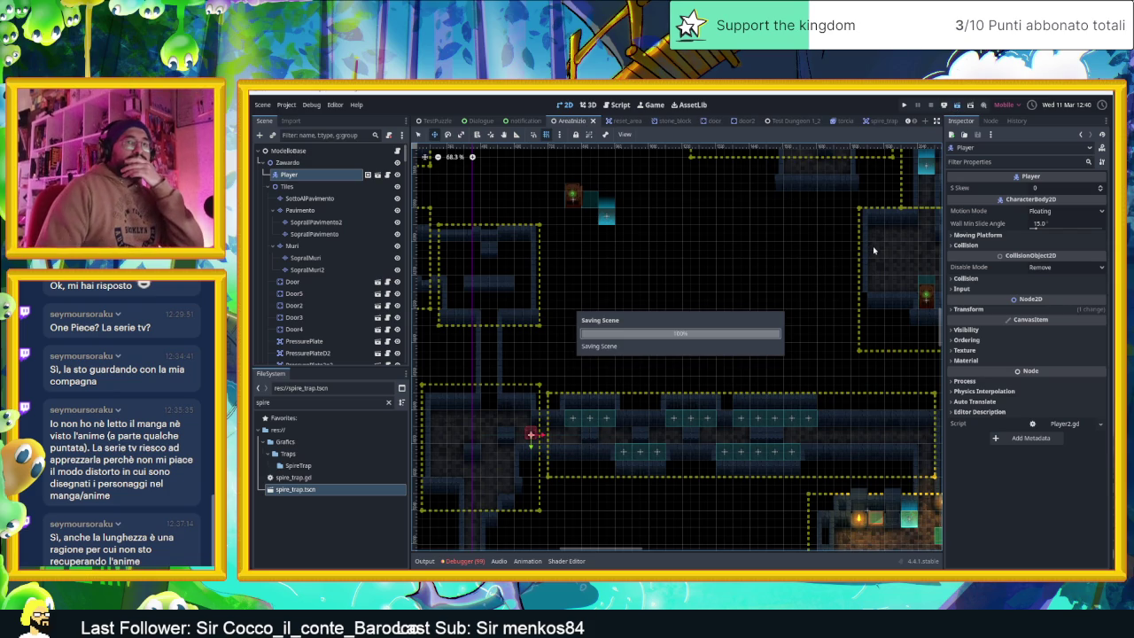
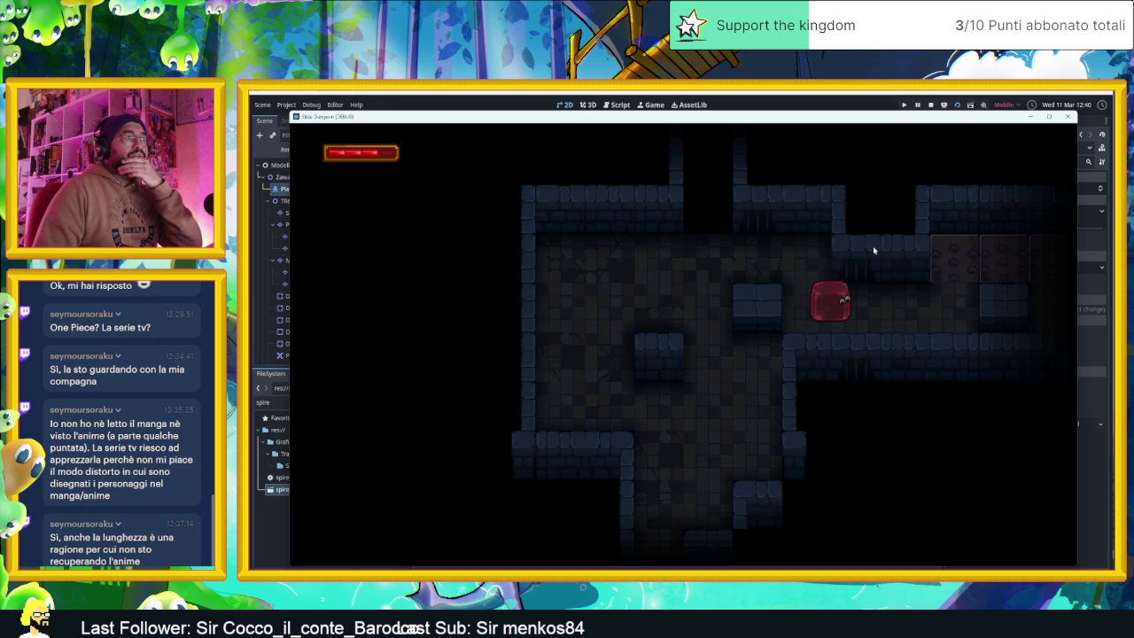
# - Slide the slime around the first room and on into the neighbouring rooms
pyautogui.press('Left')
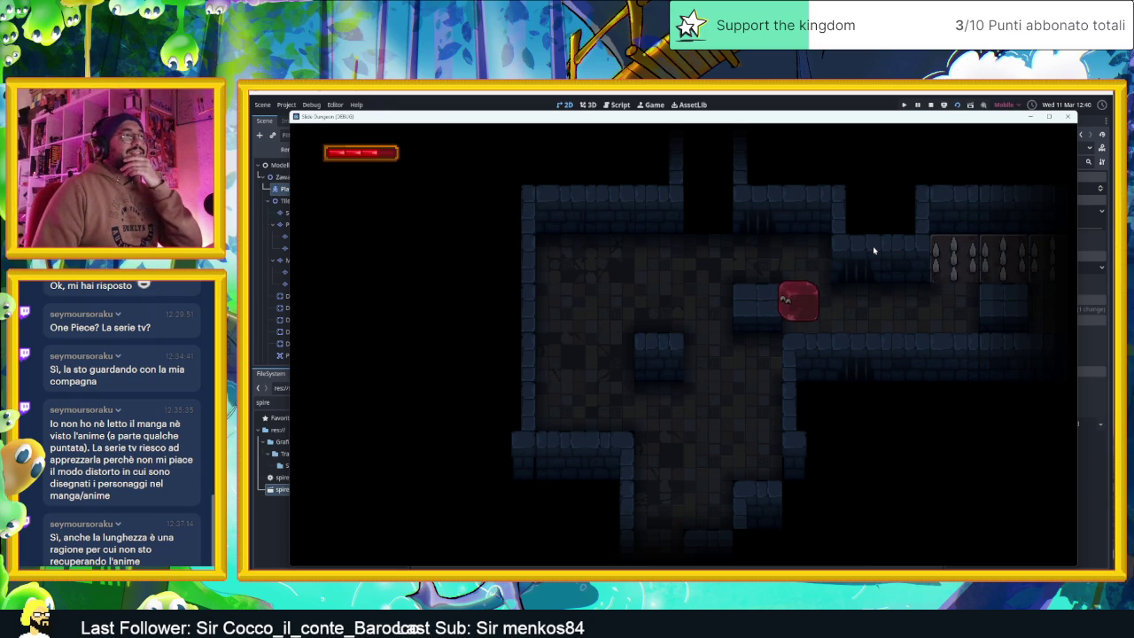
pyautogui.press('Up')
pyautogui.press('Left')
pyautogui.press('Down')
pyautogui.press('Right')
pyautogui.press('Up')
pyautogui.press('Left')
pyautogui.press('Down')
pyautogui.press('Right')
pyautogui.press('Up')
pyautogui.press('Left')
pyautogui.press('Down')
pyautogui.press('Right')
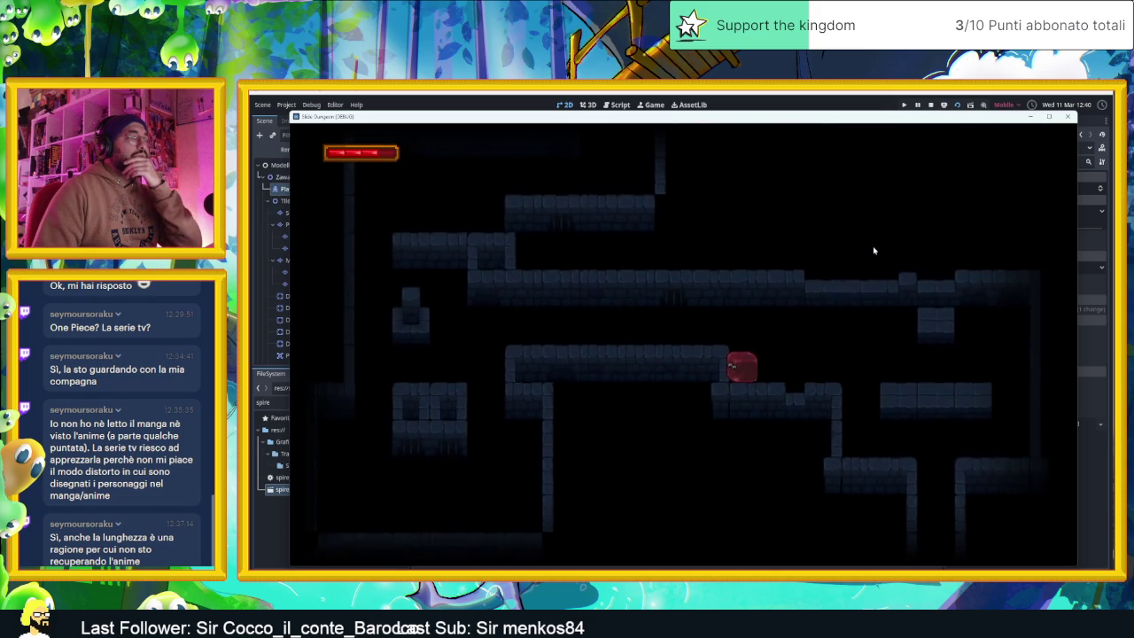
pyautogui.press('Up')
pyautogui.press('Right')
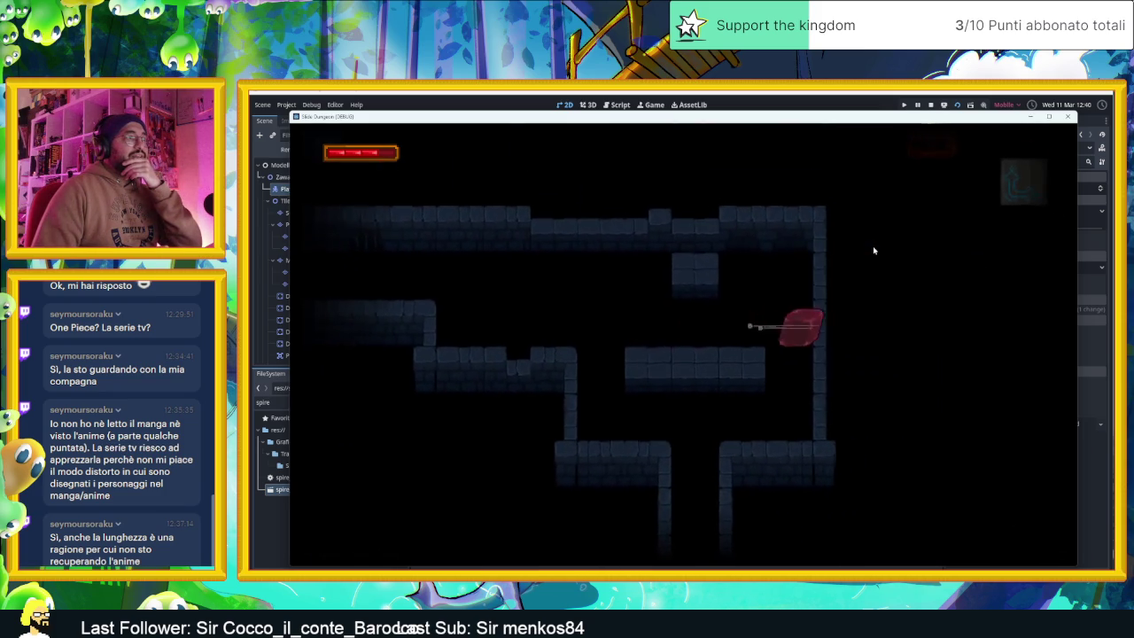
pyautogui.press('Left')
pyautogui.press('Up')
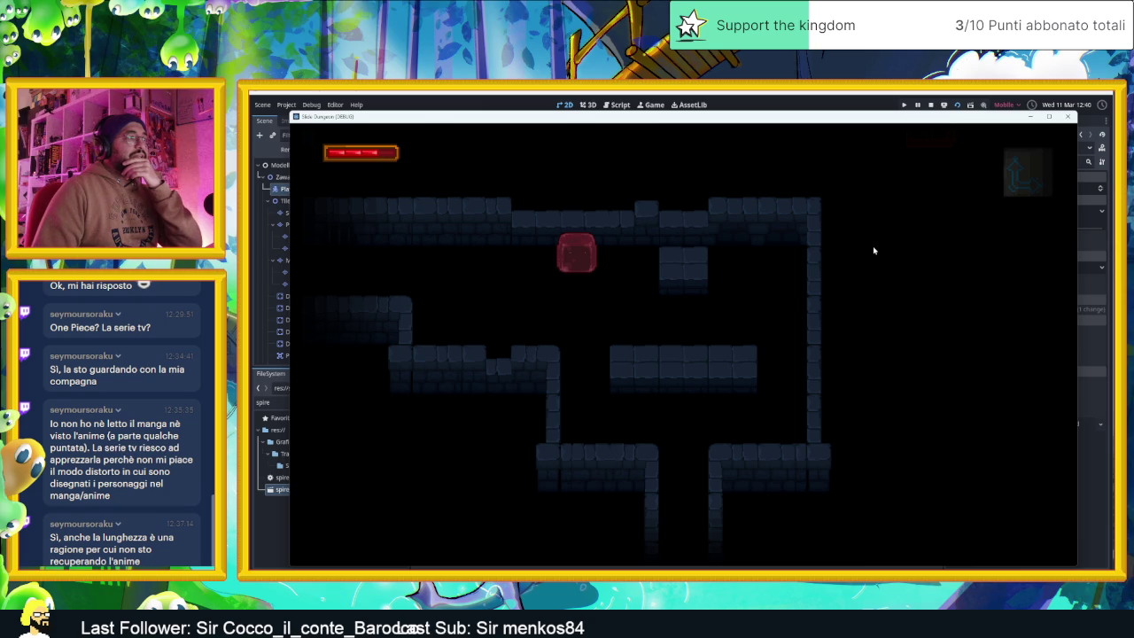
# - Guide the slime up through further rooms and across the spike room
pyautogui.press('Left')
pyautogui.press('Down')
pyautogui.press('Left')
pyautogui.press('Up')
pyautogui.press('Right')
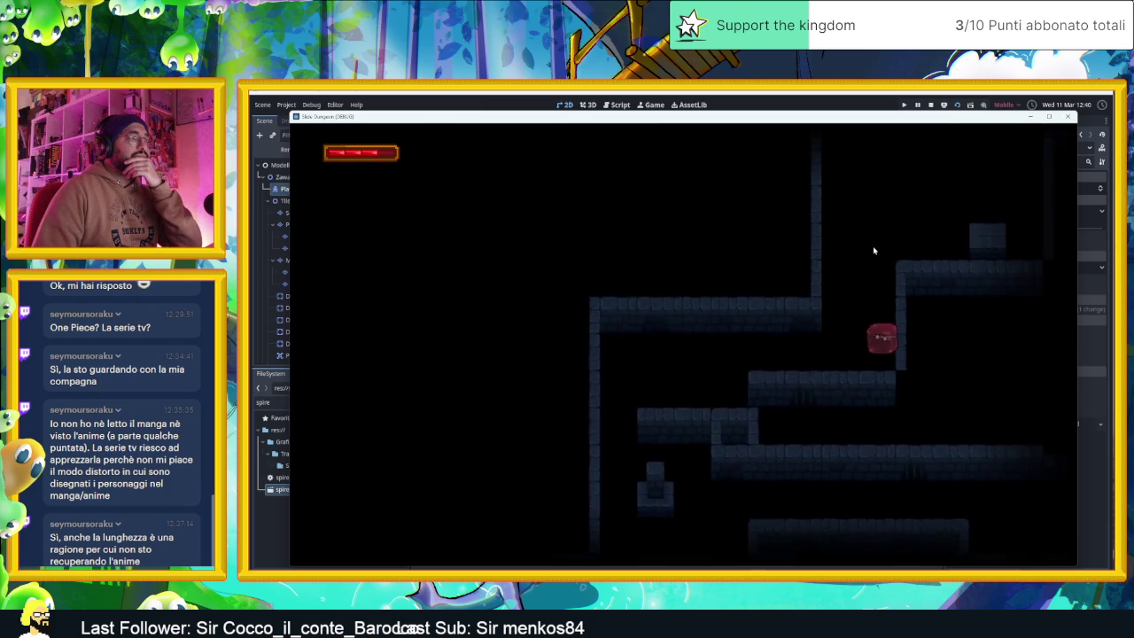
pyautogui.press('Up')
pyautogui.press('Left')
pyautogui.press('Down')
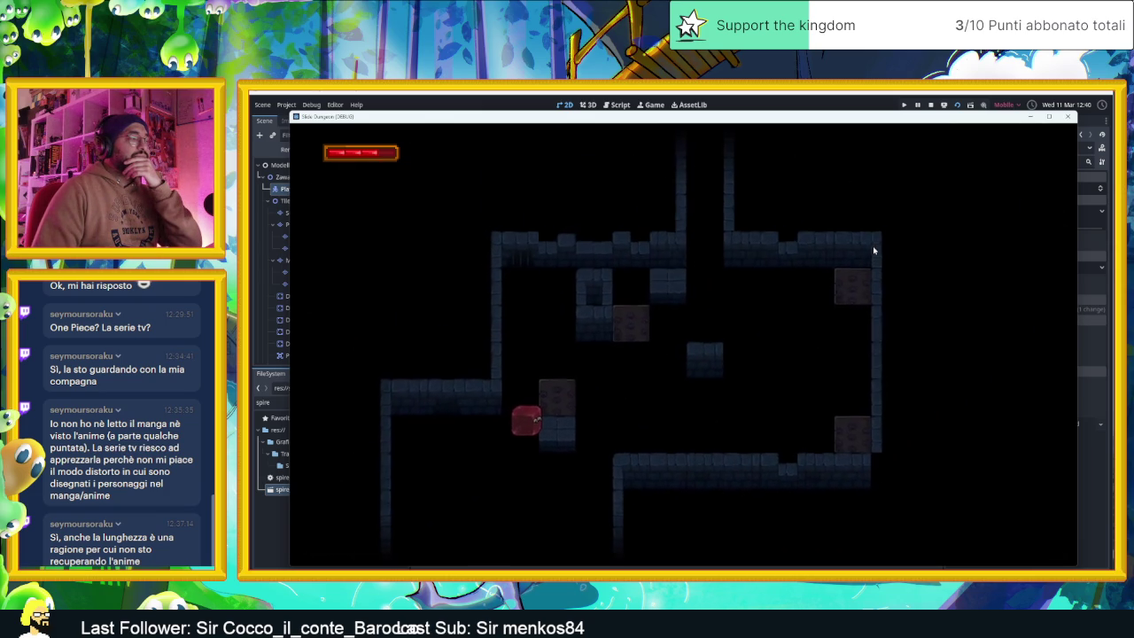
pyautogui.press('Down')
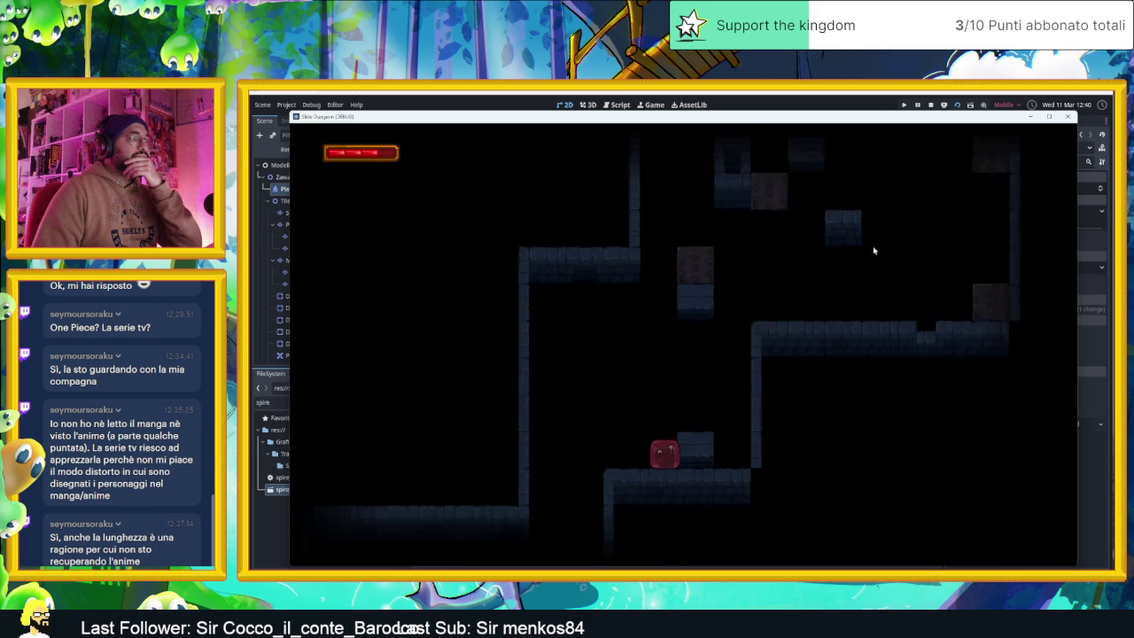
pyautogui.press('Right')
pyautogui.press('Up')
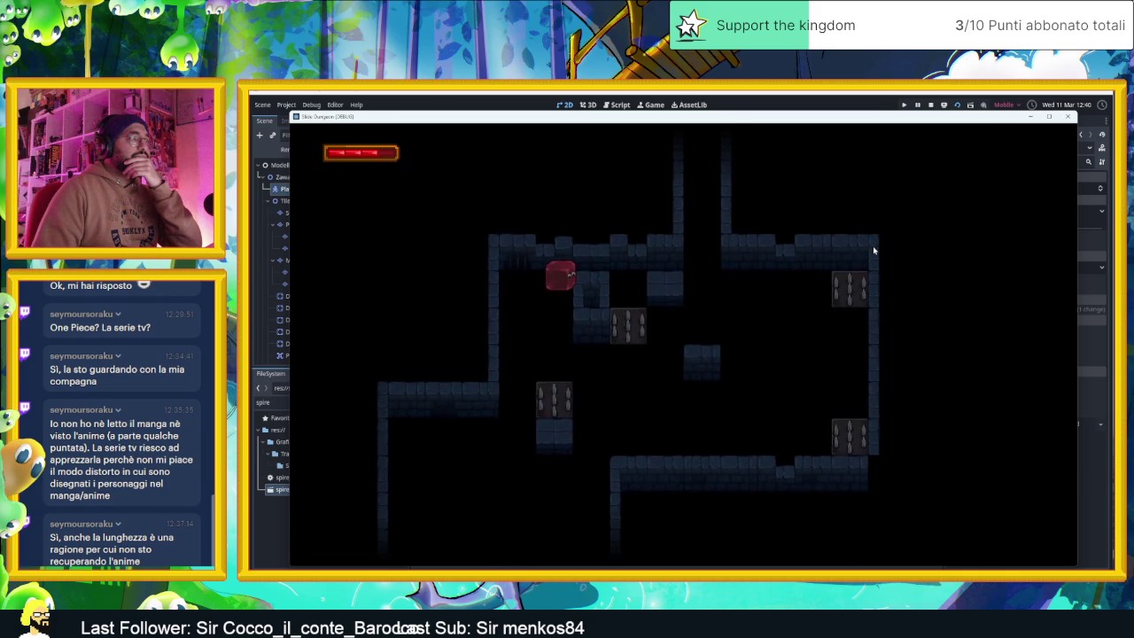
pyautogui.press('Down')
pyautogui.press('Right')
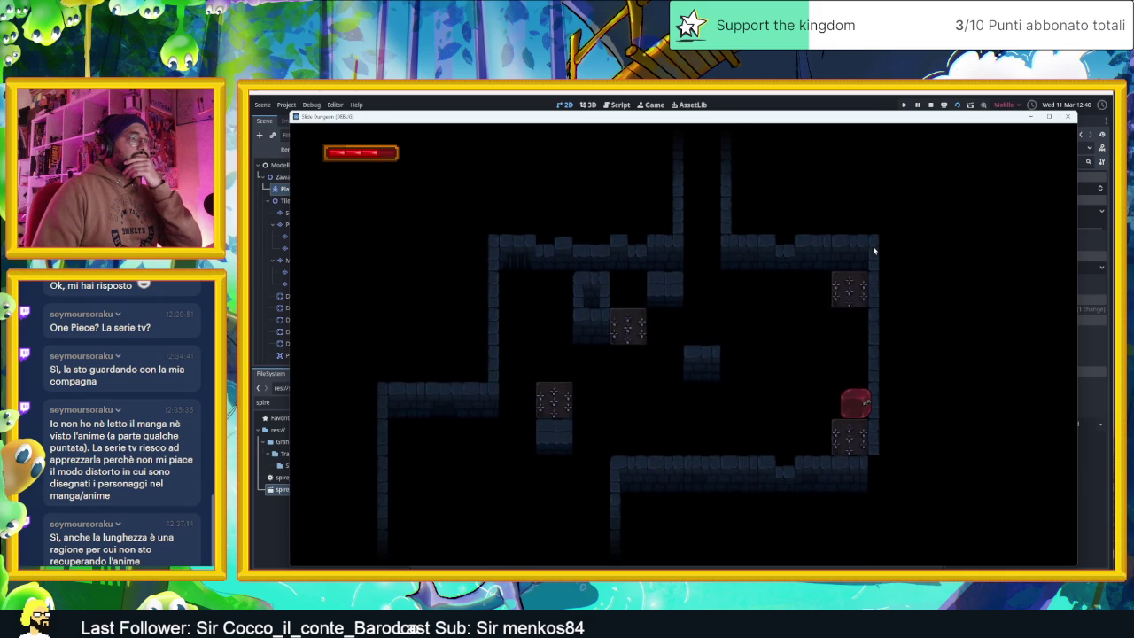
pyautogui.press('Up')
pyautogui.press('Left')
pyautogui.press('Down')
pyautogui.press('Left')
pyautogui.press('Up')
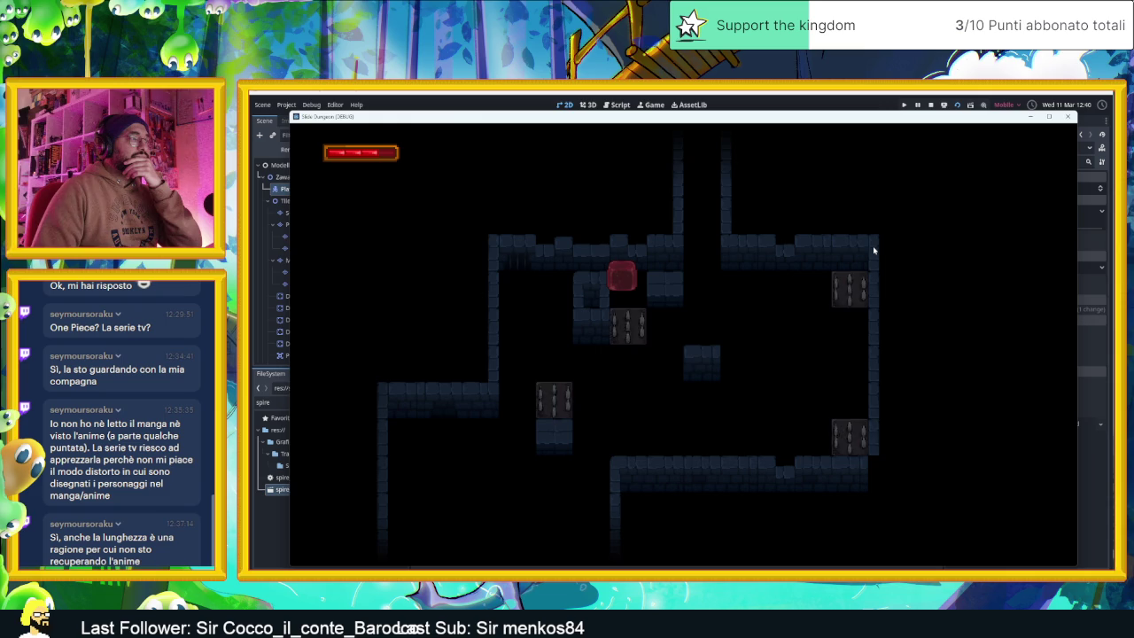
# - Steer the slime past the lower and upper spike blocks and up through the next section
pyautogui.press('Down')
pyautogui.press('Right')
pyautogui.press('Up')
pyautogui.press('Left')
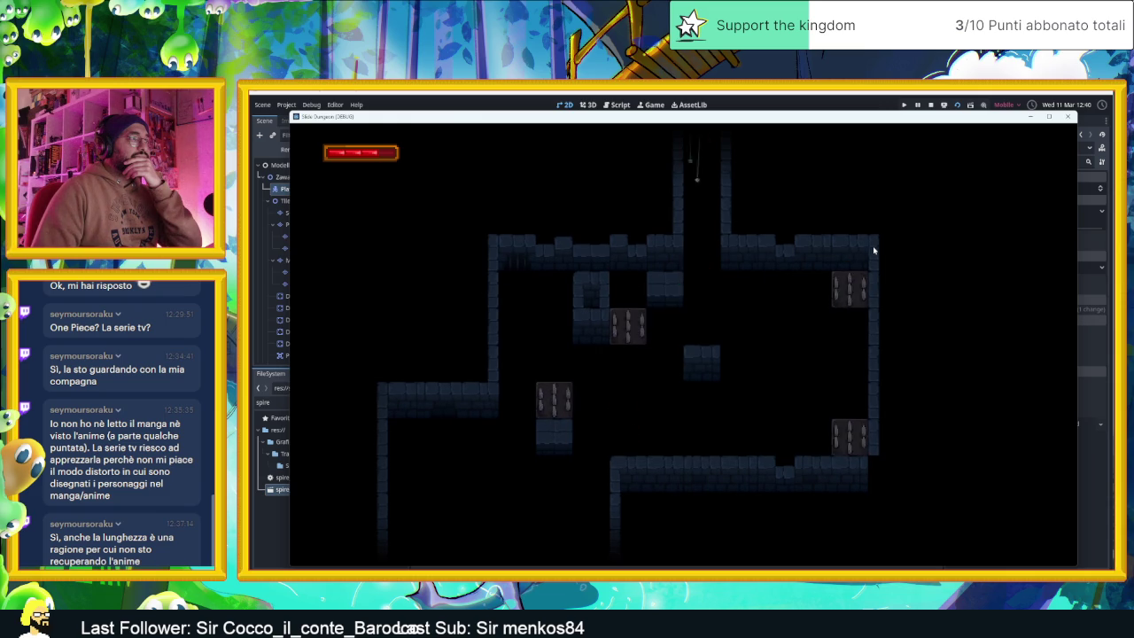
pyautogui.press('Down')
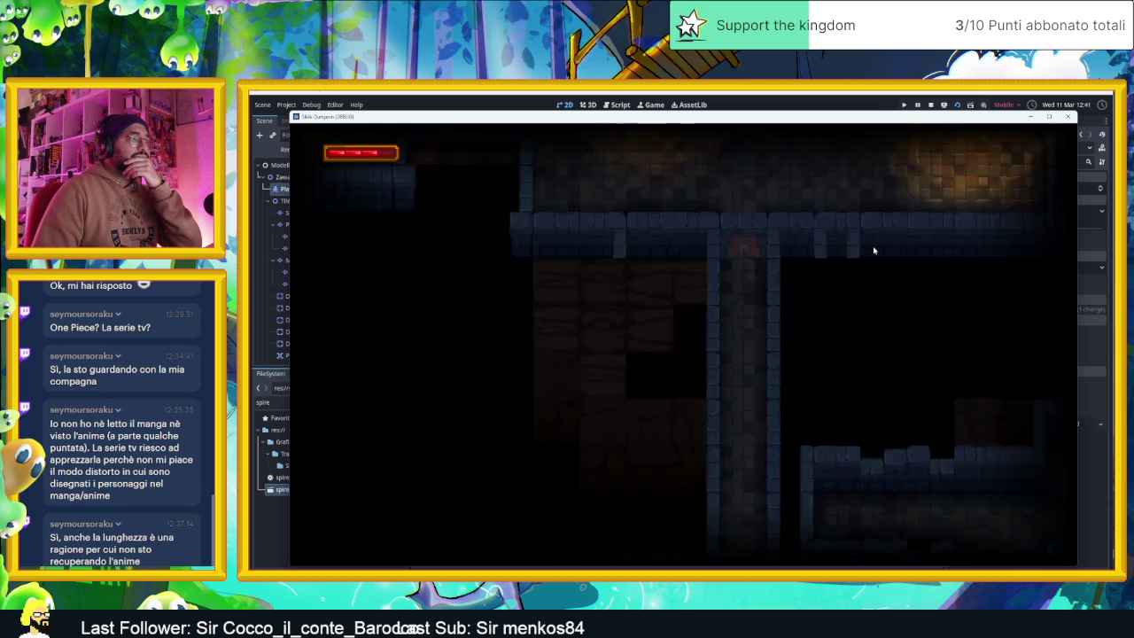
pyautogui.press('Right')
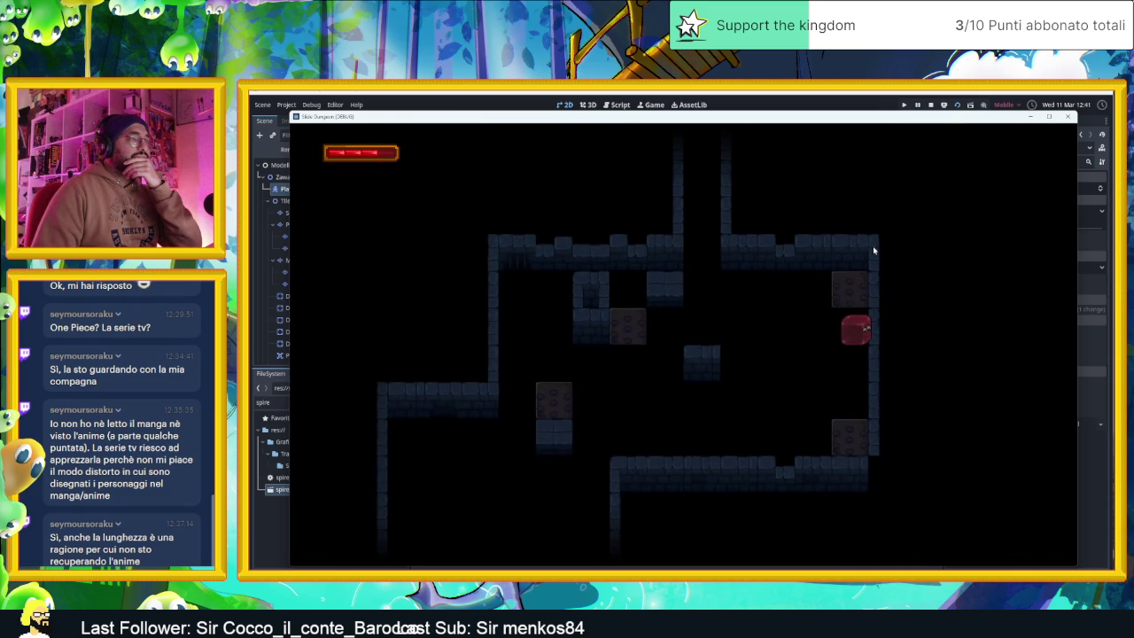
pyautogui.press('Down')
pyautogui.press('Left')
pyautogui.press('Up')
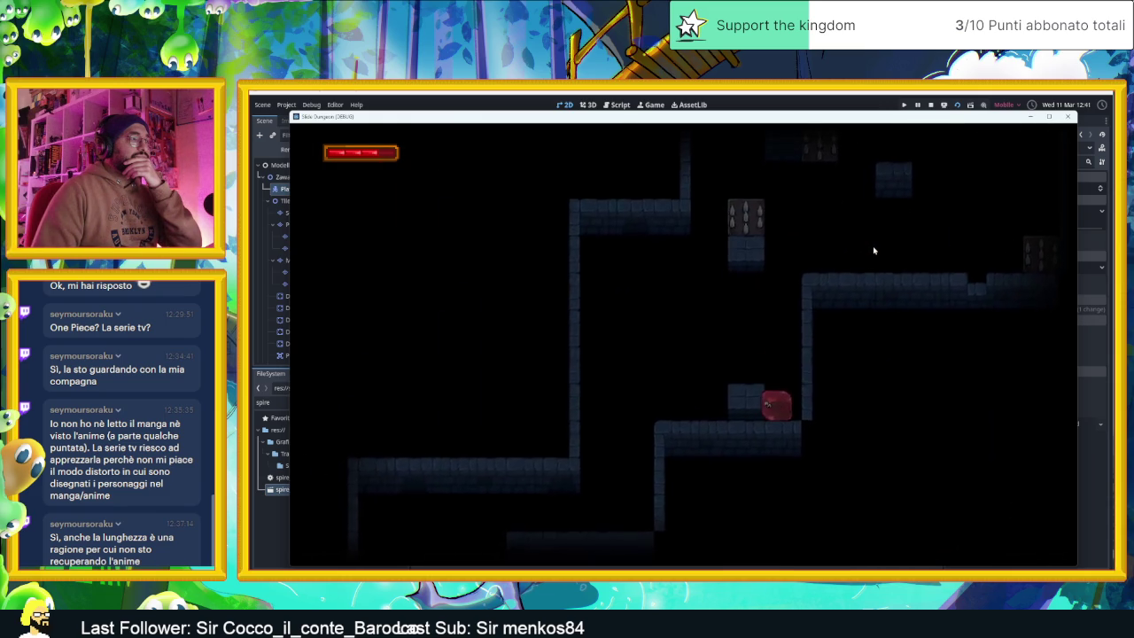
pyautogui.press('Left')
pyautogui.press('Down')
pyautogui.press('Left')
pyautogui.press('Down')
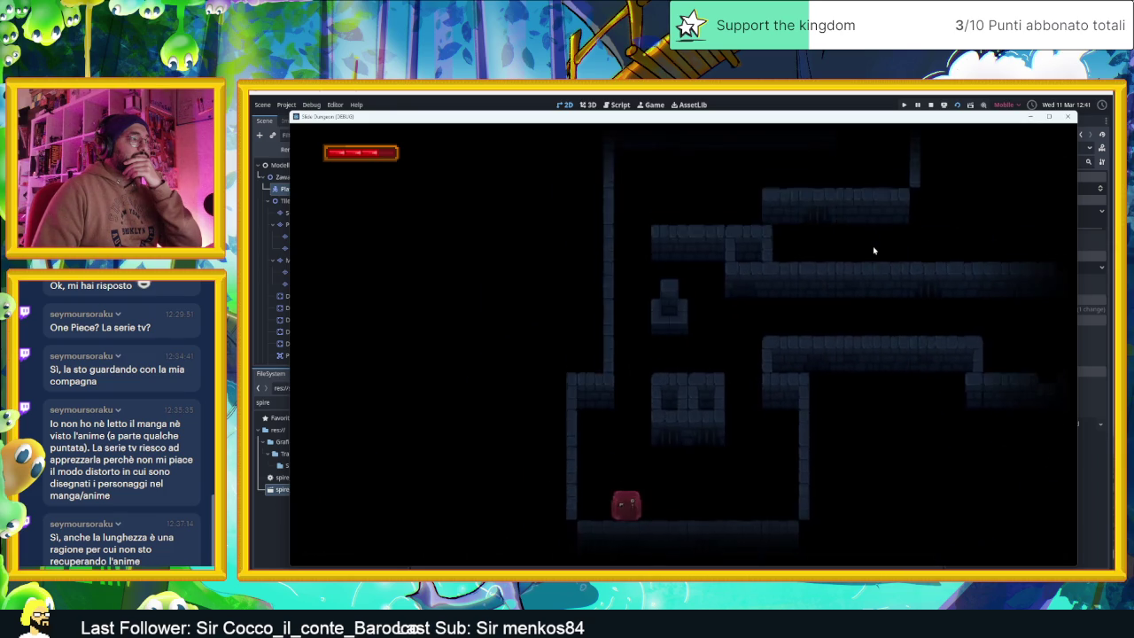
pyautogui.press('Right')
pyautogui.press('Up')
pyautogui.press('Left')
pyautogui.press('Up')
pyautogui.press('Right')
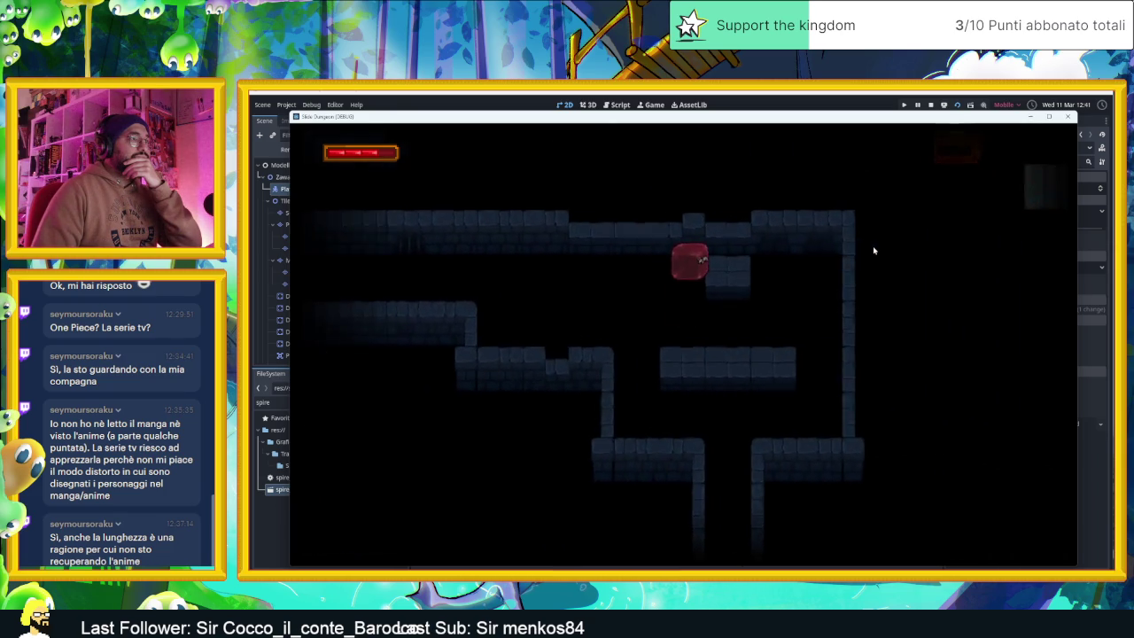
# - Slide the slime along the lower floor onto the middle platform, then stop the game
pyautogui.press('Down')
pyautogui.press('Right')
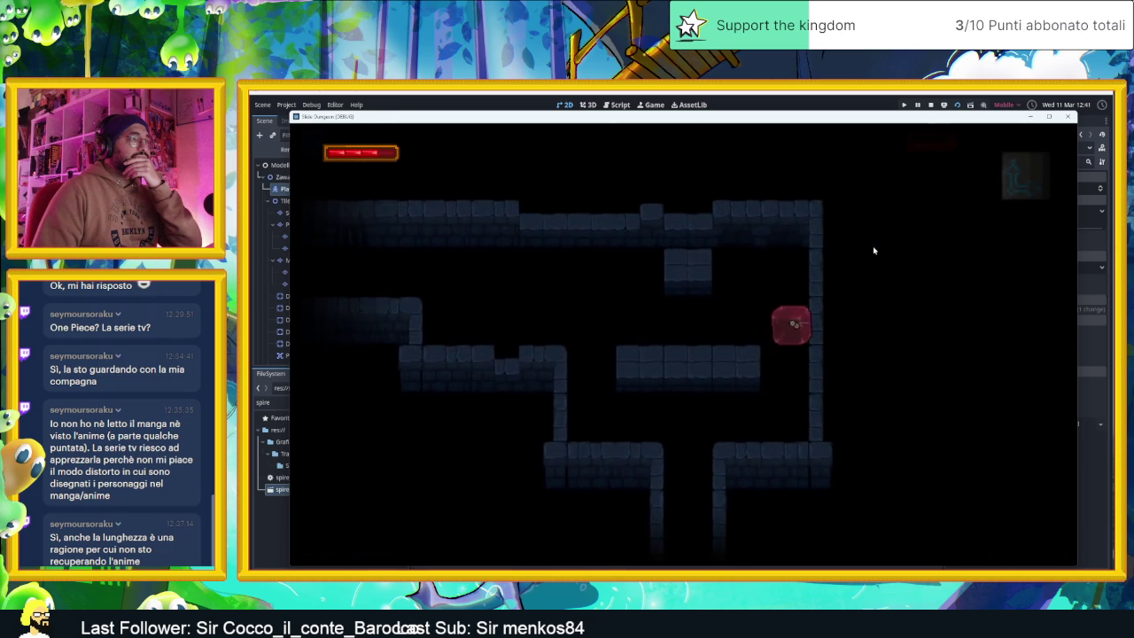
pyautogui.press('Down')
pyautogui.press('Left')
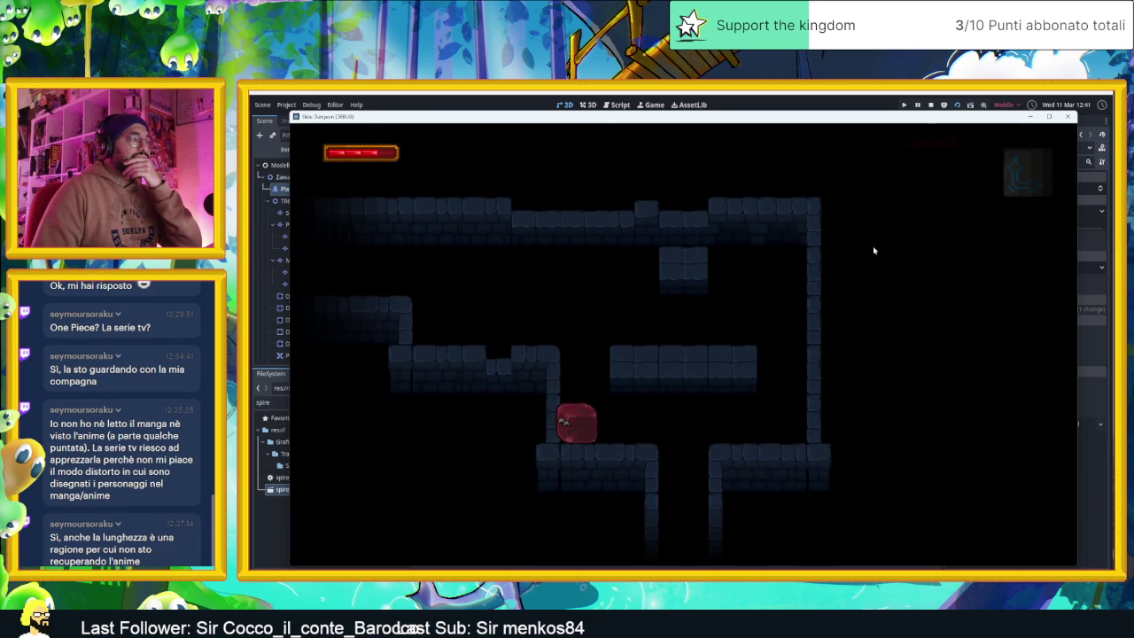
pyautogui.press('Right')
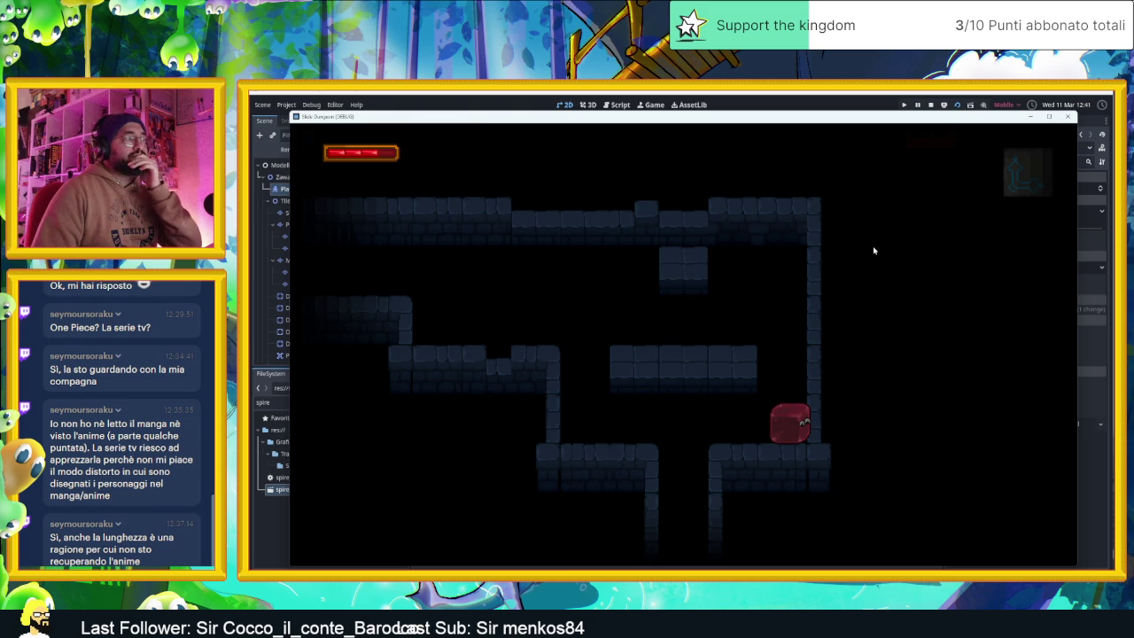
pyautogui.press('Up')
pyautogui.press('Left')
pyautogui.press('Down')
pyautogui.press('Right')
pyautogui.press('Down')
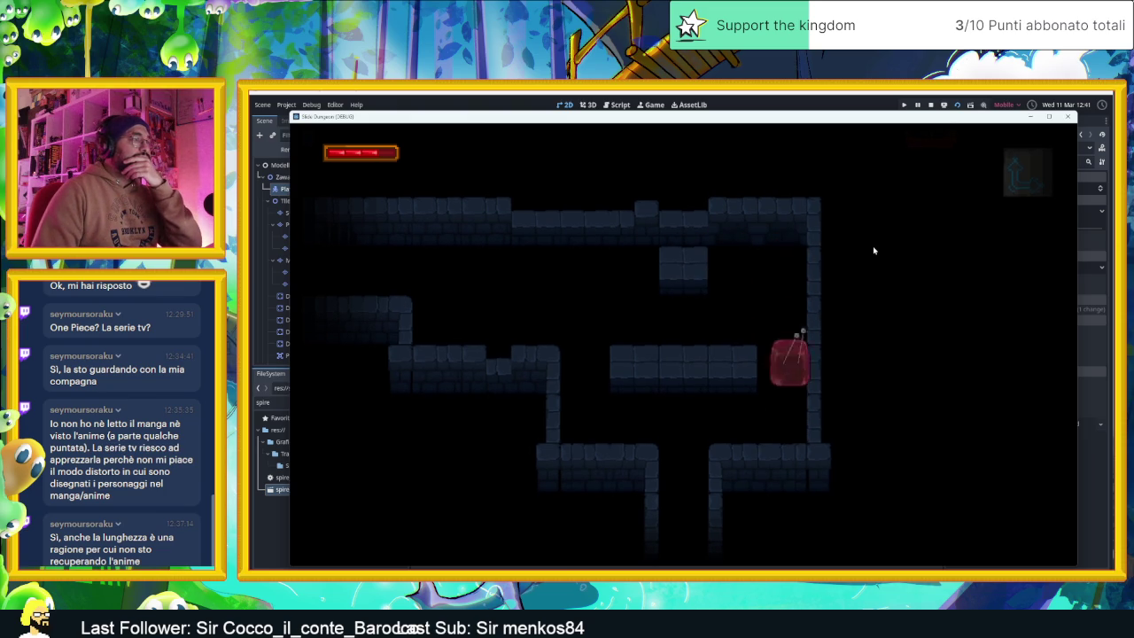
pyautogui.press('Left')
pyautogui.press('Right')
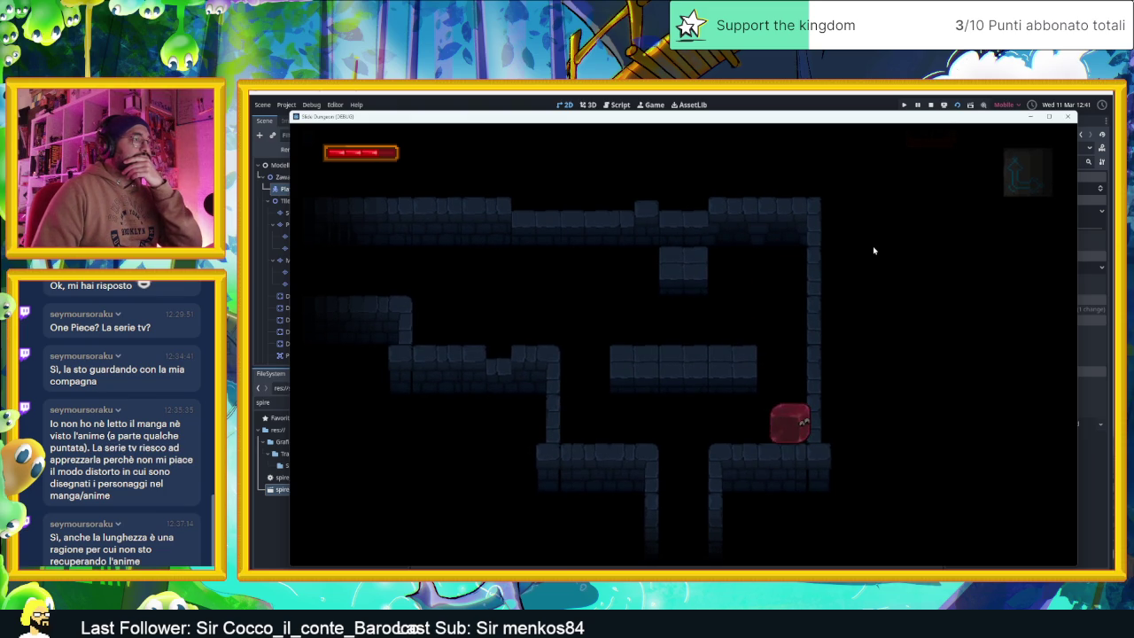
pyautogui.press('Up')
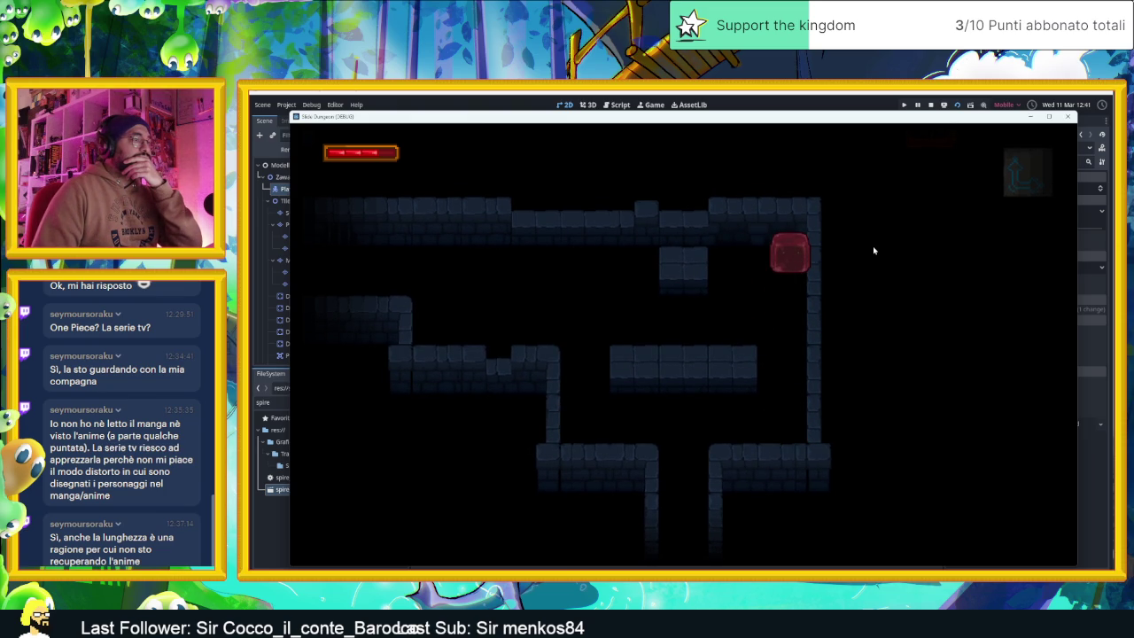
pyautogui.press('Left')
pyautogui.press('Down')
pyautogui.press('Right')
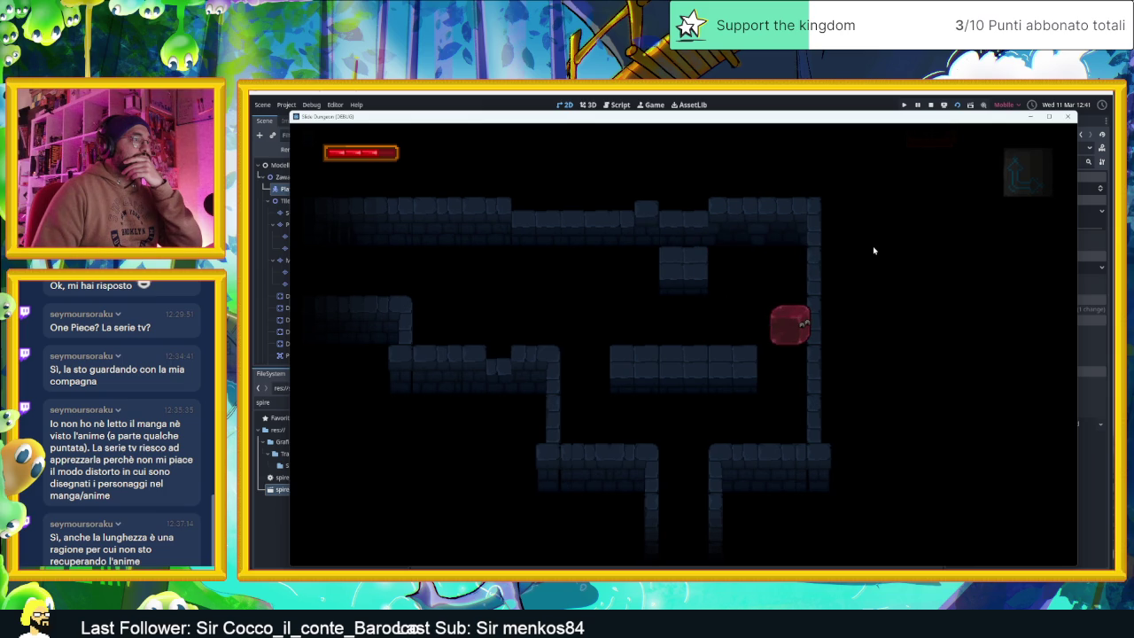
pyautogui.press('Down')
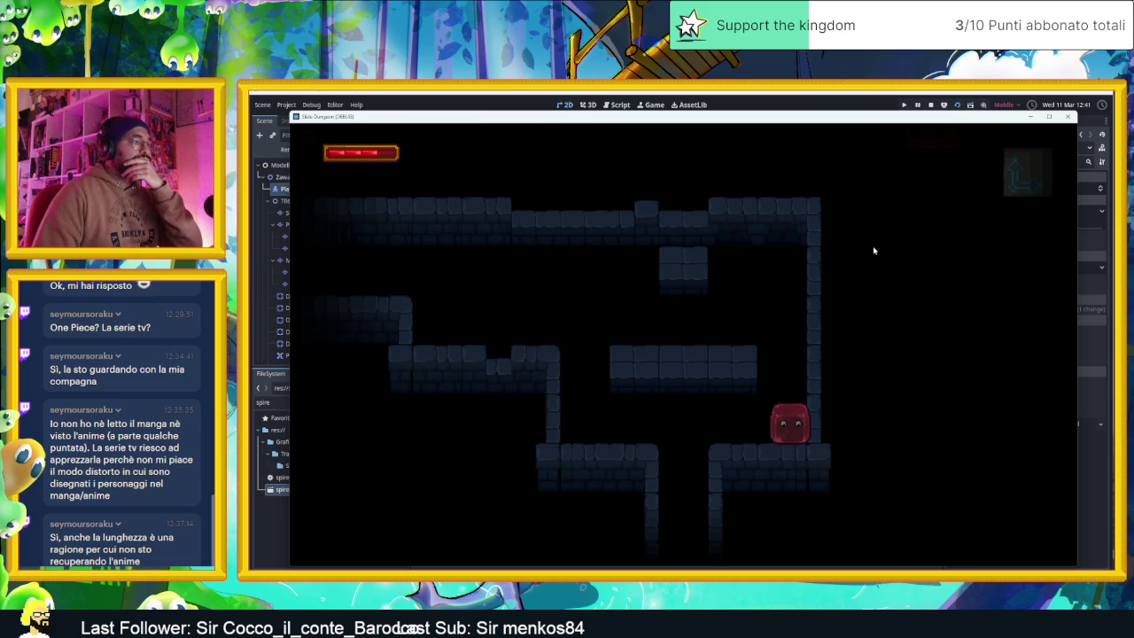
pyautogui.click(930, 105)
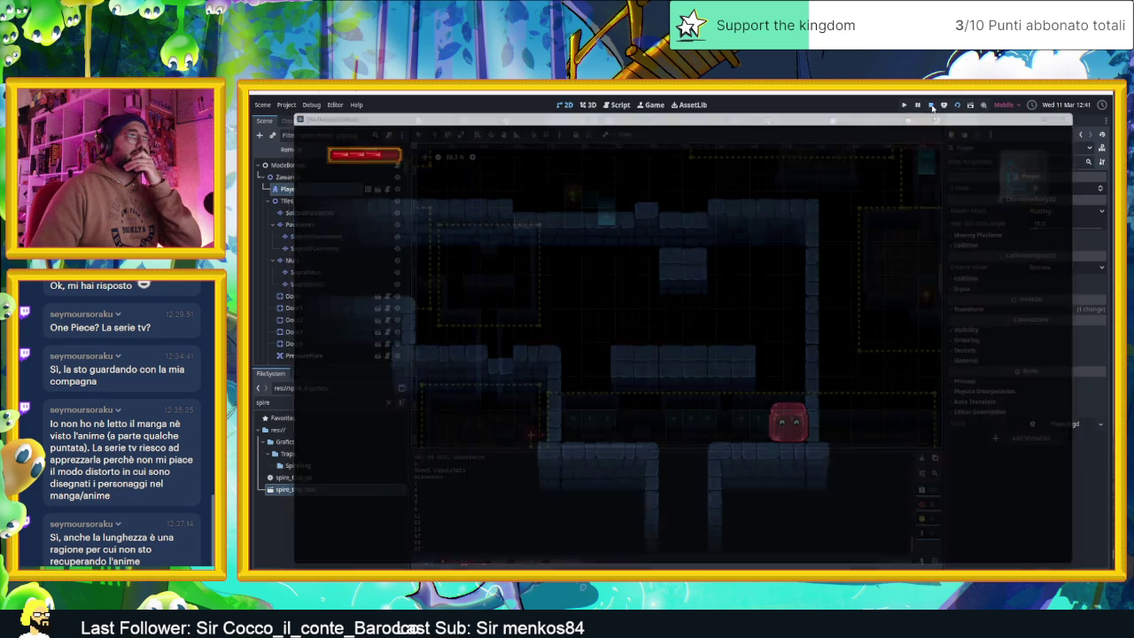
pyautogui.moveTo(815, 371); pyautogui.dragTo(736, 261)
pyautogui.scroll(-5, 377, 305)
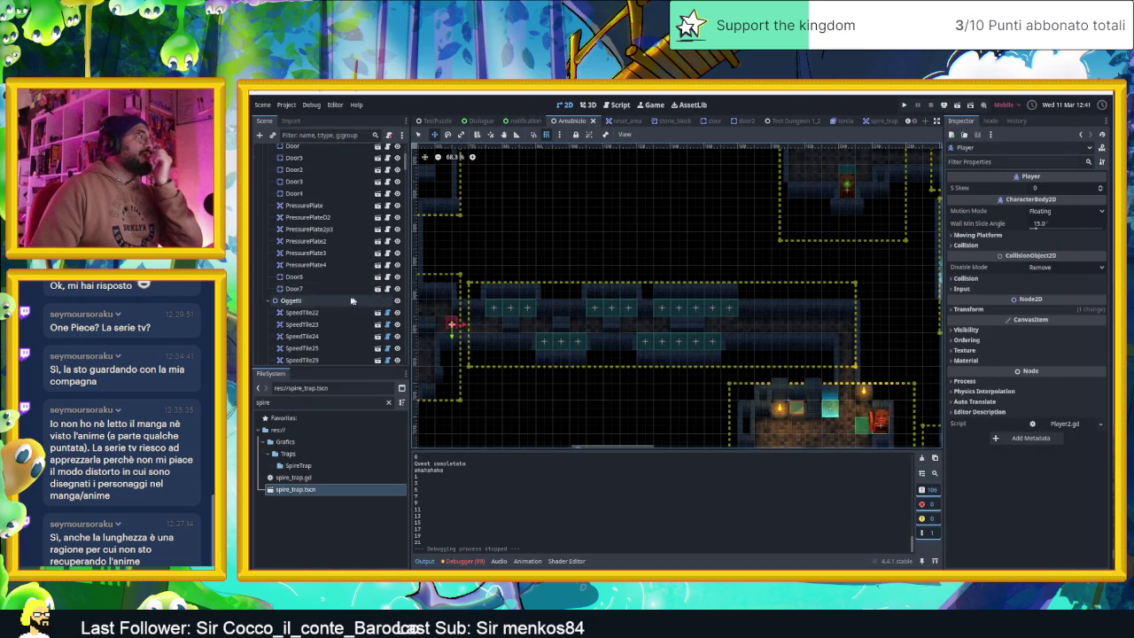
pyautogui.scroll(-5, 327, 298)
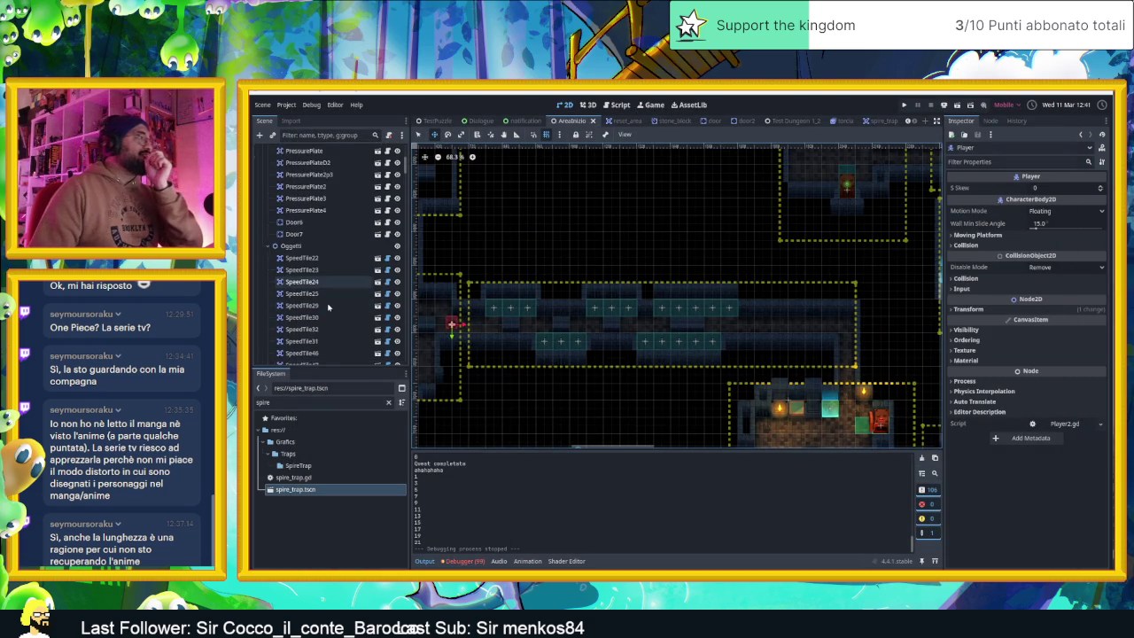
pyautogui.scroll(-15, 327, 307)
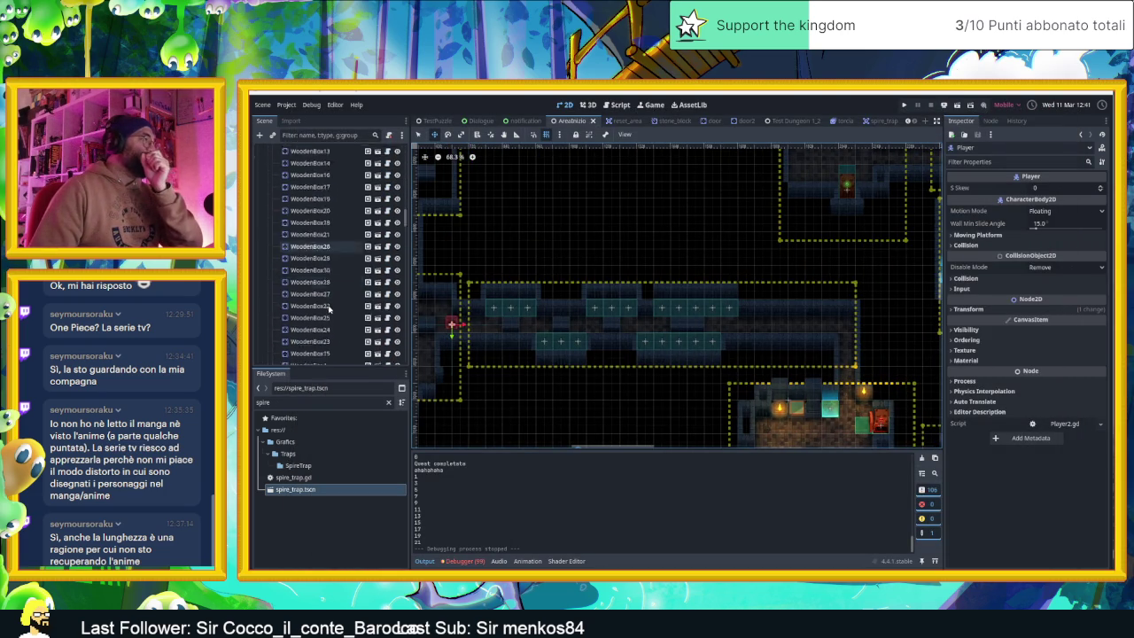
pyautogui.scroll(-10, 327, 308)
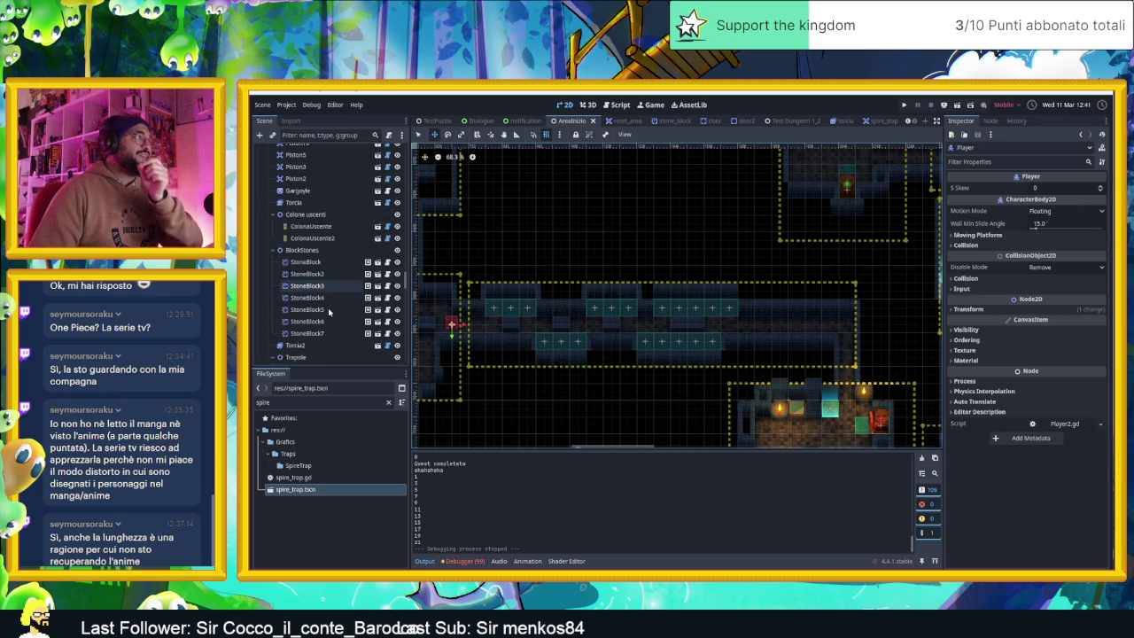
pyautogui.scroll(-5, 329, 311)
pyautogui.click(392, 333)
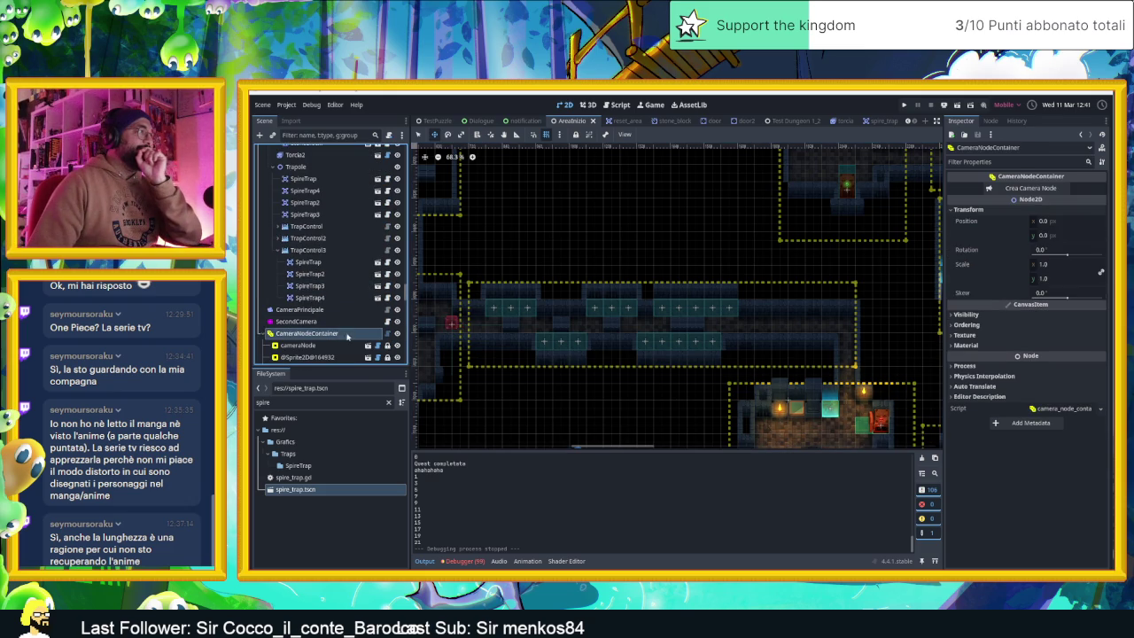
pyautogui.click(397, 333)
pyautogui.scroll(-5, 600, 283)
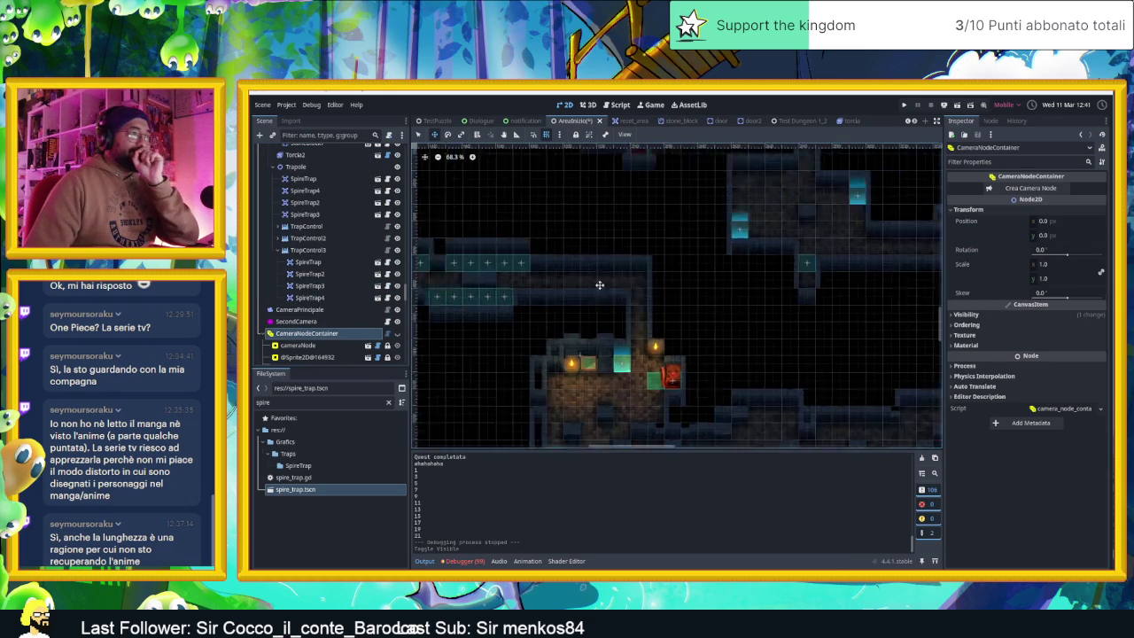
pyautogui.moveTo(748, 292); pyautogui.dragTo(674, 297)
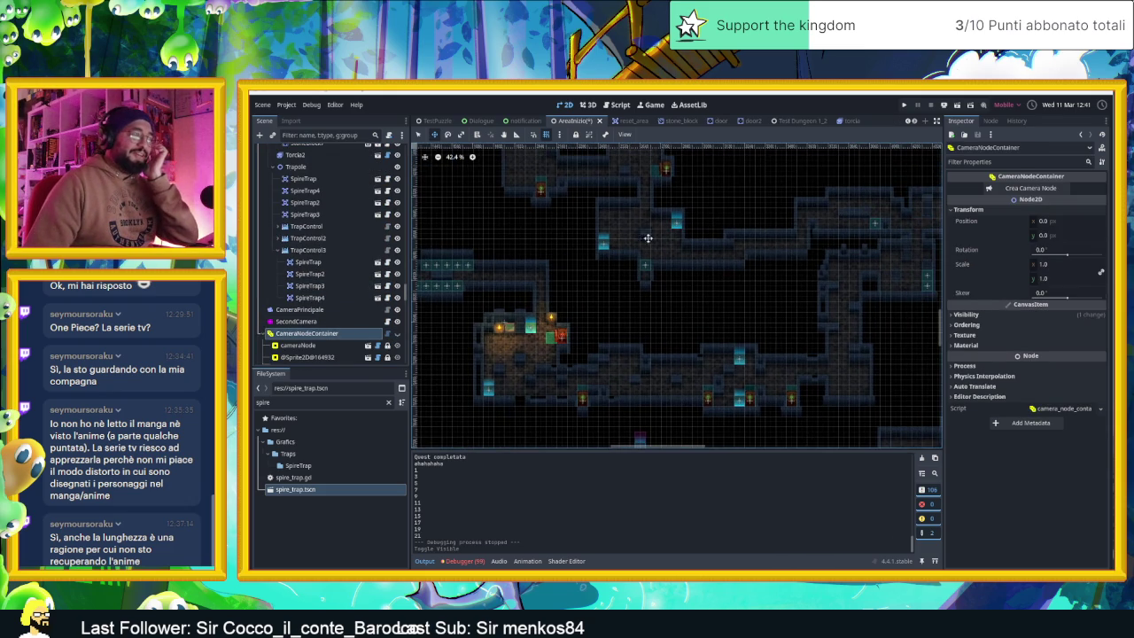
pyautogui.moveTo(647, 238); pyautogui.dragTo(809, 141)
pyautogui.moveTo(602, 155); pyautogui.dragTo(733, 271)
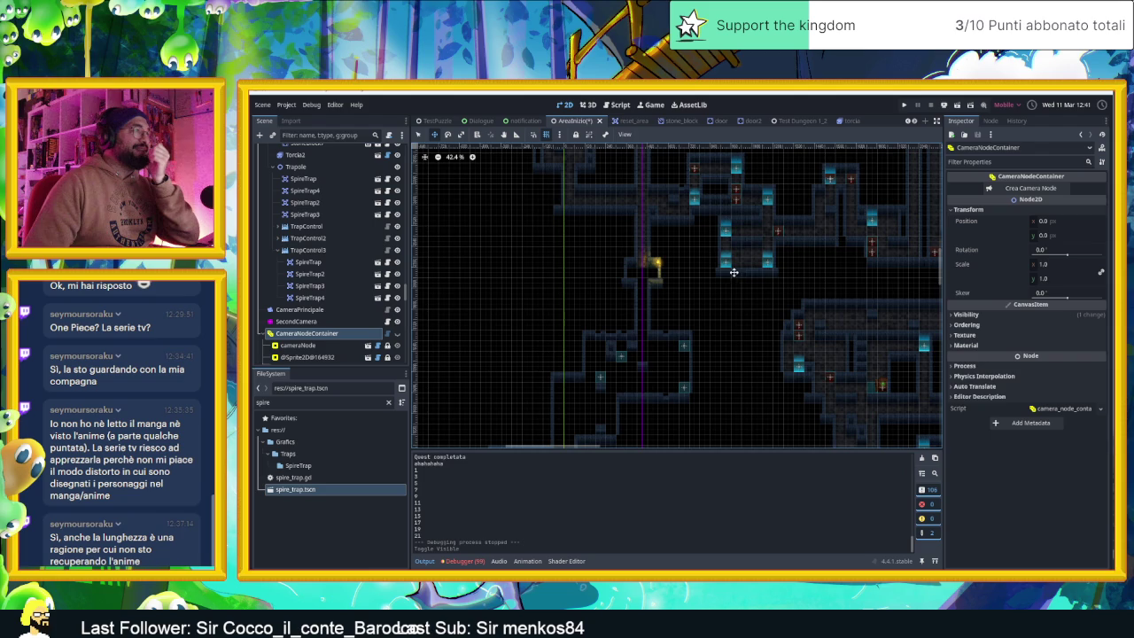
pyautogui.moveTo(718, 371); pyautogui.dragTo(716, 275)
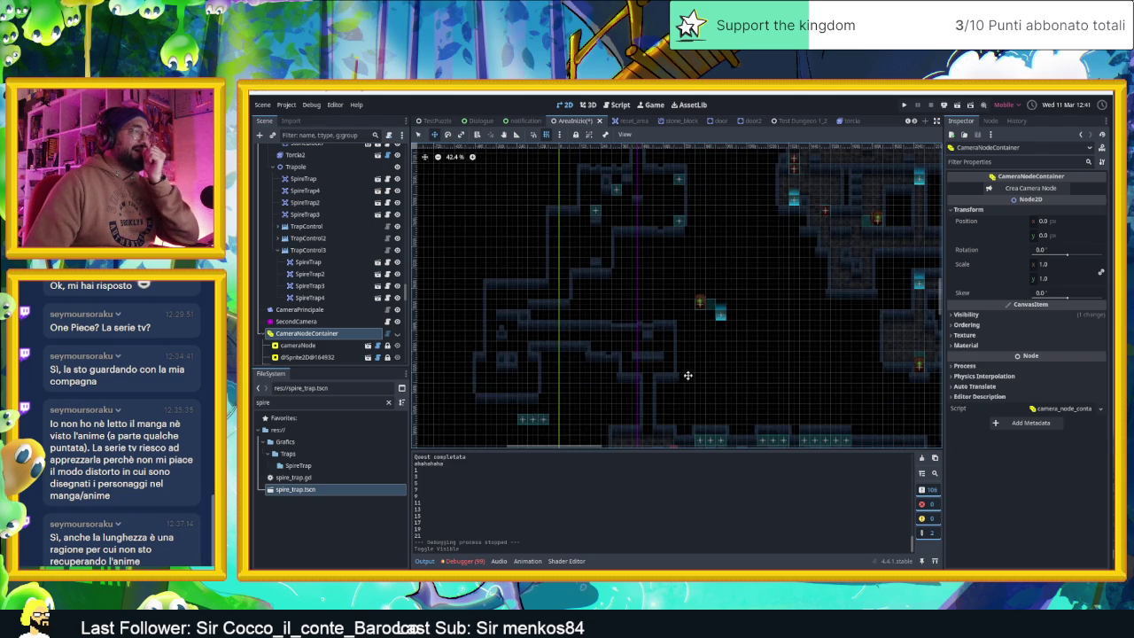
pyautogui.scroll(10, 688, 375)
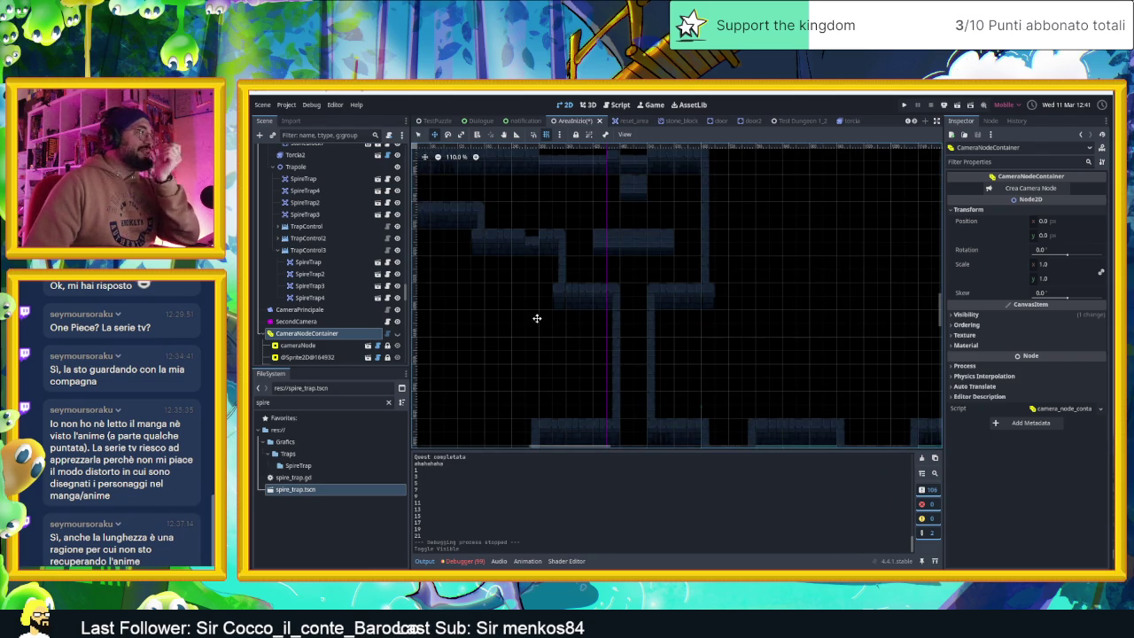
pyautogui.scroll(-10, 324, 193)
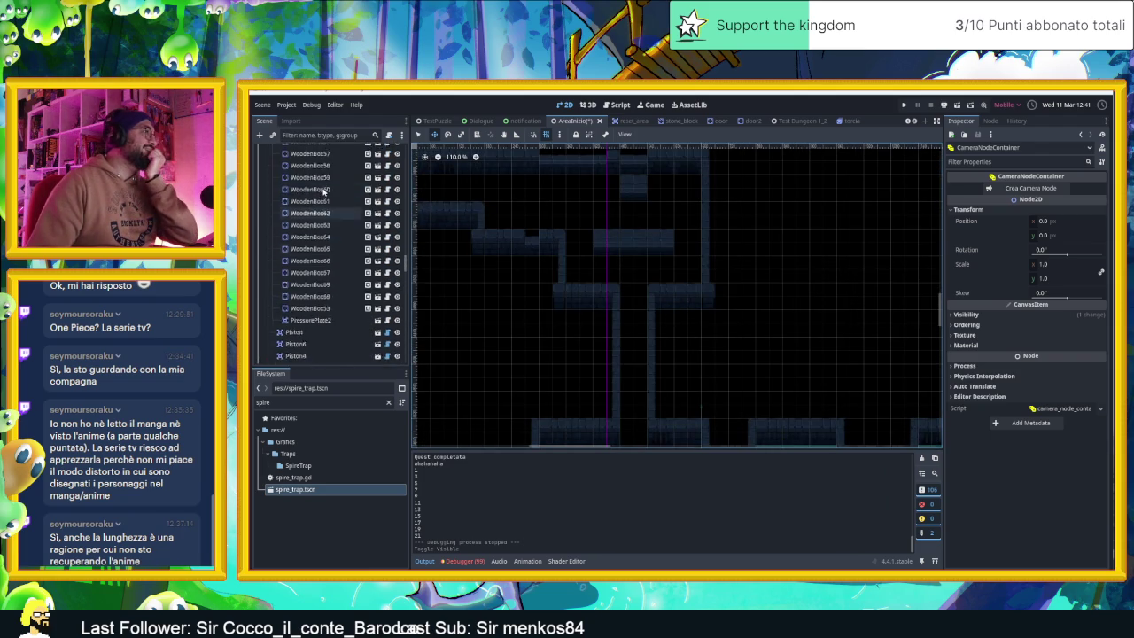
pyautogui.scroll(-2, 324, 192)
pyautogui.scroll(15, 319, 190)
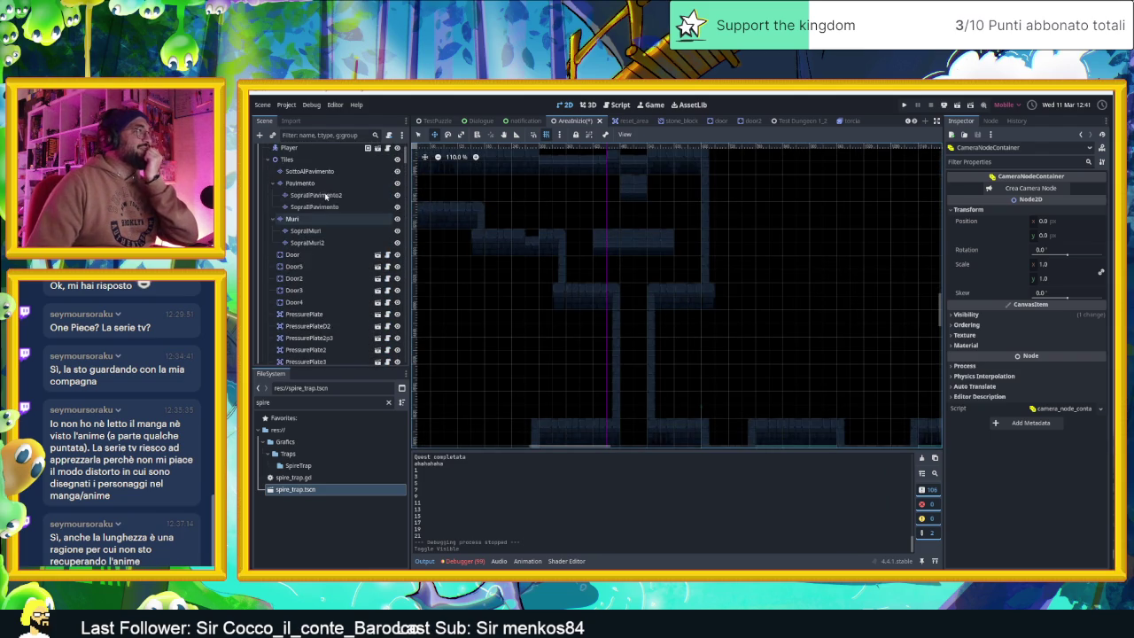
pyautogui.click(310, 198)
pyautogui.click(287, 186)
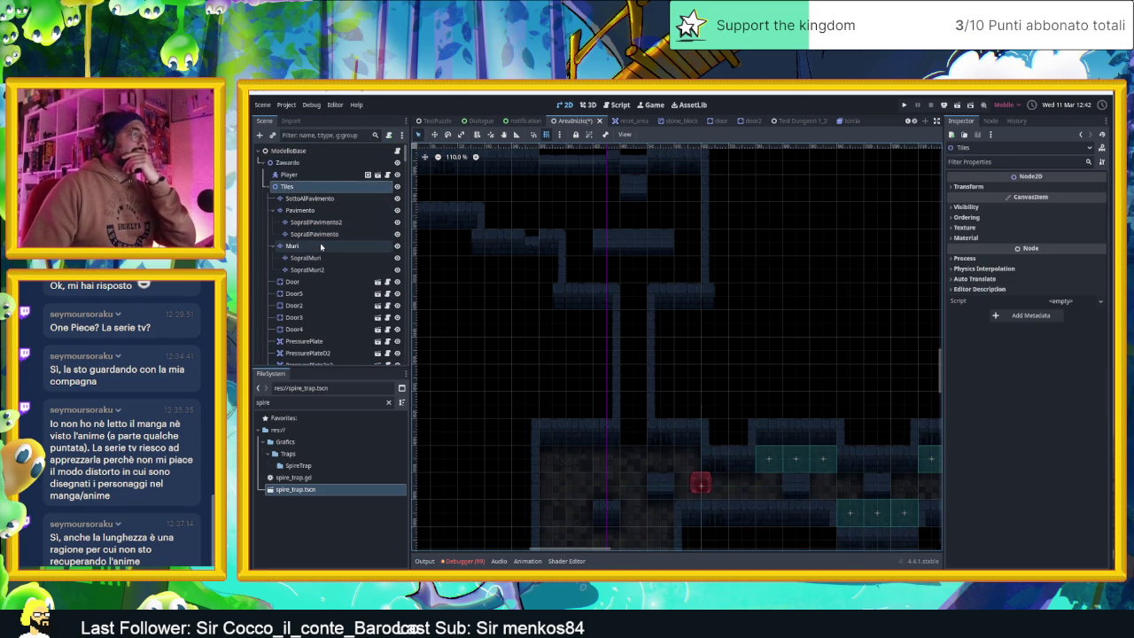
pyautogui.click(292, 245)
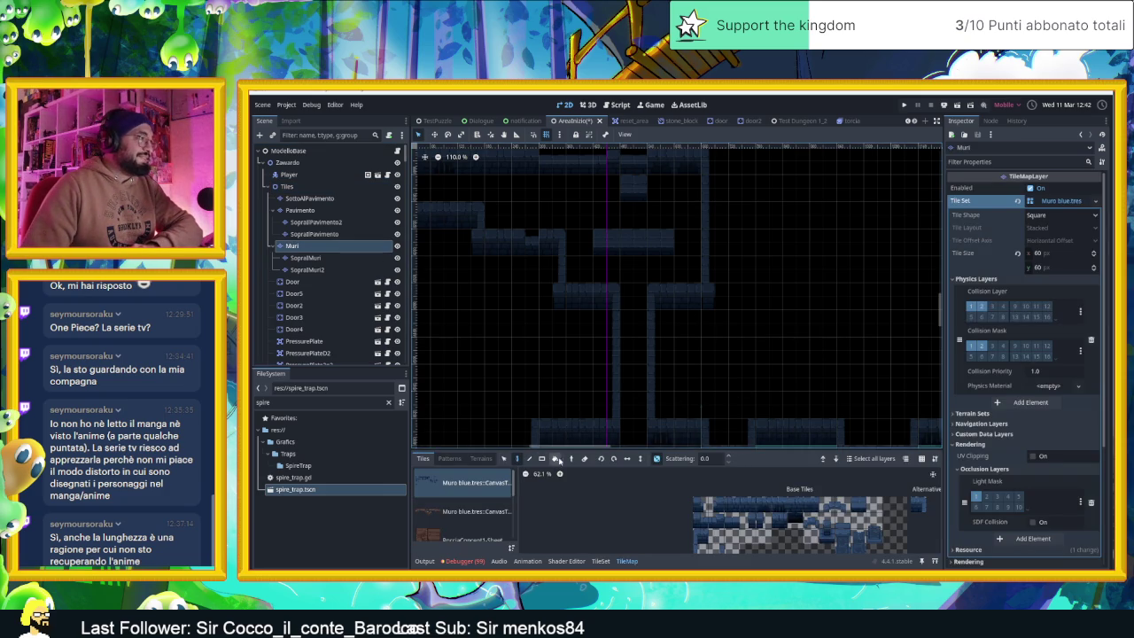
# - Move the three-tile wall piece down one cell on the Muri layer and run the level
pyautogui.click(505, 459)
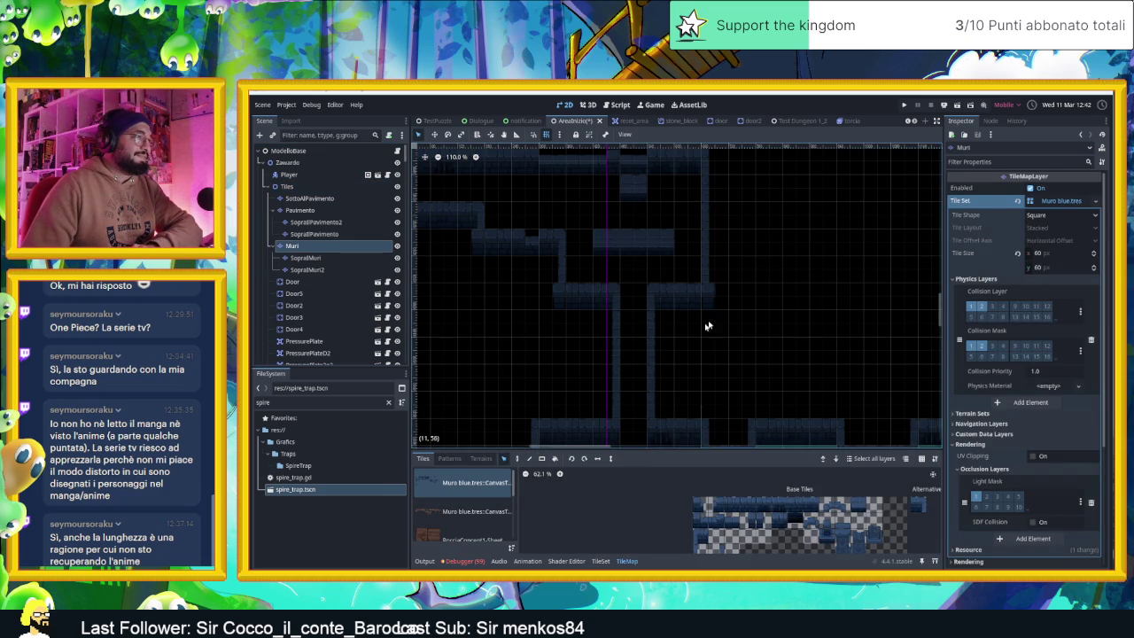
pyautogui.click(518, 458)
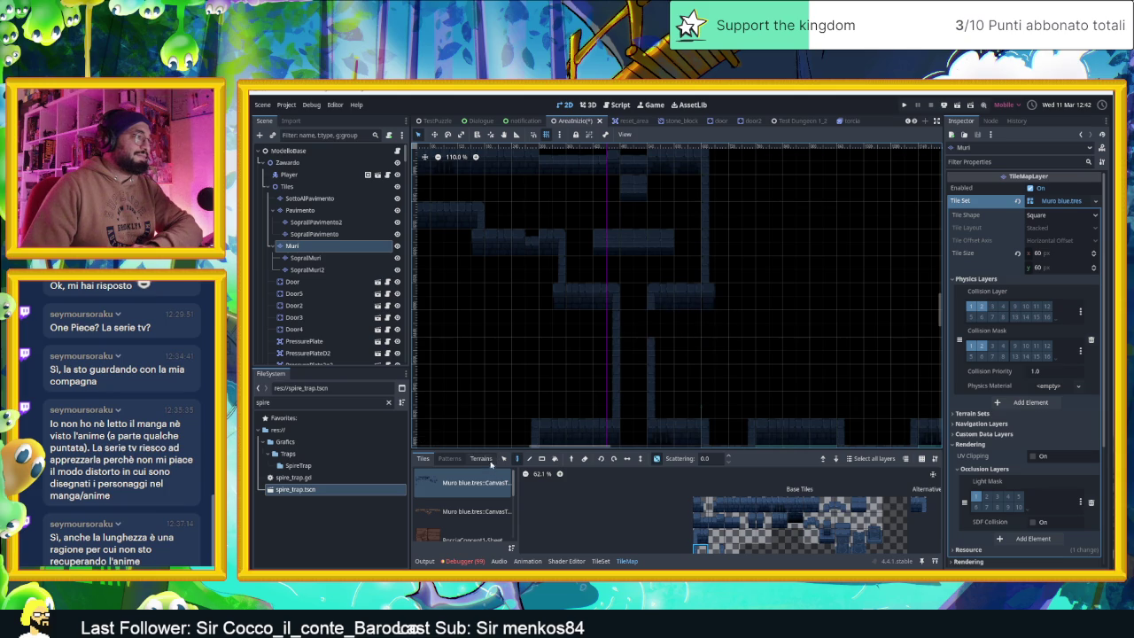
pyautogui.moveTo(675, 309)
pyautogui.mouseDown()
pyautogui.moveTo(663, 299)
pyautogui.moveTo(666, 316)
pyautogui.mouseUp()
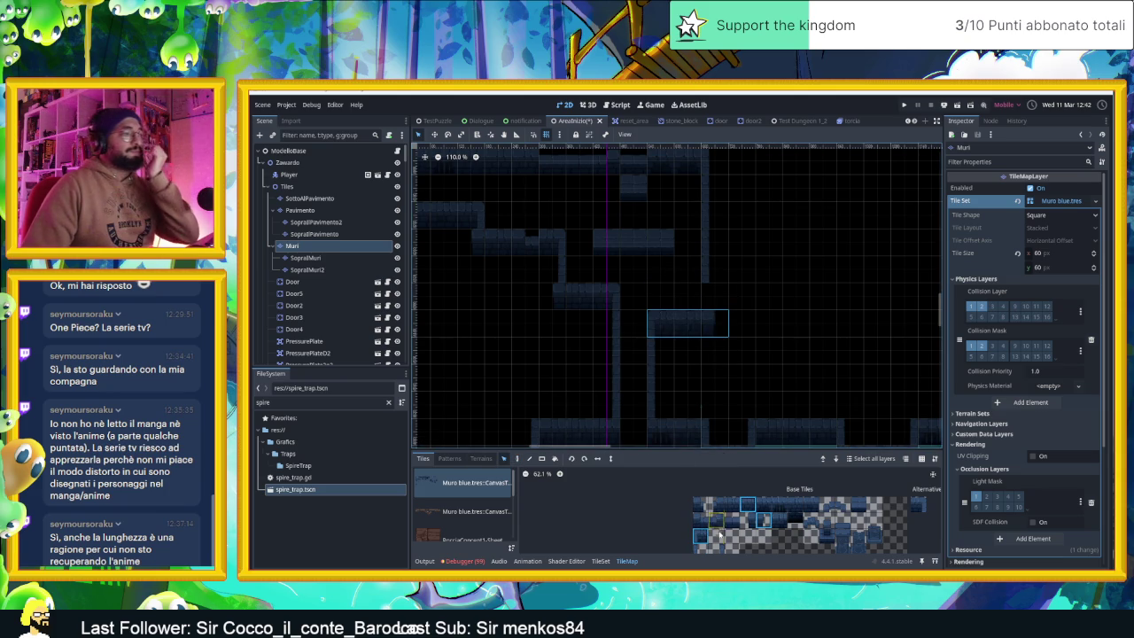
pyautogui.press('F5')
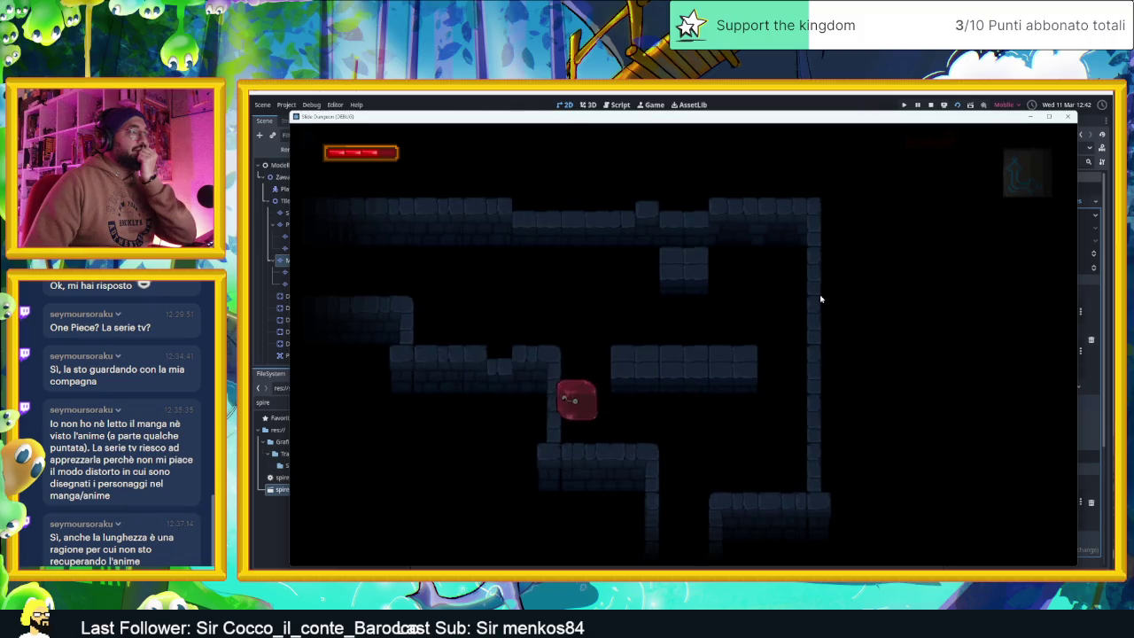
# - Slide the player right, down, left and up through connected rooms into an upper room
pyautogui.press('Right')
pyautogui.press('Down')
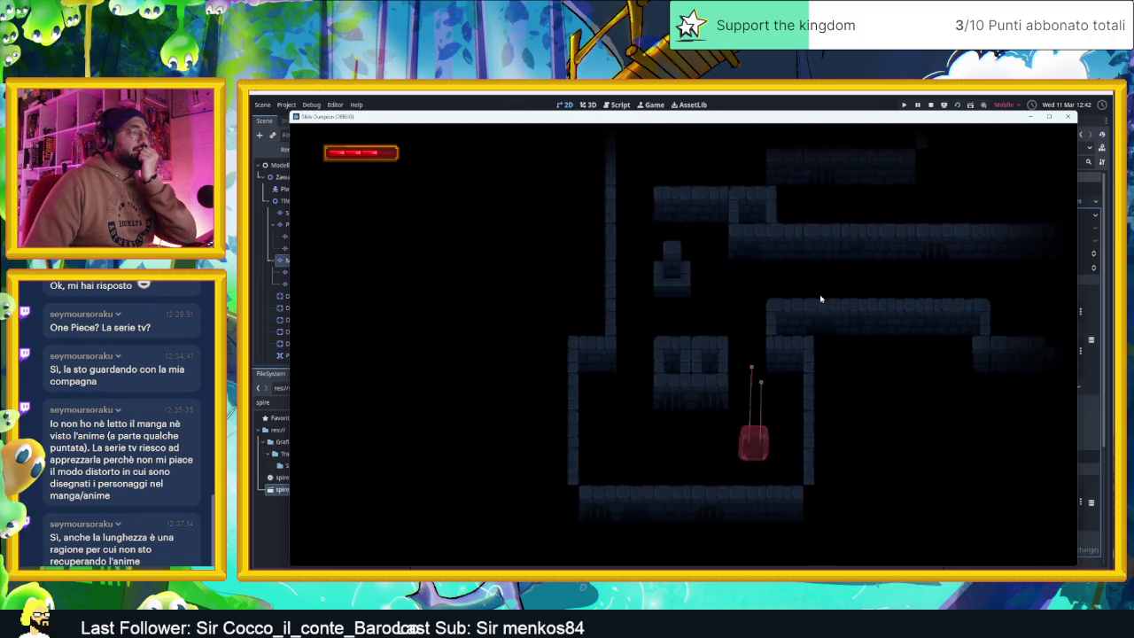
pyautogui.press('Left')
pyautogui.press('Up')
pyautogui.press('Right')
pyautogui.press('Up')
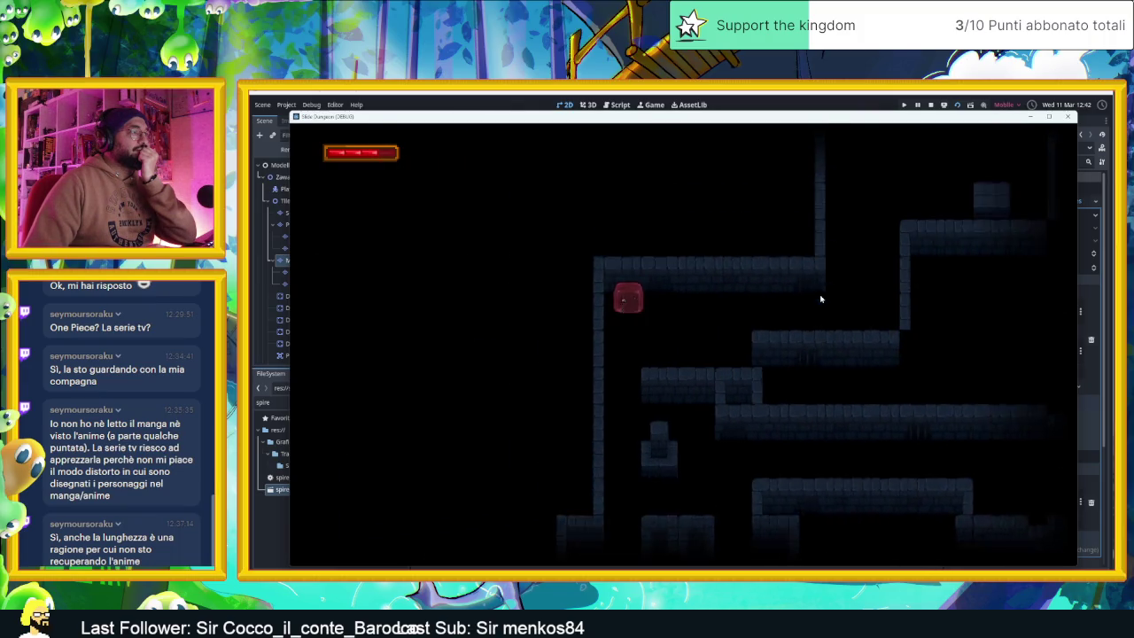
pyautogui.press('Right')
pyautogui.press('Down')
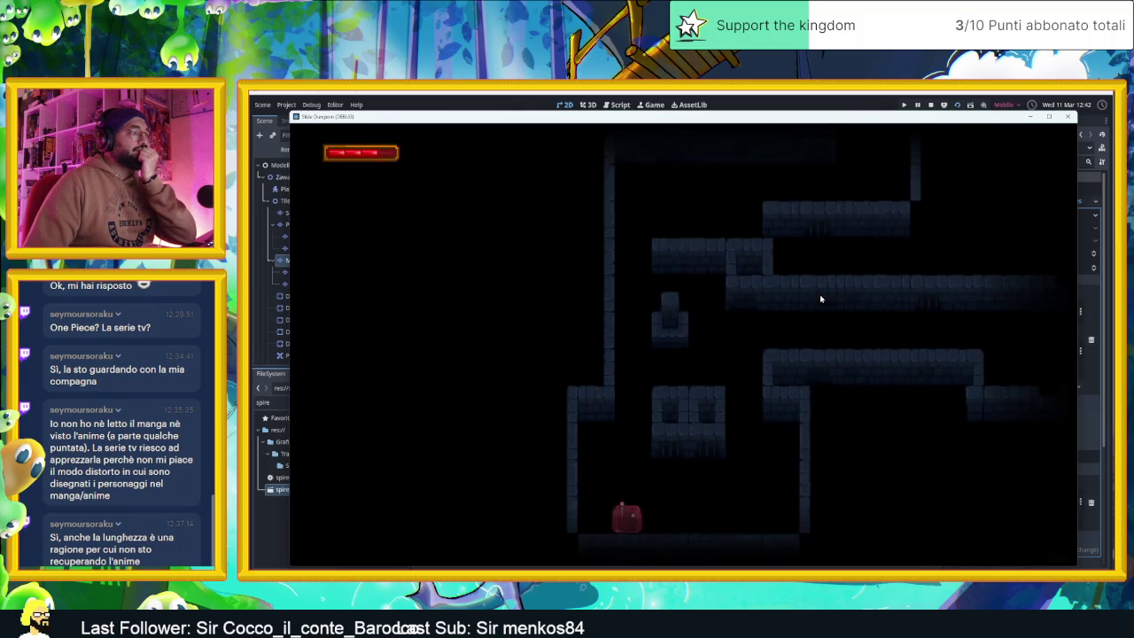
pyautogui.press('Right')
pyautogui.press('Up')
pyautogui.press('Left')
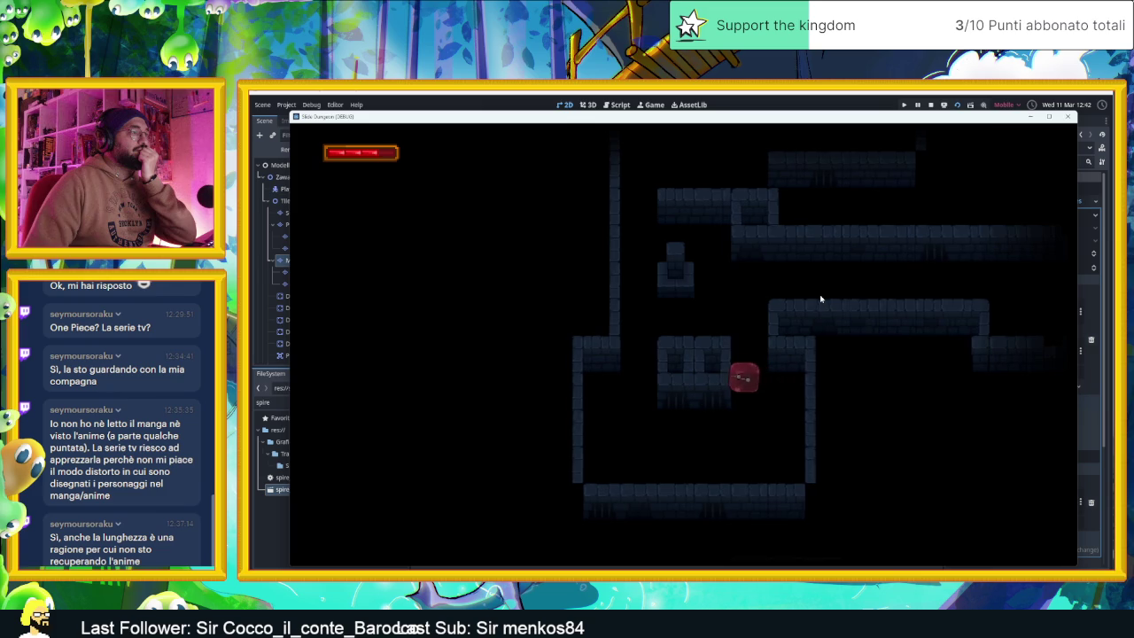
pyautogui.press('Up')
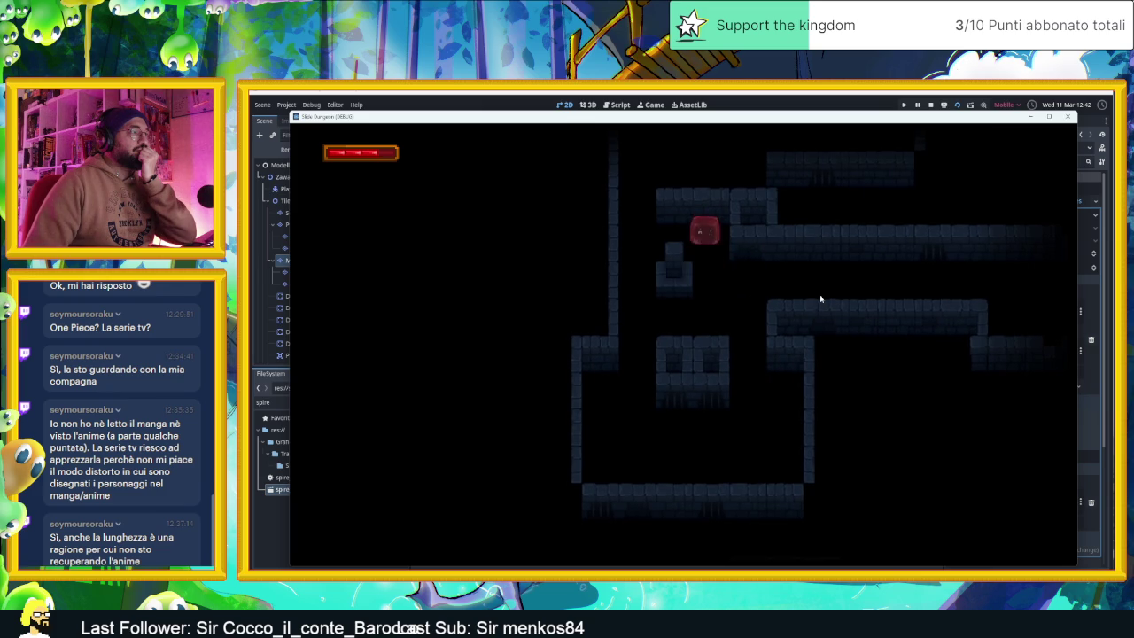
pyautogui.press('Left')
pyautogui.press('Down')
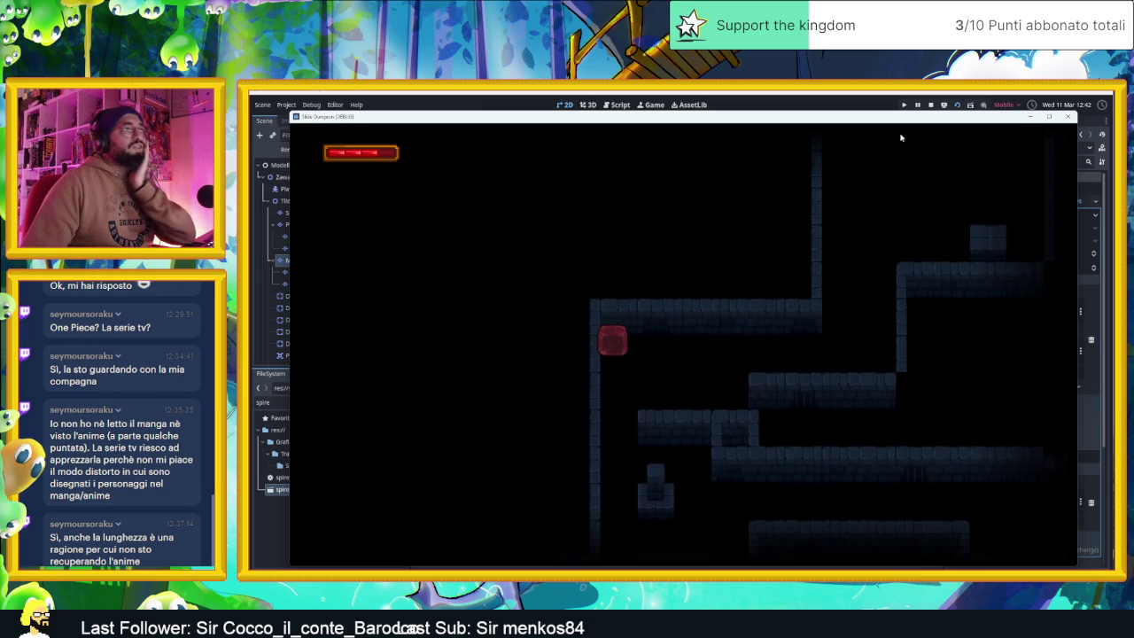
# - Stop the game and select the upper camera zone inside CameraNodeContainer
pyautogui.click(930, 104)
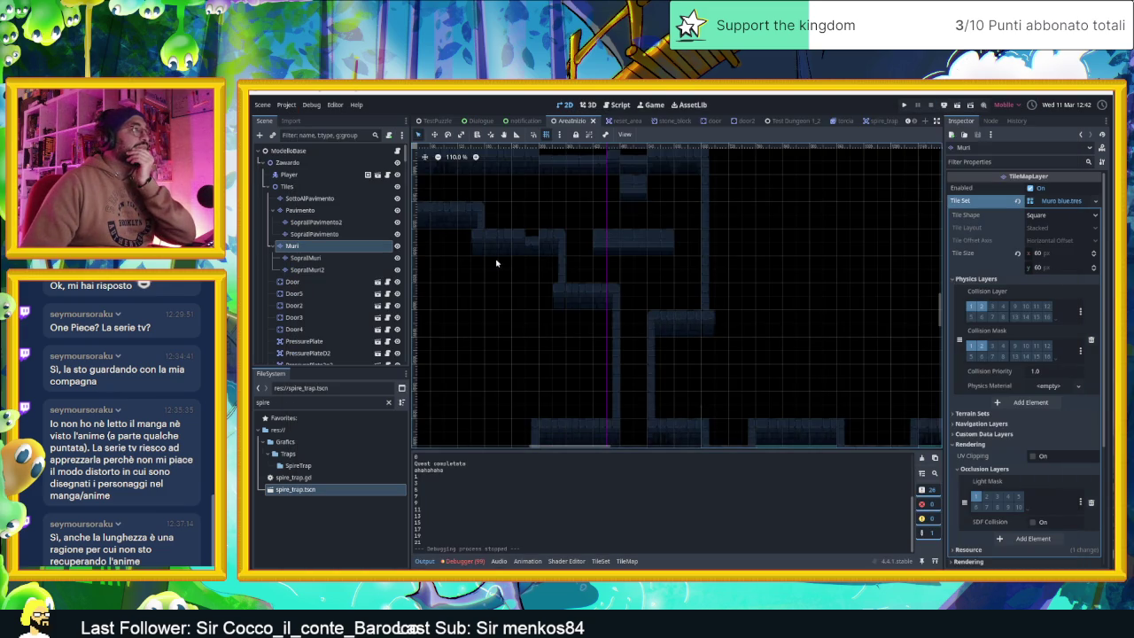
pyautogui.scroll(-4, 496, 263)
pyautogui.scroll(-10, 316, 307)
pyautogui.scroll(10, 323, 335)
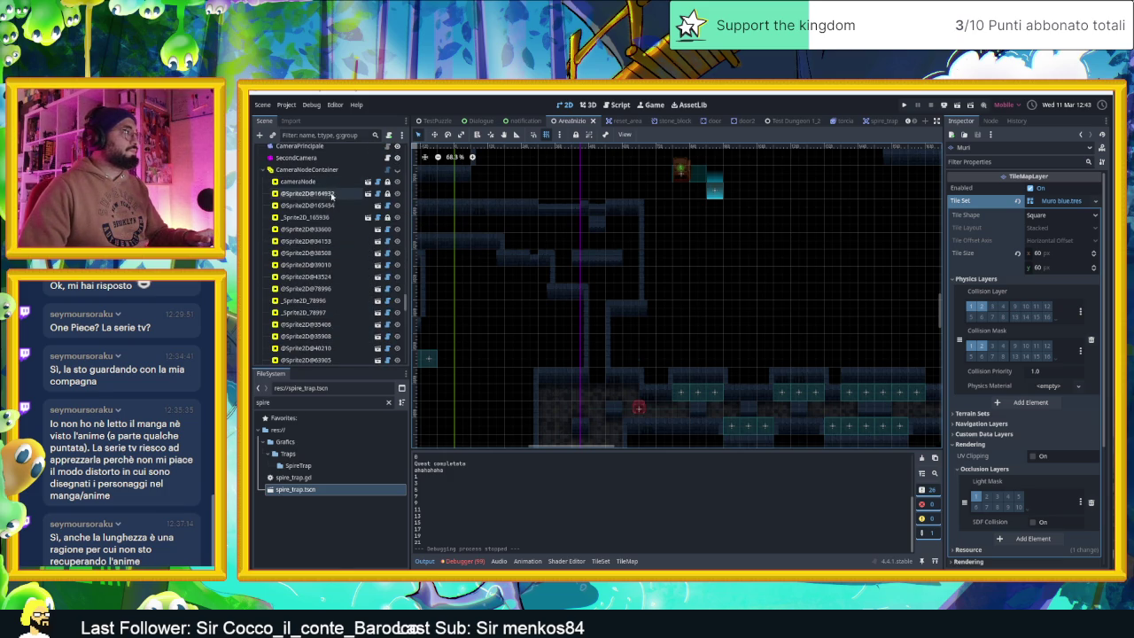
pyautogui.click(308, 169)
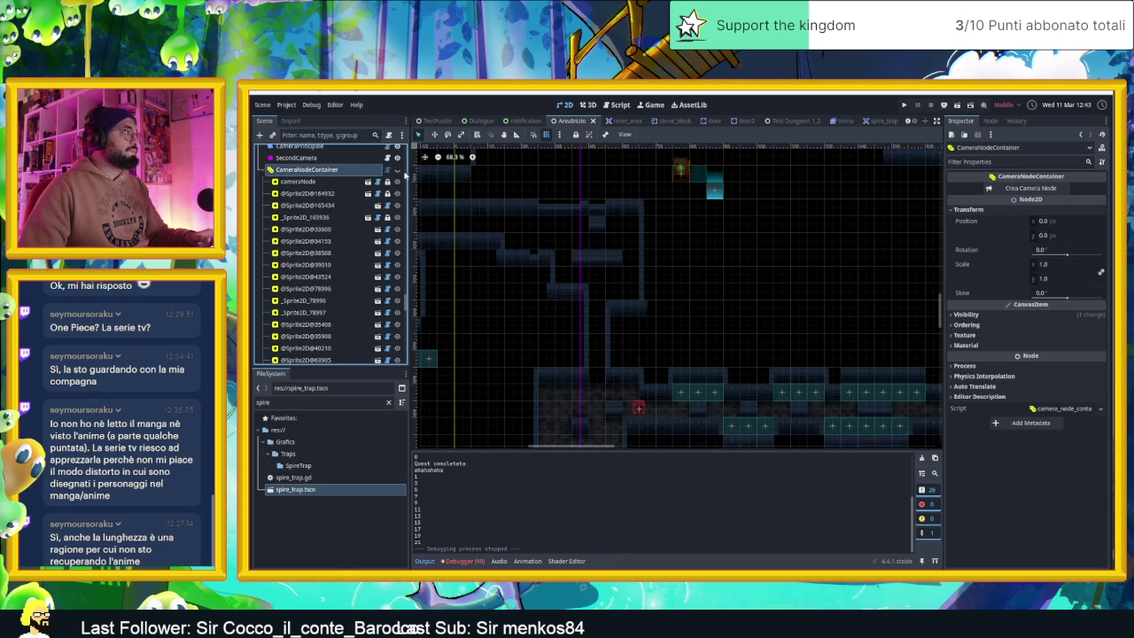
pyautogui.click(594, 377)
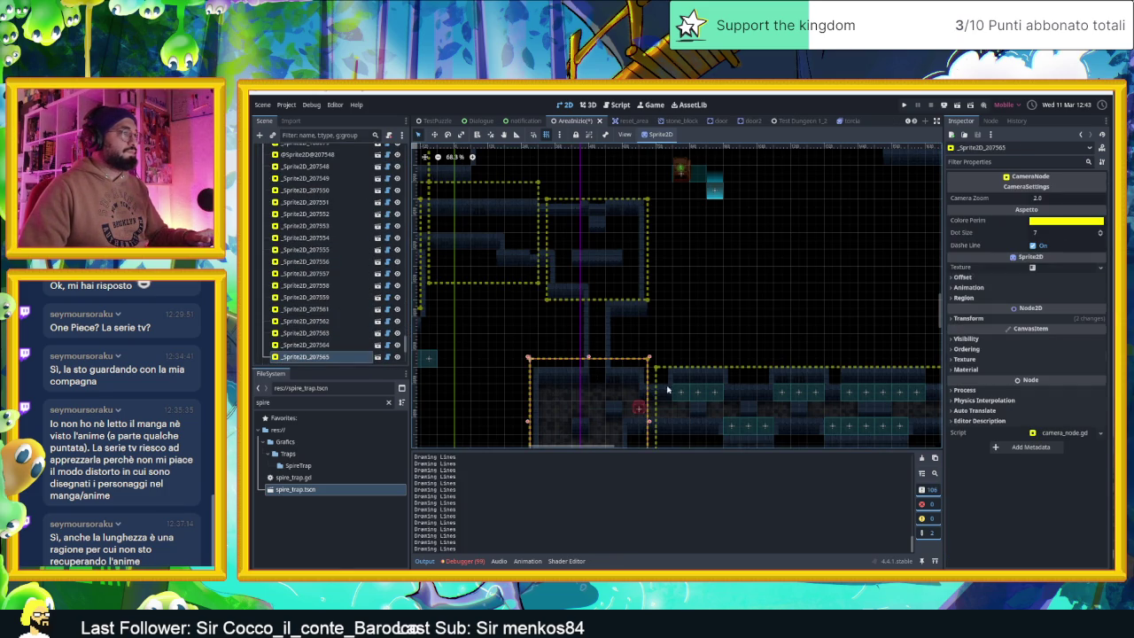
pyautogui.hscroll(-4, 736, 272)
pyautogui.click(717, 250)
pyautogui.scroll(-2, 801, 270)
pyautogui.scroll(3, 802, 270)
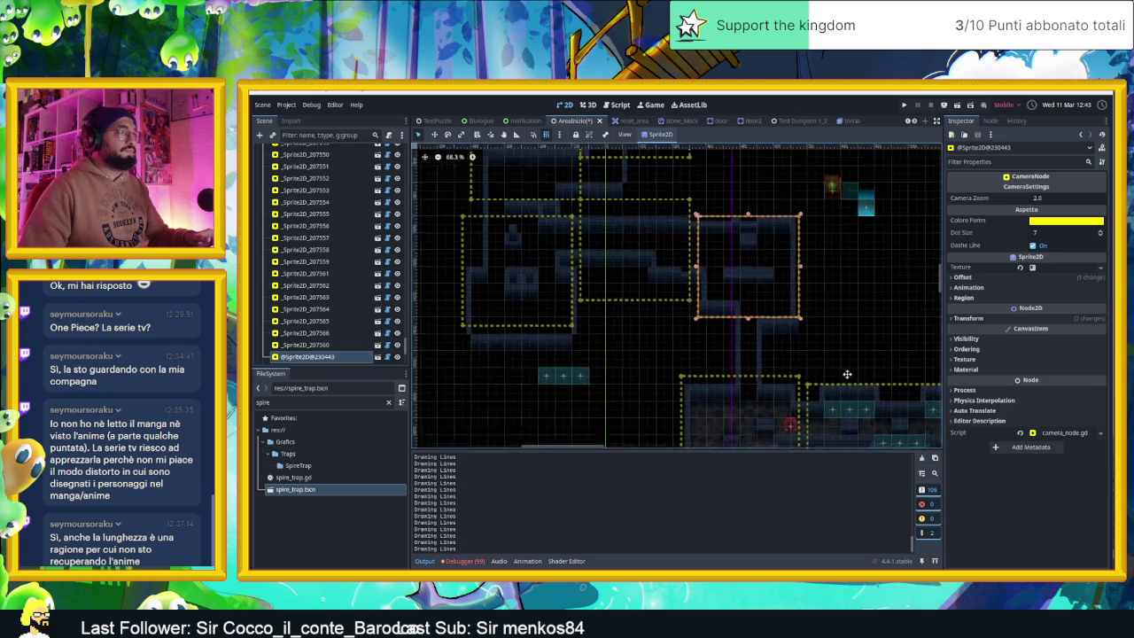
# - Paste a camera zone copy over the left room and give it camera zoom 1.5
pyautogui.hotkey('ctrl', 'v')
pyautogui.click(734, 267)
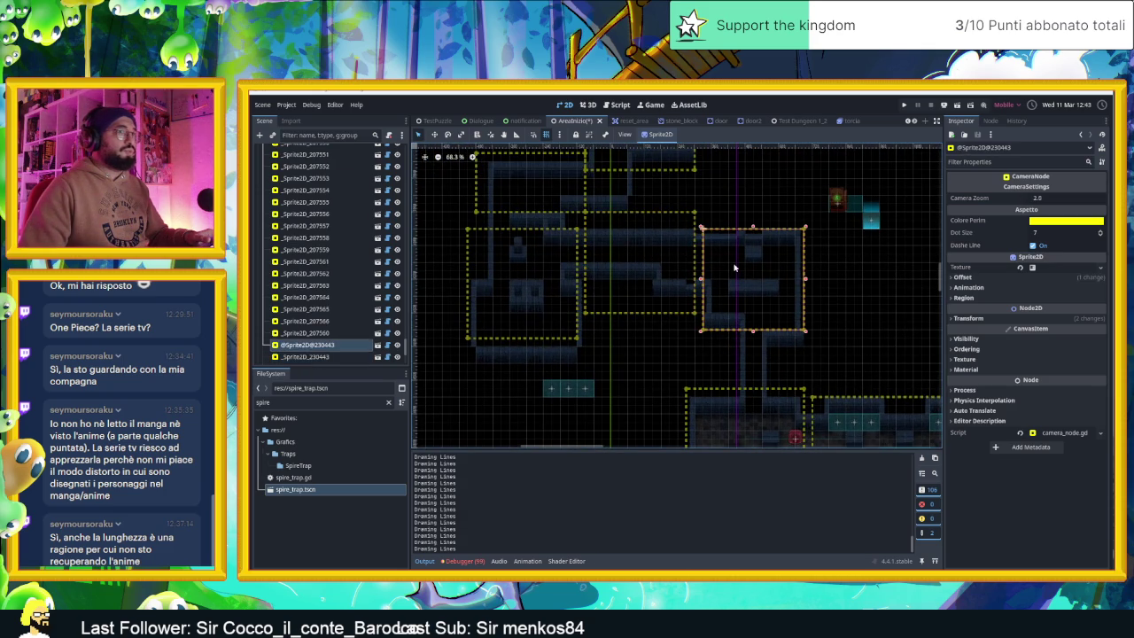
pyautogui.hotkey('ctrl', 'v')
pyautogui.moveTo(618, 262); pyautogui.dragTo(542, 266)
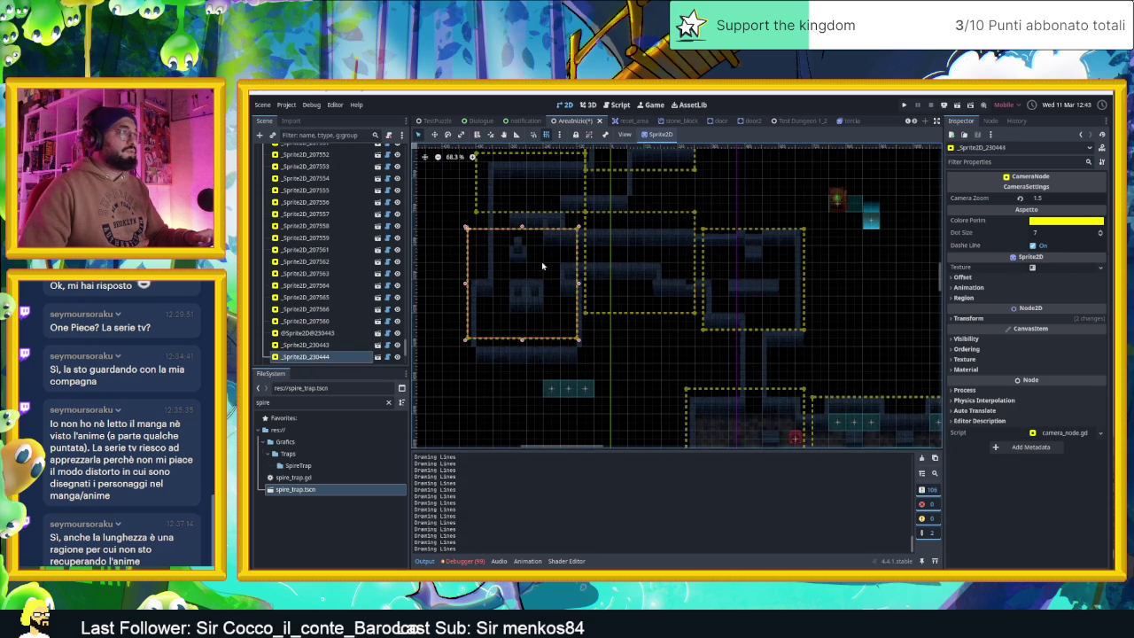
pyautogui.click(1067, 199)
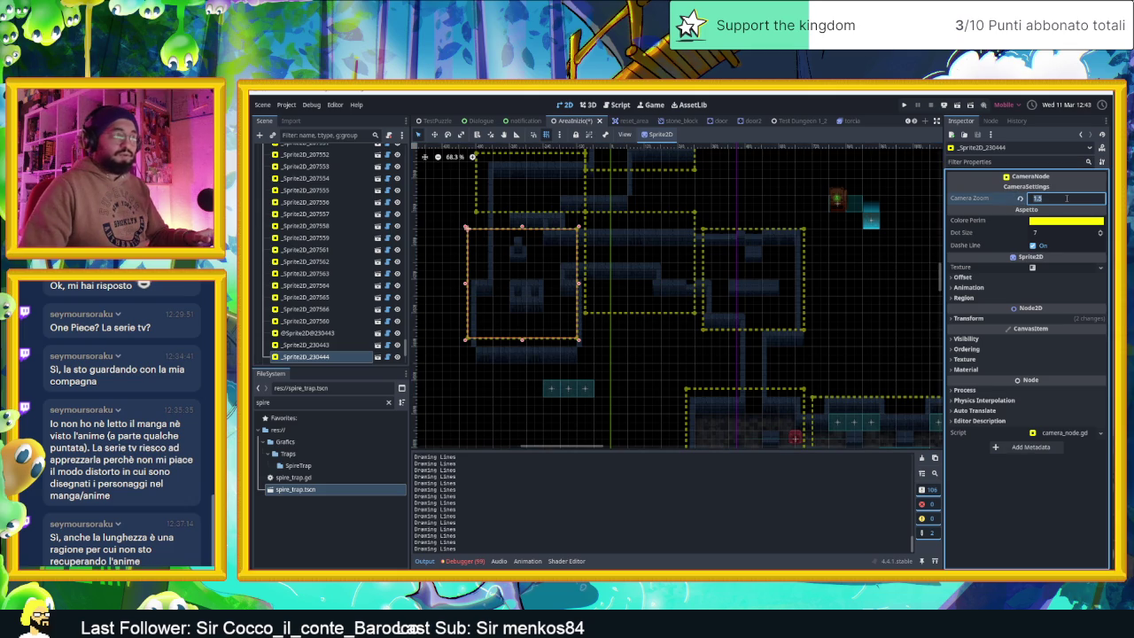
pyautogui.write('2')
pyautogui.press('Return')
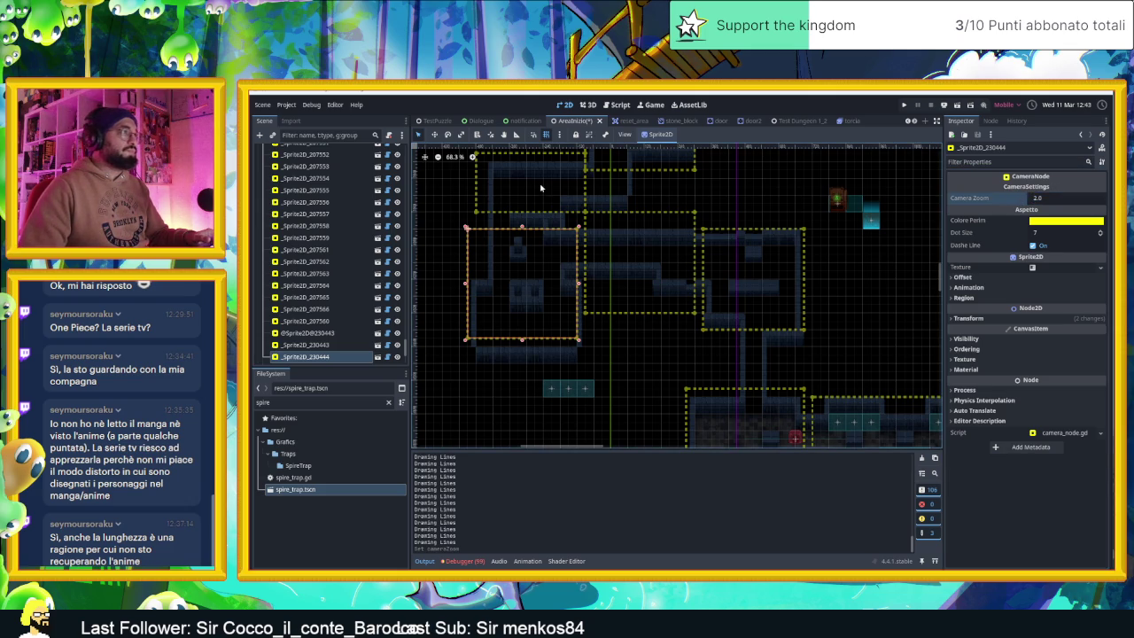
# - Add another camera zone over the top room, then save and run the scene
pyautogui.hotkey('ctrl', 'v')
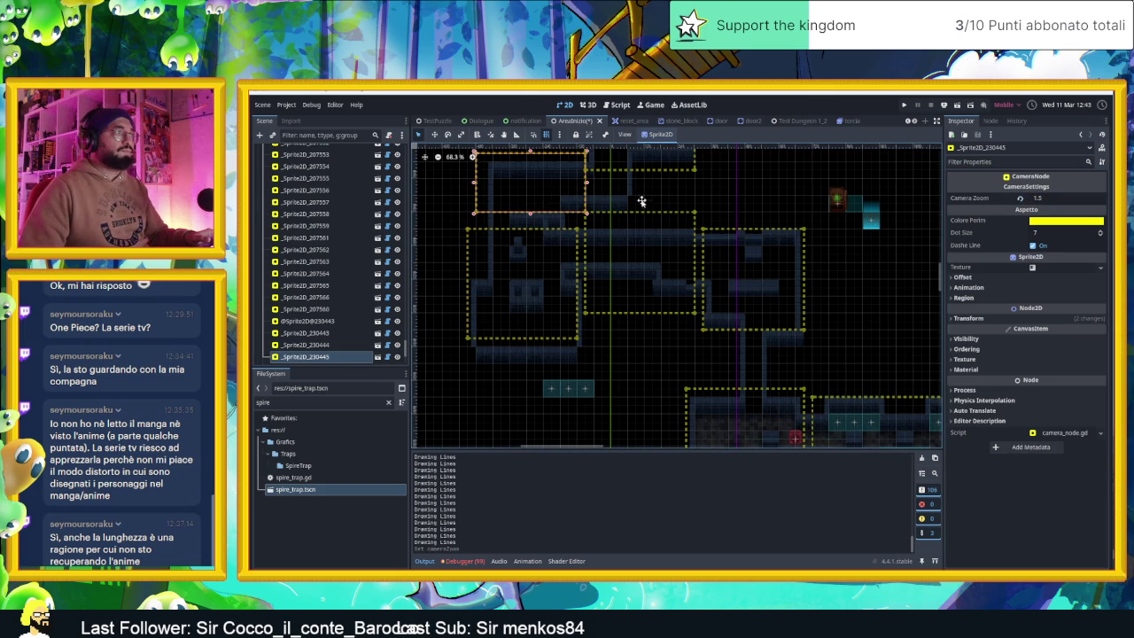
pyautogui.scroll(5, 641, 202)
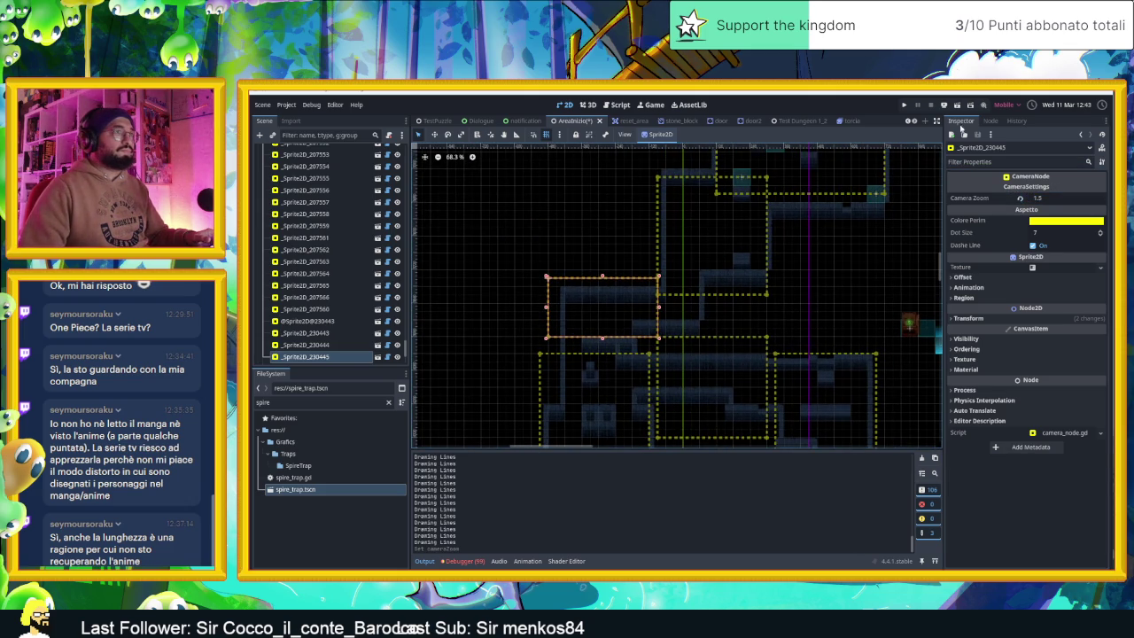
pyautogui.click(958, 106)
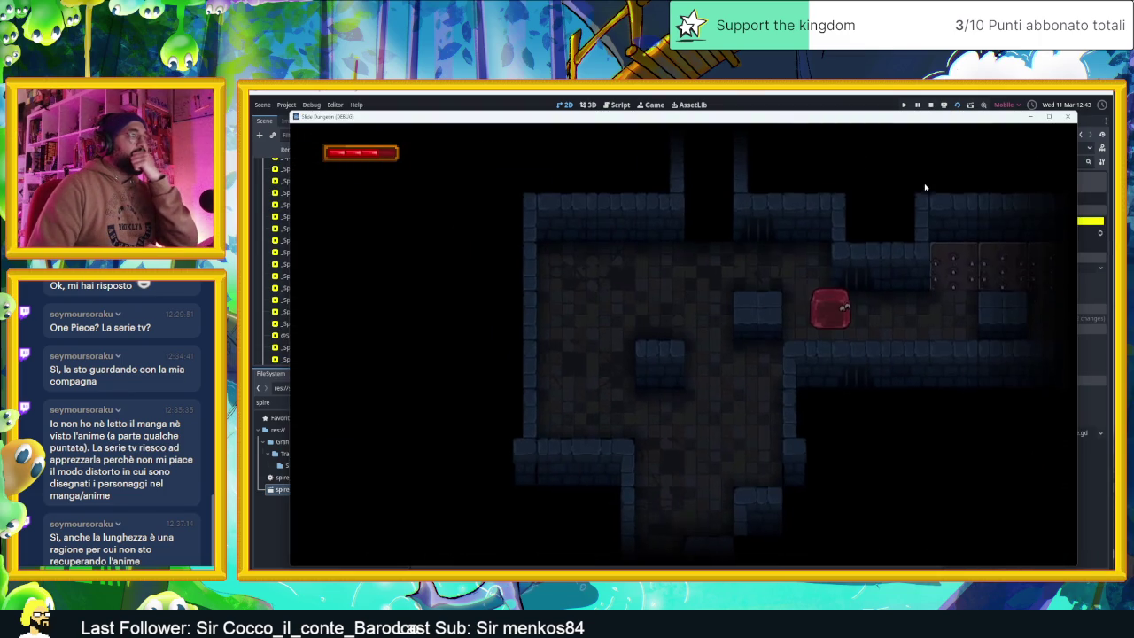
# - Steer the slime through the lower room and up onto the ledge rooms, then stop the game
pyautogui.press('Left')
pyautogui.press('Down')
pyautogui.press('Right')
pyautogui.press('Up')
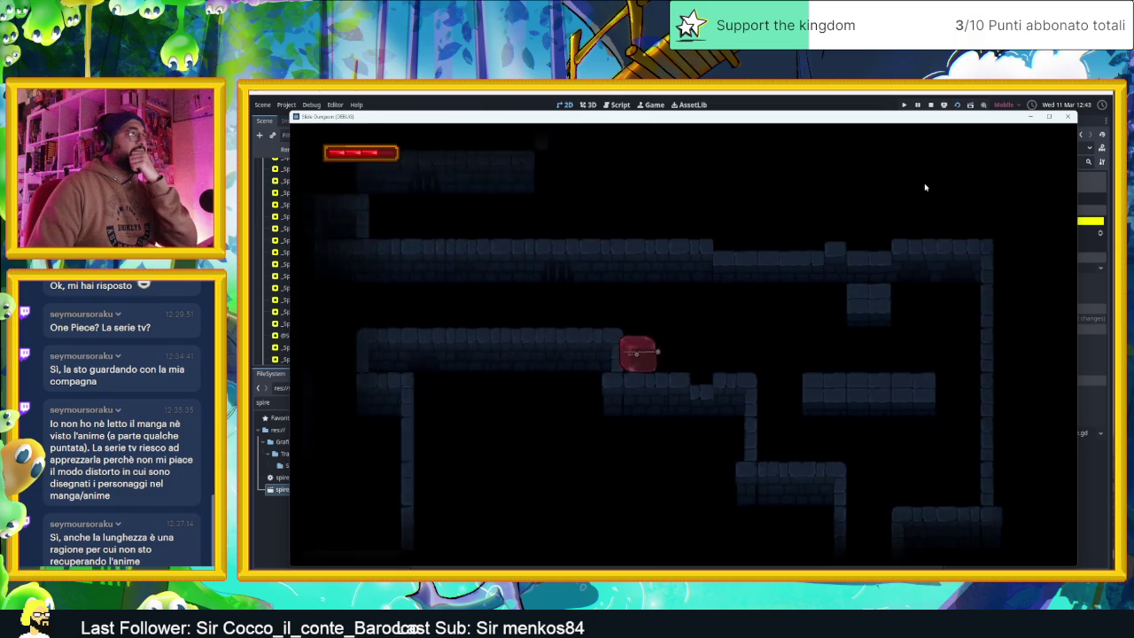
pyautogui.press('Left')
pyautogui.press('Down')
pyautogui.press('Left')
pyautogui.press('Up')
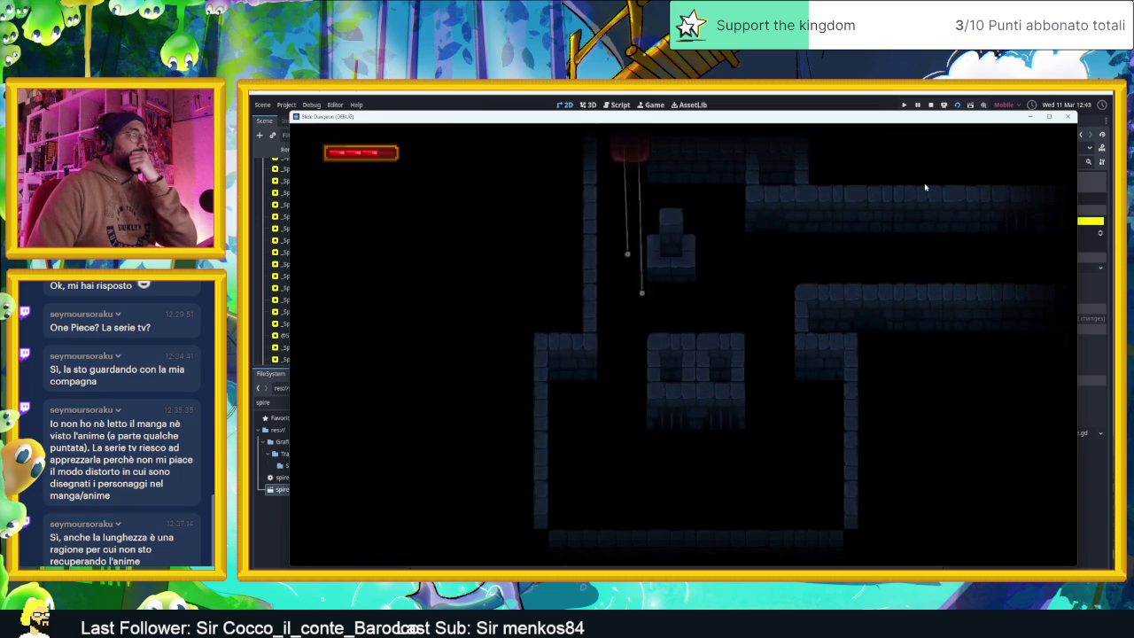
pyautogui.press('Right')
pyautogui.press('Up')
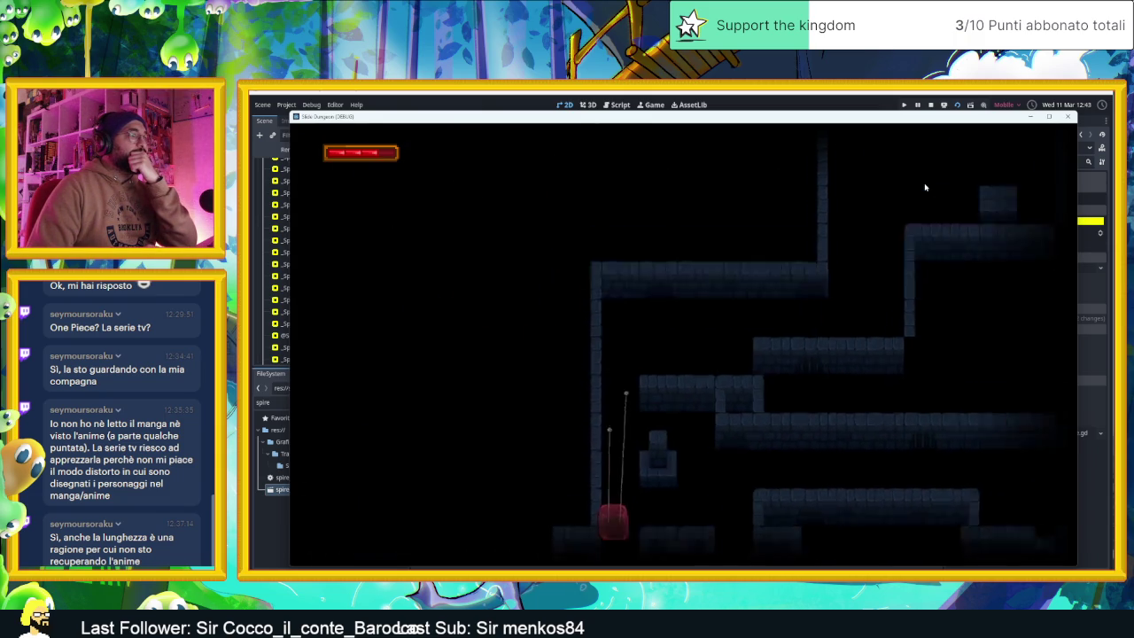
pyautogui.press('Right')
pyautogui.press('Left')
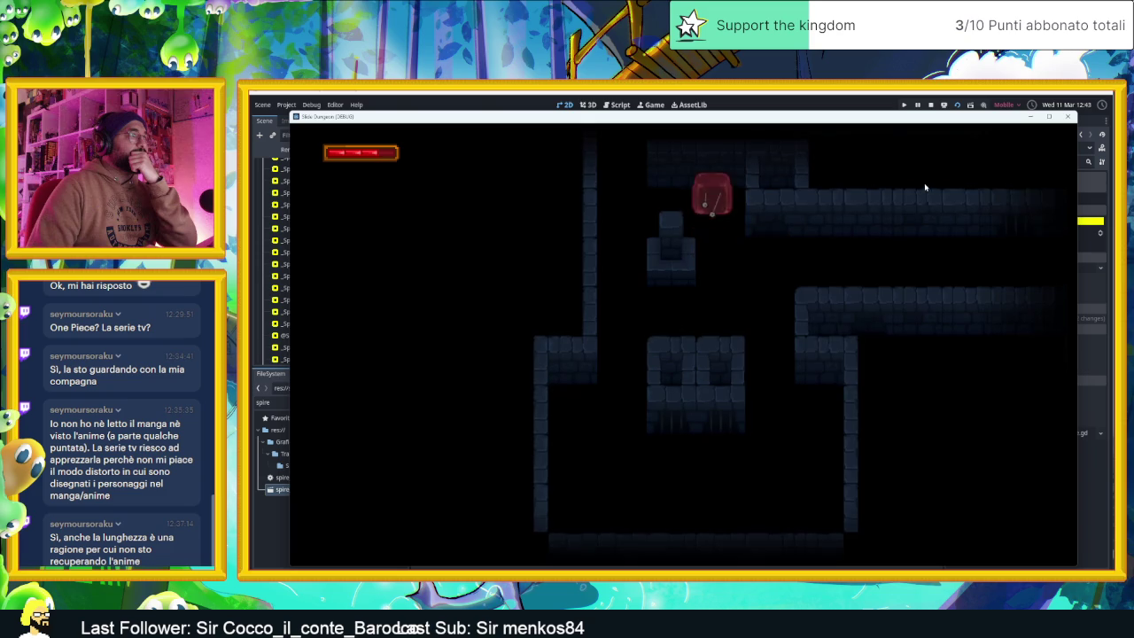
pyautogui.press('space')
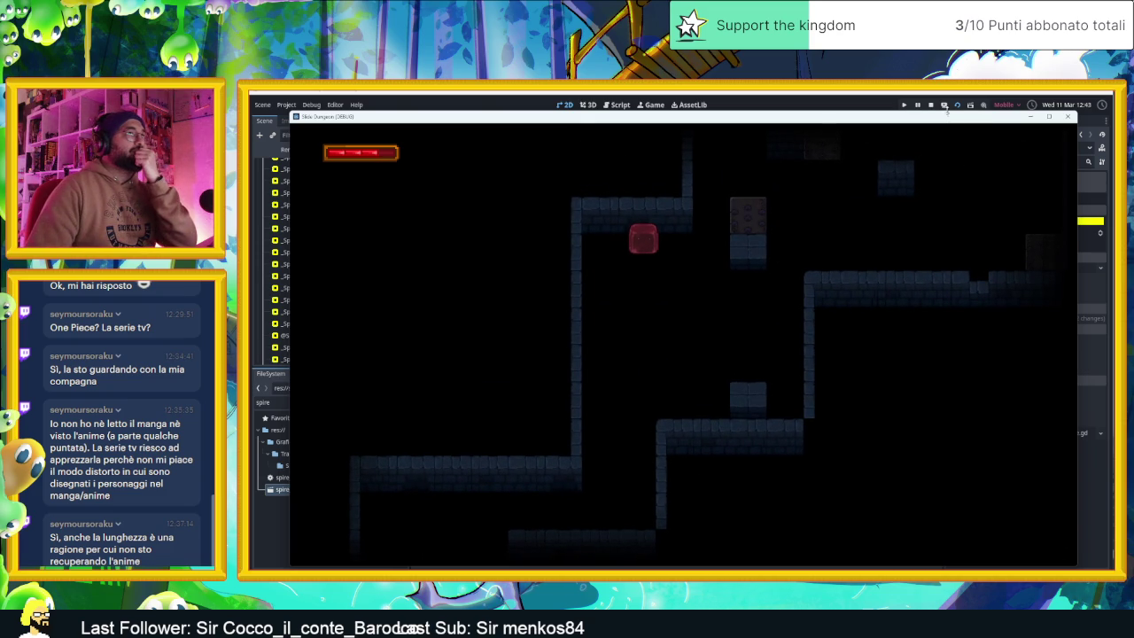
pyautogui.click(931, 104)
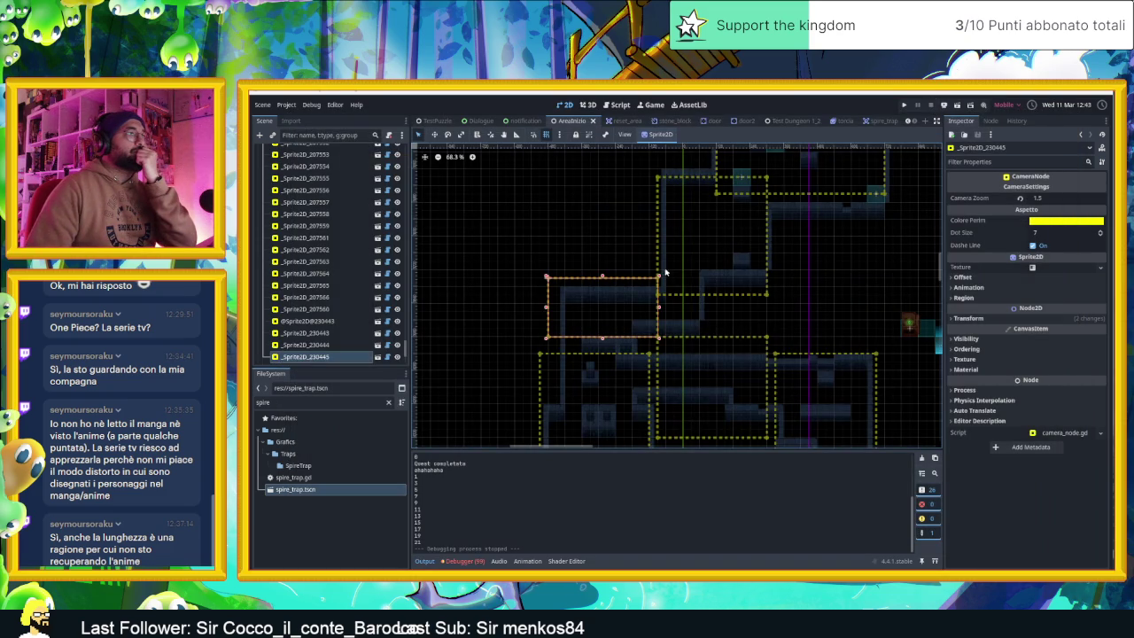
# - Paste a camera zone over the upper room, set its camera zoom to 2.0, and save
pyautogui.hotkey('ctrl', 'v')
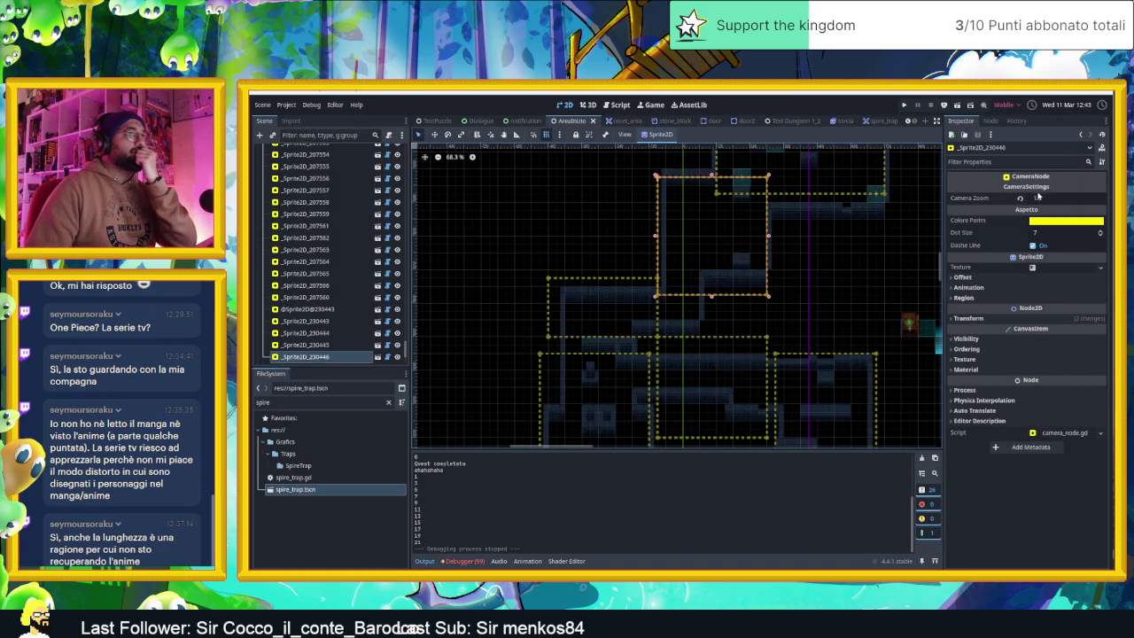
pyautogui.moveTo(1046, 198); pyautogui.dragTo(1063, 199)
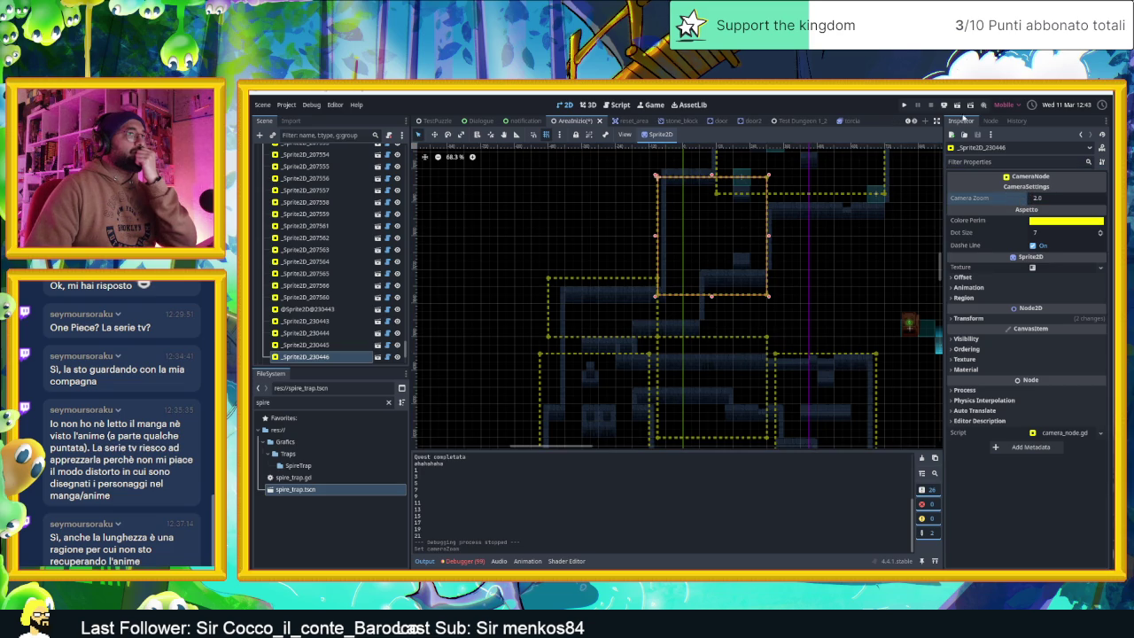
pyautogui.hotkey('ctrl', 's')
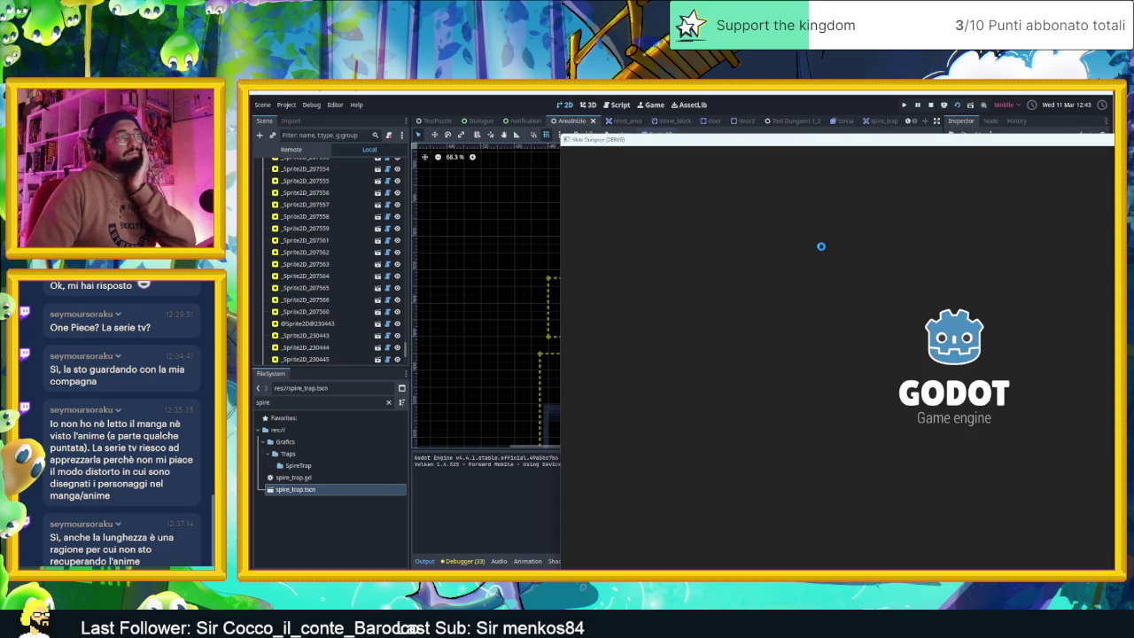
# - Steer the slime from the start across the dungeon and along the corridors to the next room
pyautogui.press('Up')
pyautogui.press('Left')
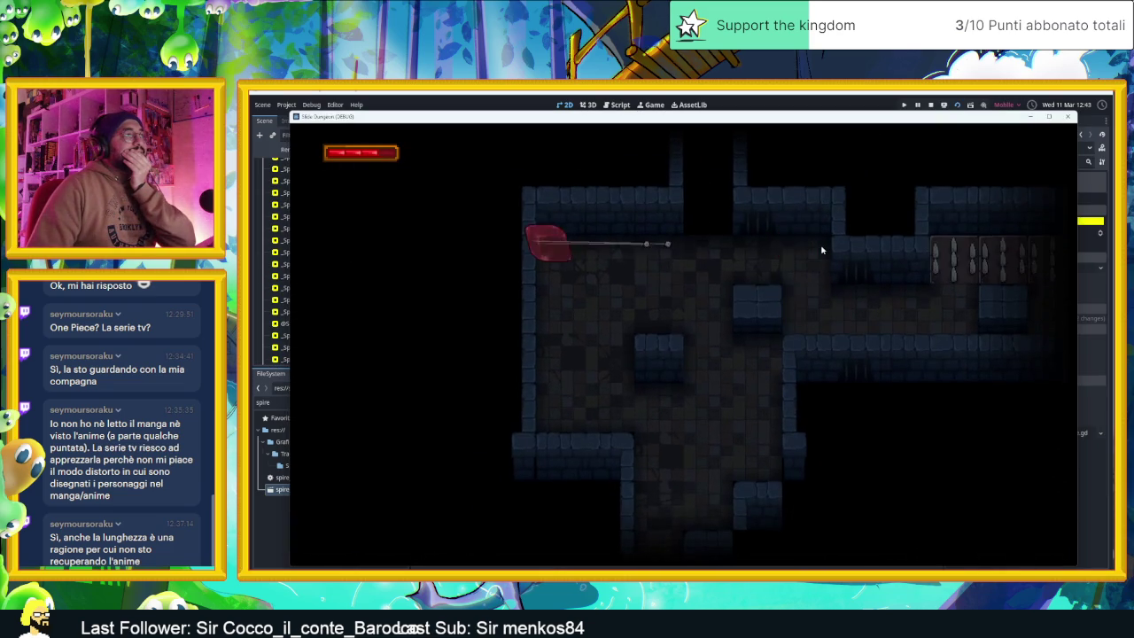
pyautogui.press('Down')
pyautogui.press('Right')
pyautogui.press('Down')
pyautogui.press('Left')
pyautogui.press('Up')
pyautogui.press('Right')
pyautogui.press('Up')
pyautogui.press('Left')
pyautogui.press('Up')
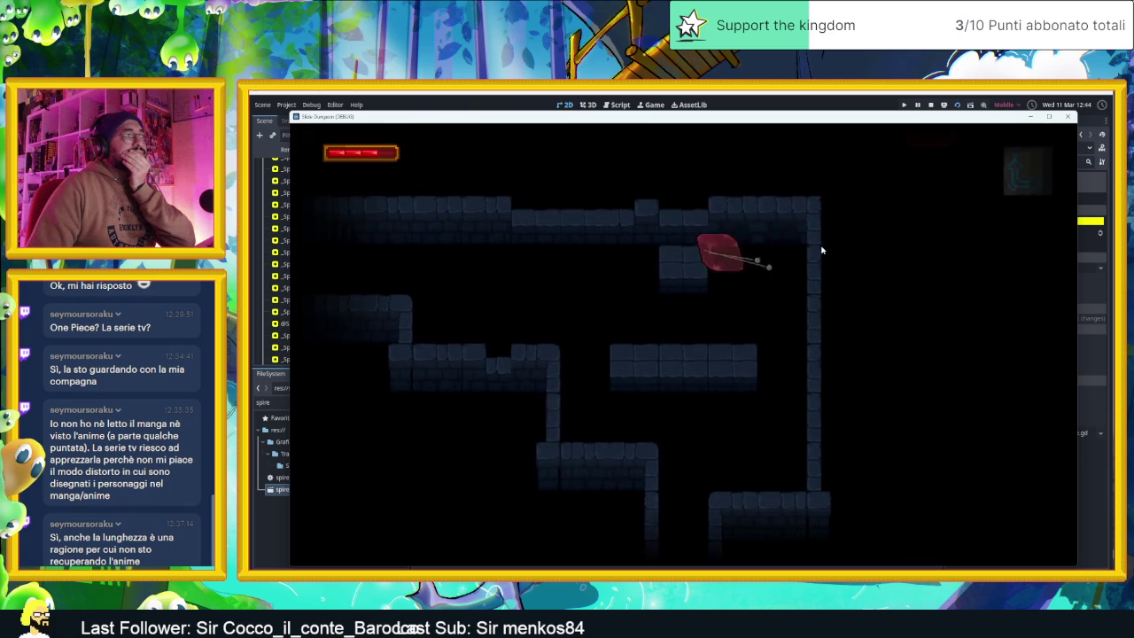
pyautogui.press('Left')
pyautogui.press('Up')
pyautogui.press('Right')
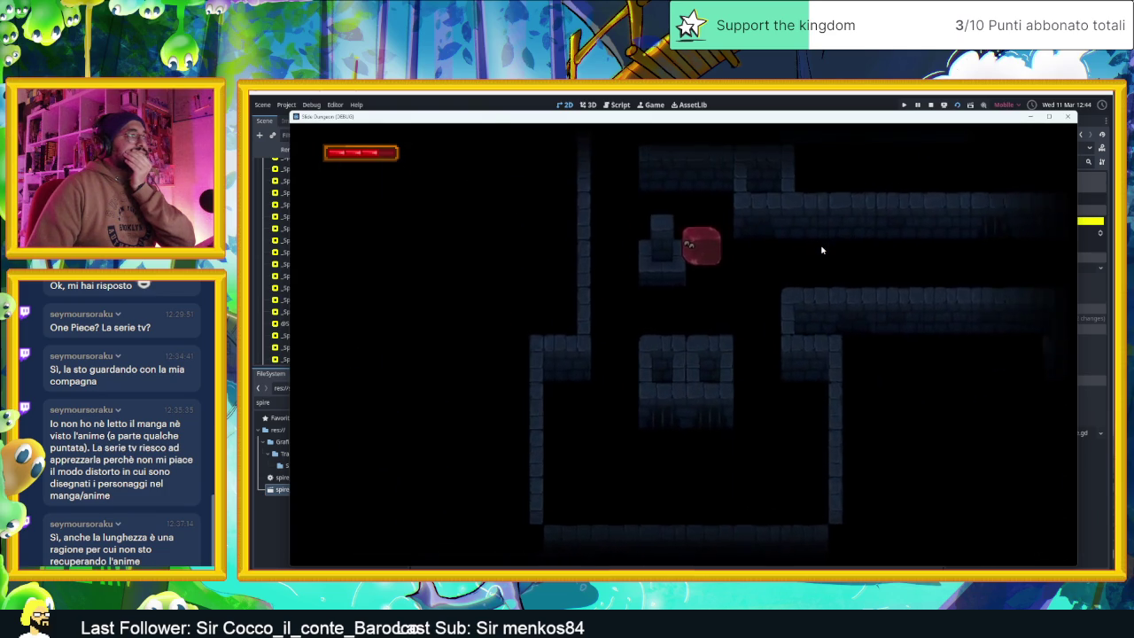
pyautogui.press('Down')
# - Zigzag the slime up and to the right into the upper corridor
pyautogui.press('Right')
pyautogui.press('Down')
pyautogui.press('Left')
pyautogui.press('Up')
pyautogui.press('Right')
pyautogui.press('Up')
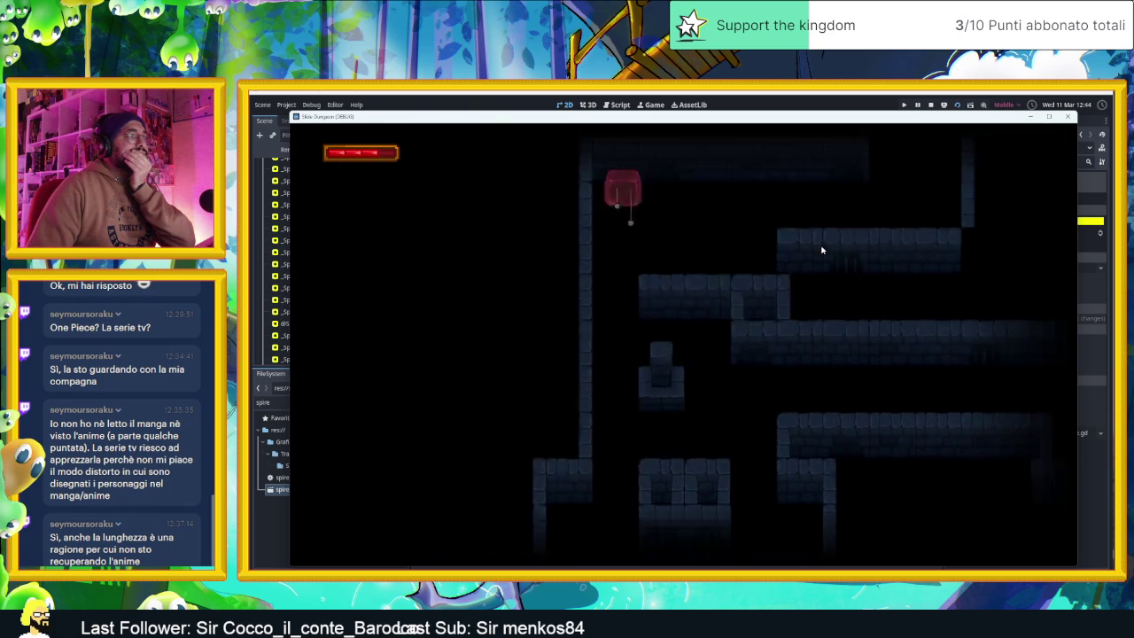
pyautogui.press('Right')
pyautogui.press('Up')
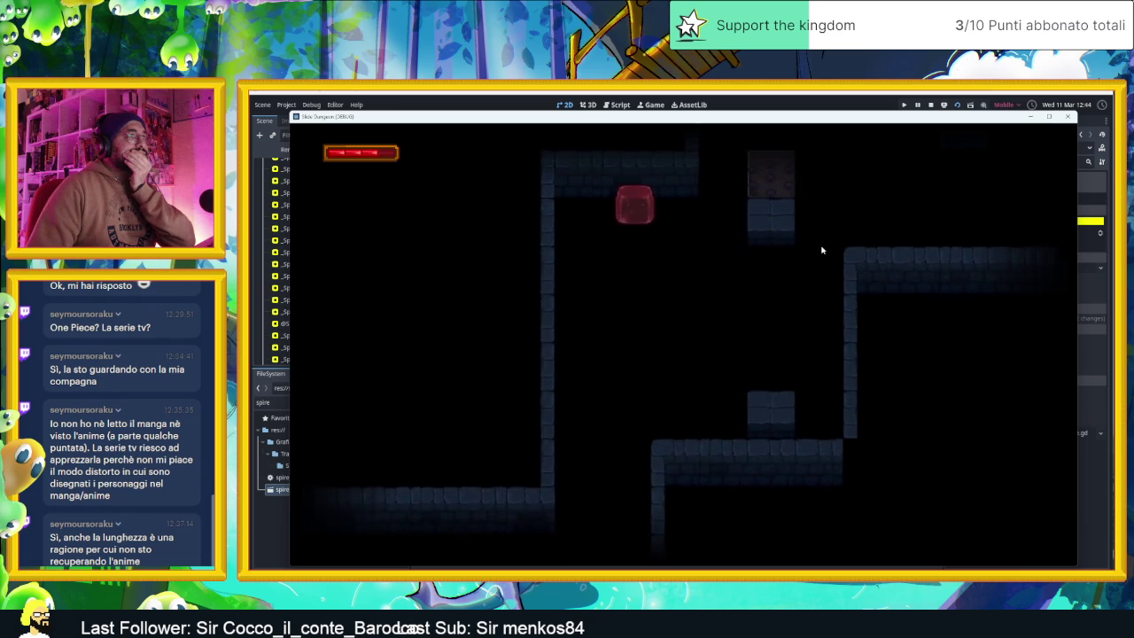
# - Move the slime in and out of the upper corridor, then down to the lower-left area
pyautogui.press('Down')
pyautogui.press('Up')
pyautogui.press('Down')
pyautogui.press('Left')
pyautogui.press('Up')
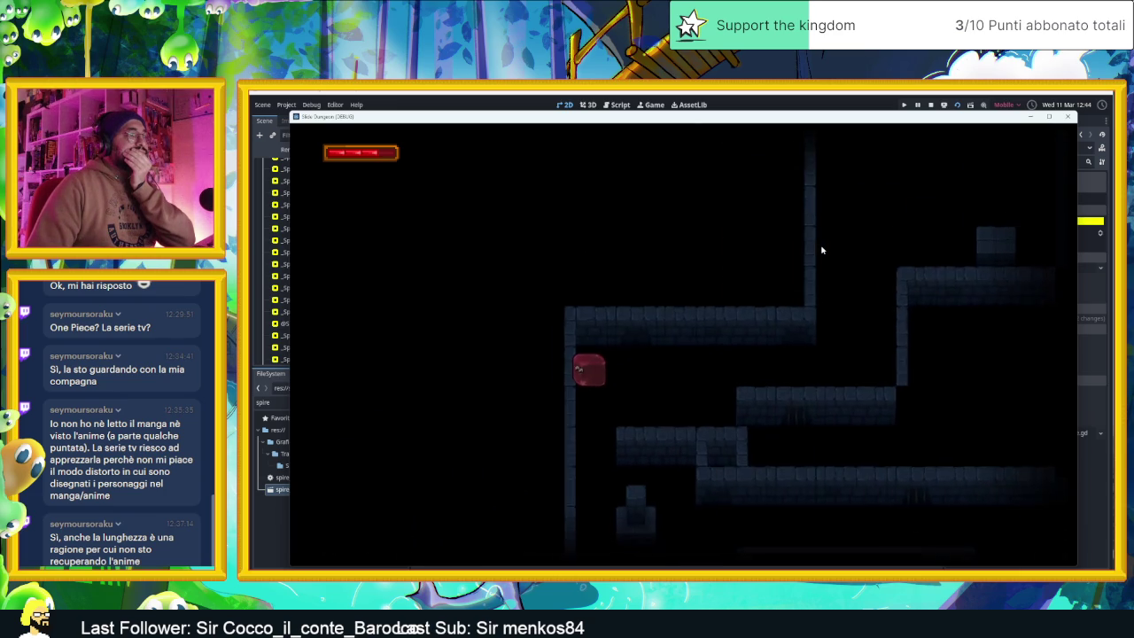
pyautogui.press('Right')
pyautogui.press('Up')
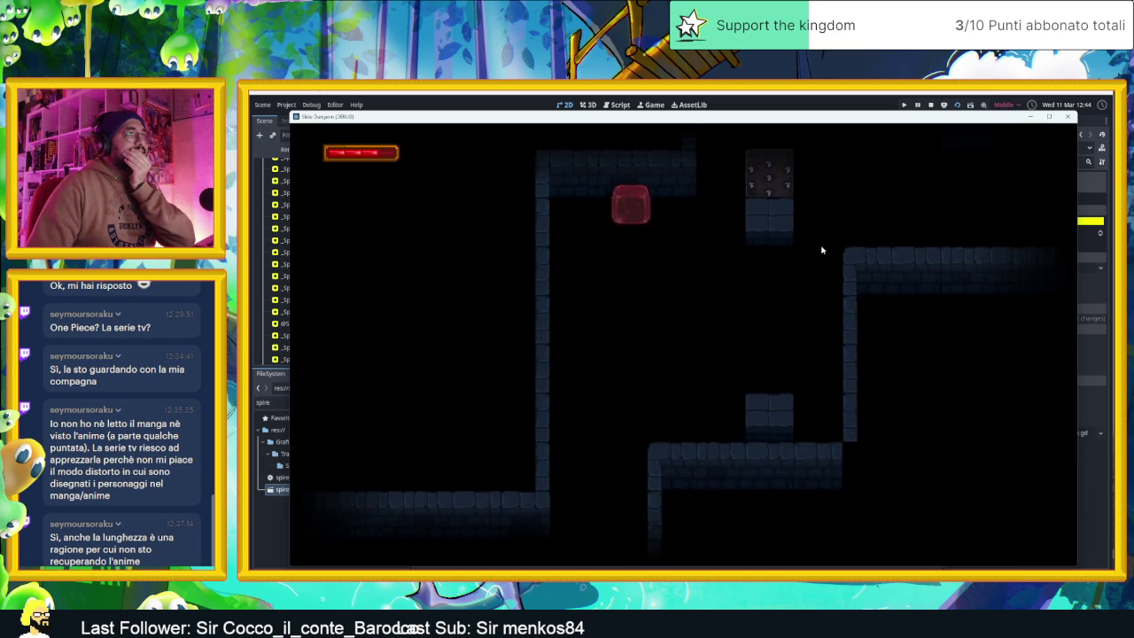
pyautogui.press('Down')
pyautogui.press('Left')
pyautogui.press('Right')
pyautogui.press('Up')
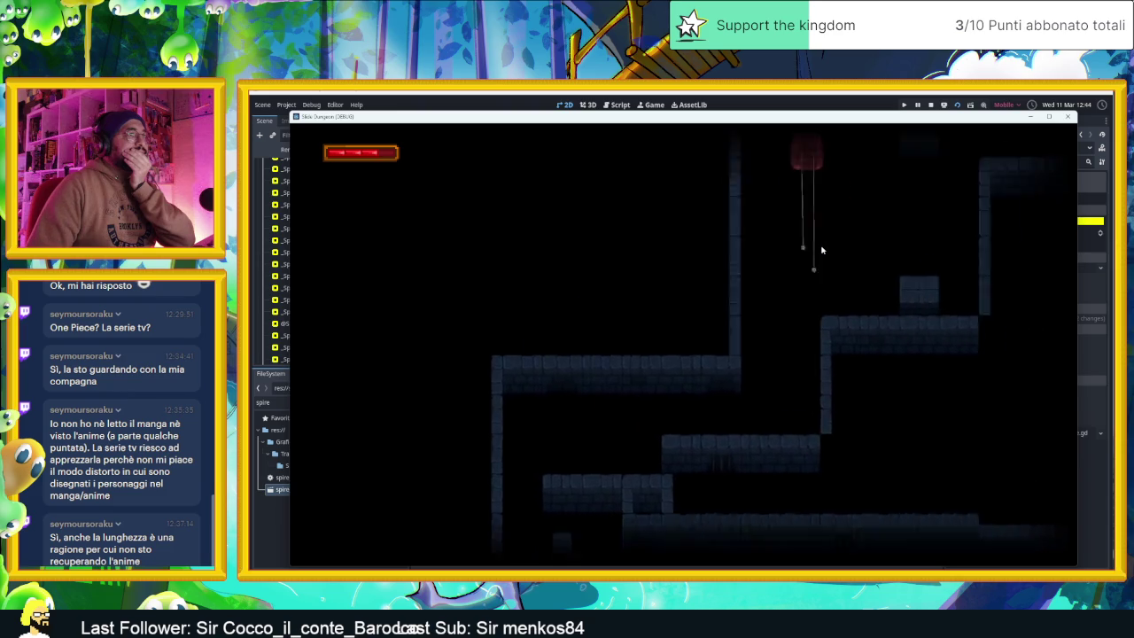
pyautogui.press('Left')
pyautogui.press('Down')
pyautogui.press('Up')
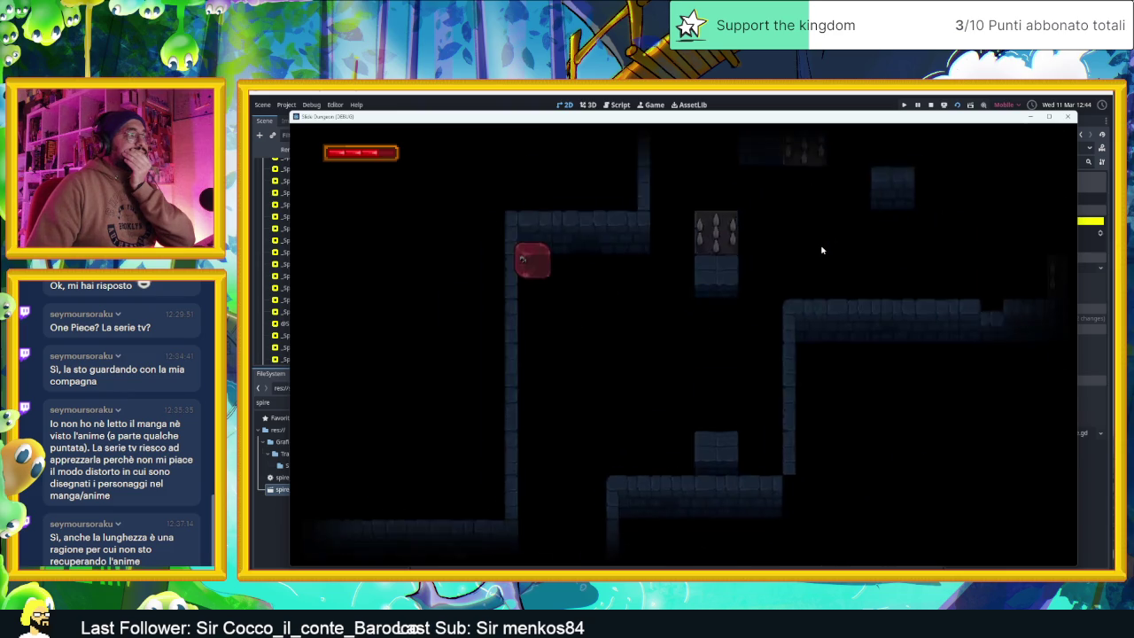
pyautogui.press('Down')
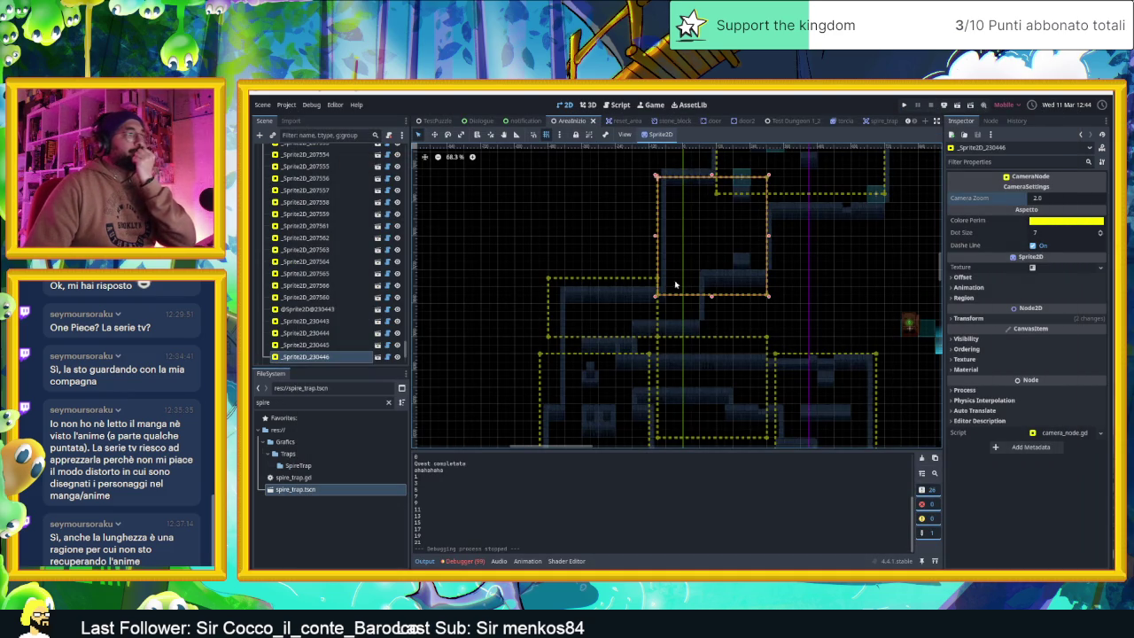
# - Extend the upper camera zone's bottom edge slightly downward
pyautogui.click(1070, 201)
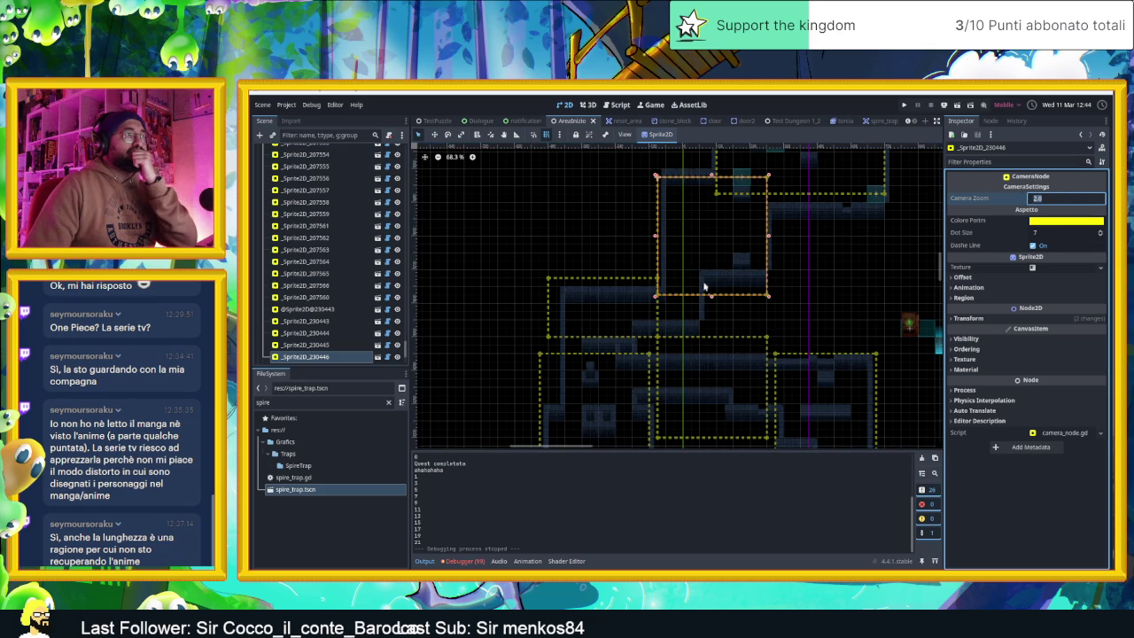
pyautogui.moveTo(710, 297); pyautogui.dragTo(711, 305)
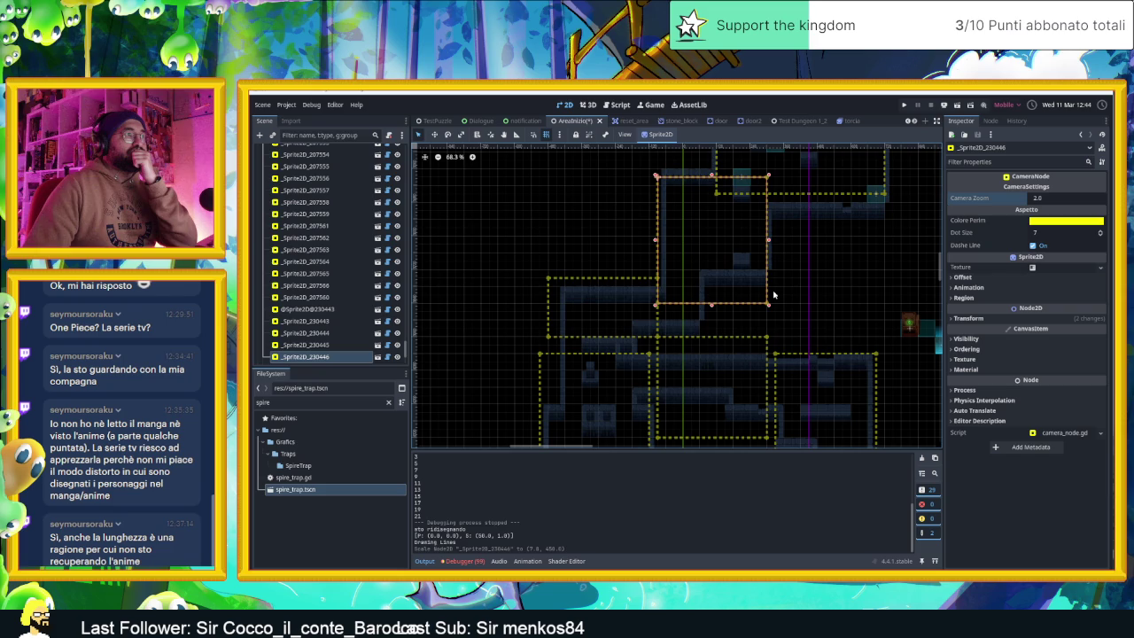
pyautogui.click(713, 177)
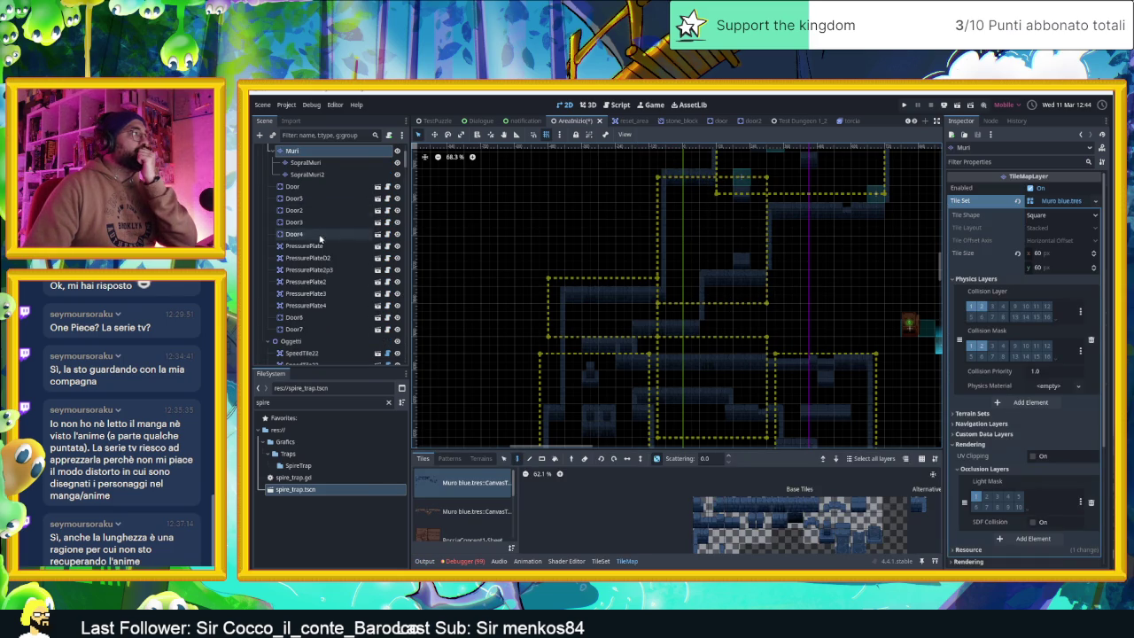
pyautogui.scroll(-5, 328, 236)
# - Filter the Scene tree for 'ca', select cameraNode, then clear the filter
pyautogui.click(314, 135)
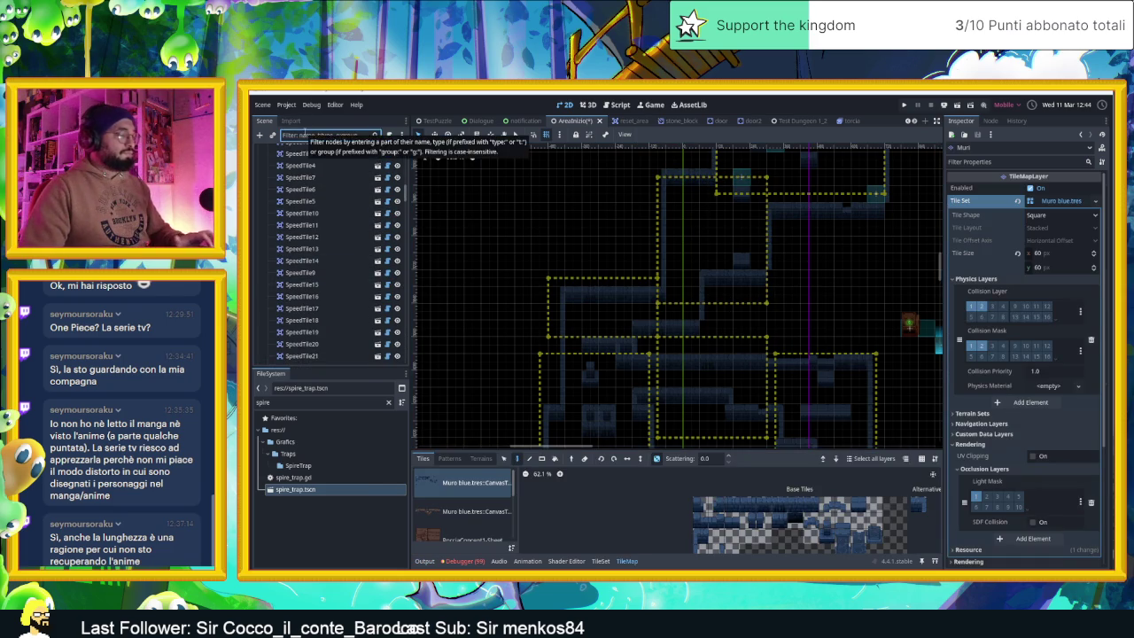
pyautogui.write('ca')
pyautogui.click(308, 175)
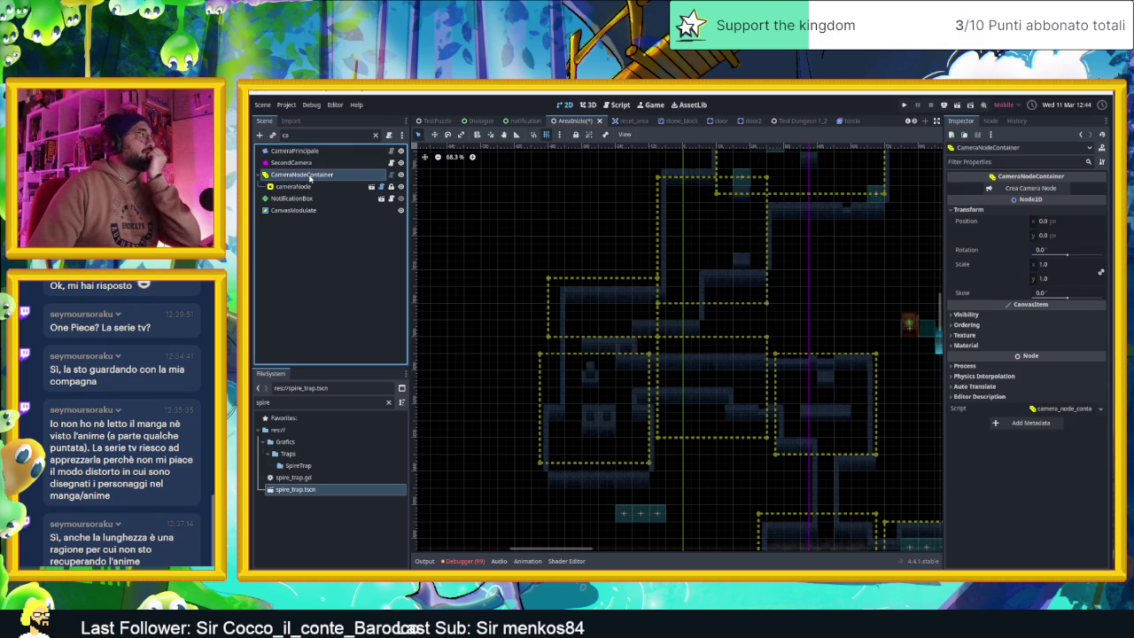
pyautogui.click(329, 186)
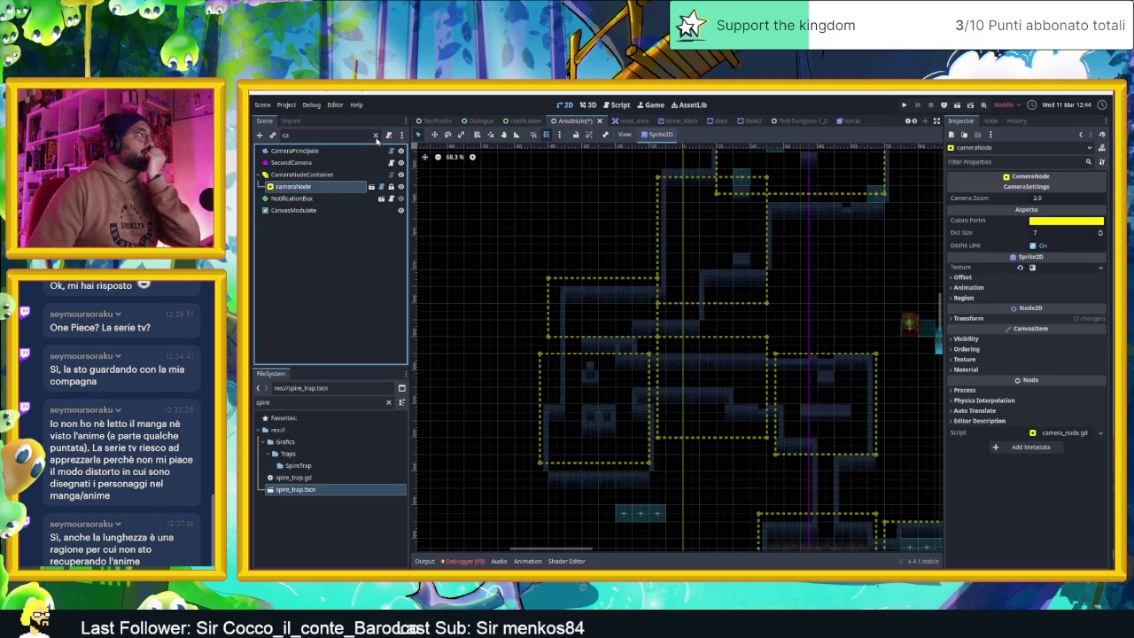
pyautogui.click(375, 135)
# - Nudge the new upper zone's top edge down slightly and save the scene
pyautogui.scroll(-5, 368, 306)
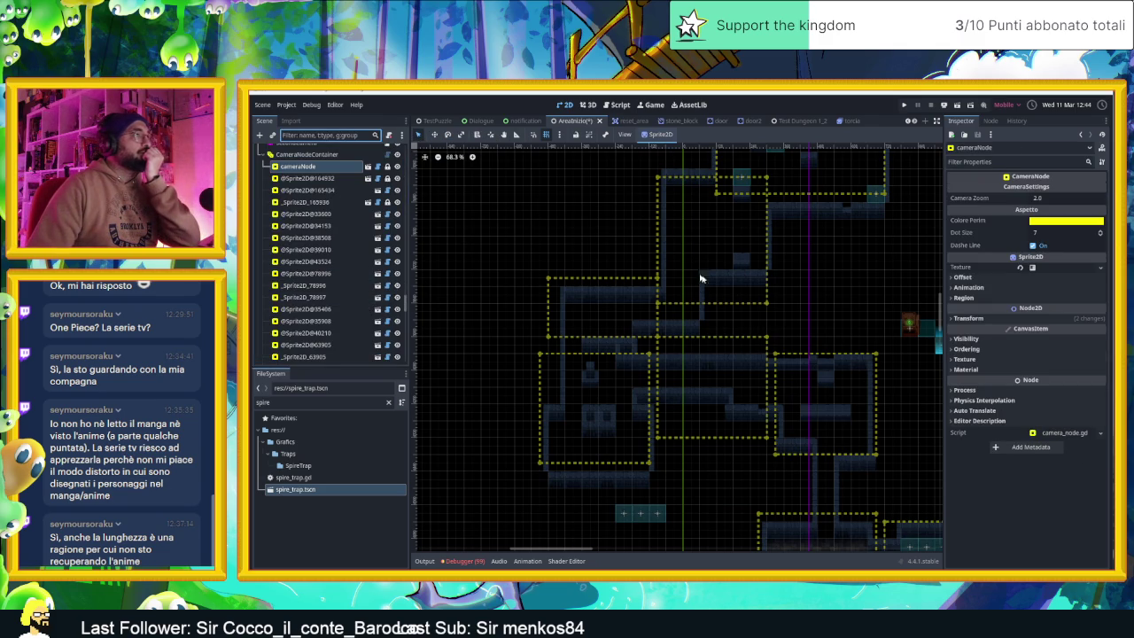
pyautogui.click(759, 305)
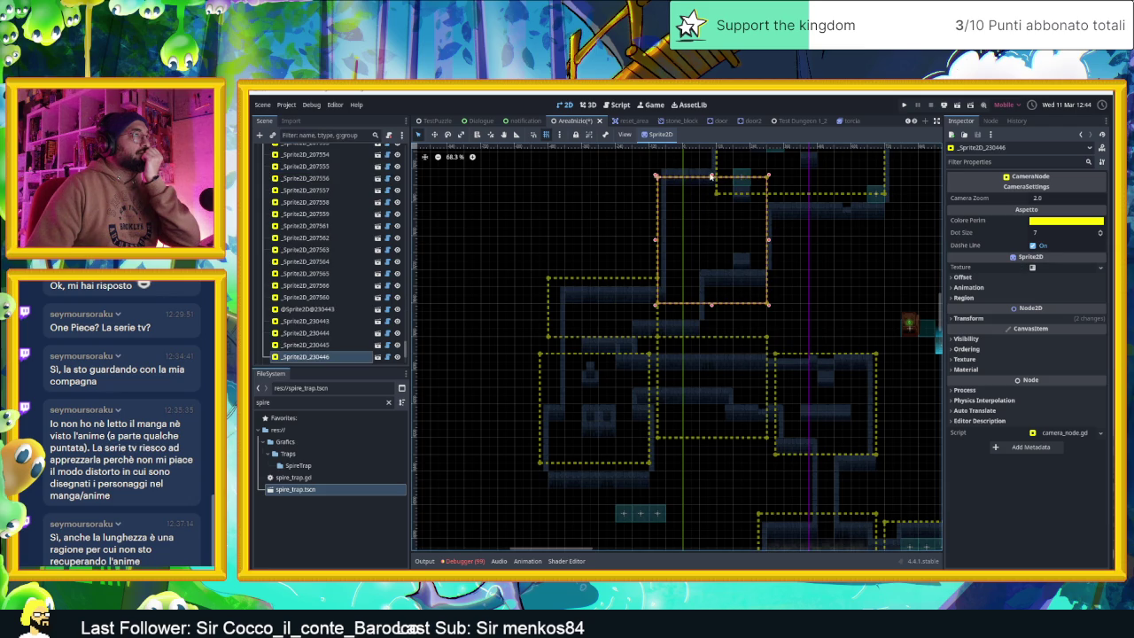
pyautogui.moveTo(712, 176); pyautogui.dragTo(711, 181)
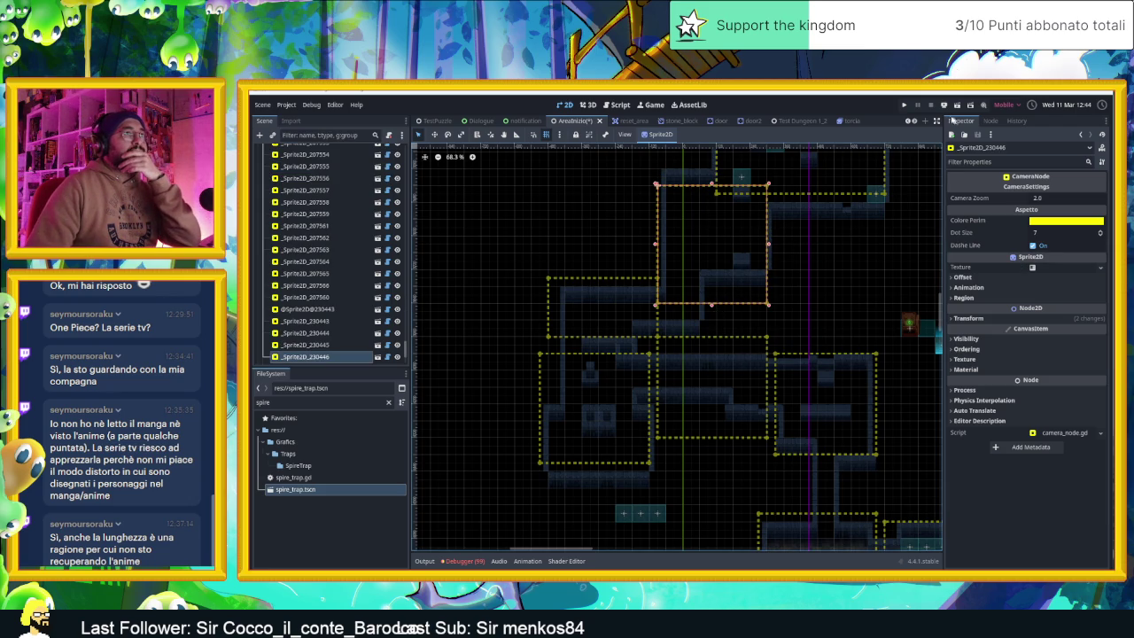
pyautogui.hotkey('ctrl', 's')
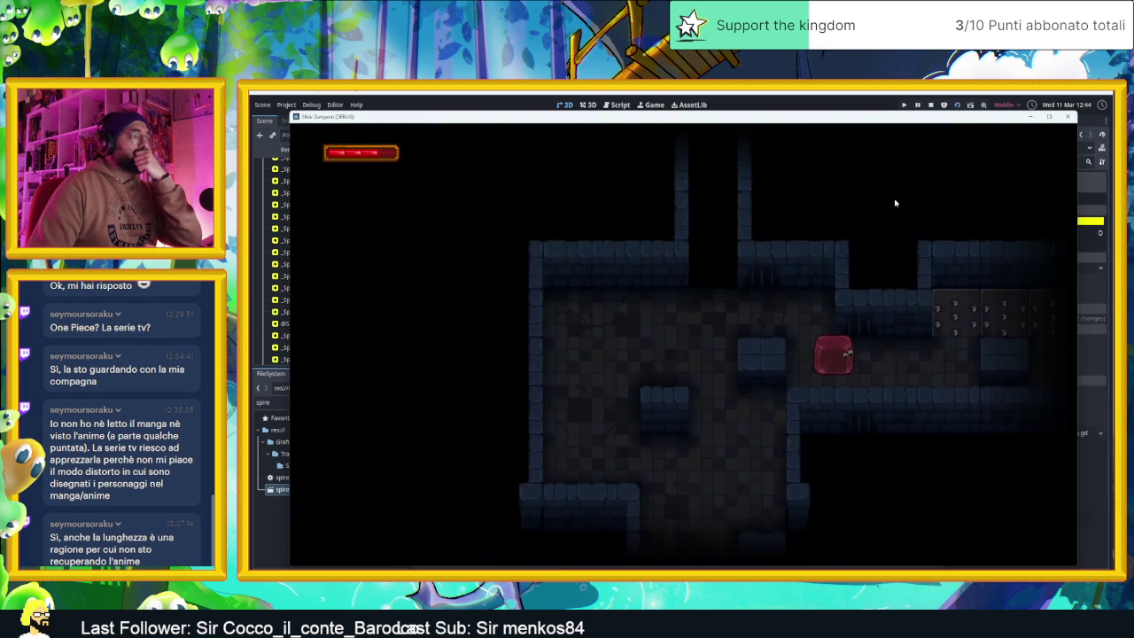
# - Slide the player block left, down and around through the first few rooms
pyautogui.press('Left')
pyautogui.press('Down')
pyautogui.press('Right')
pyautogui.press('Up')
pyautogui.press('Right')
pyautogui.press('Down')
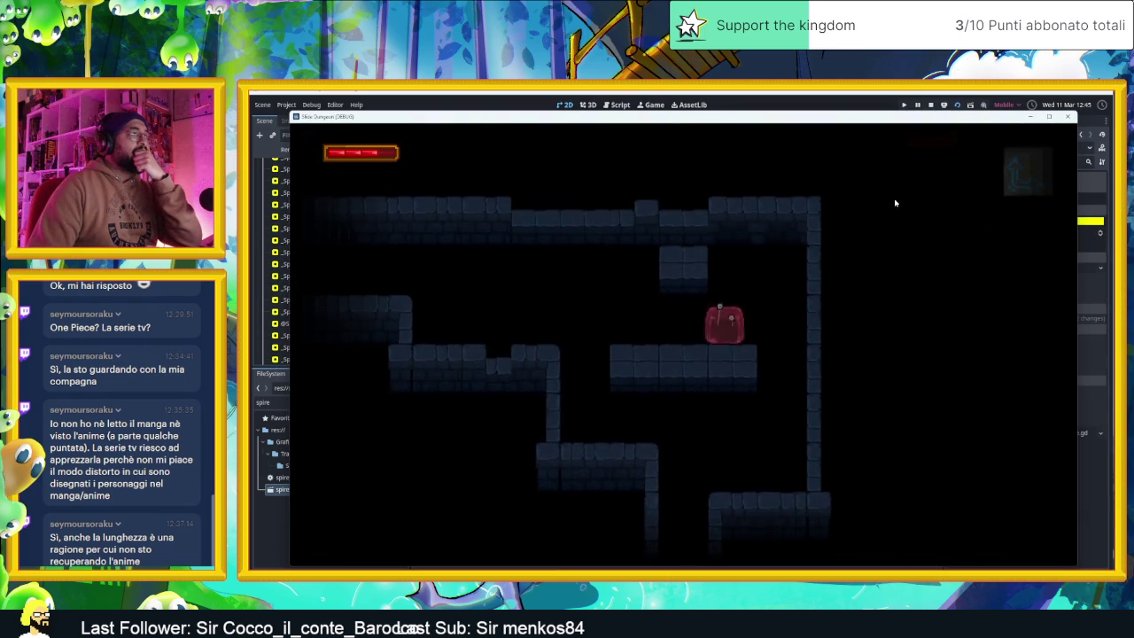
pyautogui.press('Left')
pyautogui.press('Up')
# - Send the player up through the next rooms, then stop the game to return to the editor
pyautogui.press('Up')
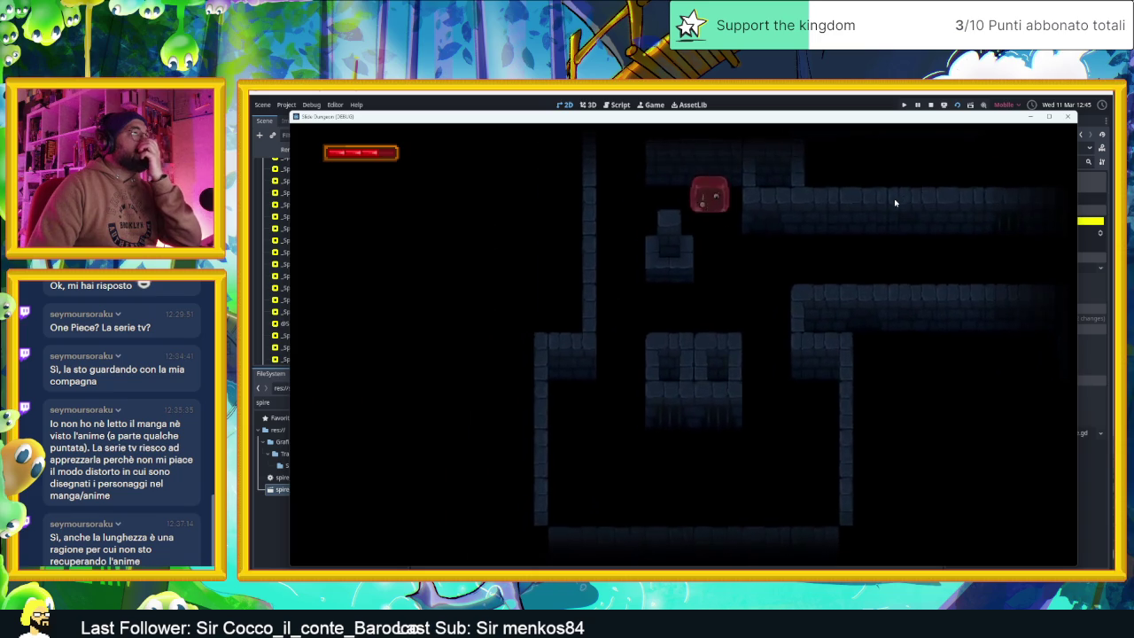
pyautogui.press('Left')
pyautogui.press('Down')
pyautogui.press('Up')
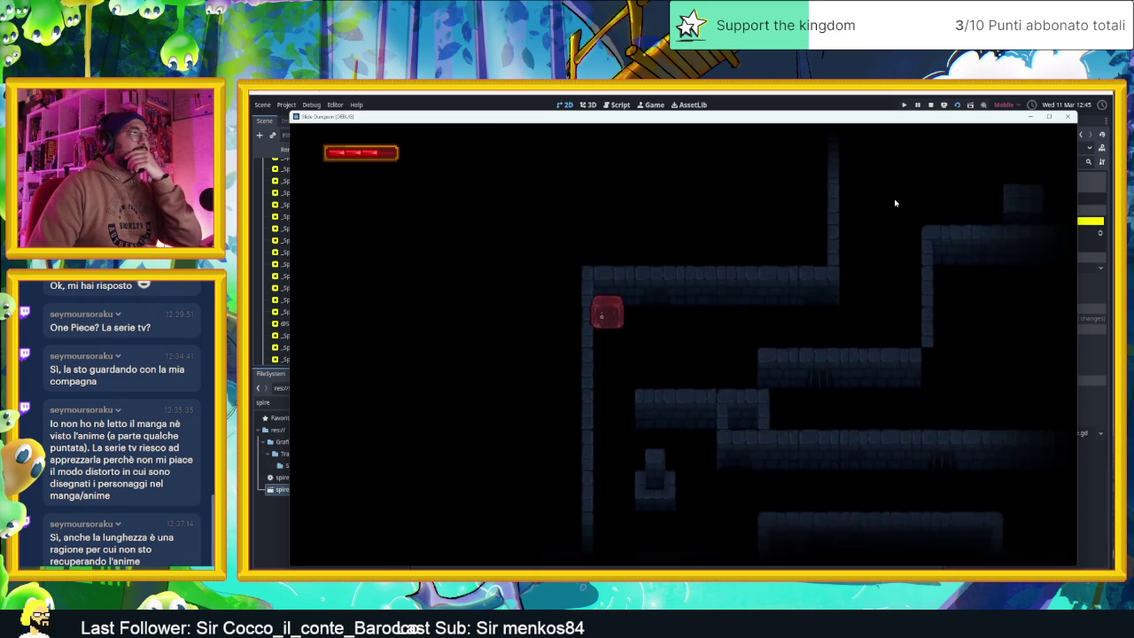
pyautogui.press('Right')
pyautogui.press('Up')
pyautogui.press('Right')
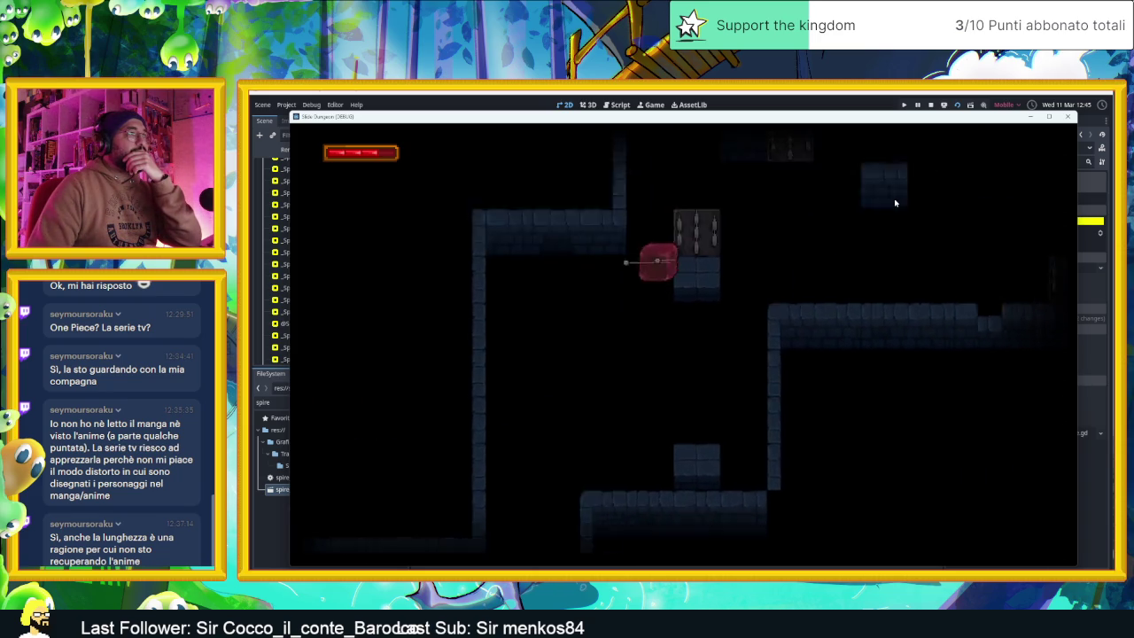
pyautogui.press('Down')
pyautogui.press('Left')
pyautogui.press('Up')
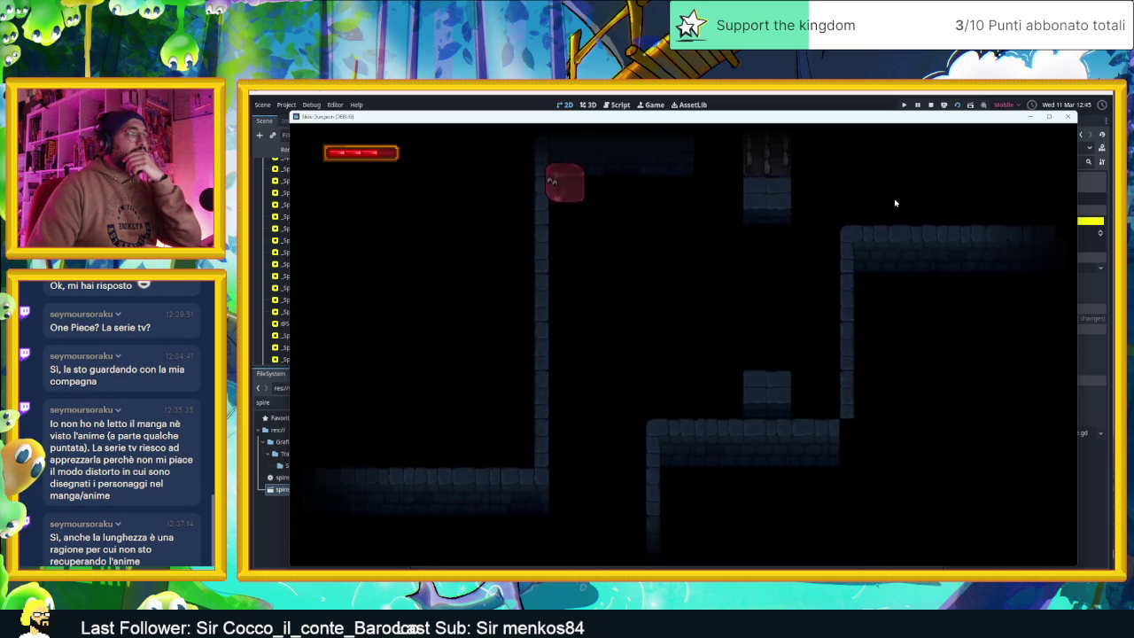
pyautogui.press('Down')
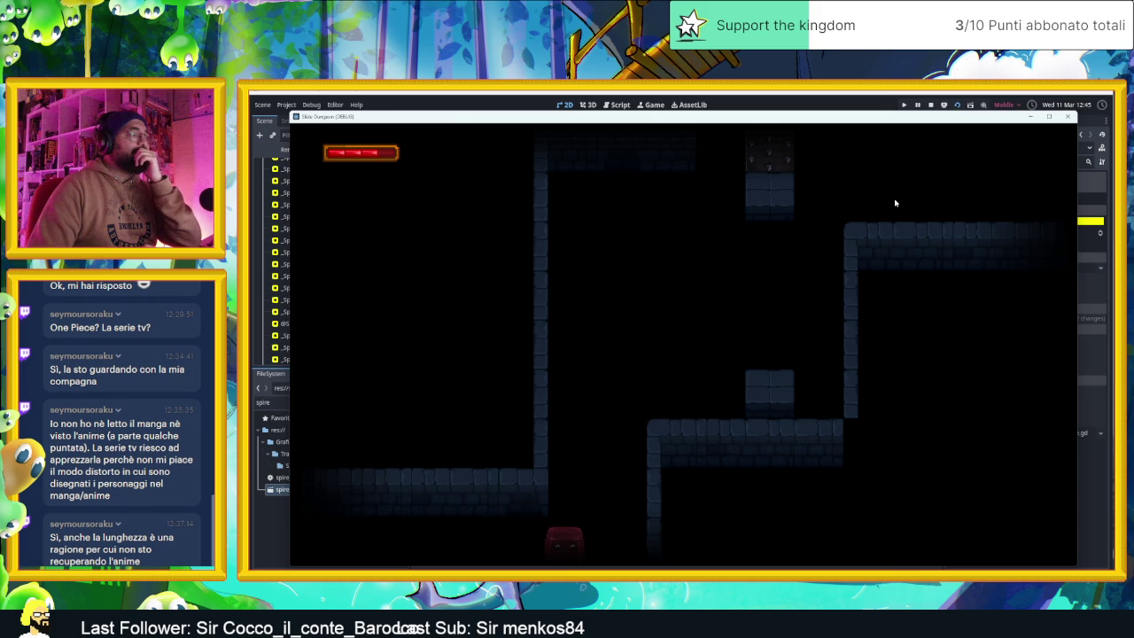
pyautogui.press('Up')
pyautogui.press('Right')
pyautogui.press('Up')
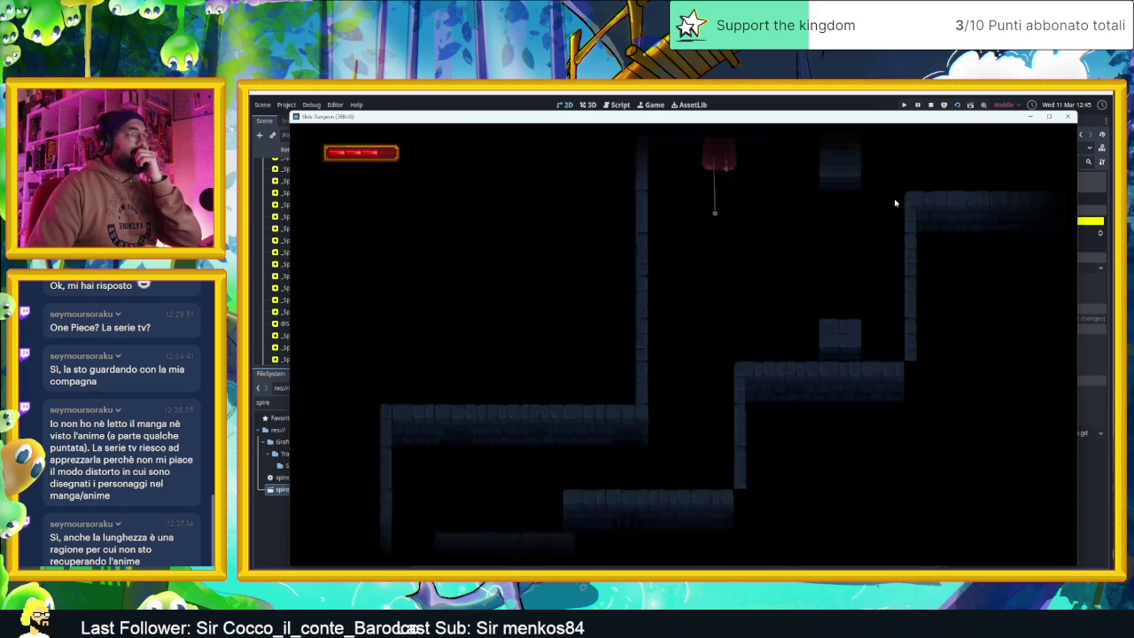
pyautogui.press('Down')
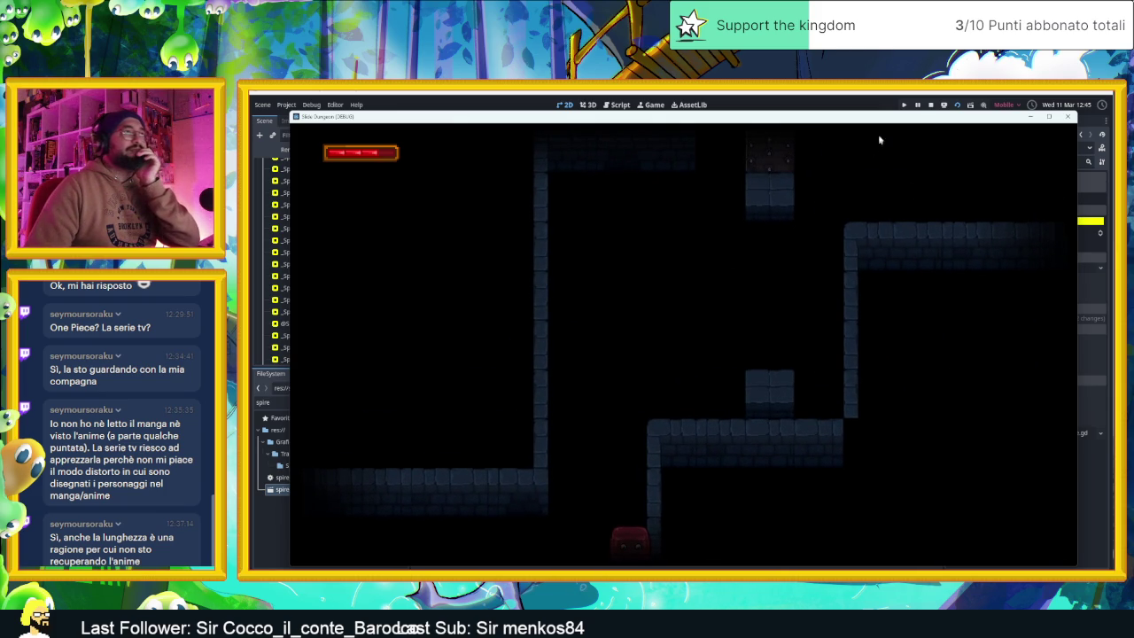
pyautogui.click(930, 106)
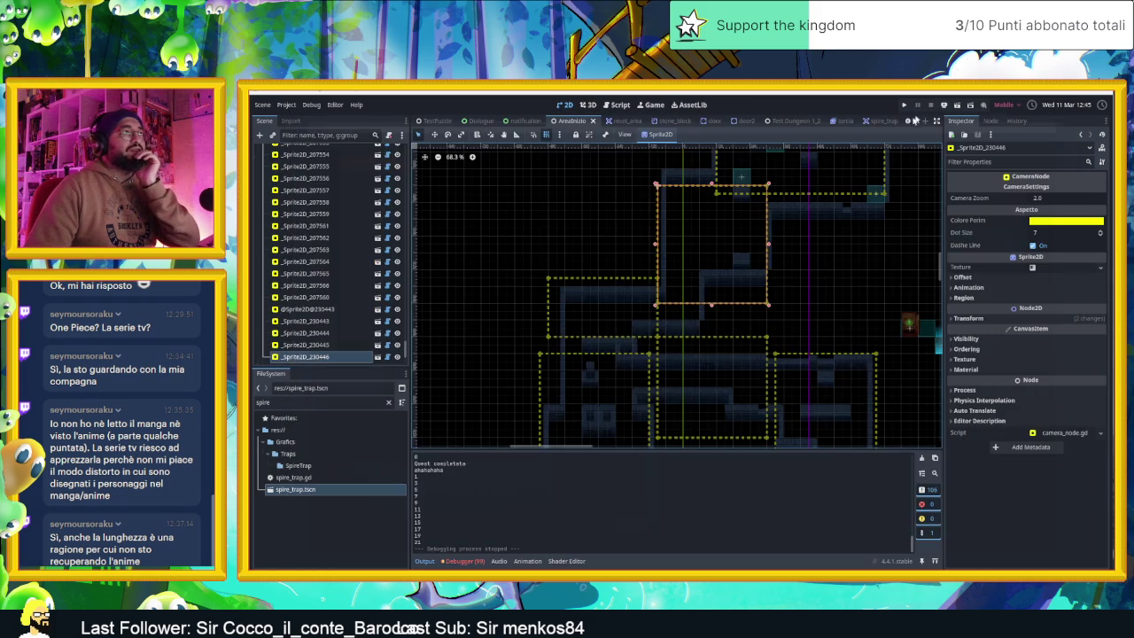
# - Change this zone's Camera Zoom from 2.0 to 1.75
pyautogui.click(1060, 201)
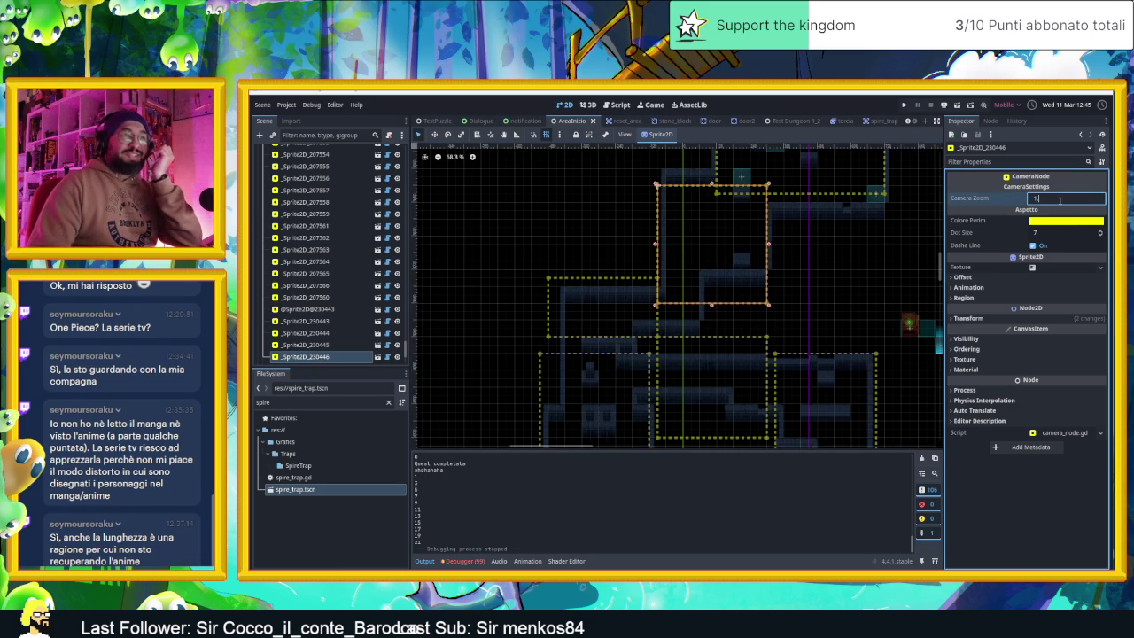
pyautogui.write('.75')
pyautogui.press('Return')
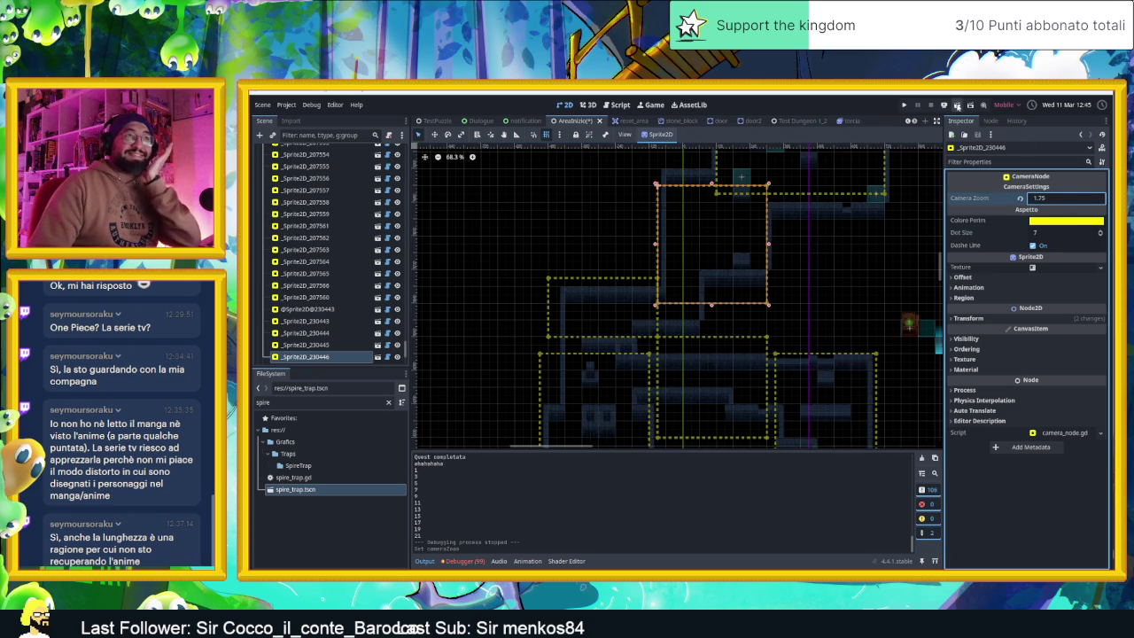
# - Run the current scene, guide the slime up to the vertical corridor room, then stop it
pyautogui.click(957, 106)
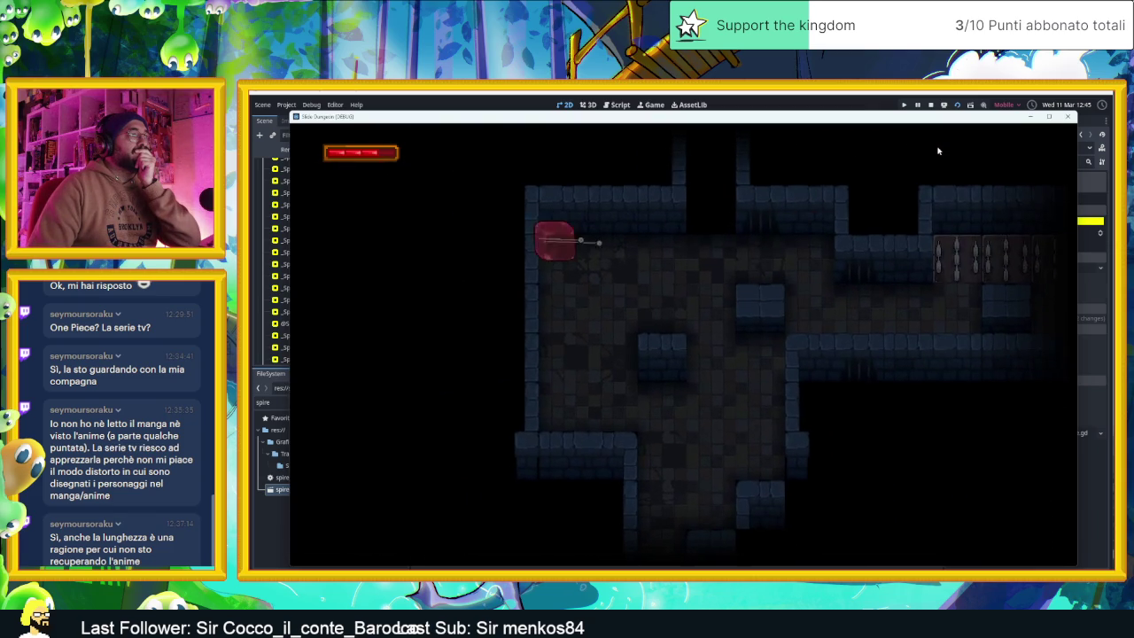
pyautogui.press('Up')
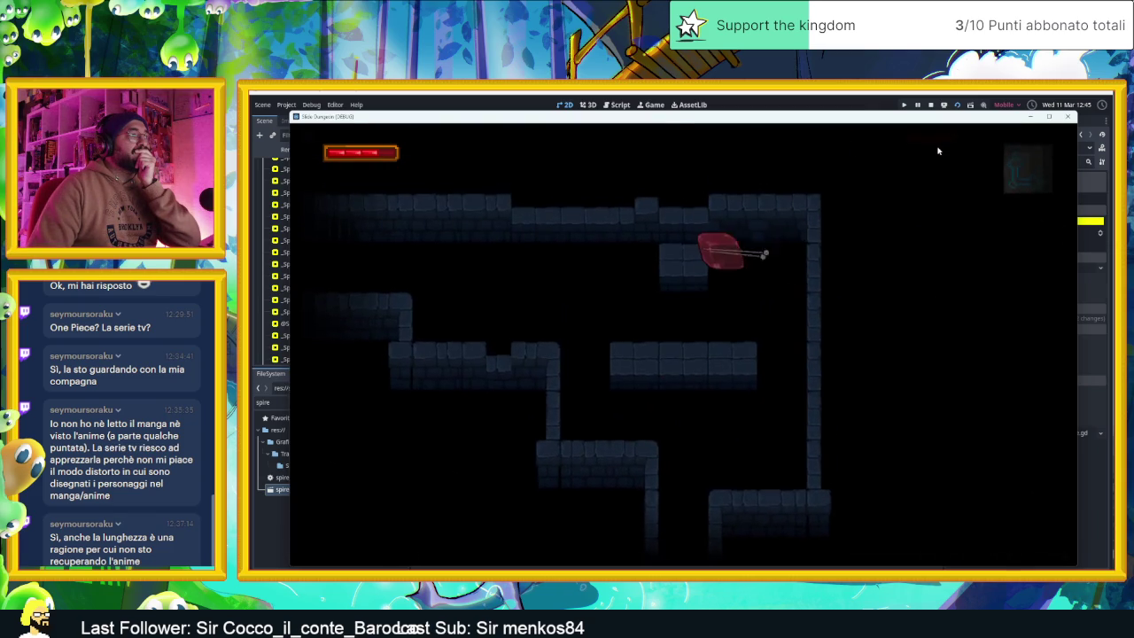
pyautogui.press('Left')
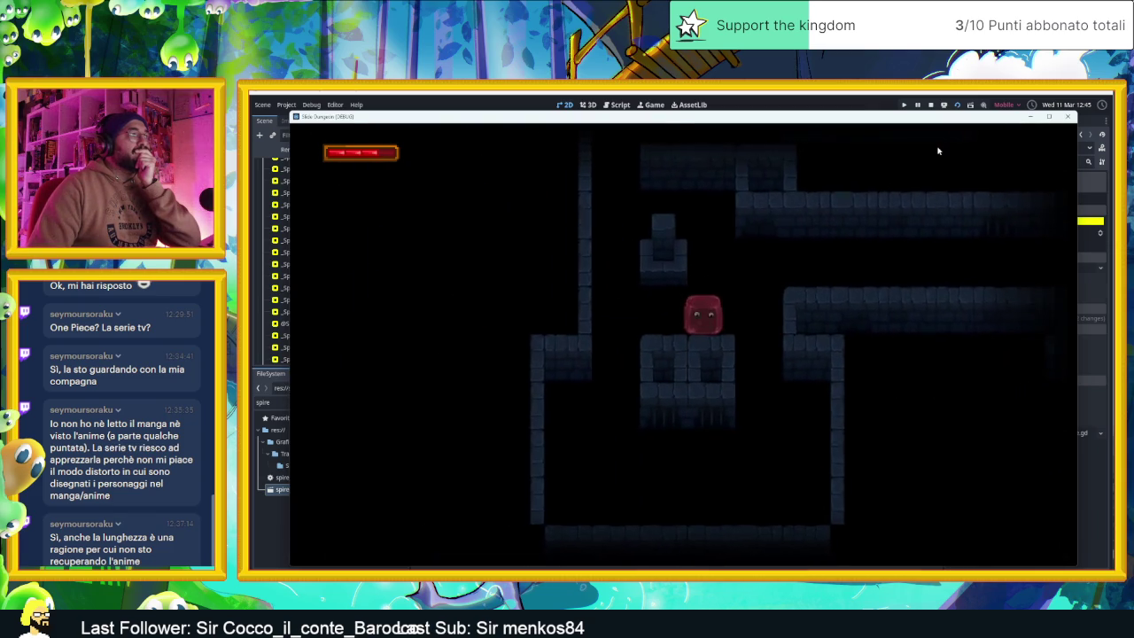
pyautogui.press('Left')
pyautogui.press('Up')
pyautogui.press('Right')
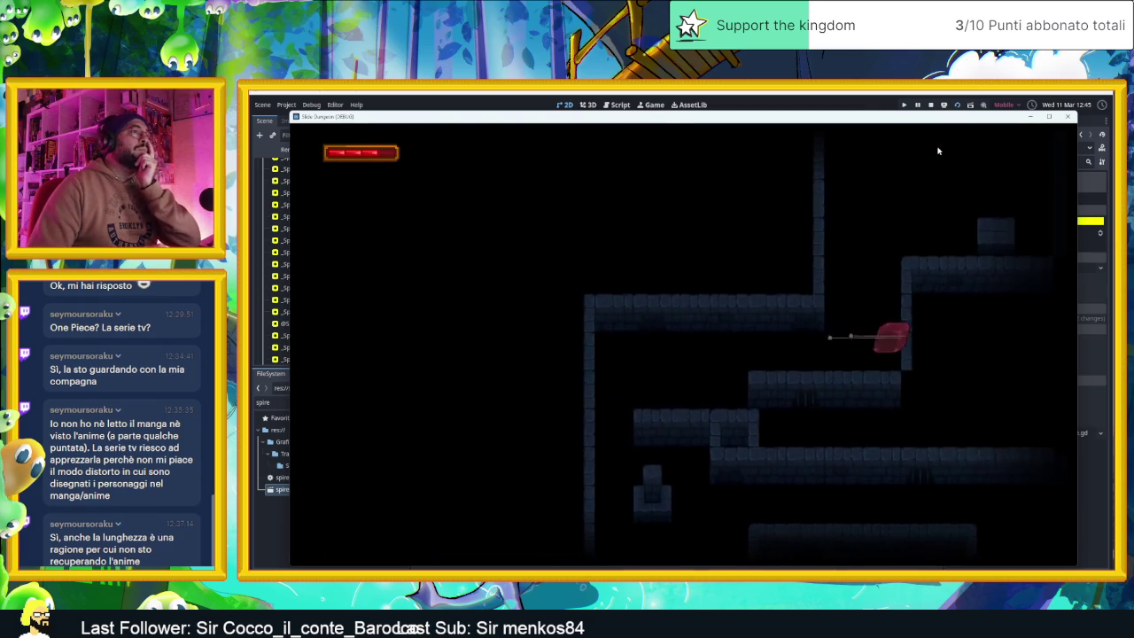
pyautogui.press('Up')
pyautogui.press('Down')
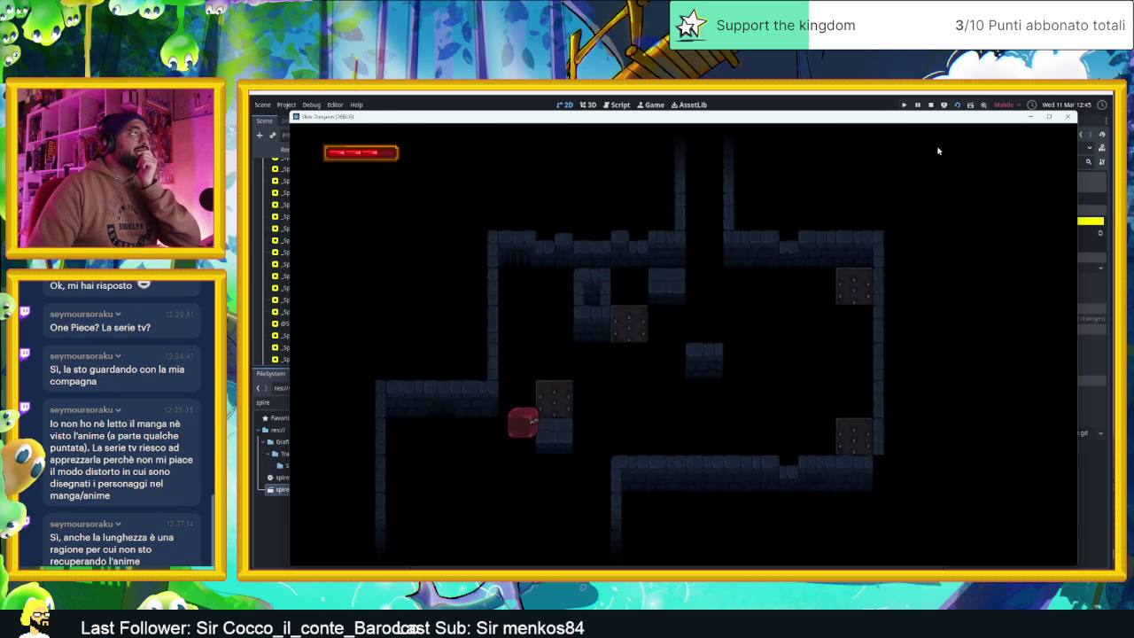
pyautogui.press('Up')
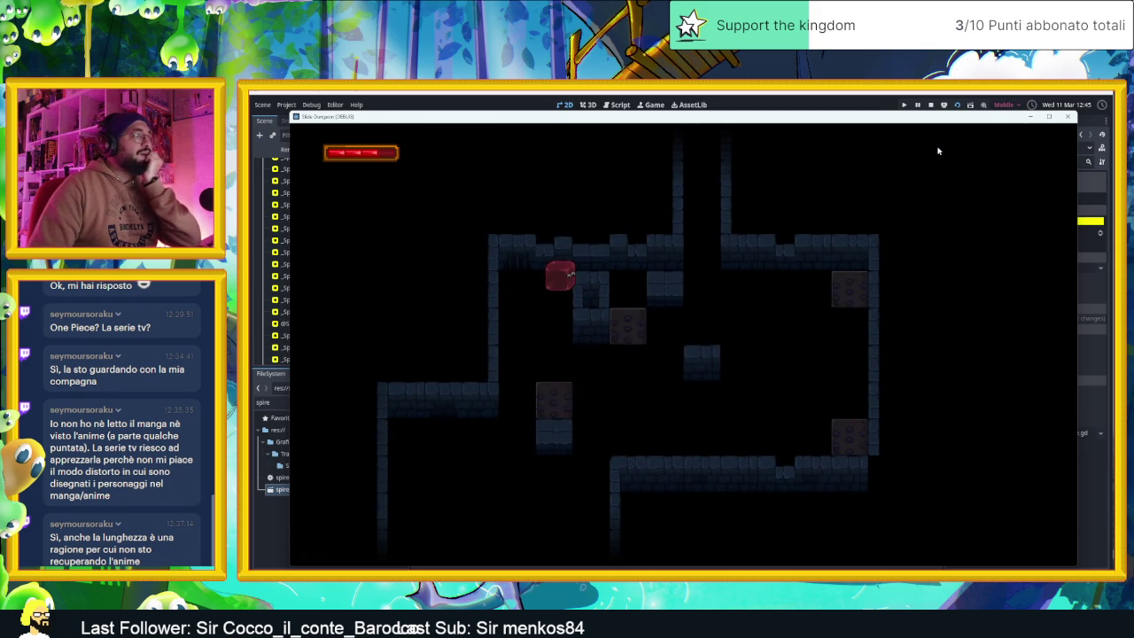
pyautogui.press('Down')
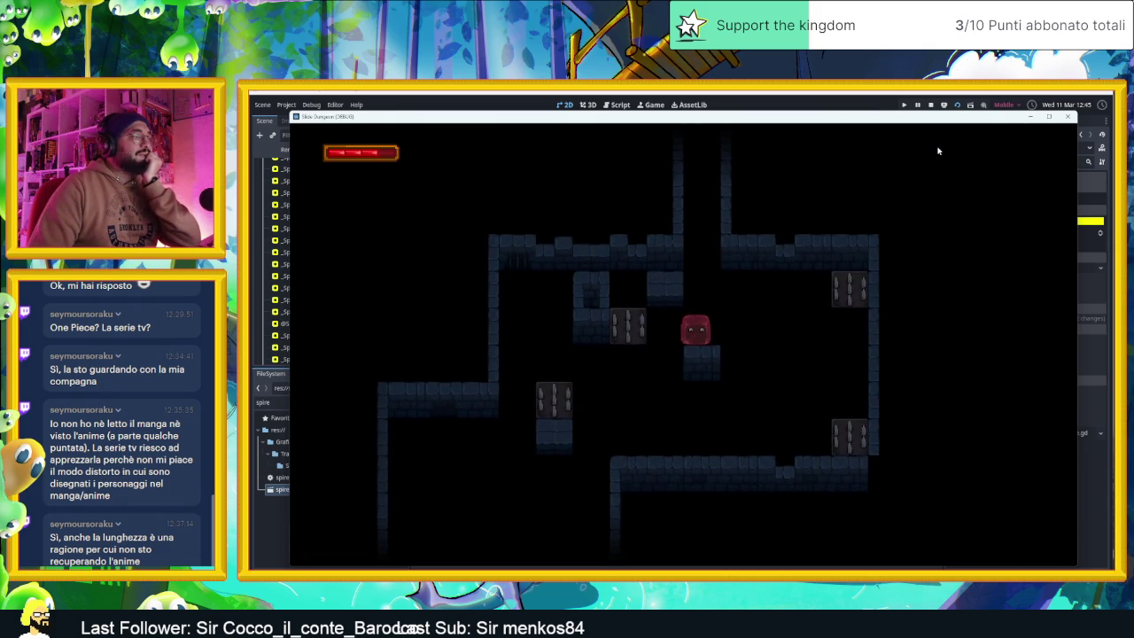
pyautogui.press('Up')
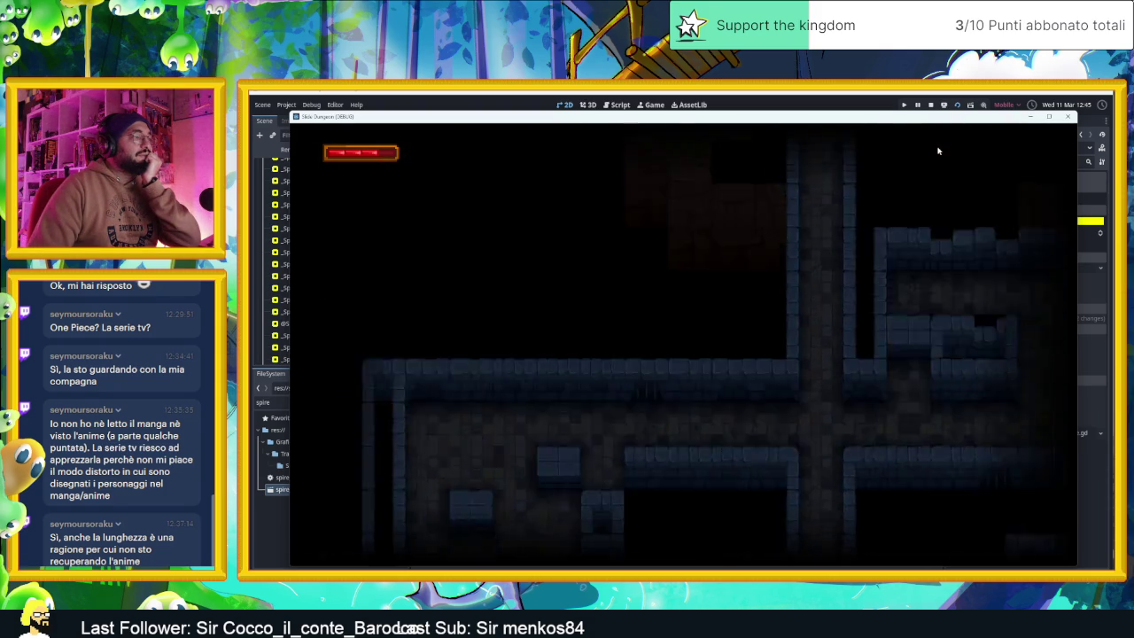
pyautogui.click(931, 104)
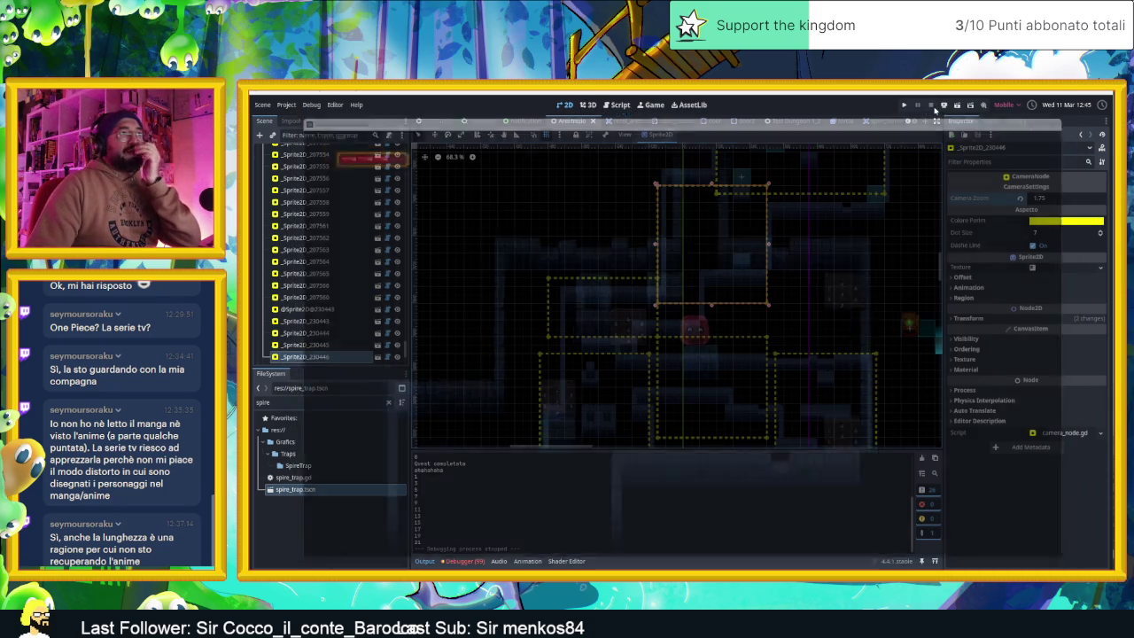
# - Add a camera zone over the room below, then duplicate it and fit the copy to the vertical corridor
pyautogui.scroll(-6, 791, 250)
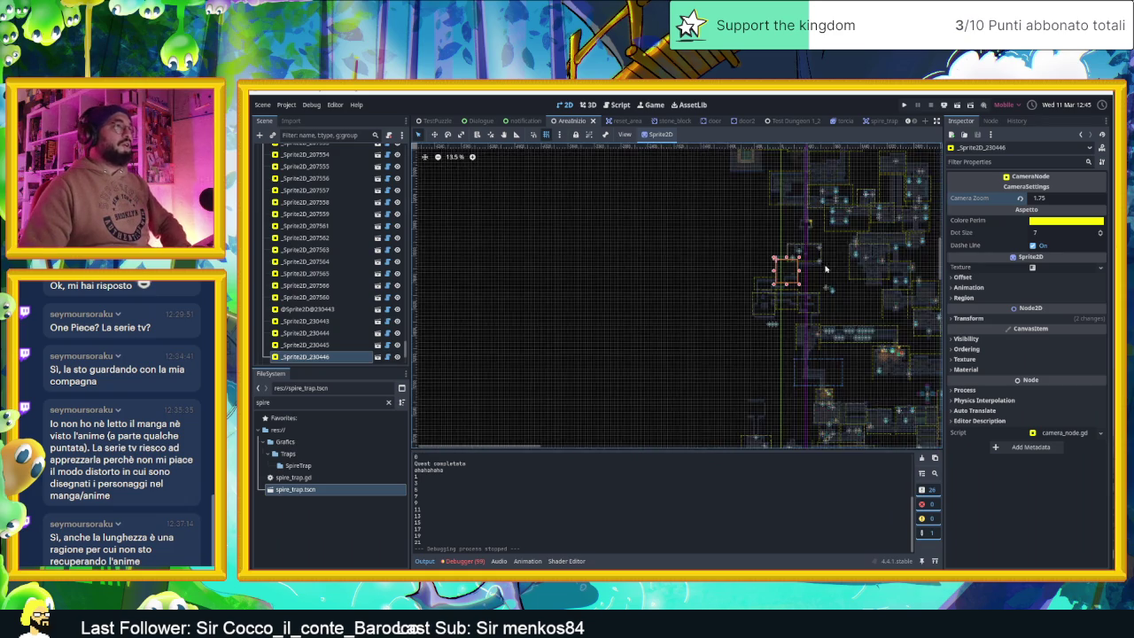
pyautogui.scroll(5, 776, 309)
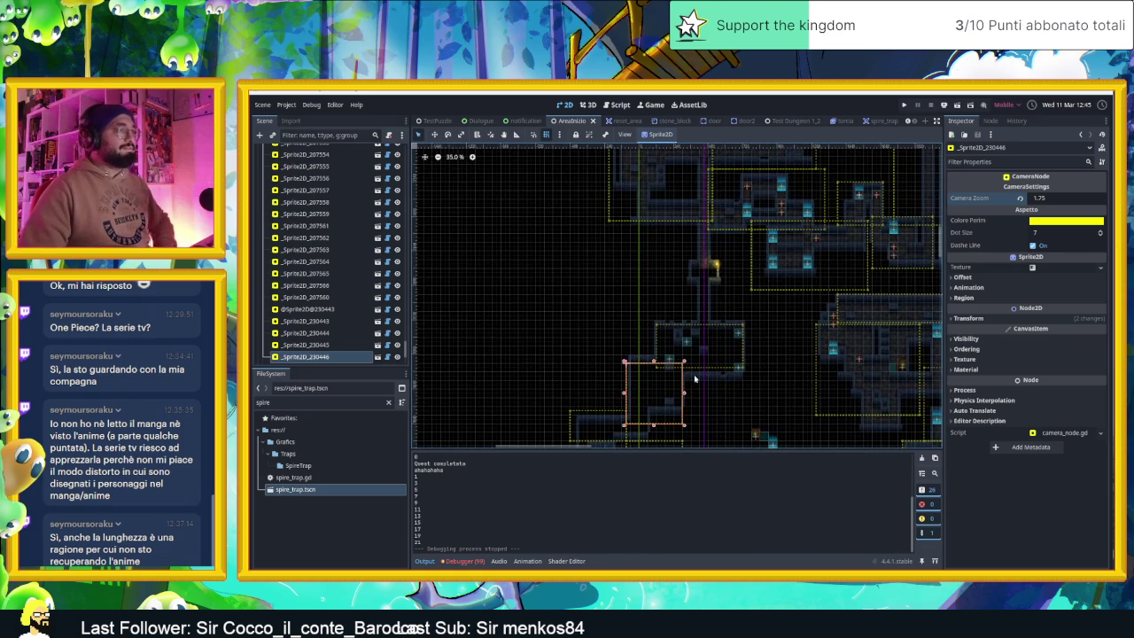
pyautogui.click(735, 353)
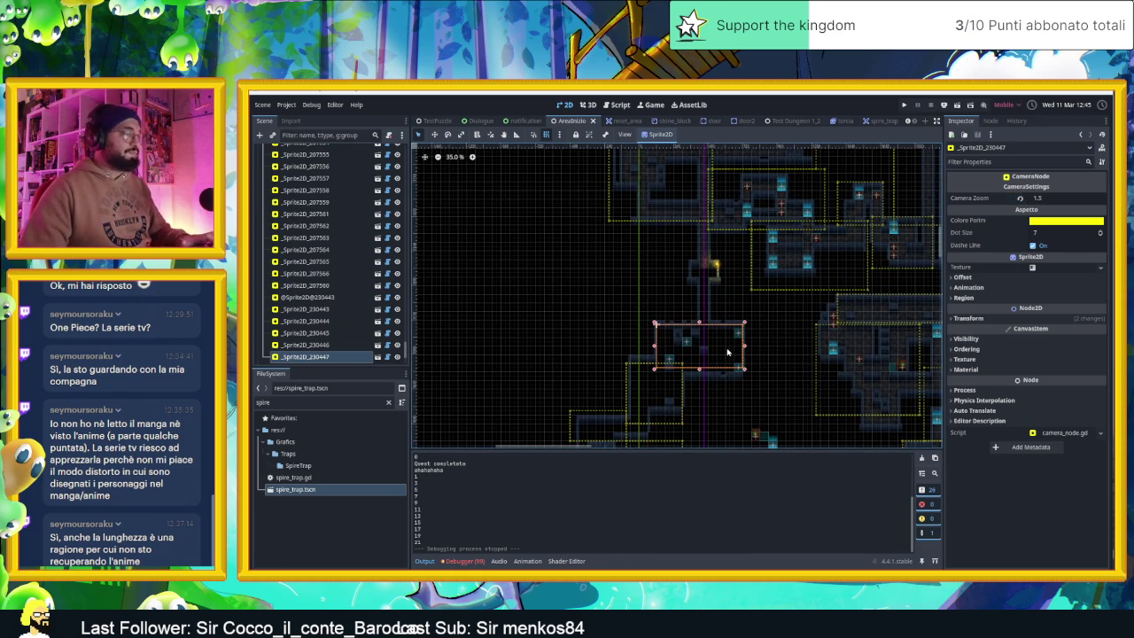
pyautogui.hotkey('ctrl', 'd')
pyautogui.moveTo(717, 338)
pyautogui.mouseDown()
pyautogui.moveTo(717, 274)
pyautogui.moveTo(715, 292)
pyautogui.moveTo(728, 296)
pyautogui.mouseUp()
pyautogui.moveTo(658, 295)
pyautogui.mouseDown()
pyautogui.moveTo(695, 299)
pyautogui.moveTo(683, 302)
pyautogui.mouseUp()
pyautogui.moveTo(706, 264); pyautogui.dragTo(704, 235)
# - Set the corridor zone's Camera Zoom to 1.0
pyautogui.scroll(4, 721, 240)
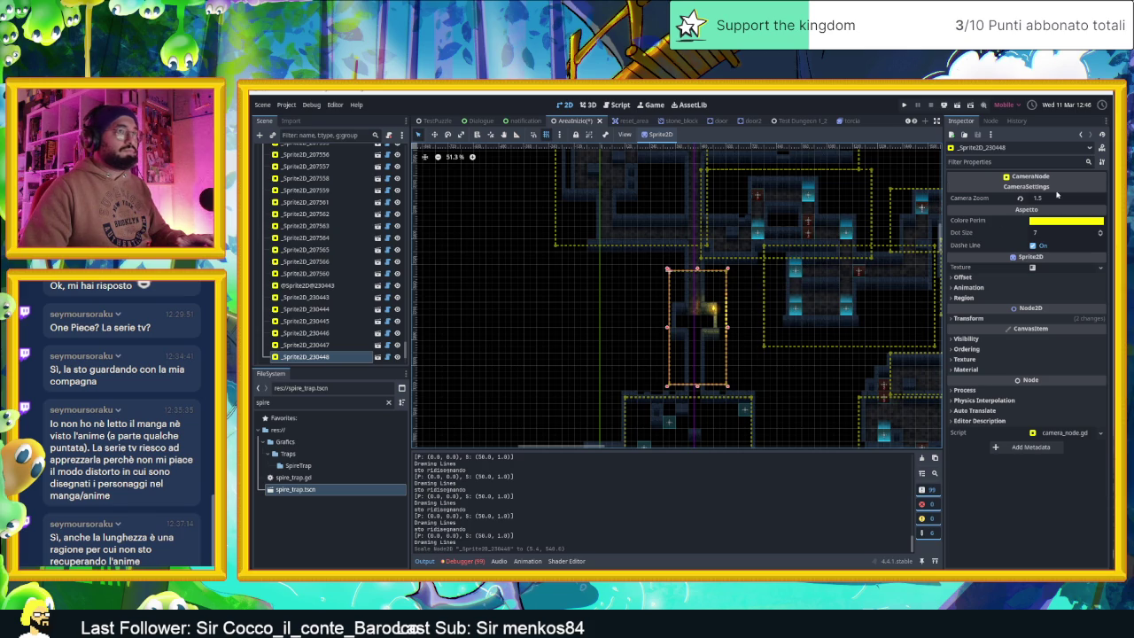
pyautogui.click(1056, 196)
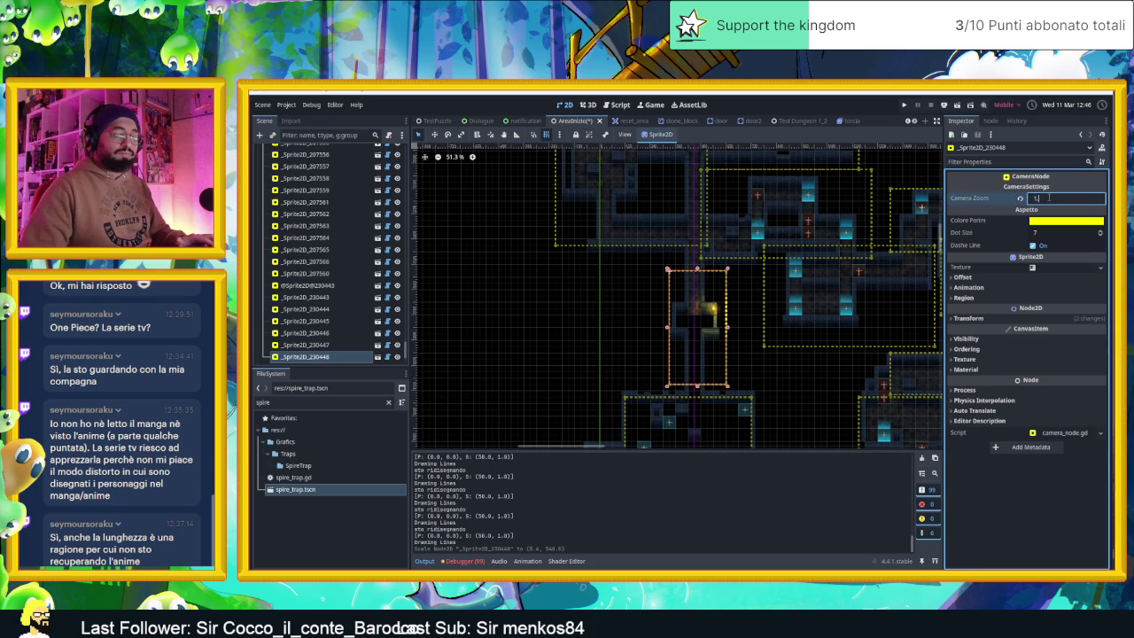
pyautogui.press('Return')
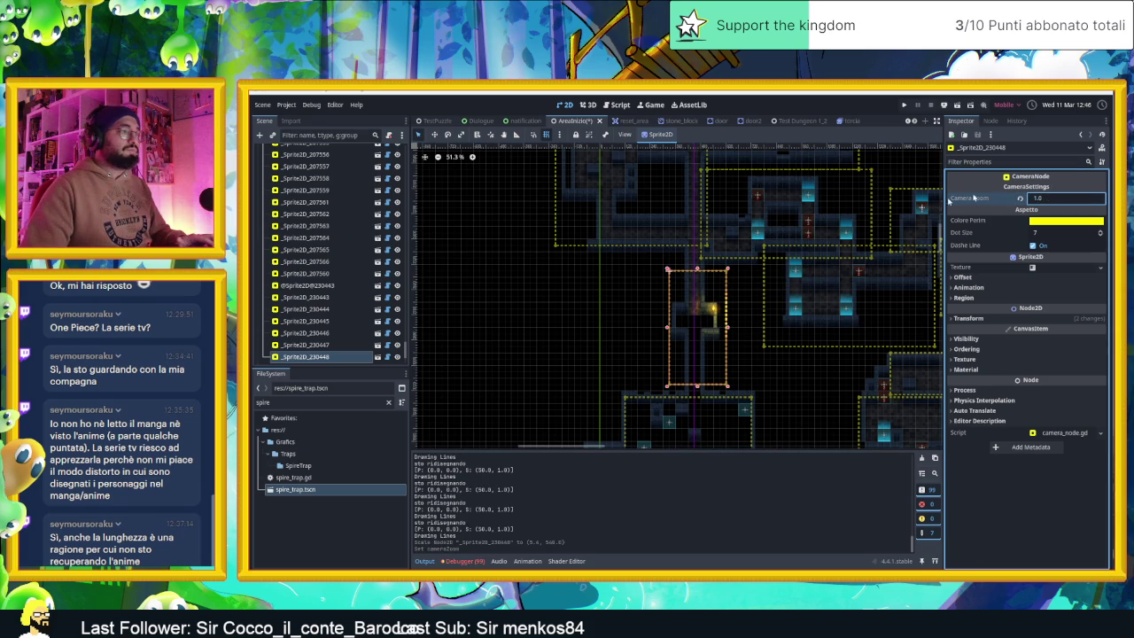
pyautogui.scroll(-5, 806, 364)
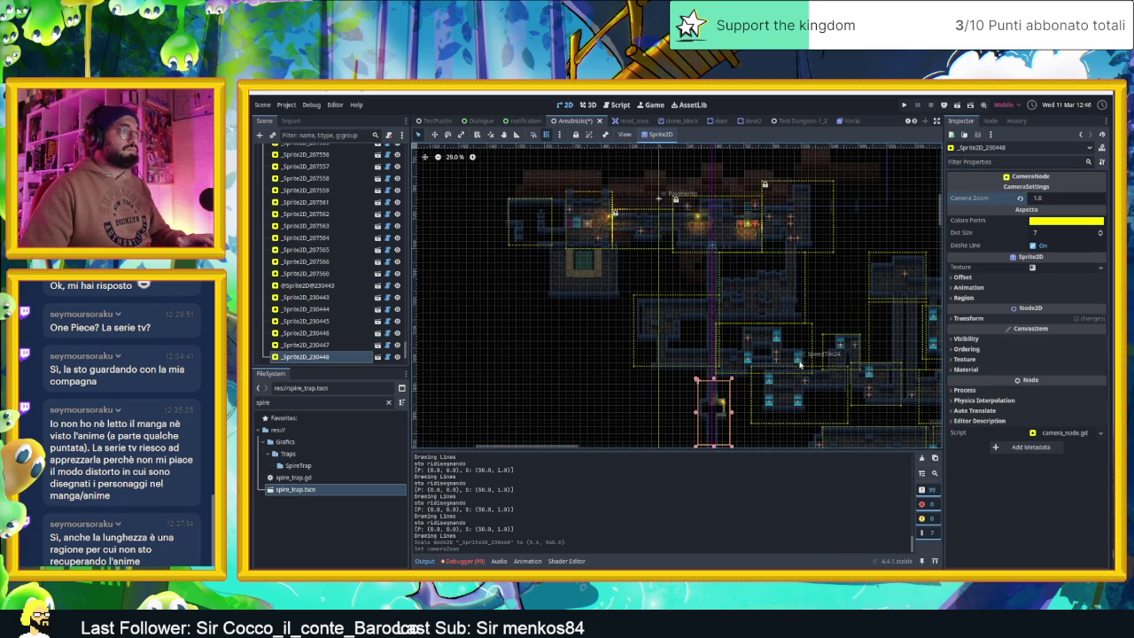
# - Pan the level view, briefly selecting the SottoAlPavimento tile layer and the Door2 node
pyautogui.moveTo(740, 402); pyautogui.dragTo(744, 348)
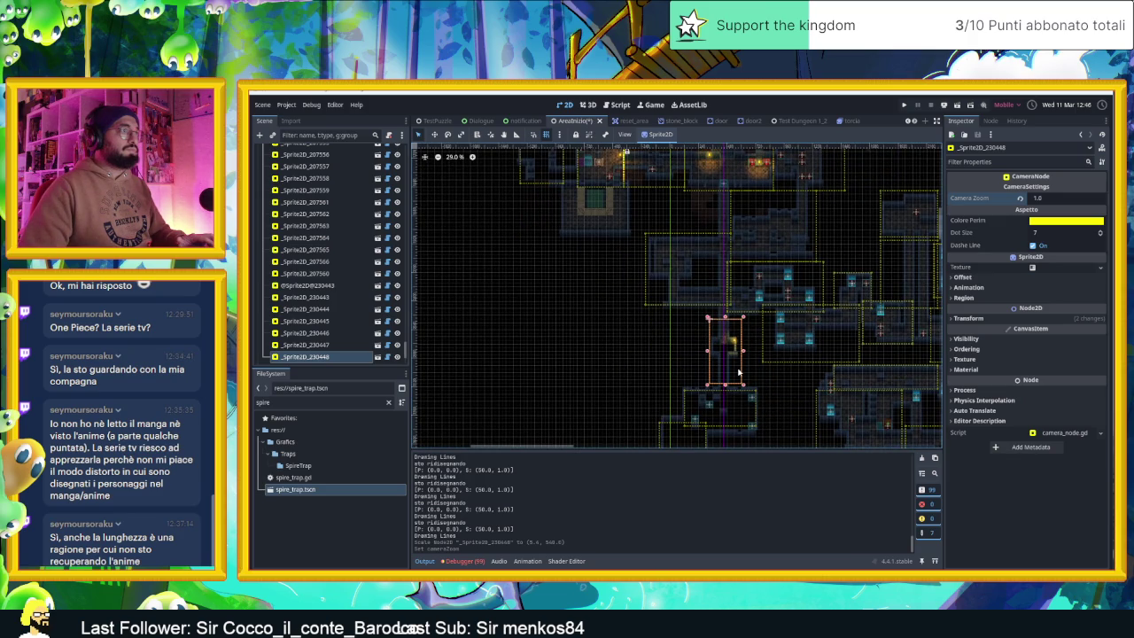
pyautogui.scroll(5, 744, 285)
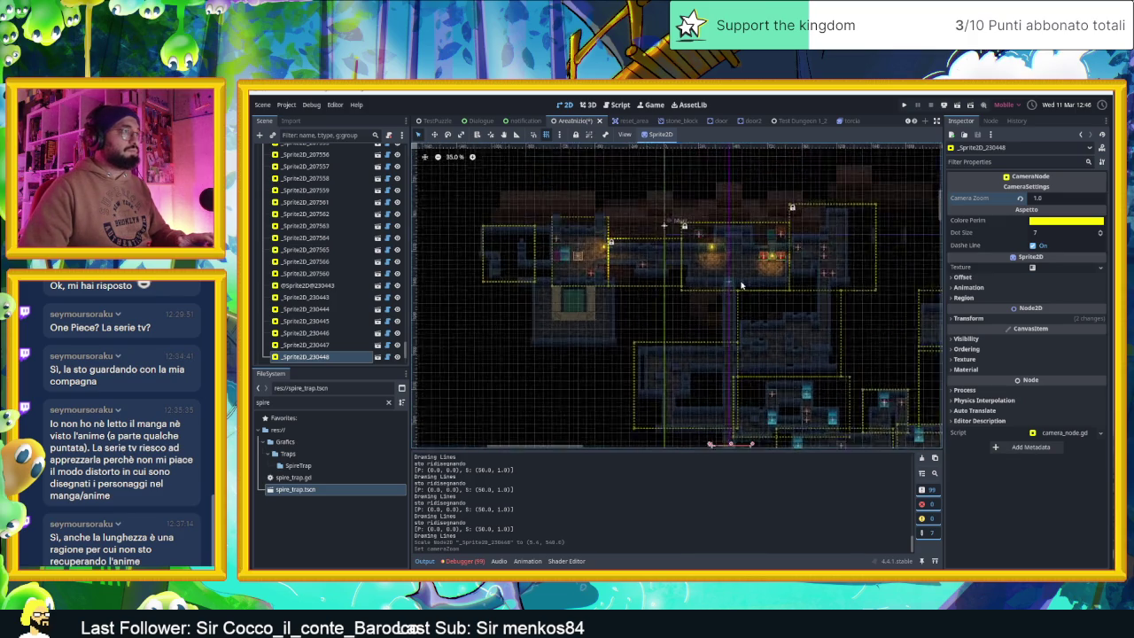
pyautogui.click(672, 299)
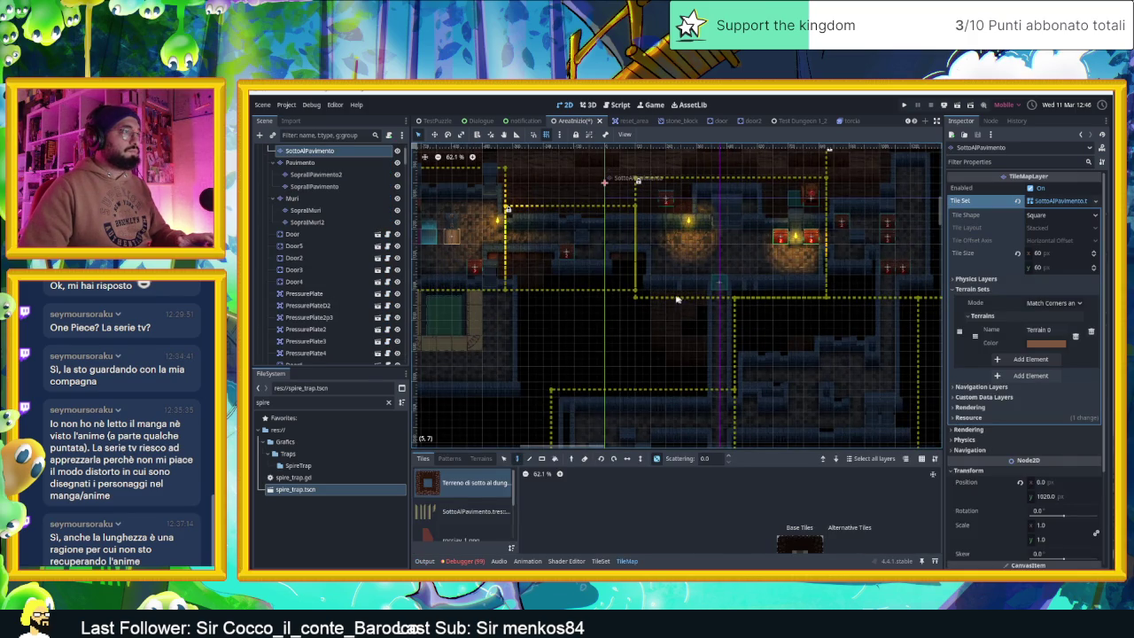
pyautogui.scroll(4, 695, 282)
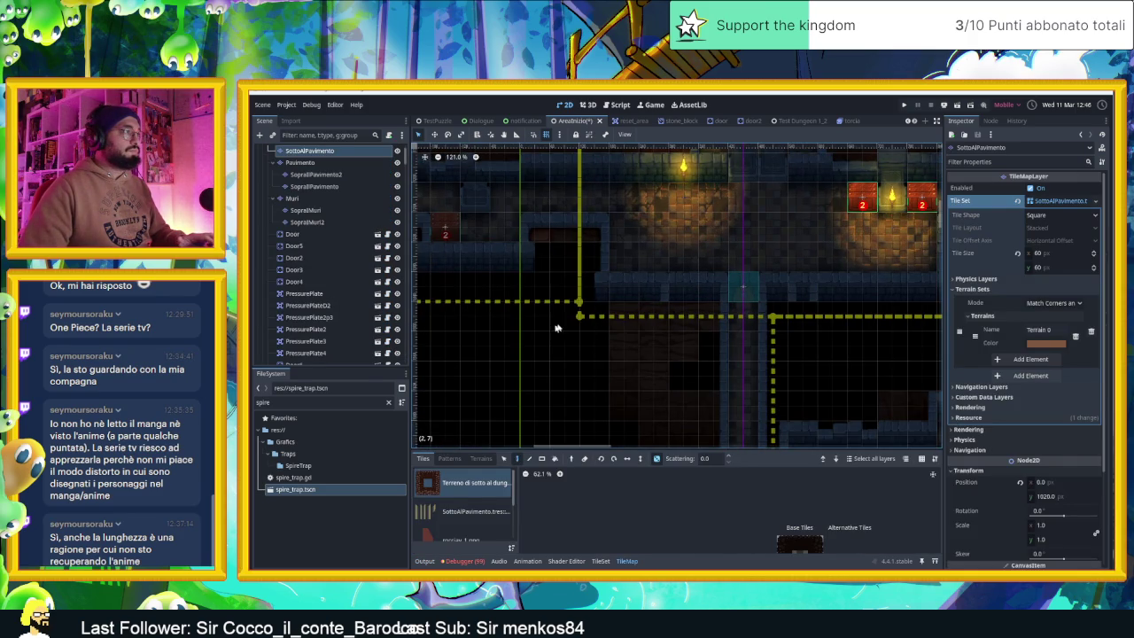
pyautogui.click(372, 259)
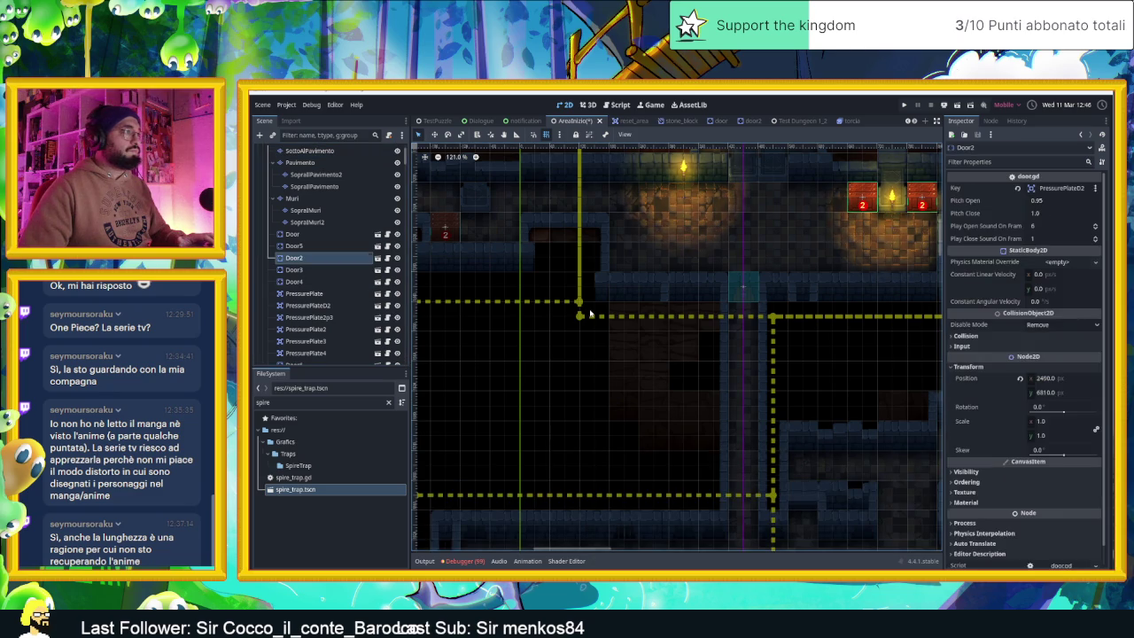
pyautogui.click(563, 325)
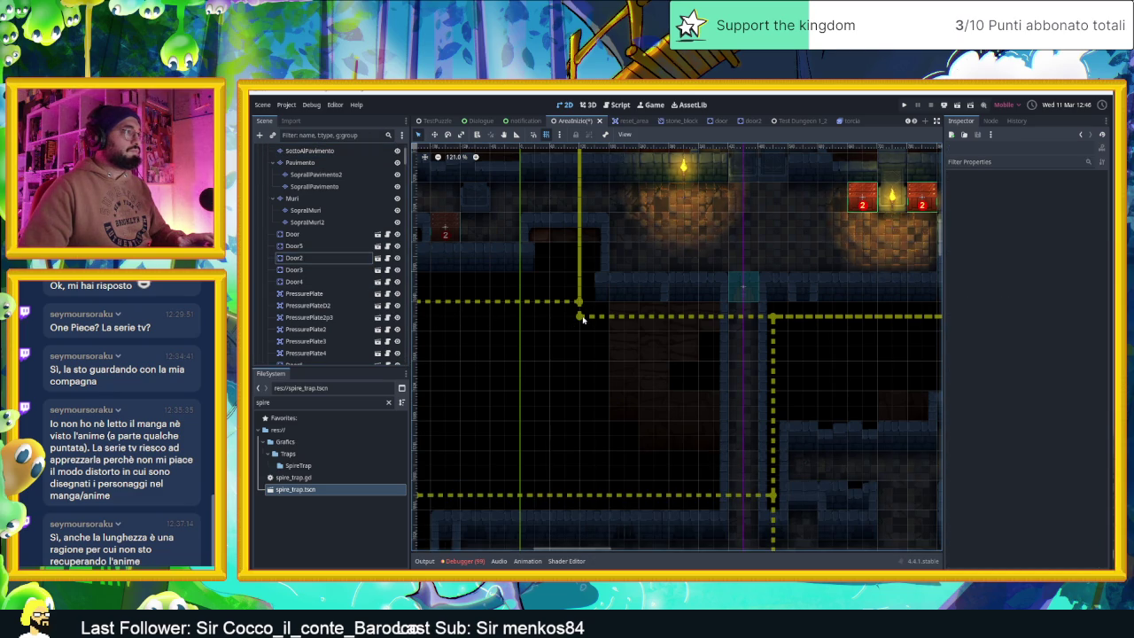
# - Select cameraNode in the Scene tree and make its zone outline visible
pyautogui.scroll(-3, 754, 291)
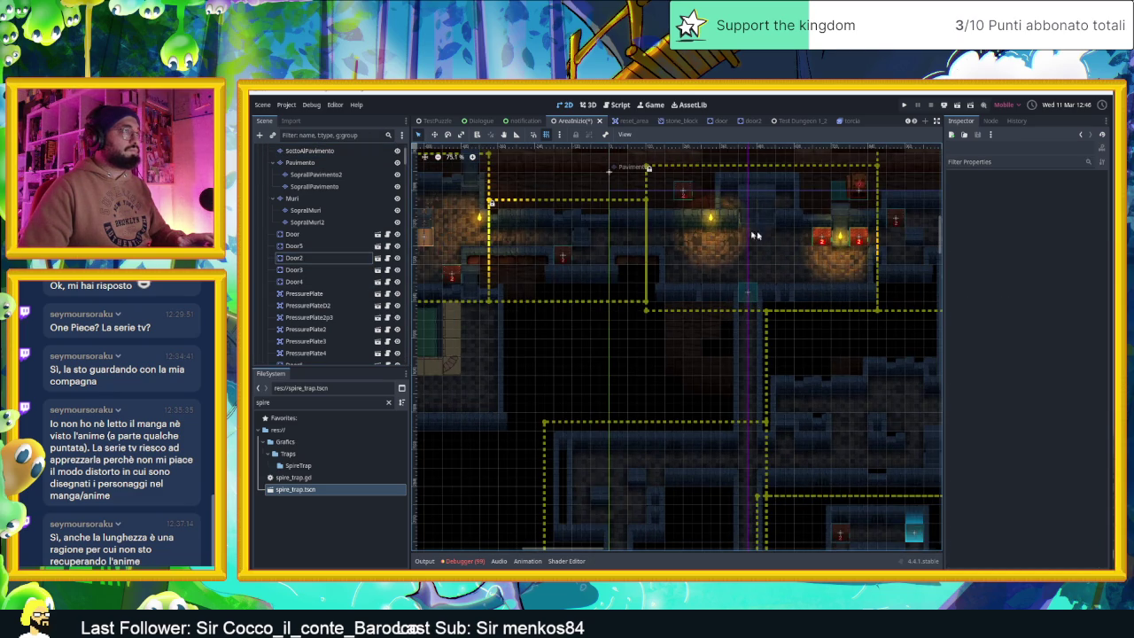
pyautogui.scroll(-10, 372, 301)
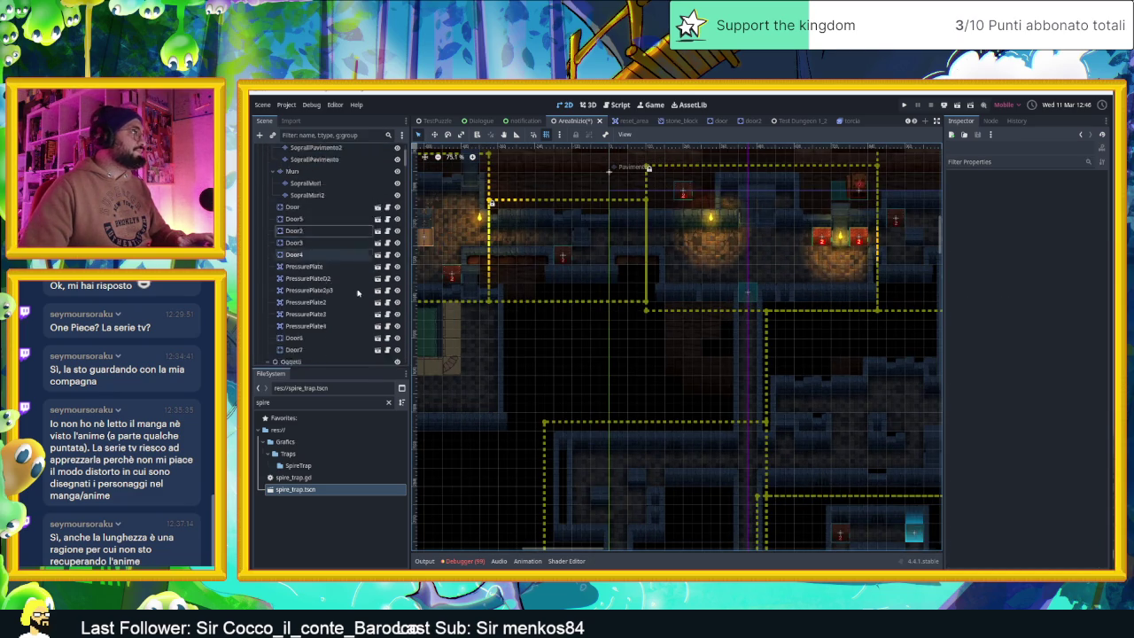
pyautogui.scroll(-10, 356, 290)
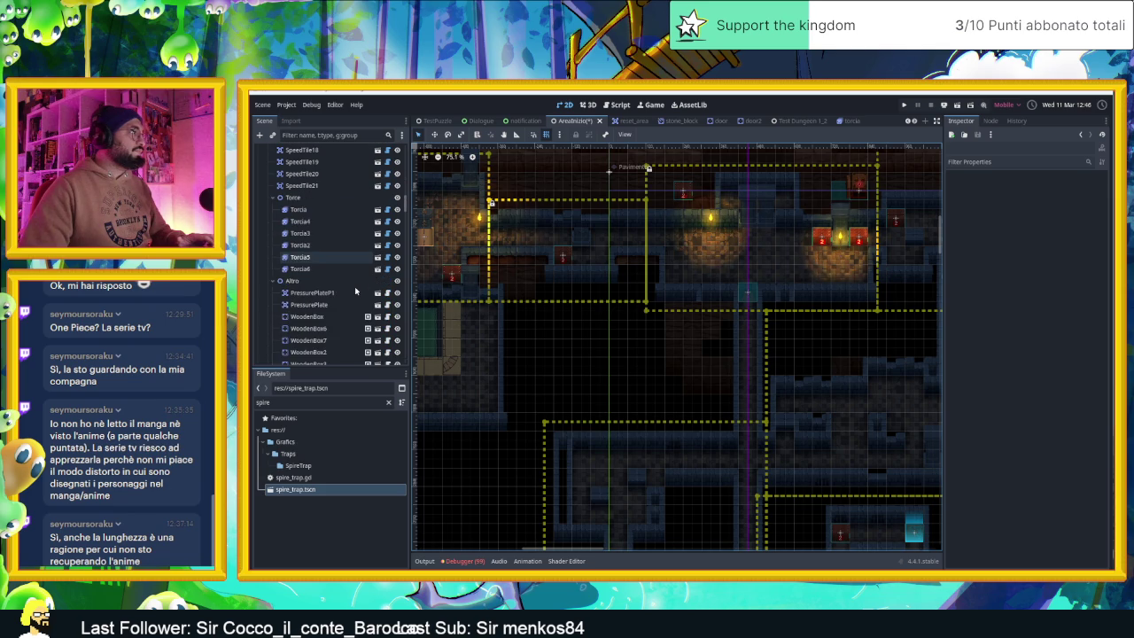
pyautogui.scroll(8, 354, 288)
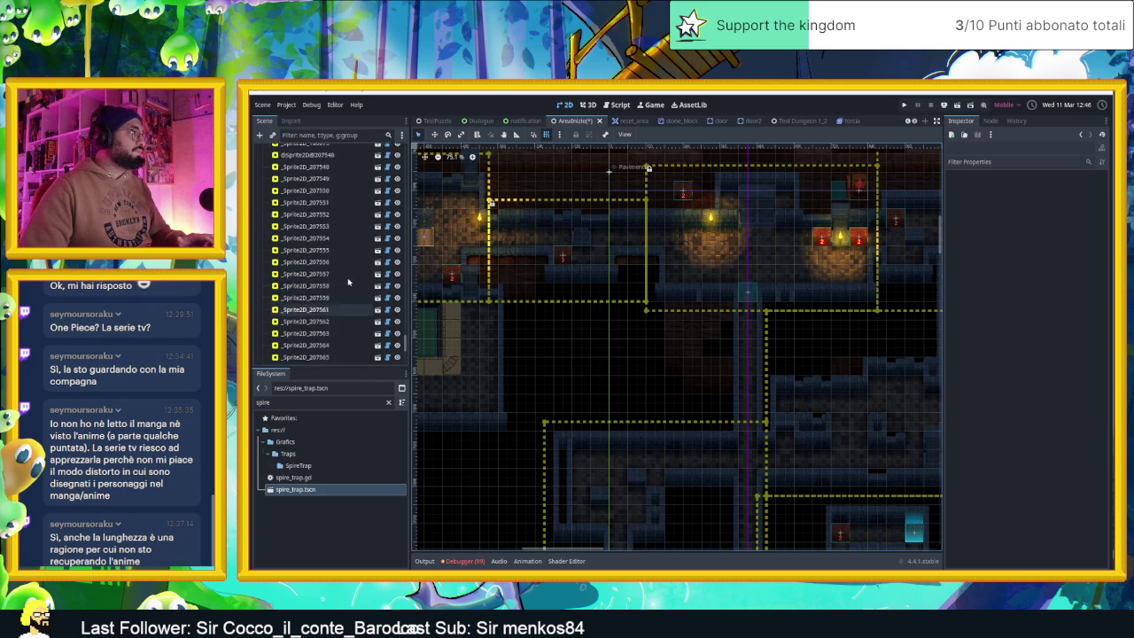
pyautogui.scroll(5, 348, 281)
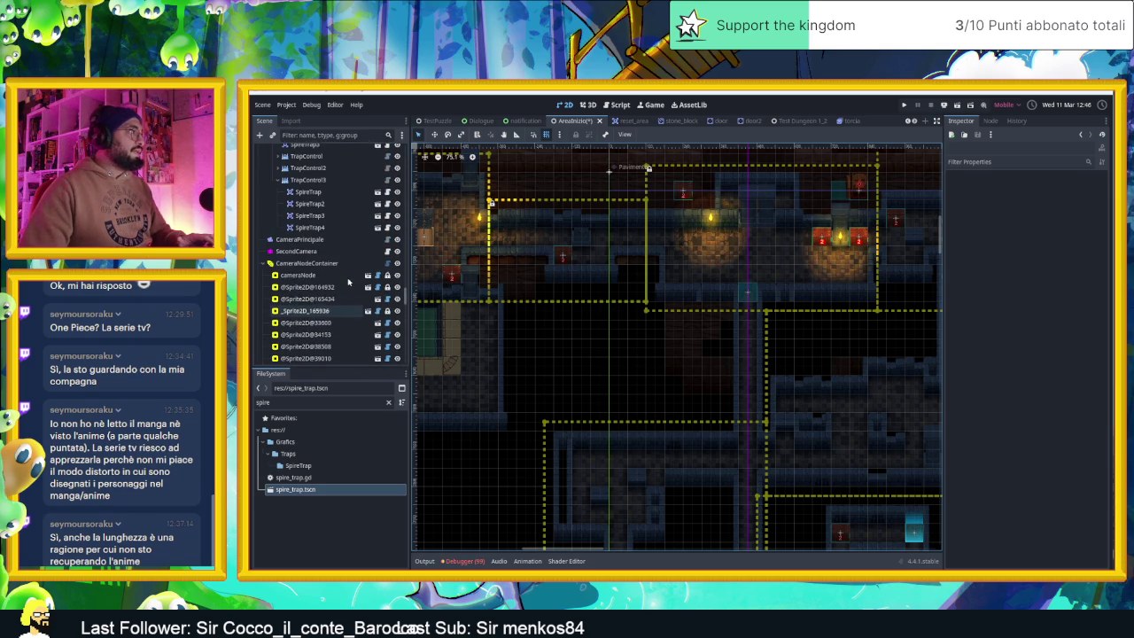
pyautogui.click(347, 277)
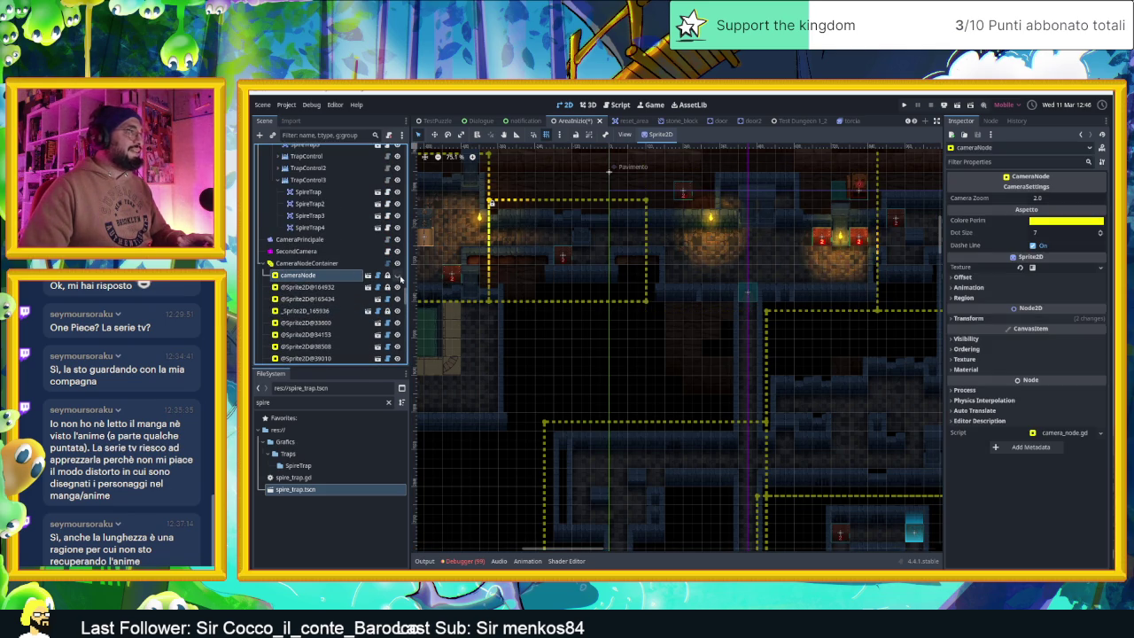
pyautogui.click(397, 276)
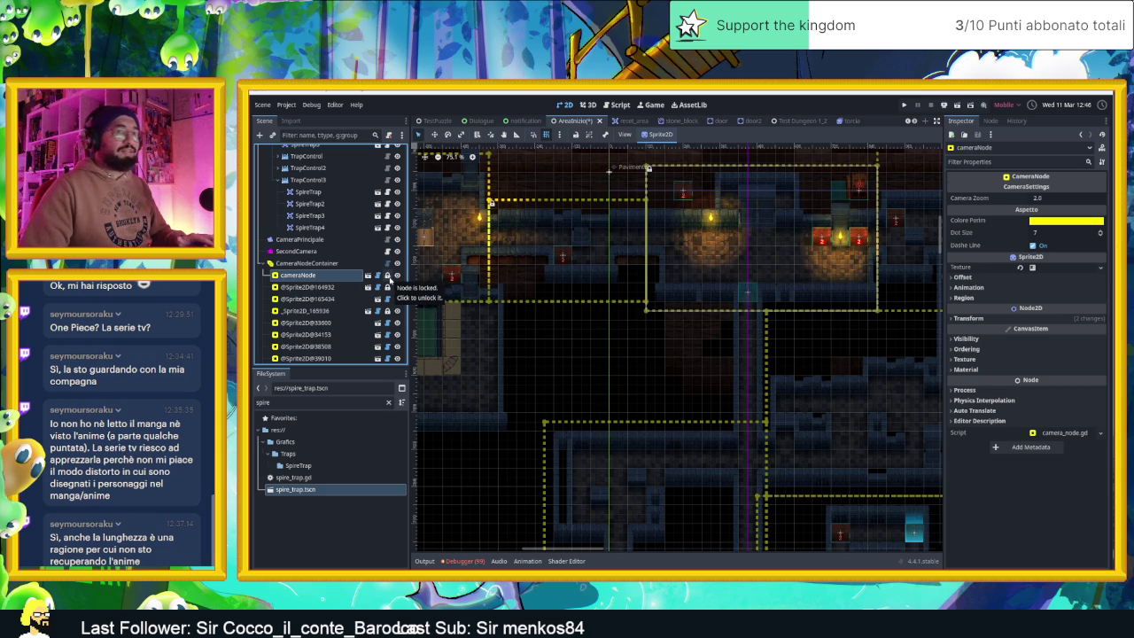
# - Unlock cameraNode, raise its bottom edge slightly, then select the narrow corridor zone
pyautogui.click(388, 276)
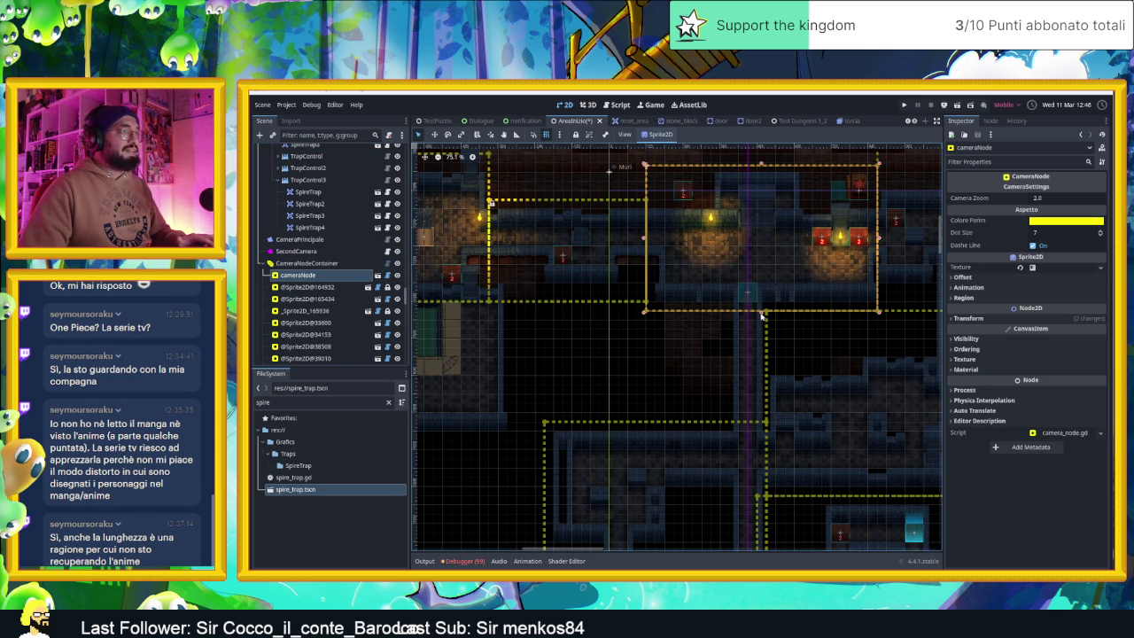
pyautogui.moveTo(760, 309); pyautogui.dragTo(760, 305)
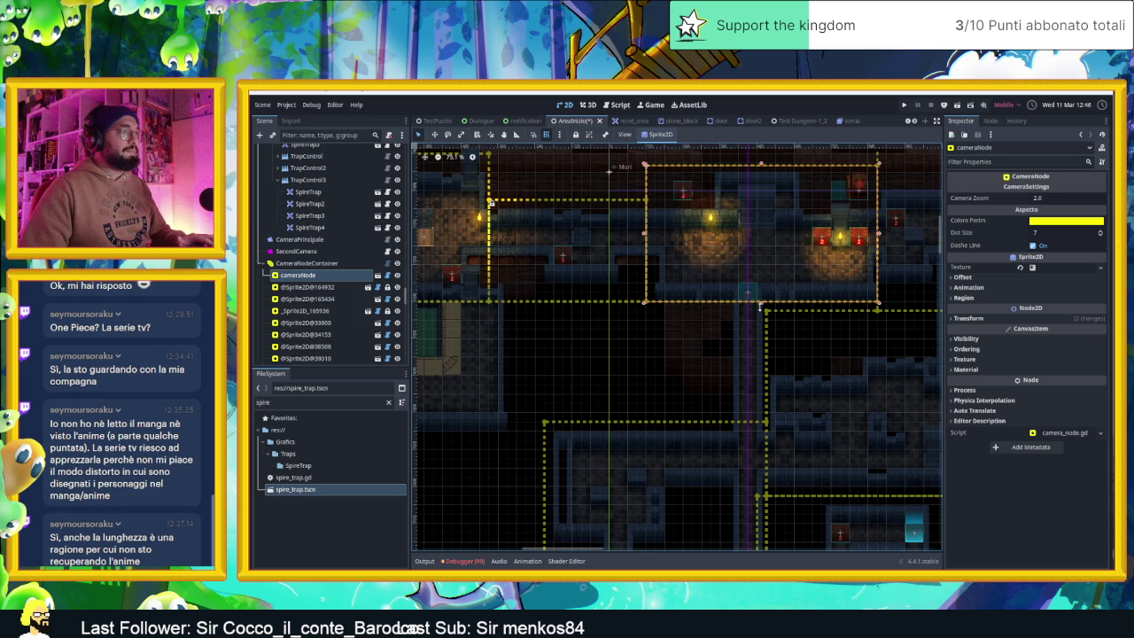
pyautogui.scroll(2, 759, 309)
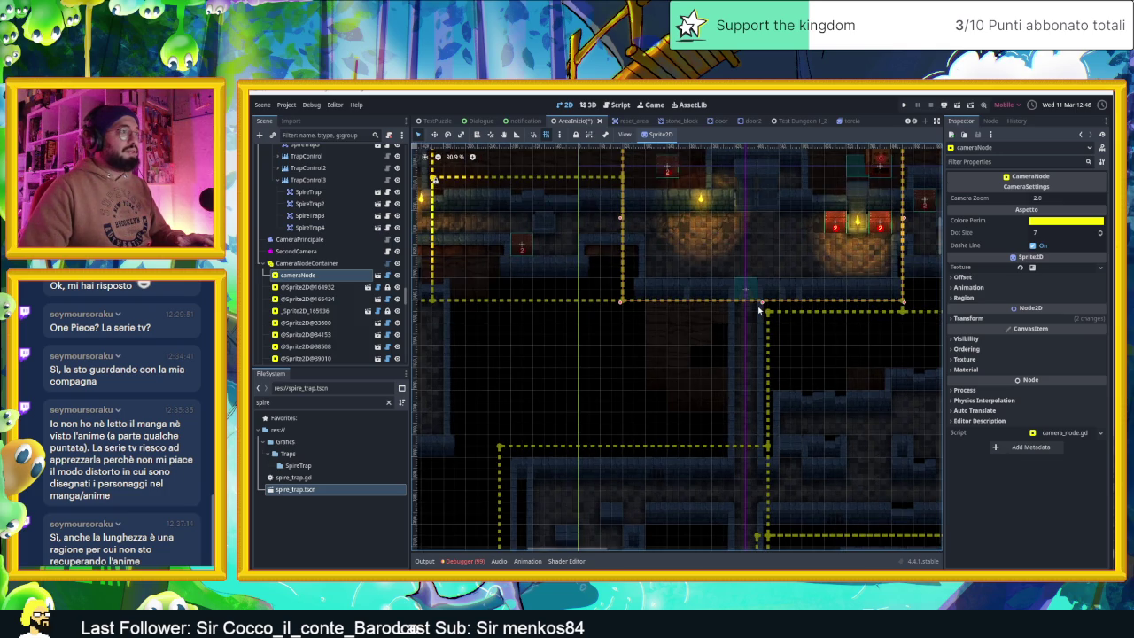
pyautogui.scroll(-3, 755, 315)
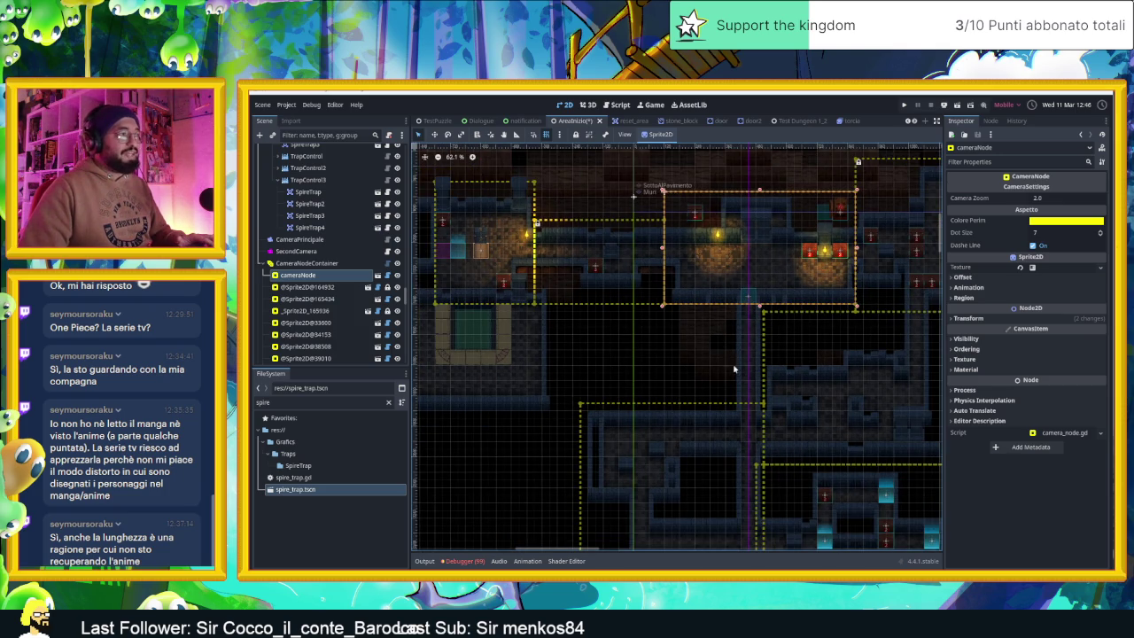
pyautogui.scroll(-3, 734, 368)
pyautogui.click(642, 439)
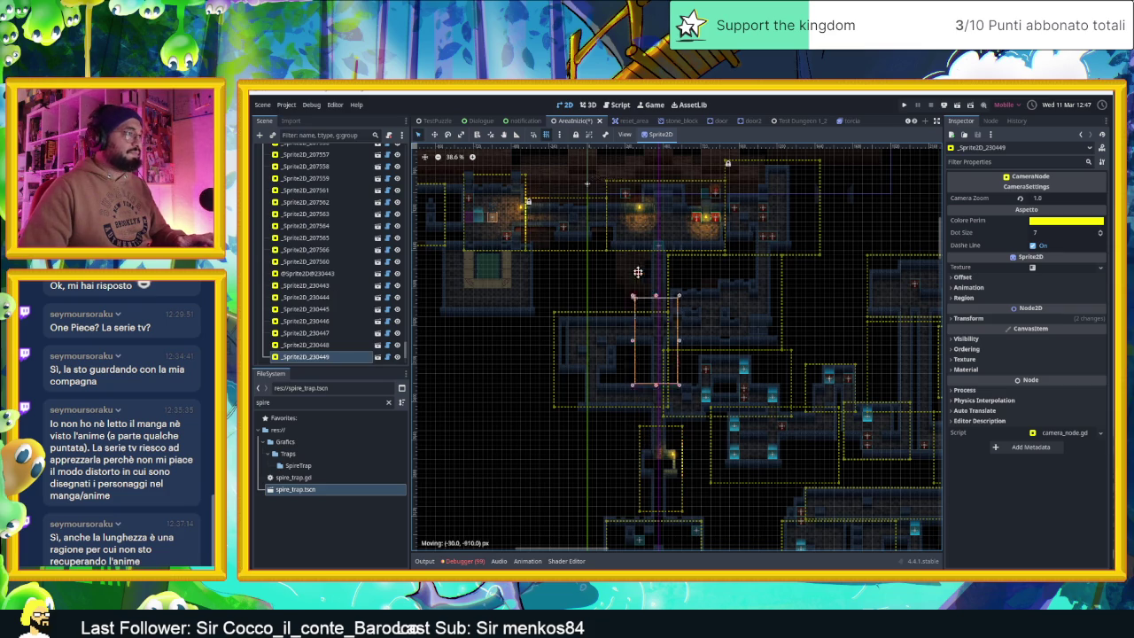
# - Set the corridor zone's Camera Zoom to 2.0 and launch the game to test it
pyautogui.scroll(4, 644, 248)
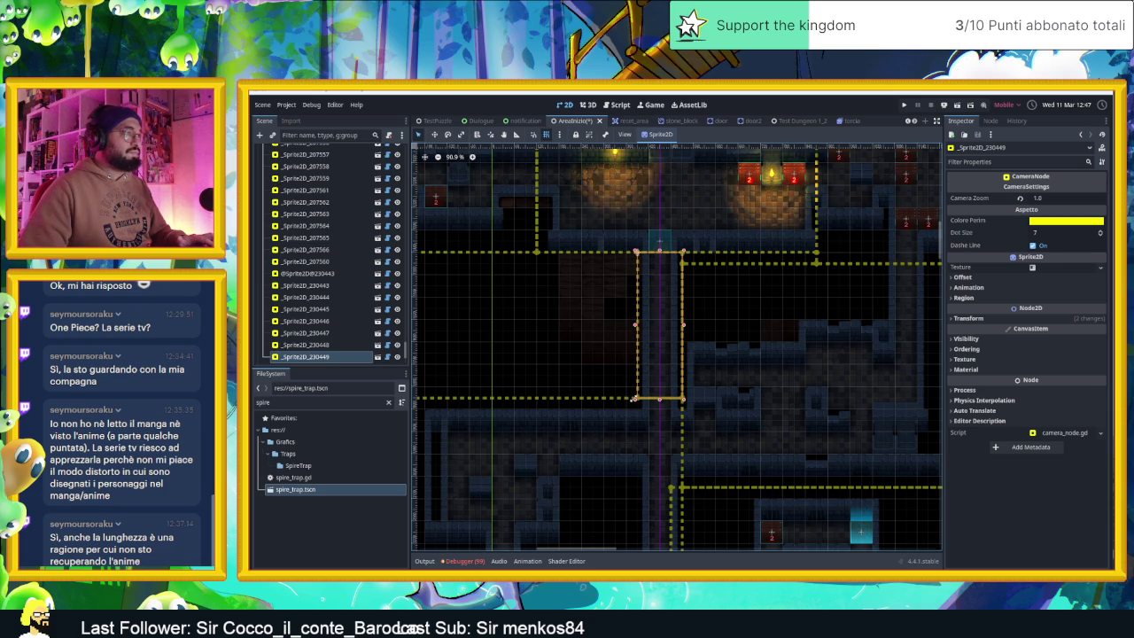
pyautogui.click(1054, 198)
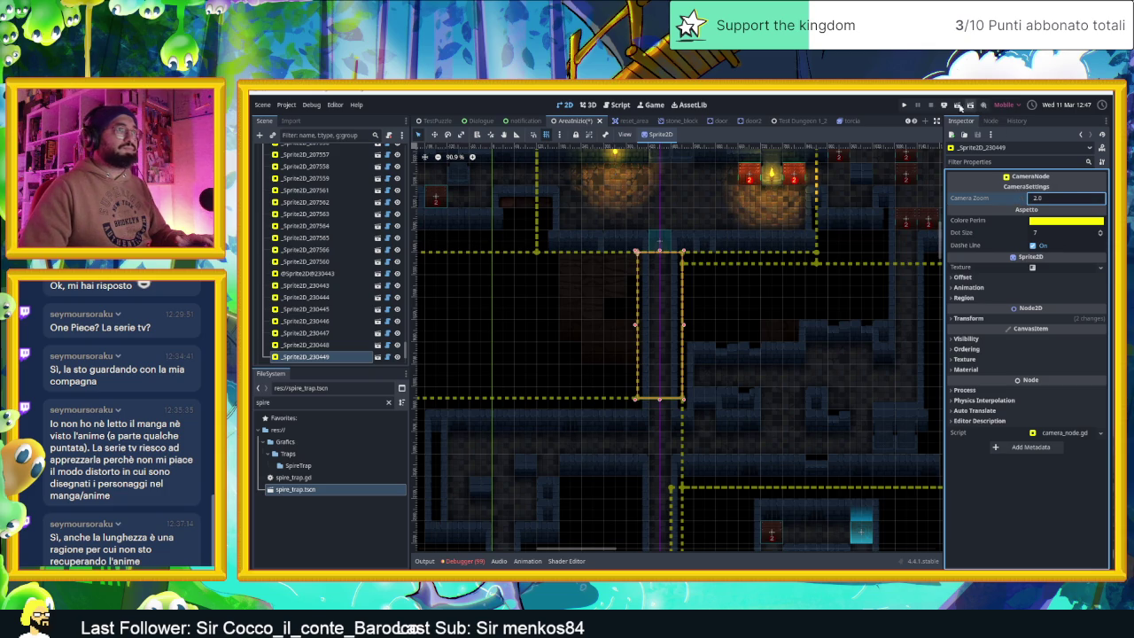
pyautogui.click(957, 106)
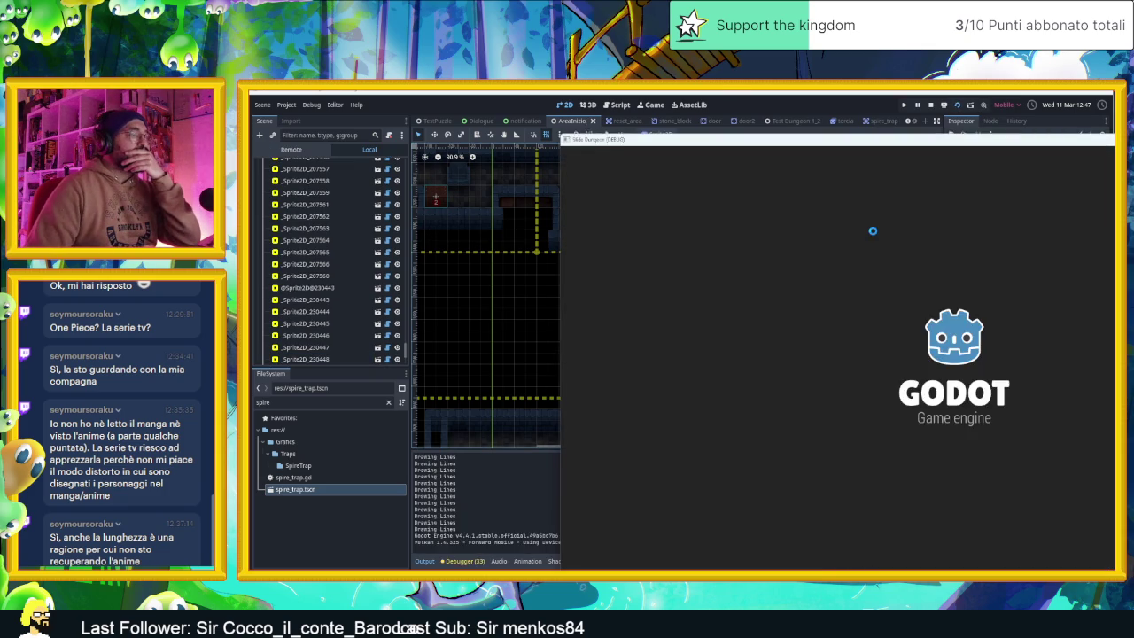
# - Steer the slime around the rooms to the upper left and into the top corridor
pyautogui.press('Up')
pyautogui.press('Left')
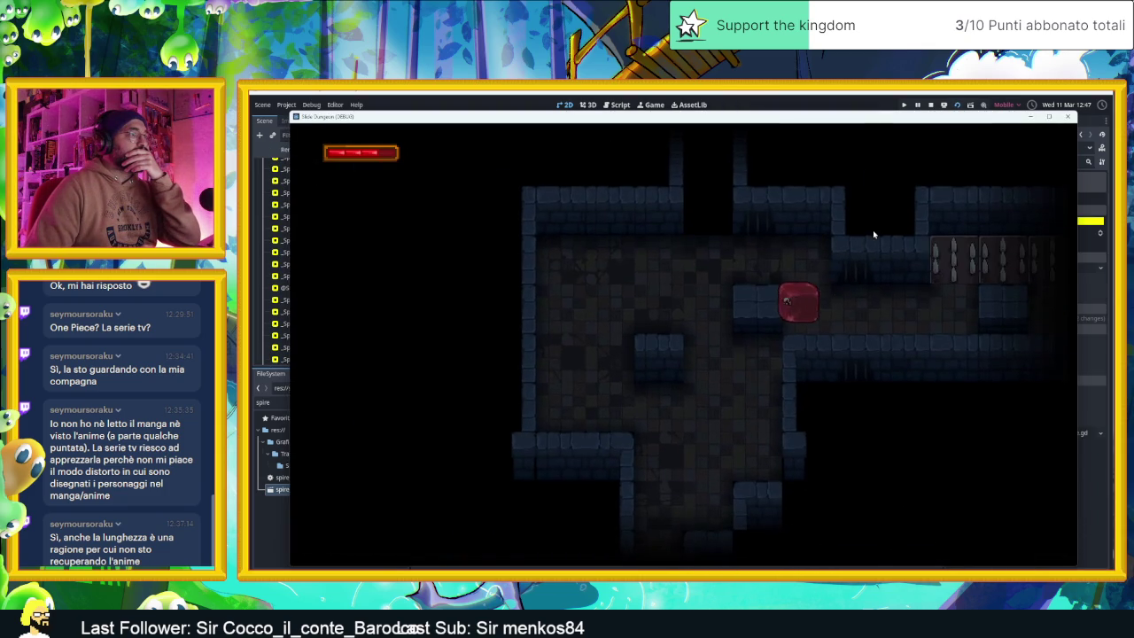
pyautogui.press('Right')
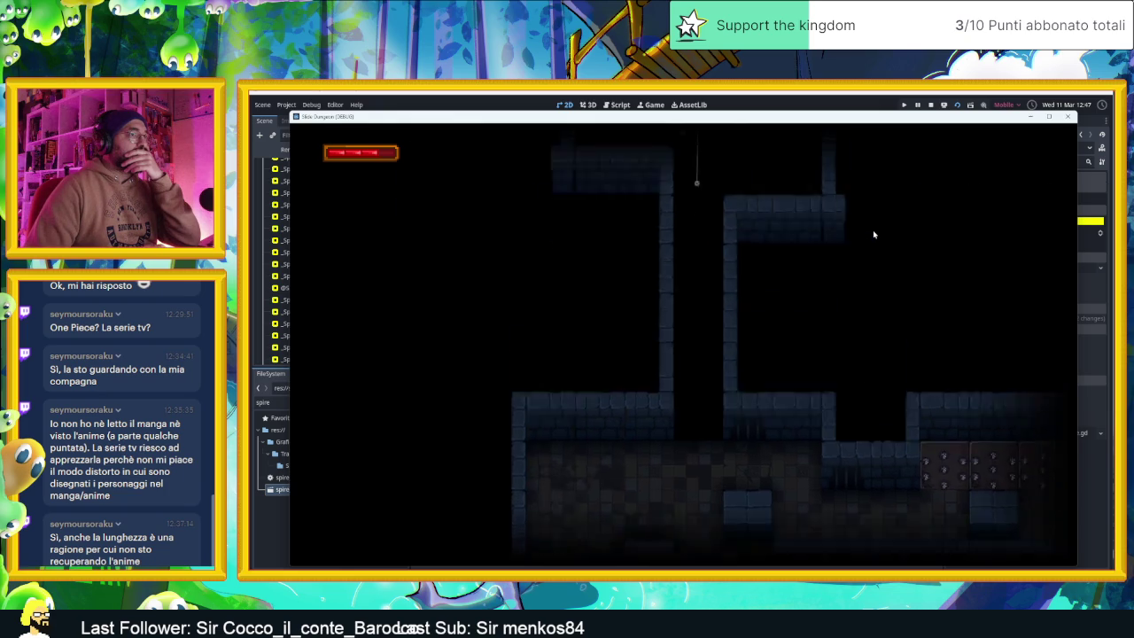
pyautogui.press('Left')
pyautogui.press('Left')
pyautogui.press('Up')
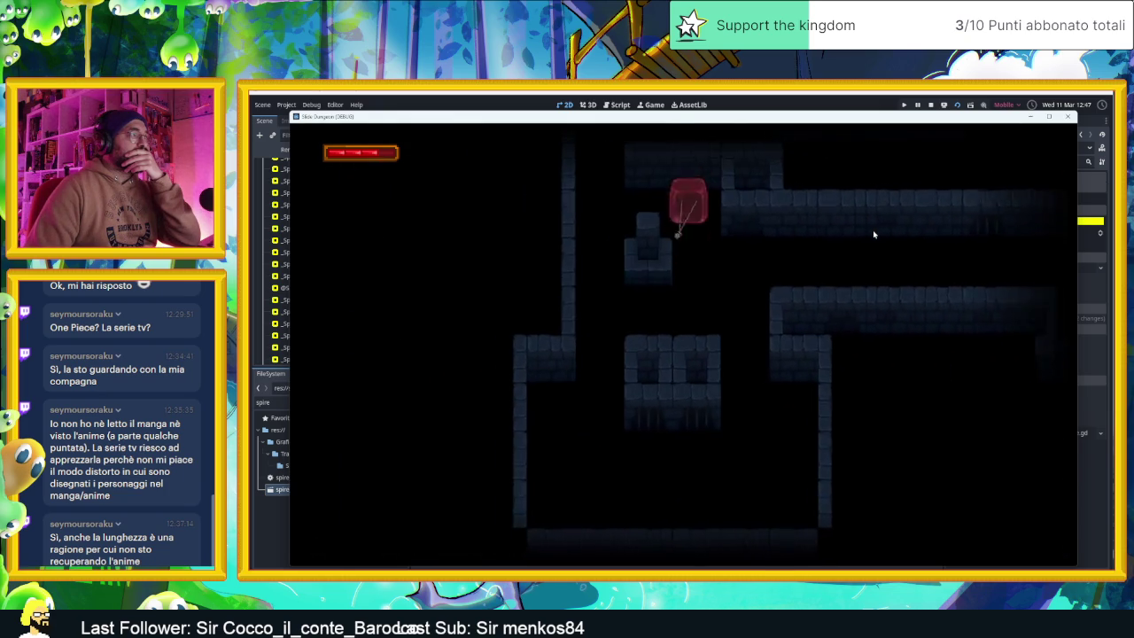
pyautogui.press('Left')
pyautogui.press('Down')
pyautogui.press('Right')
pyautogui.press('Up')
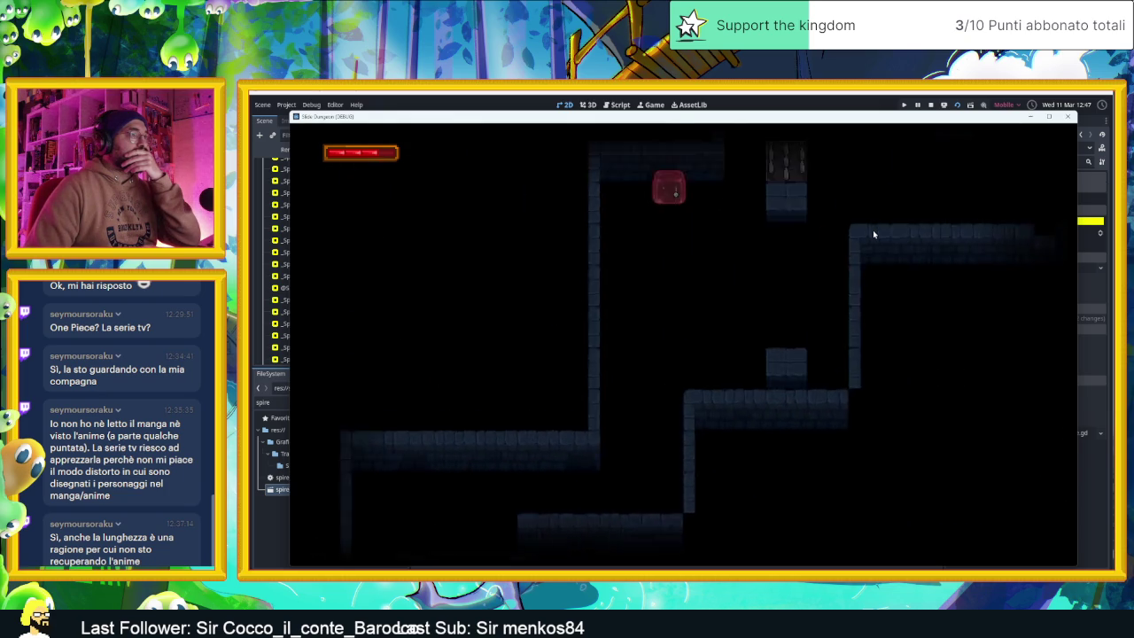
pyautogui.press('Left')
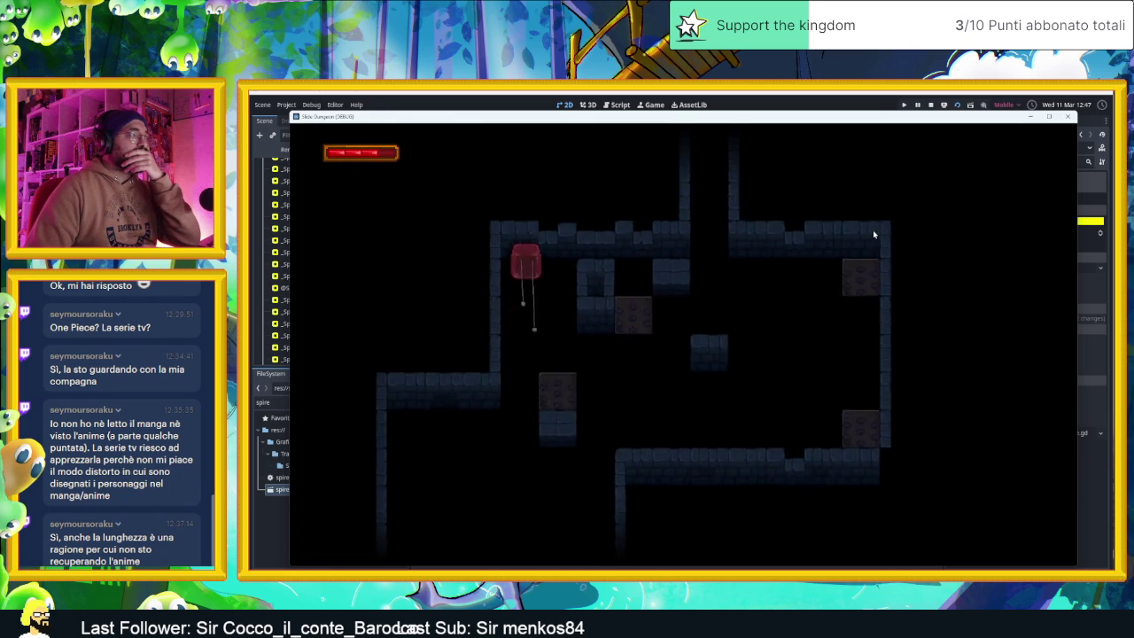
pyautogui.press('Down')
pyautogui.press('Right')
pyautogui.press('Up')
pyautogui.press('Left')
pyautogui.press('Up')
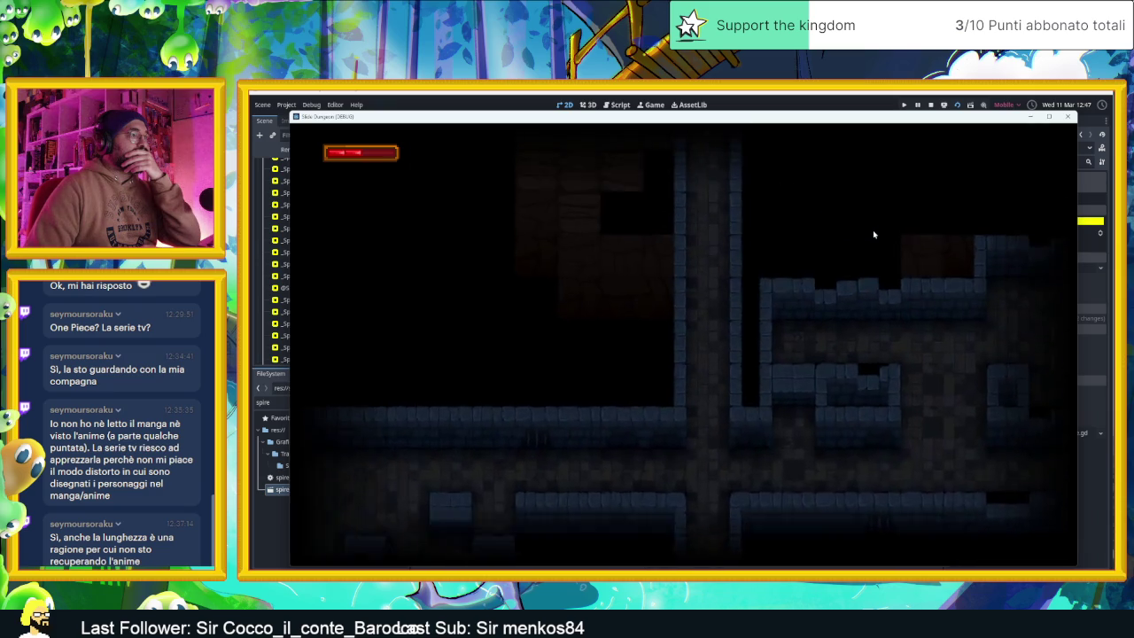
# - Slide the slime up and down the corridor between rooms to check the camera cuts
pyautogui.press('Down')
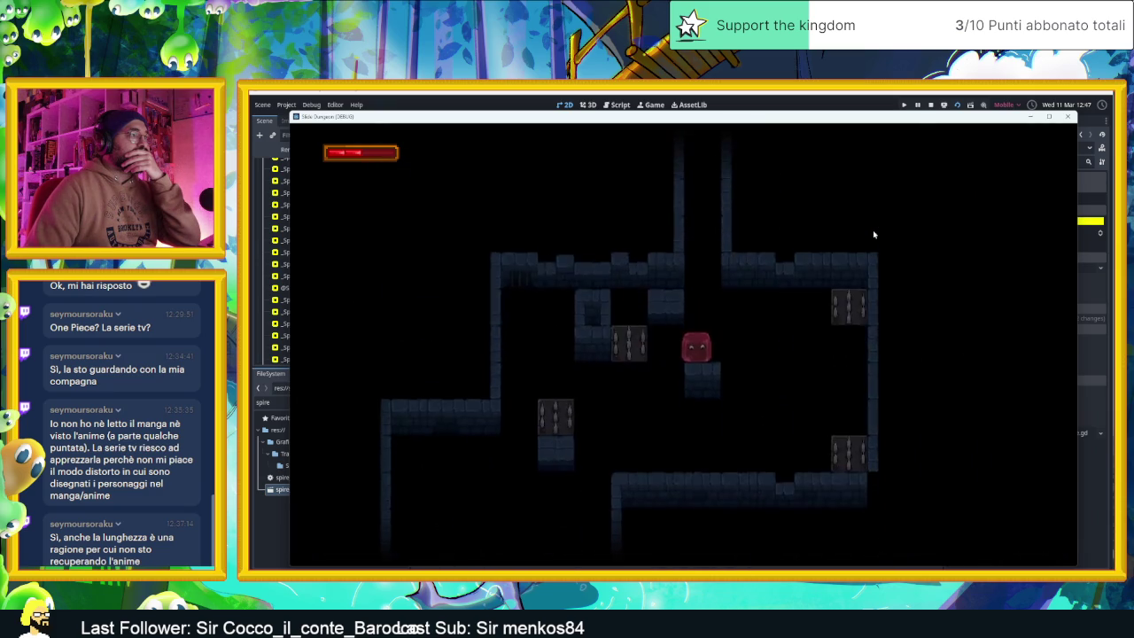
pyautogui.press('Up')
pyautogui.press('Down')
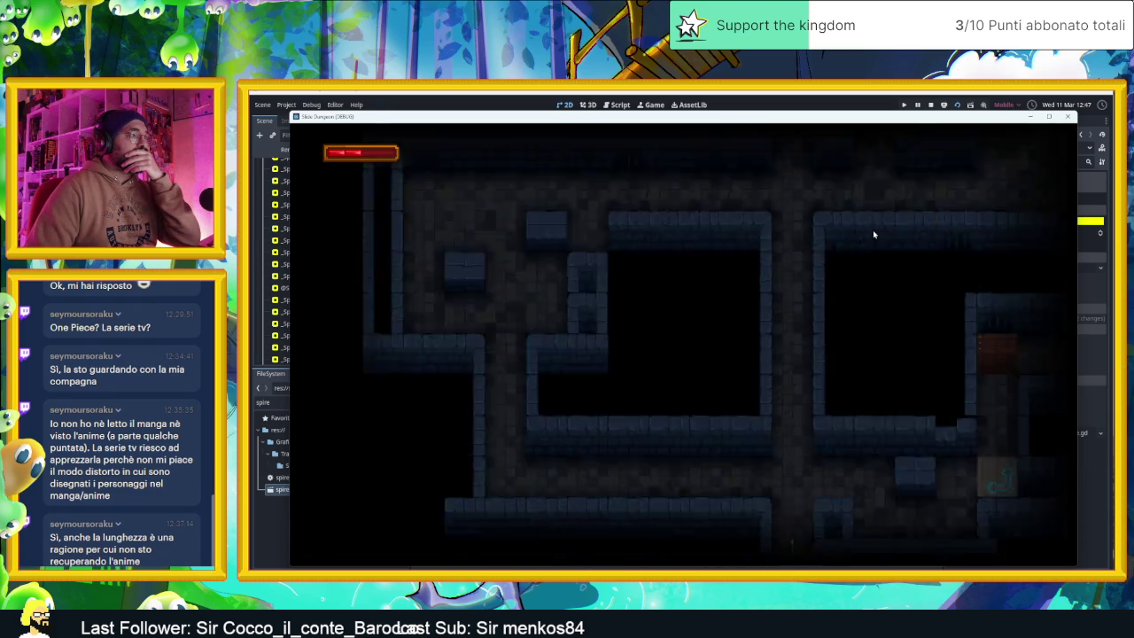
pyautogui.press('Up')
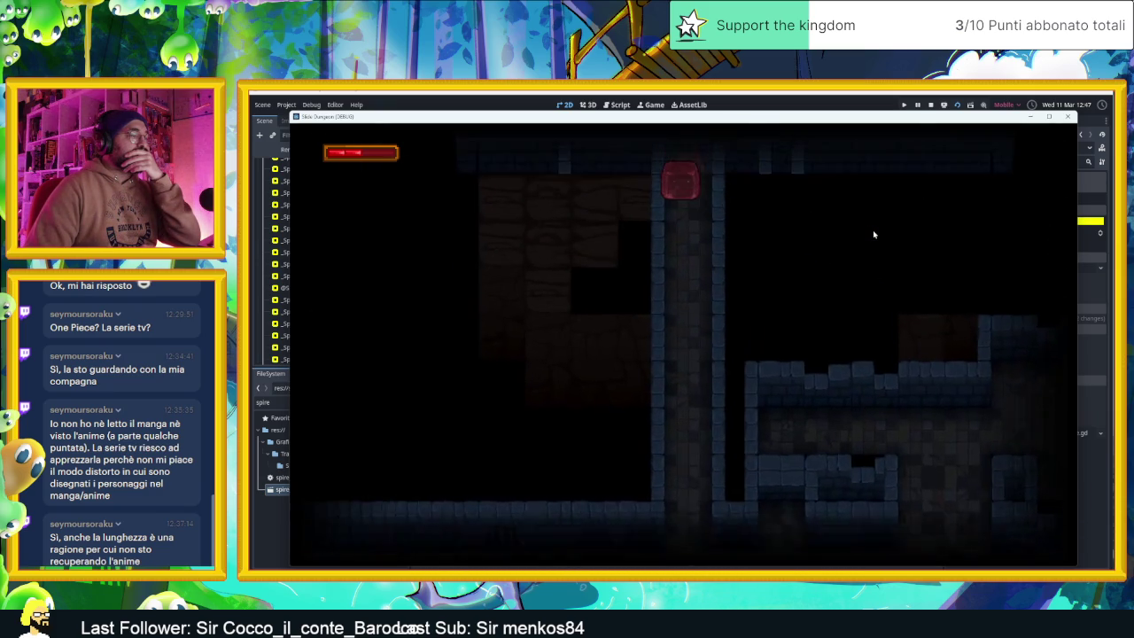
pyautogui.press('Down')
pyautogui.press('Up')
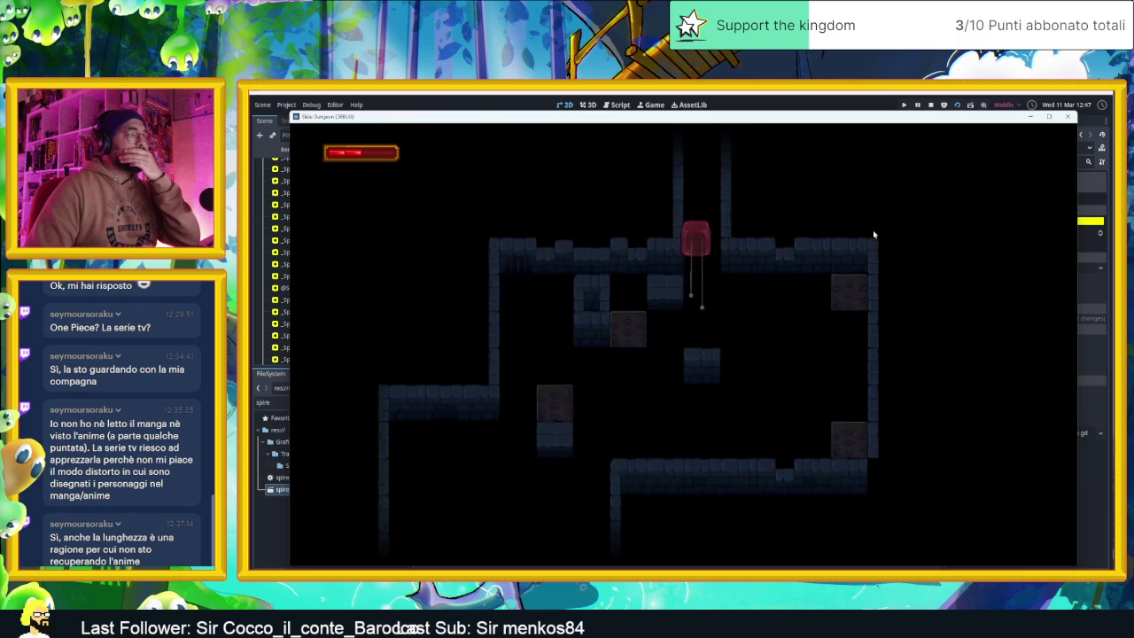
pyautogui.press('Down')
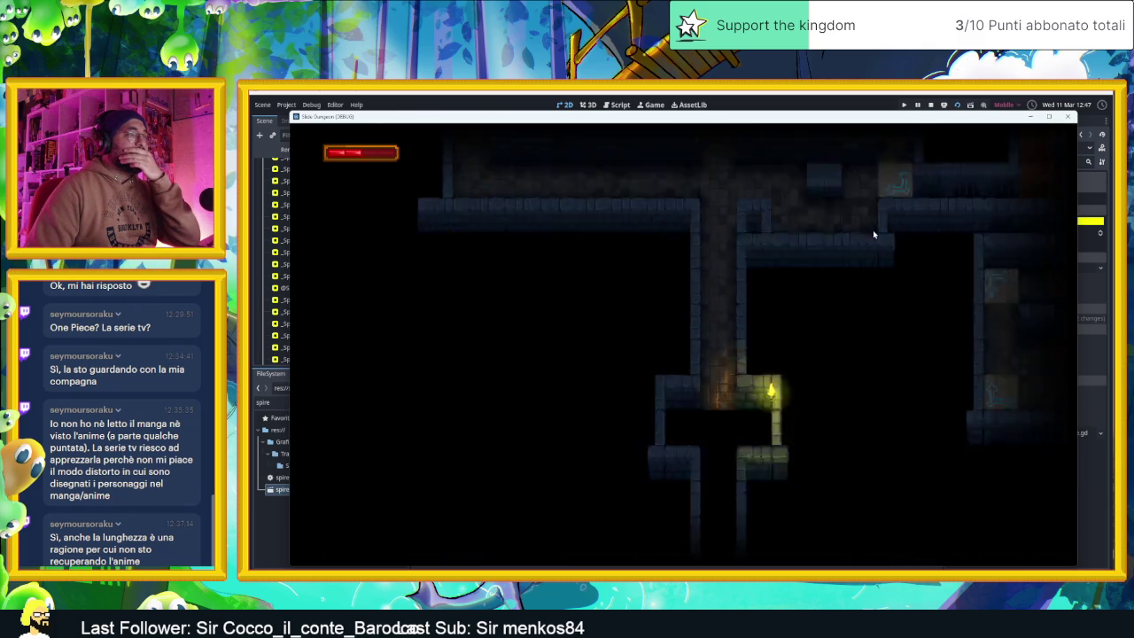
pyautogui.press('Up')
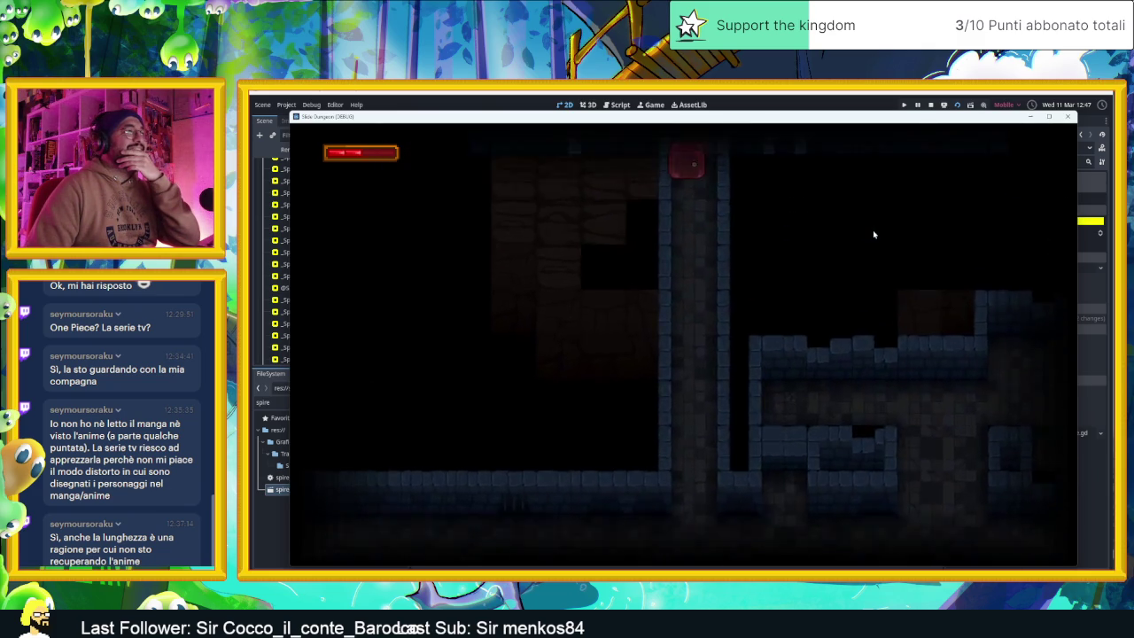
pyautogui.press('Down')
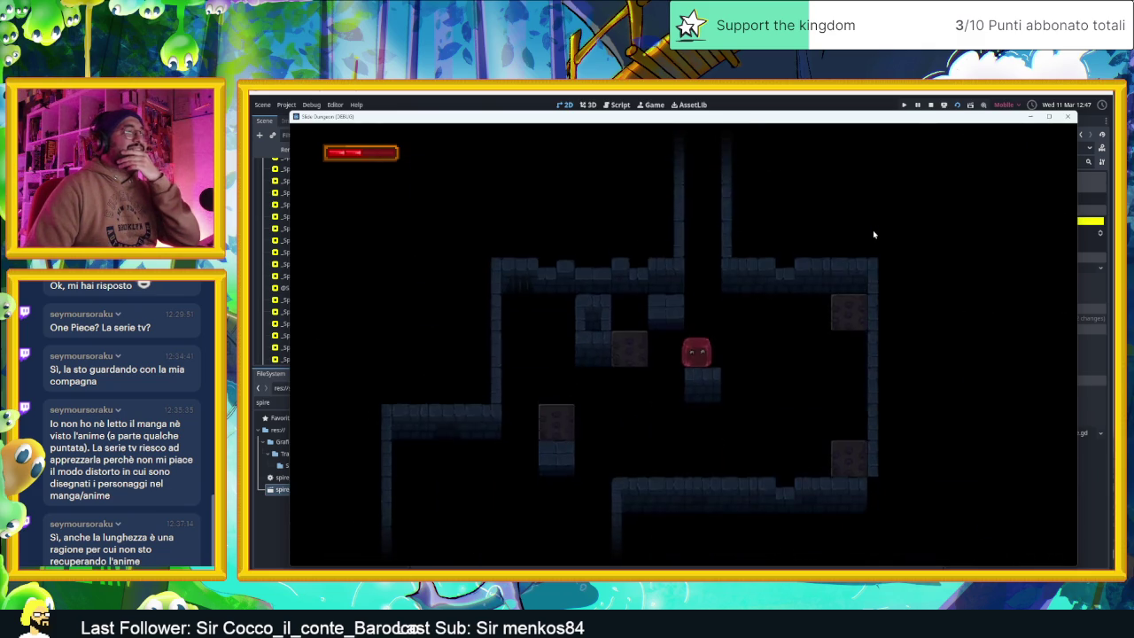
pyautogui.press('Up')
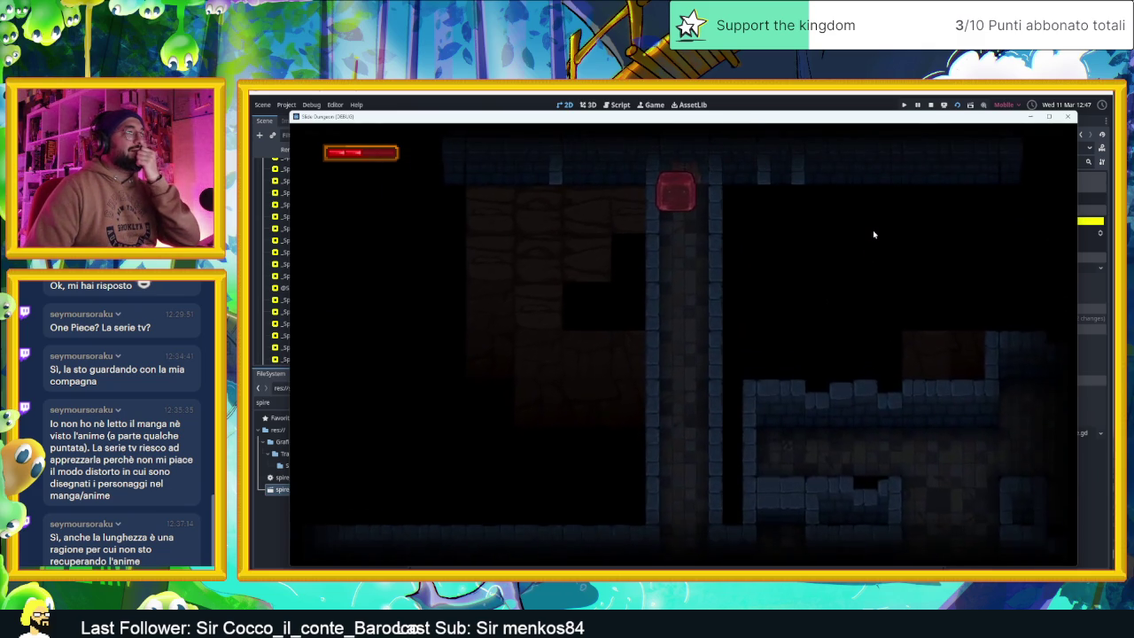
pyautogui.press('Up')
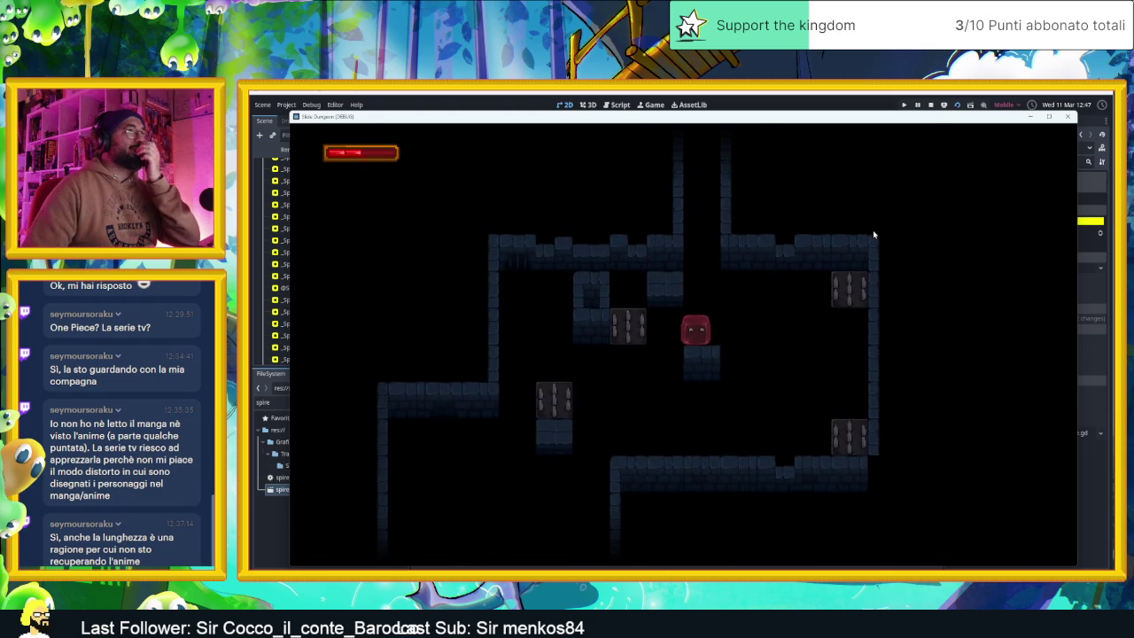
# - Stop the playtest and narrow the left room's camera zone by pulling its right edge inward
pyautogui.click(930, 105)
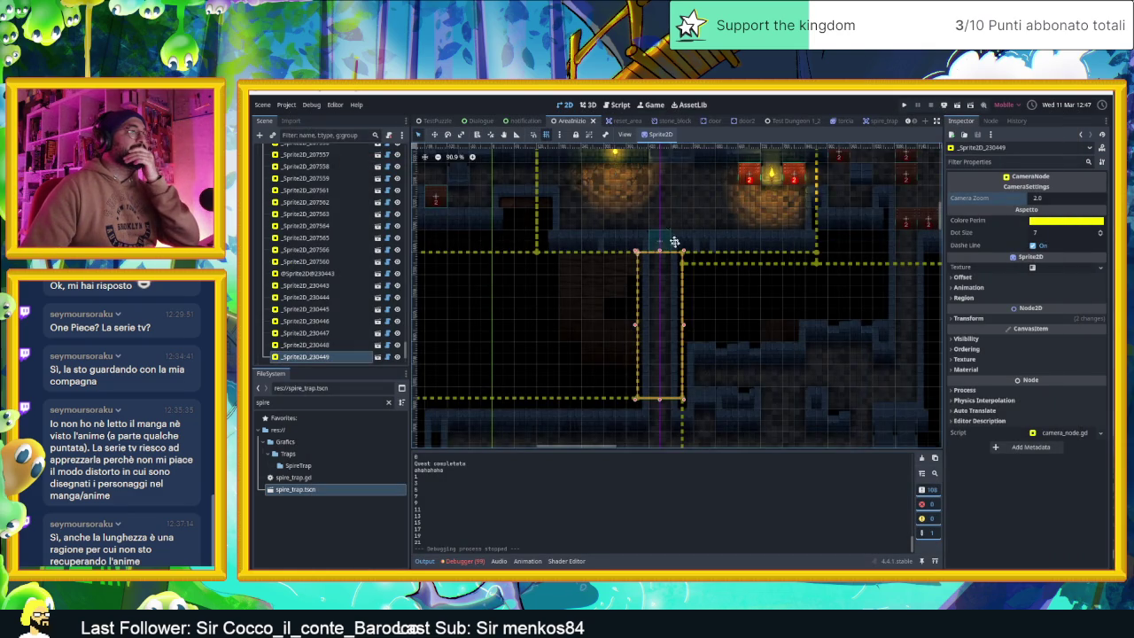
pyautogui.scroll(-6, 674, 241)
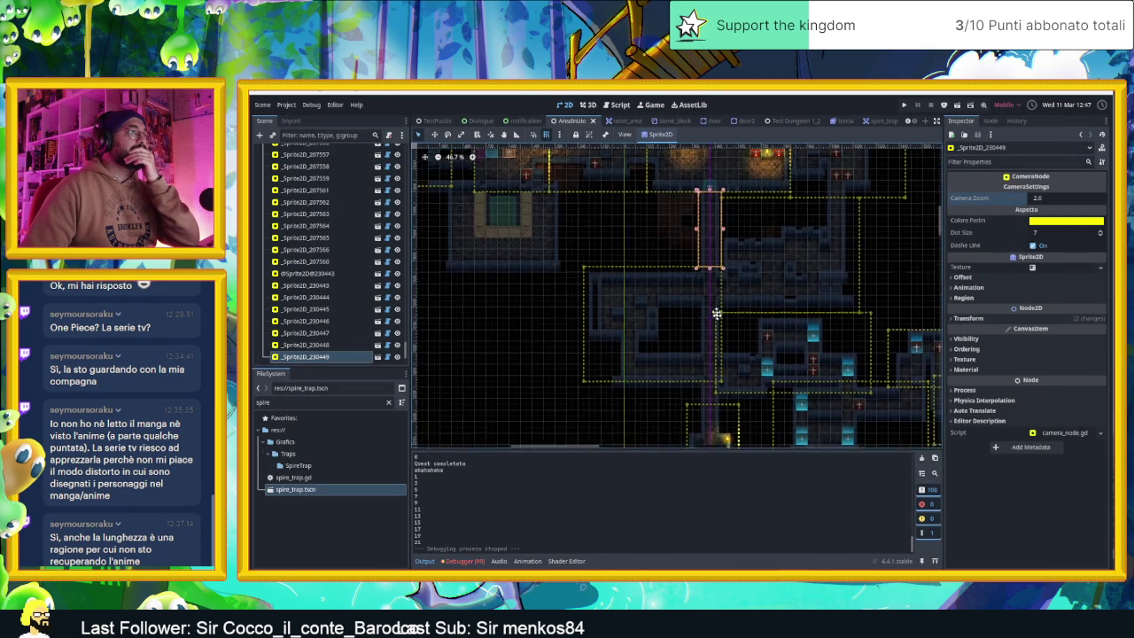
pyautogui.scroll(6, 717, 313)
pyautogui.scroll(-2, 734, 263)
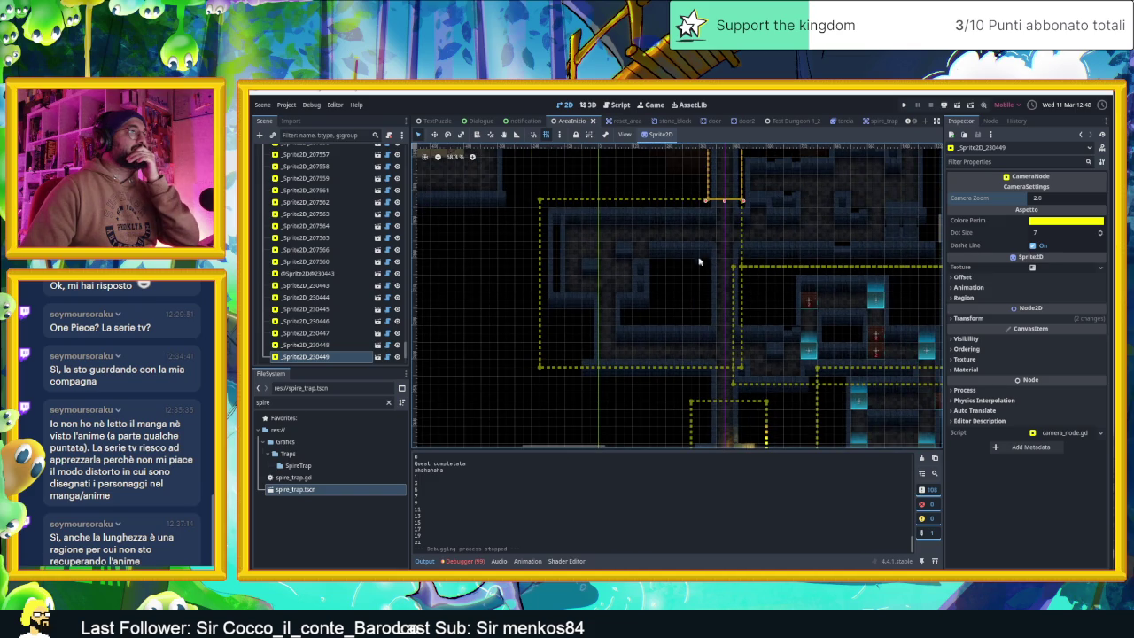
pyautogui.moveTo(762, 246); pyautogui.dragTo(757, 293)
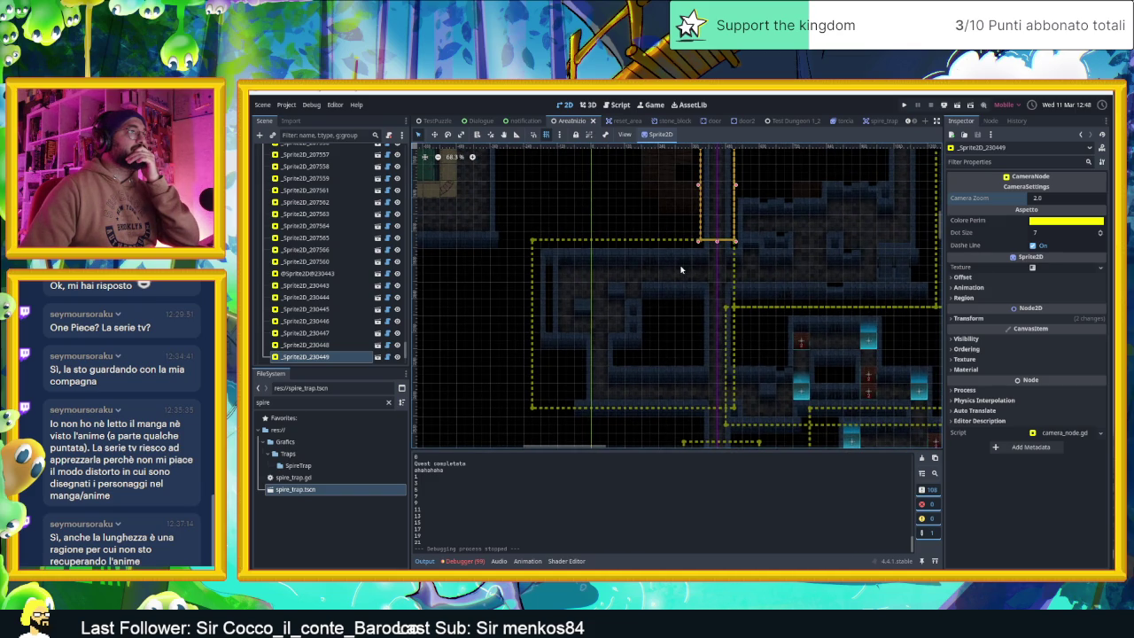
pyautogui.click(653, 241)
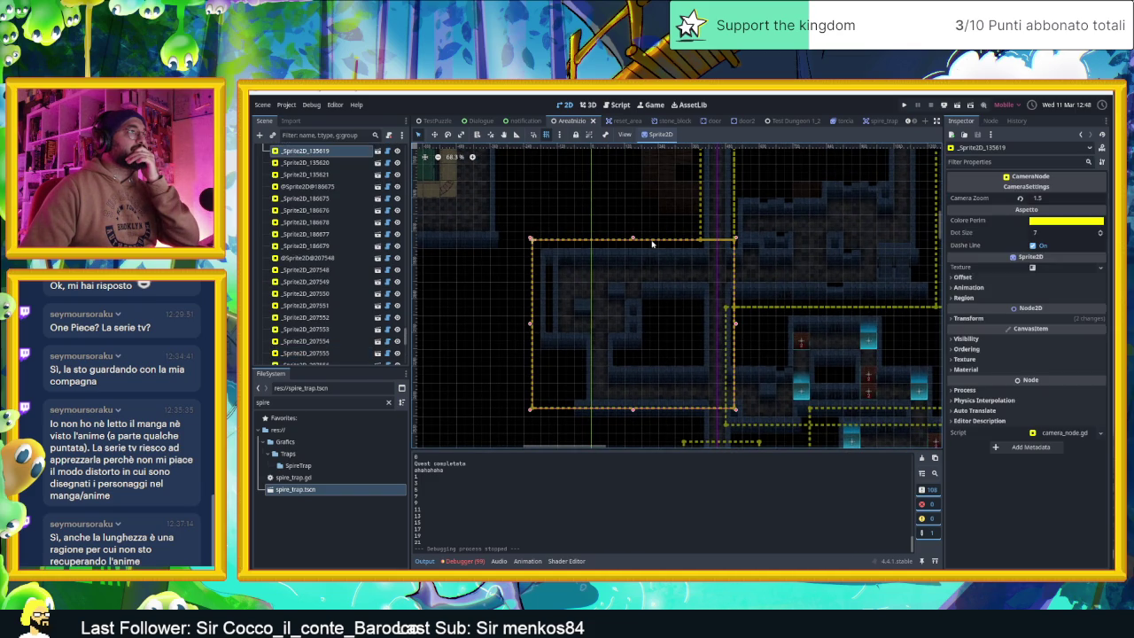
pyautogui.moveTo(736, 324); pyautogui.dragTo(713, 324)
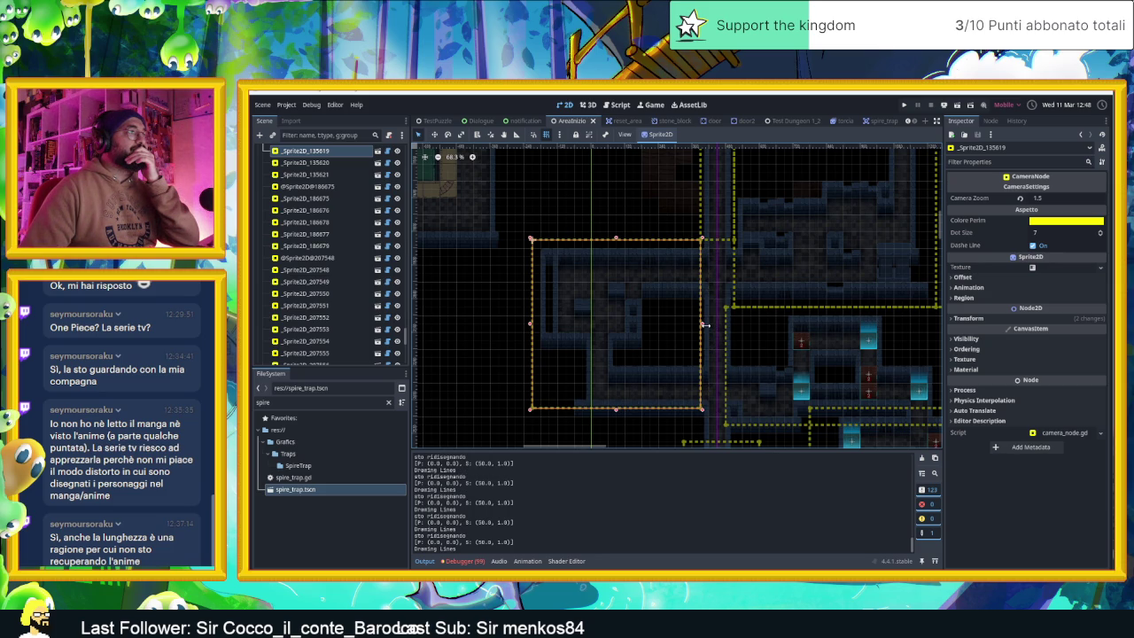
pyautogui.moveTo(705, 325); pyautogui.dragTo(706, 326)
# - Adjust the left edge of the right-hand room's camera zone
pyautogui.click(749, 335)
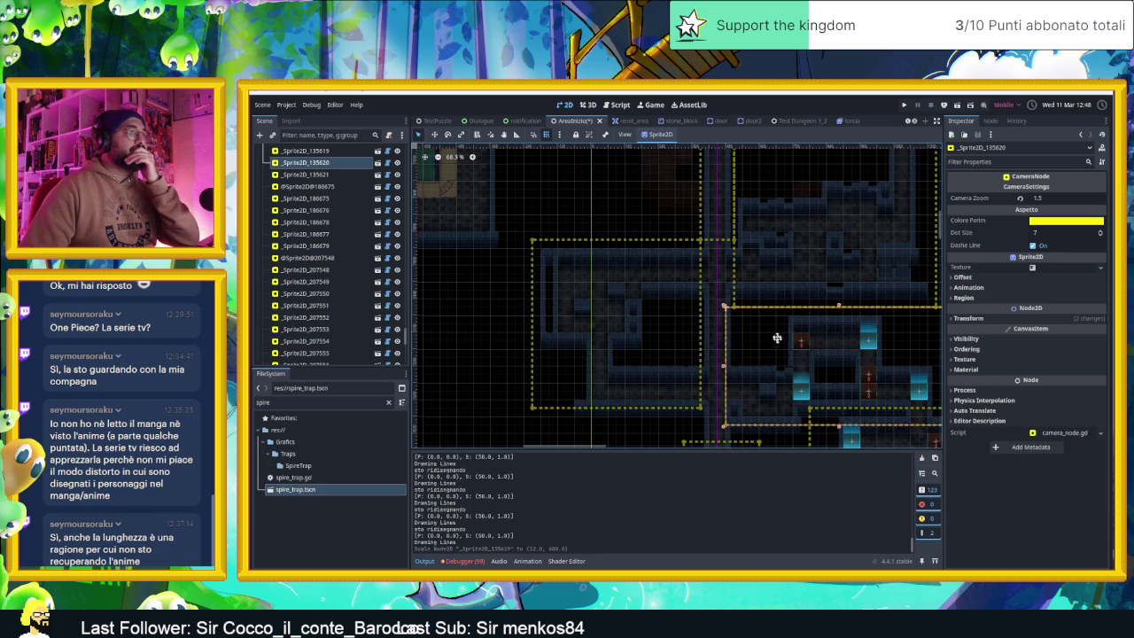
pyautogui.scroll(3, 726, 314)
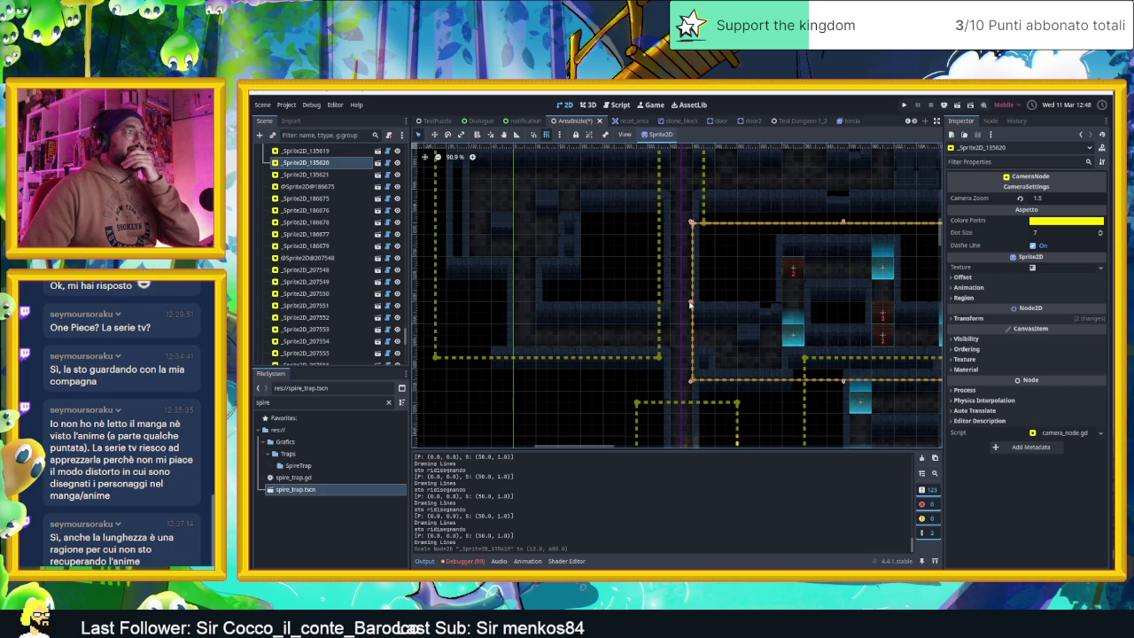
pyautogui.click(691, 302)
pyautogui.scroll(-3, 740, 259)
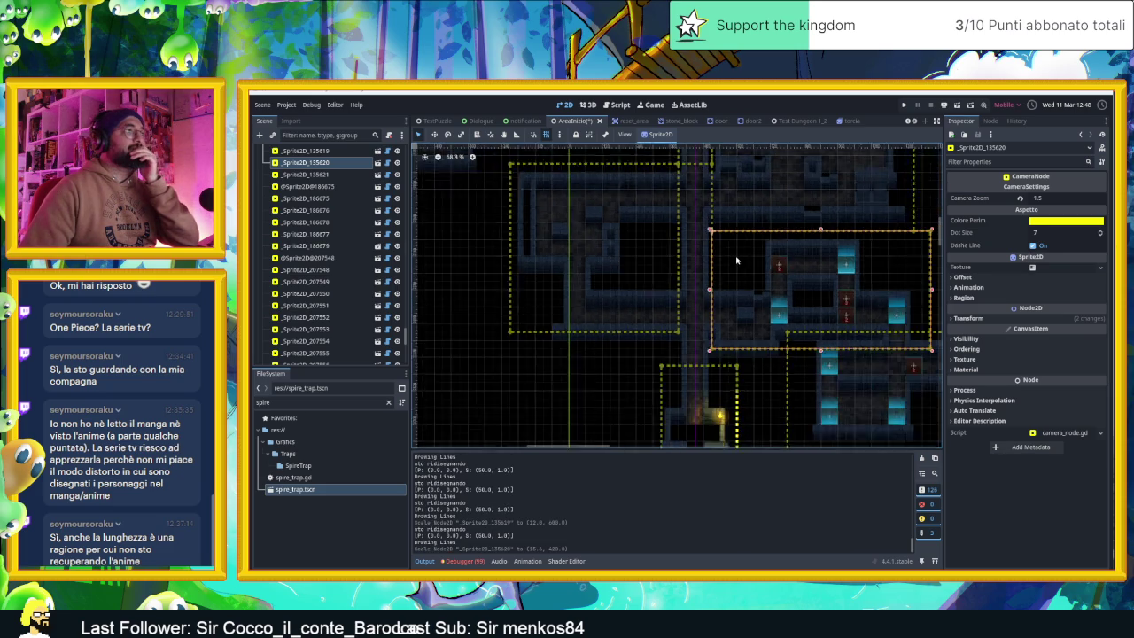
pyautogui.scroll(2, 749, 232)
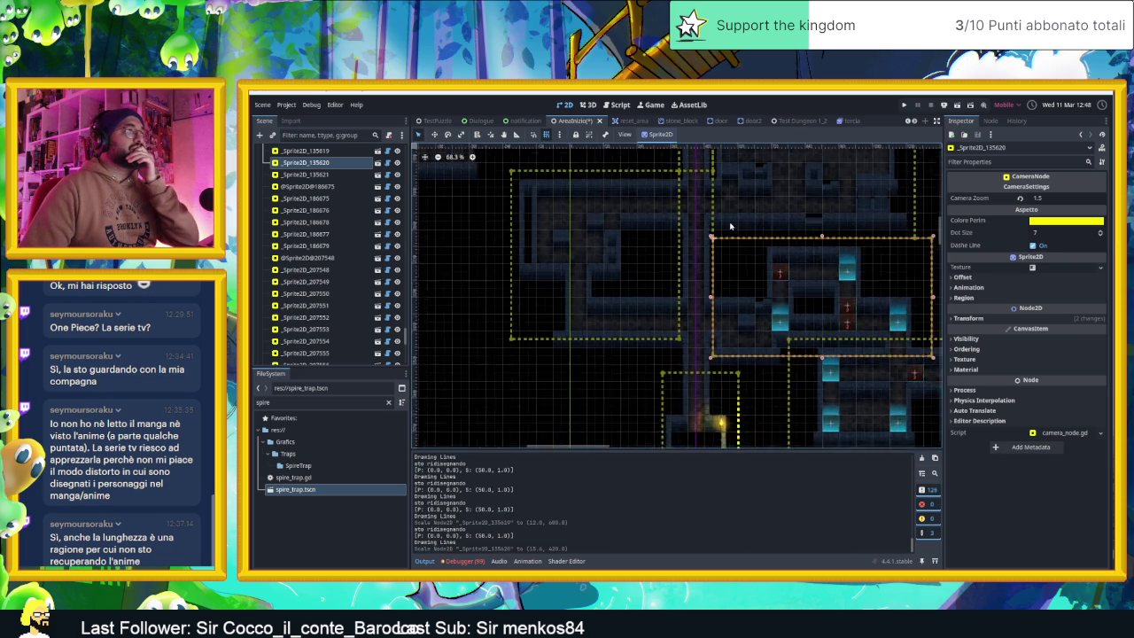
pyautogui.scroll(1, 746, 257)
# - Extend the corridor camera zone downward, set its Camera Zoom to 1.0, and save
pyautogui.click(707, 203)
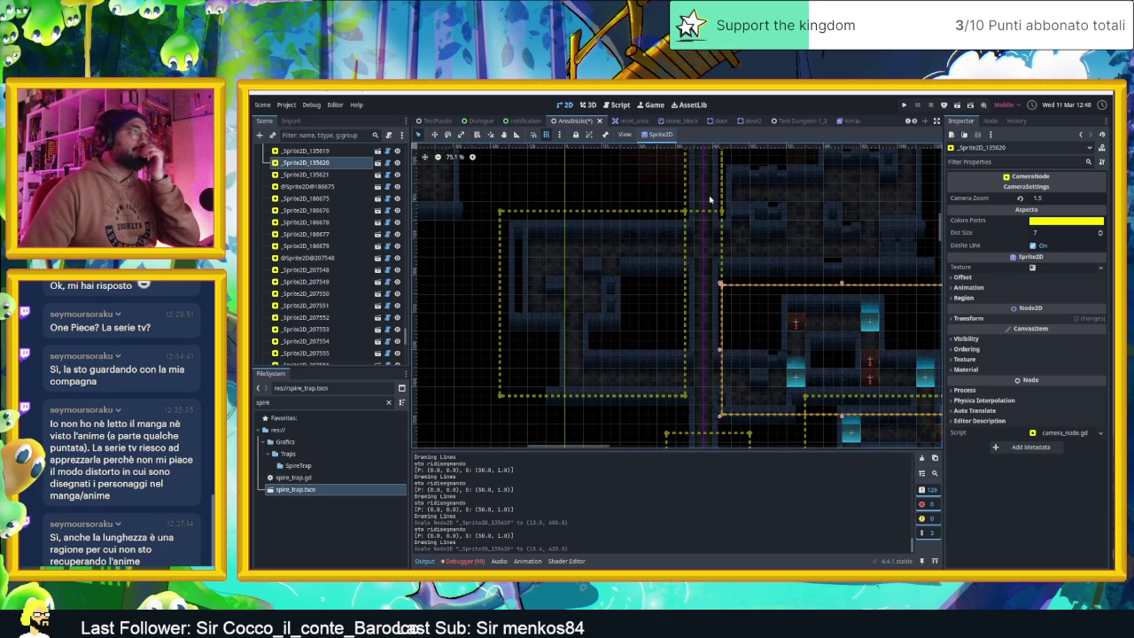
pyautogui.moveTo(704, 213); pyautogui.dragTo(702, 254)
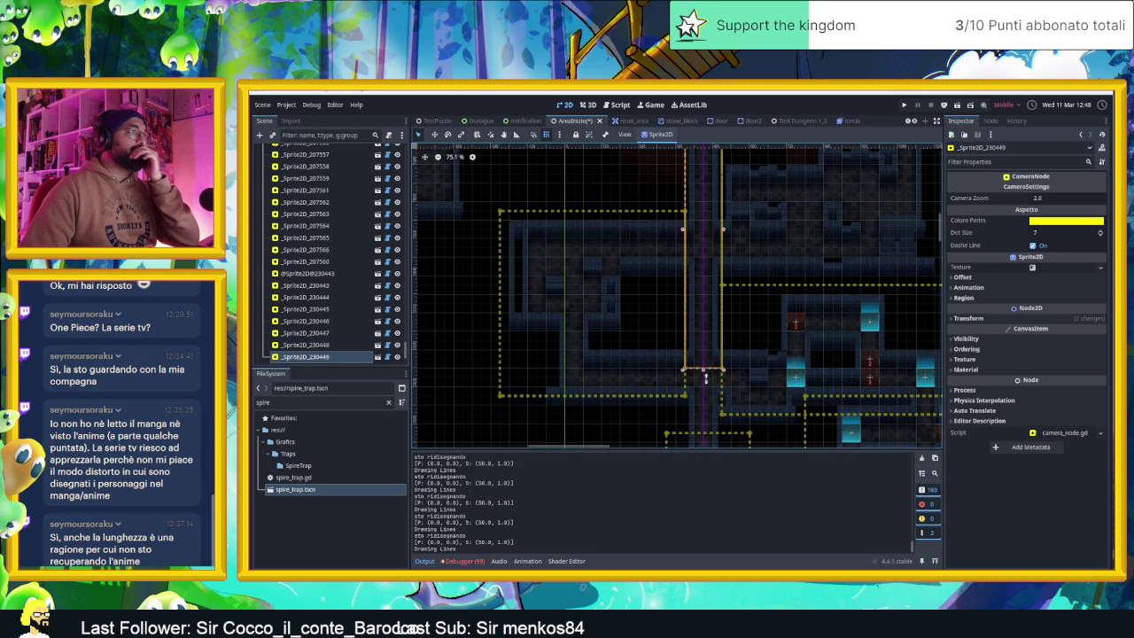
pyautogui.moveTo(704, 429); pyautogui.dragTo(704, 427)
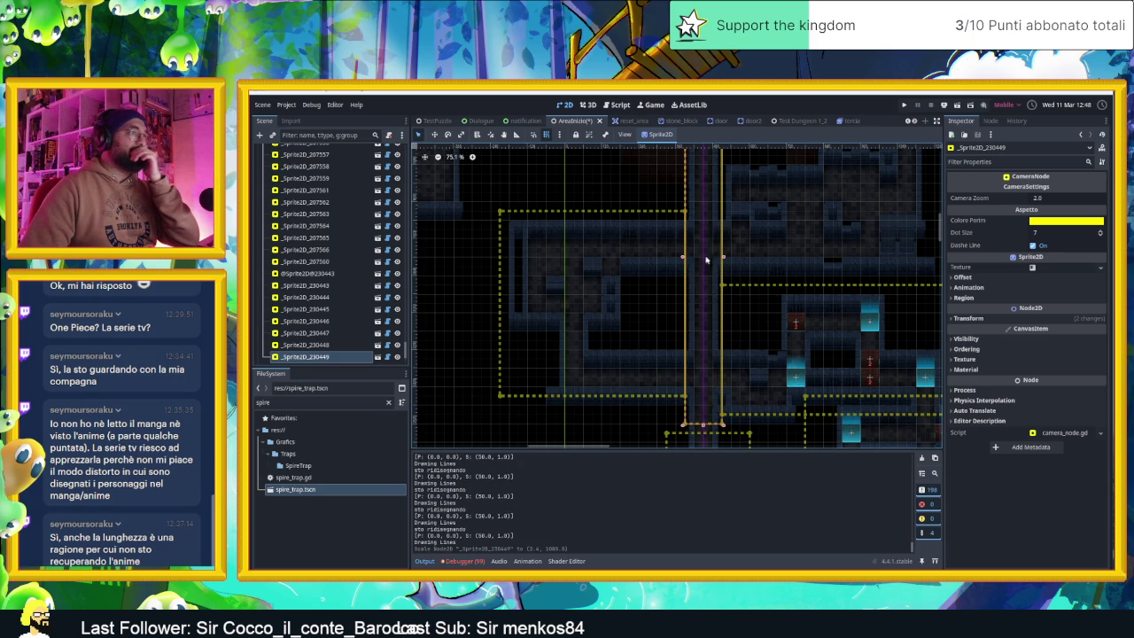
pyautogui.click(1037, 198)
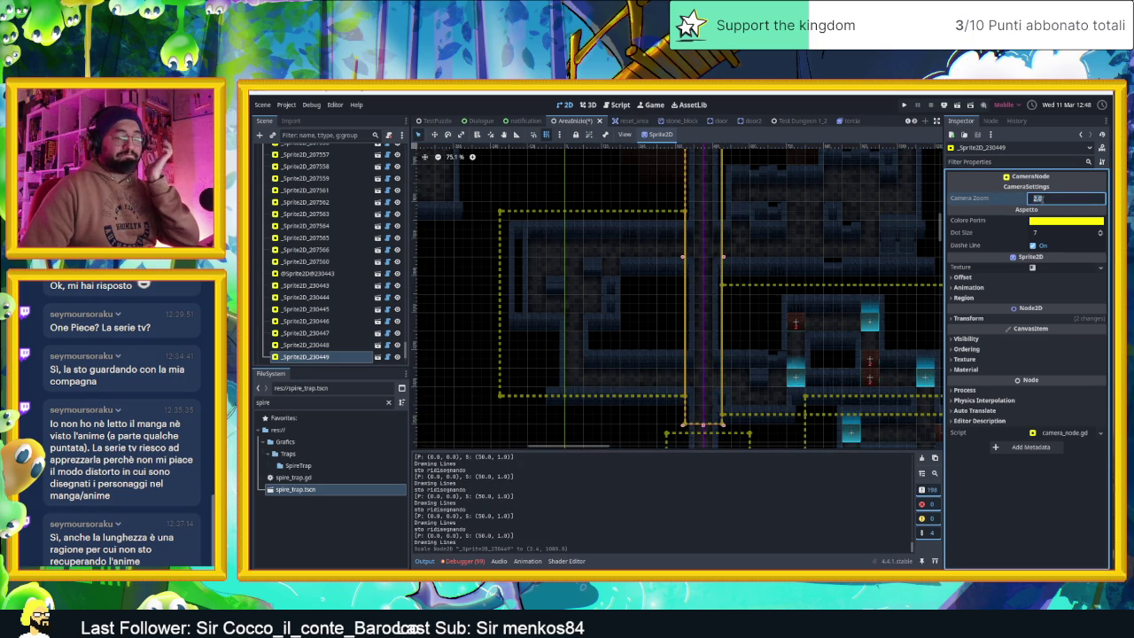
pyautogui.write('1')
pyautogui.press('Return')
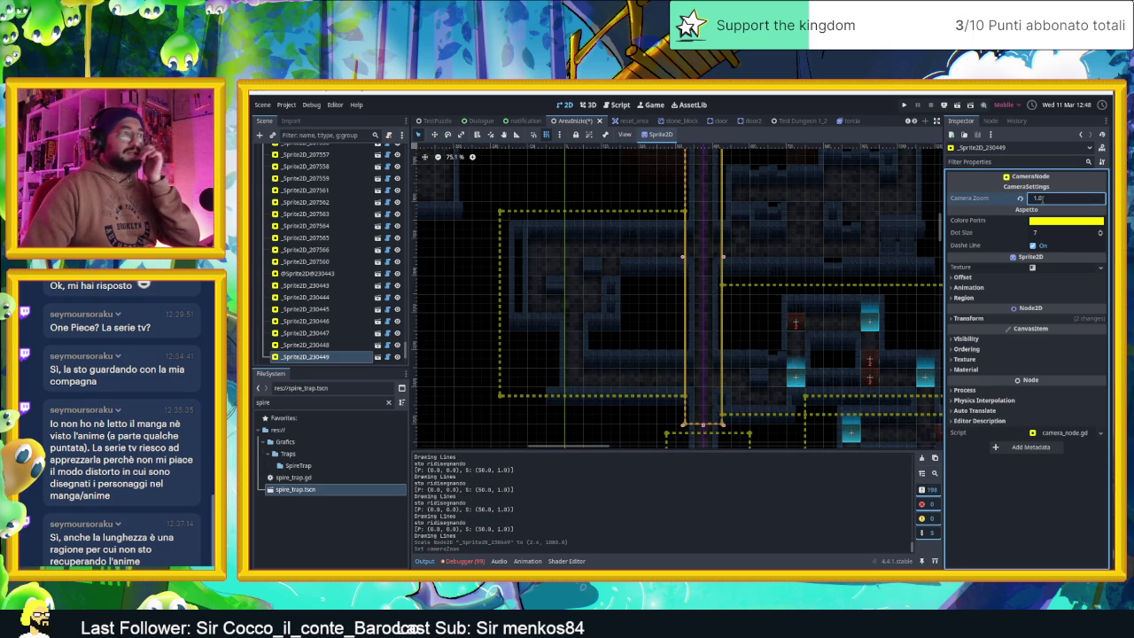
pyautogui.hotkey('ctrl', 's')
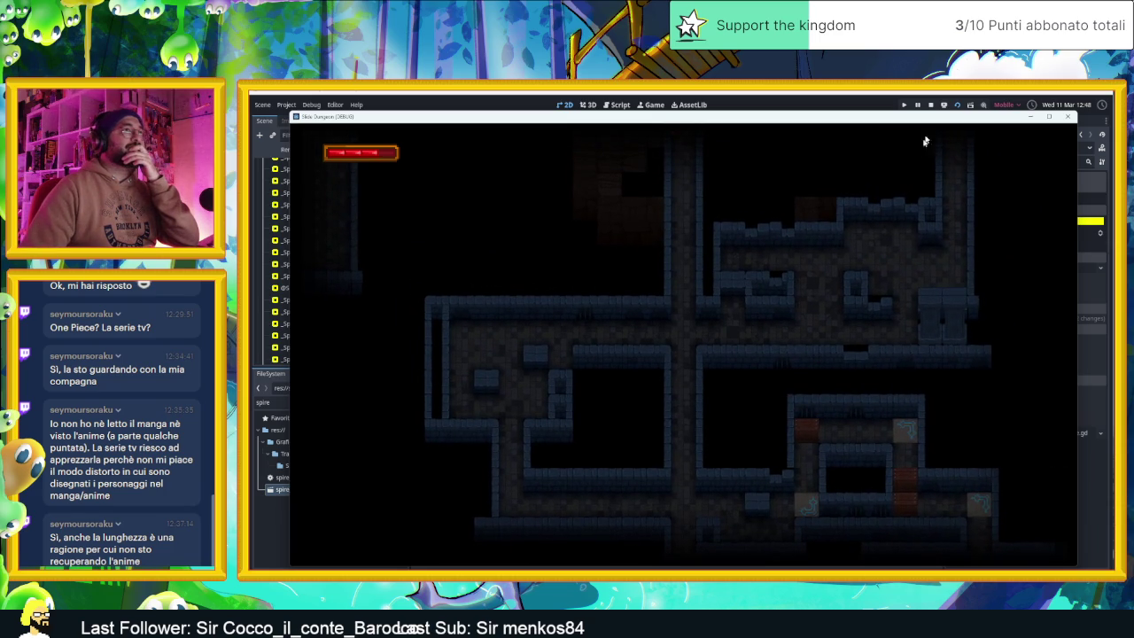
# - Stop the playtest and scroll back over the dungeon level in the editor
pyautogui.click(931, 105)
pyautogui.scroll(-3, 748, 209)
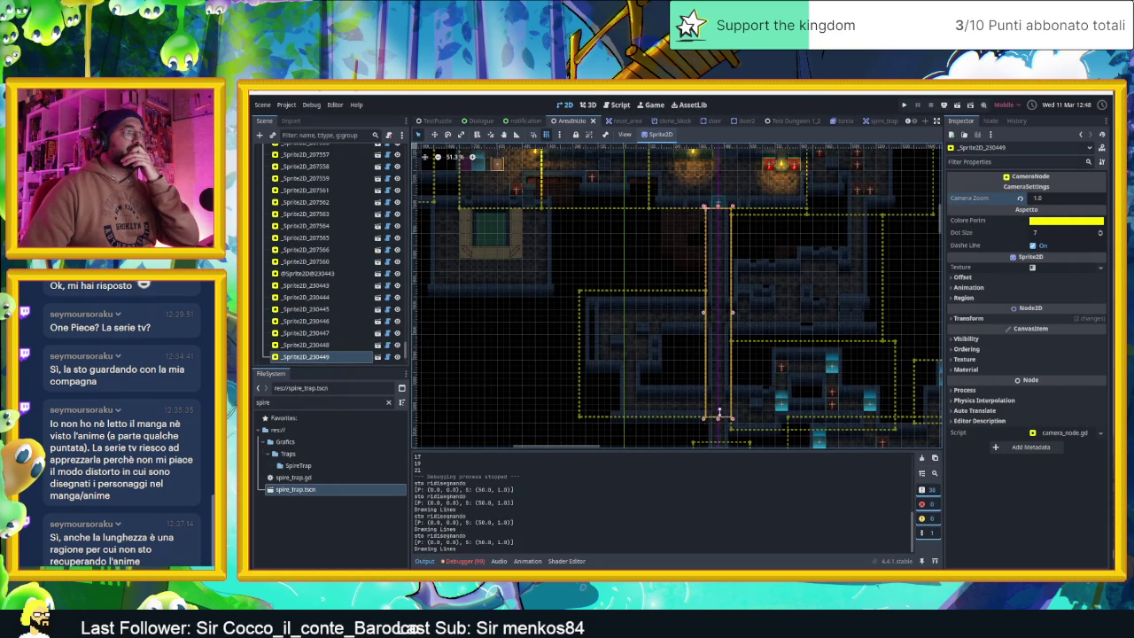
# - Shorten the corridor camera zone from the bottom, relaunch, and slide the slime through nearby rooms
pyautogui.moveTo(720, 366); pyautogui.dragTo(720, 368)
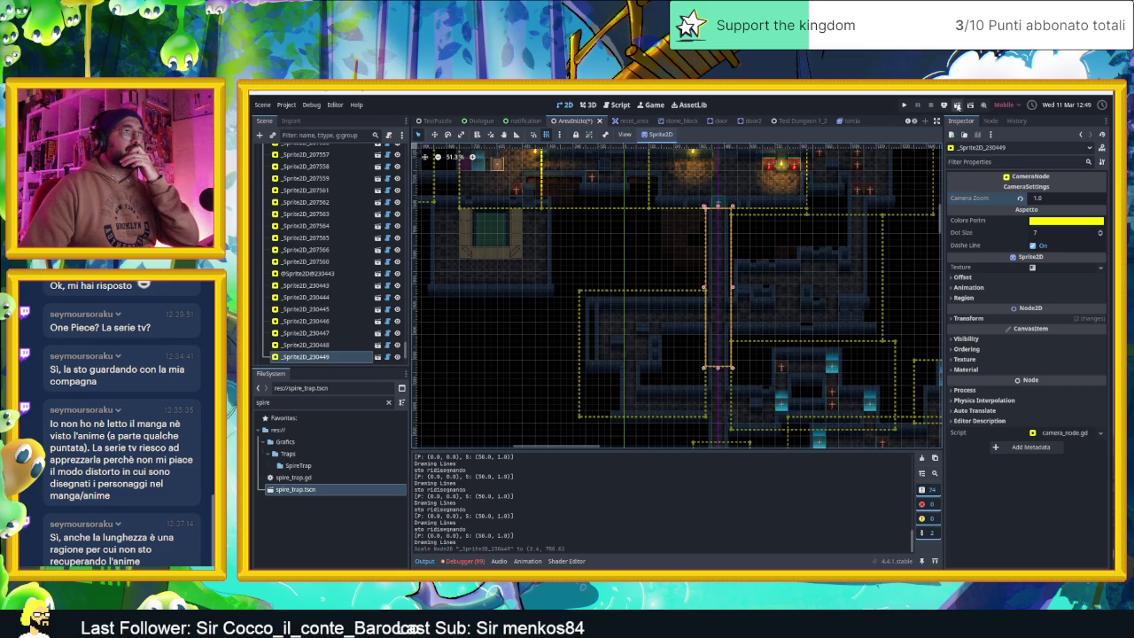
pyautogui.click(957, 105)
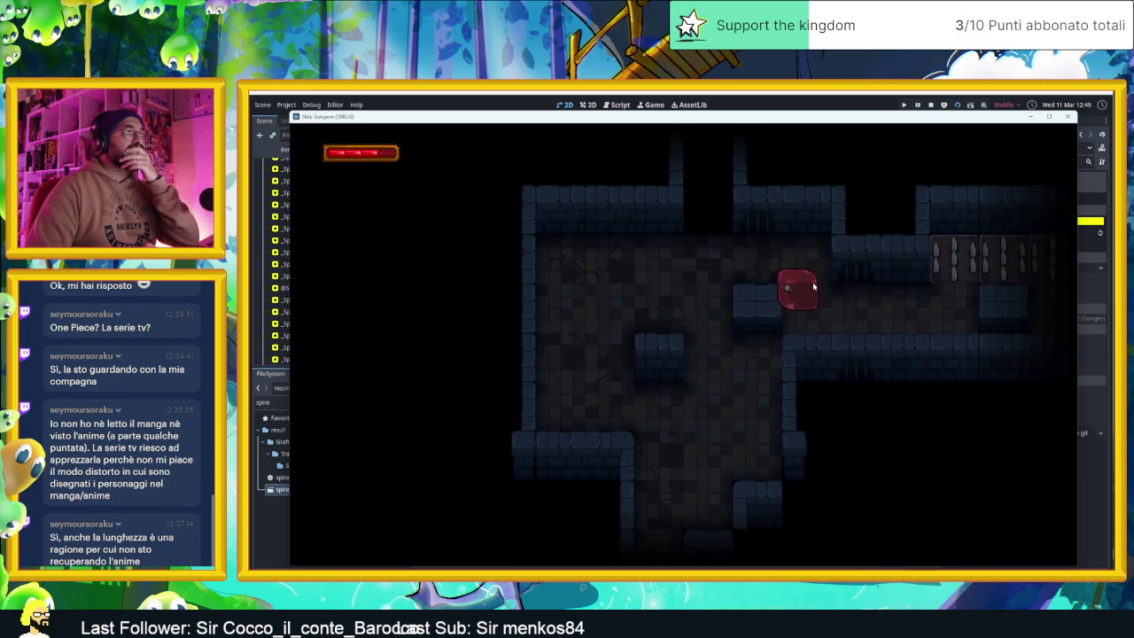
pyautogui.press('Down')
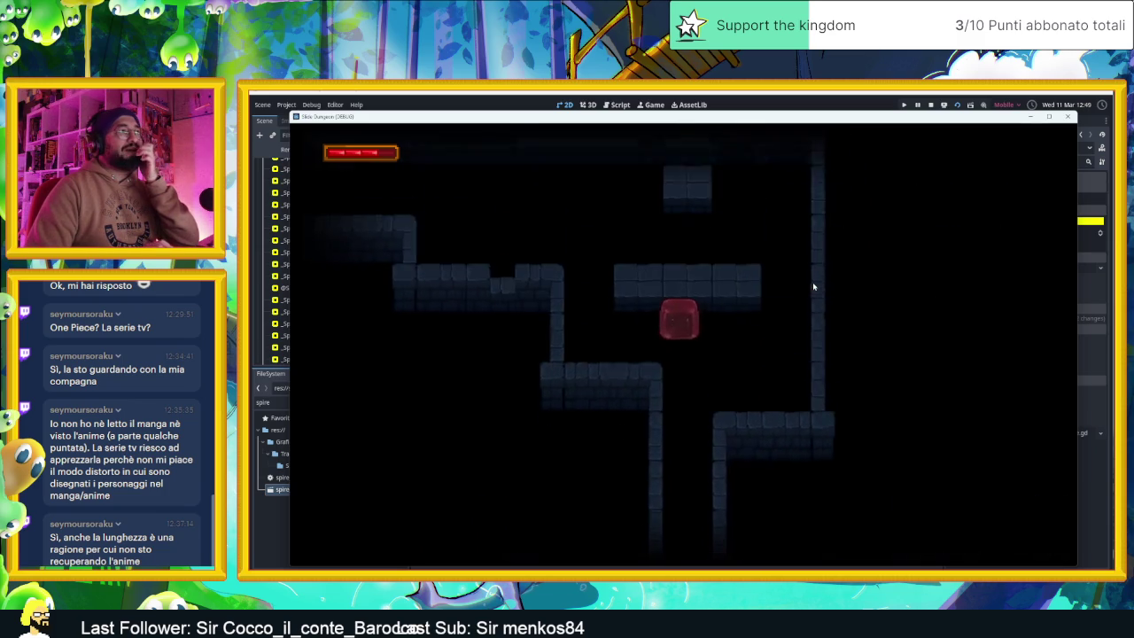
pyautogui.press('Left')
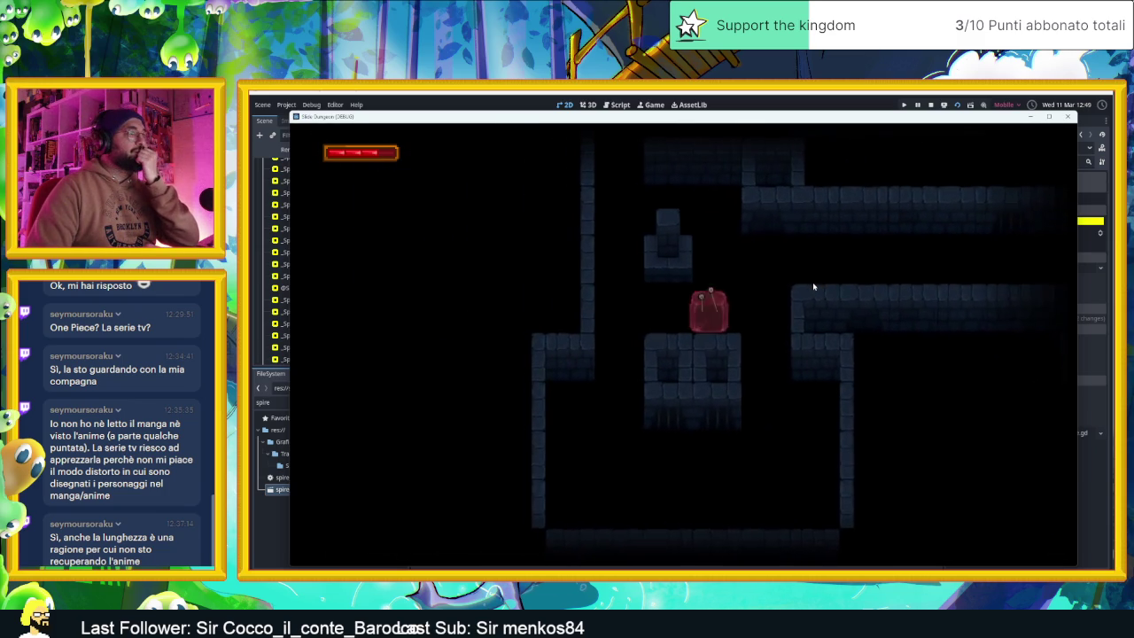
pyautogui.press('Right')
pyautogui.press('Up')
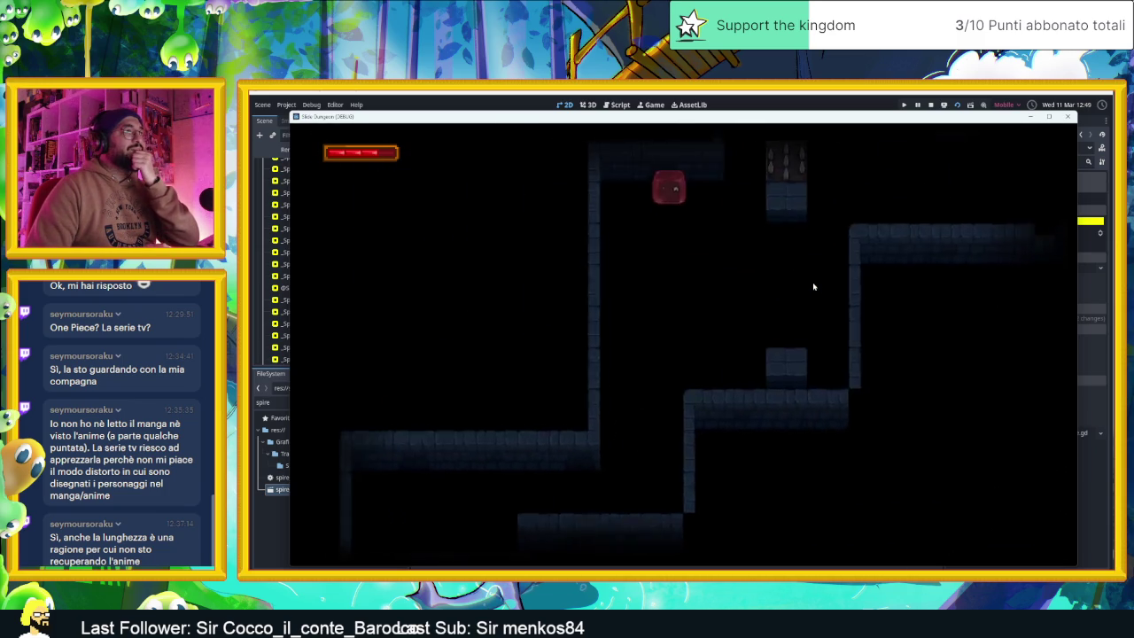
pyautogui.press('Down')
# - Send the slime up and down the vertical corridor between the upper and lower rooms
pyautogui.press('Up')
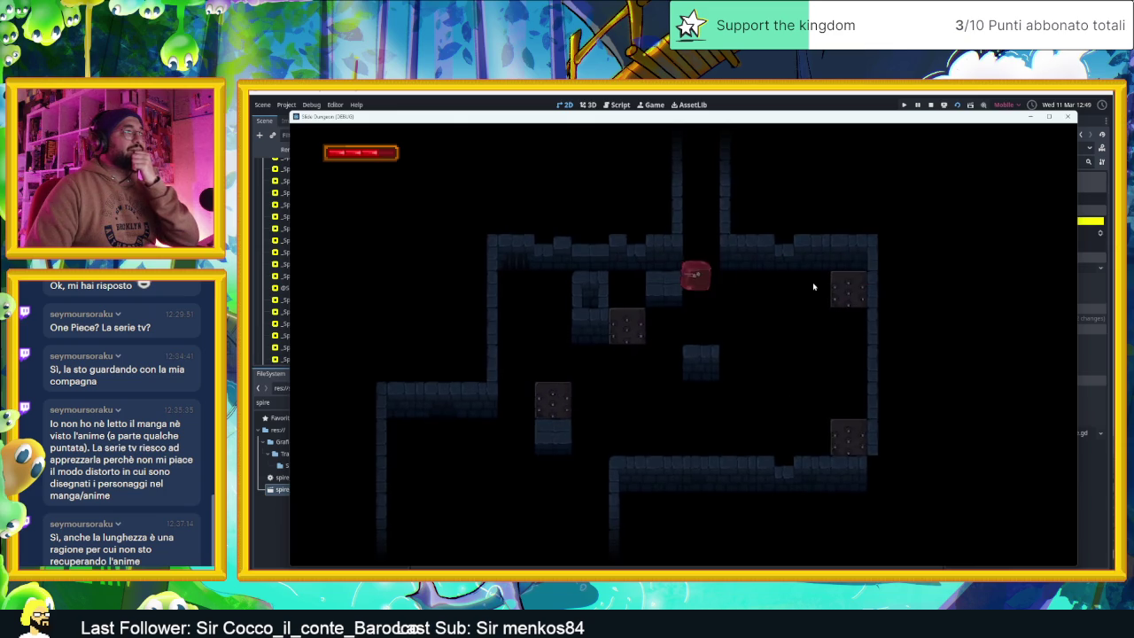
pyautogui.press('Up')
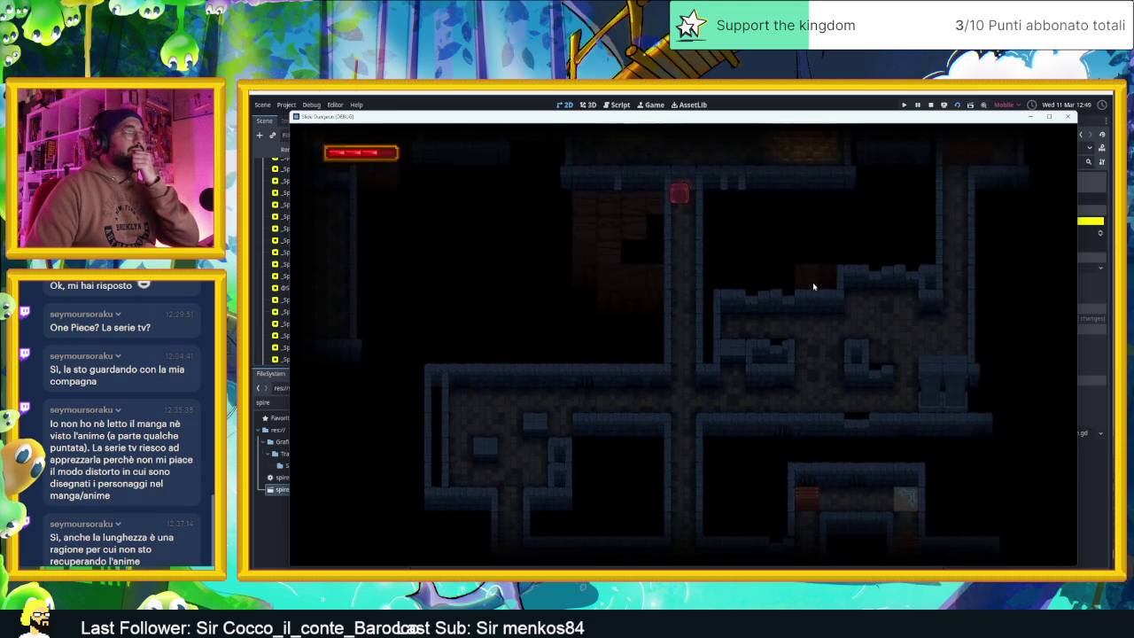
pyautogui.press('Down')
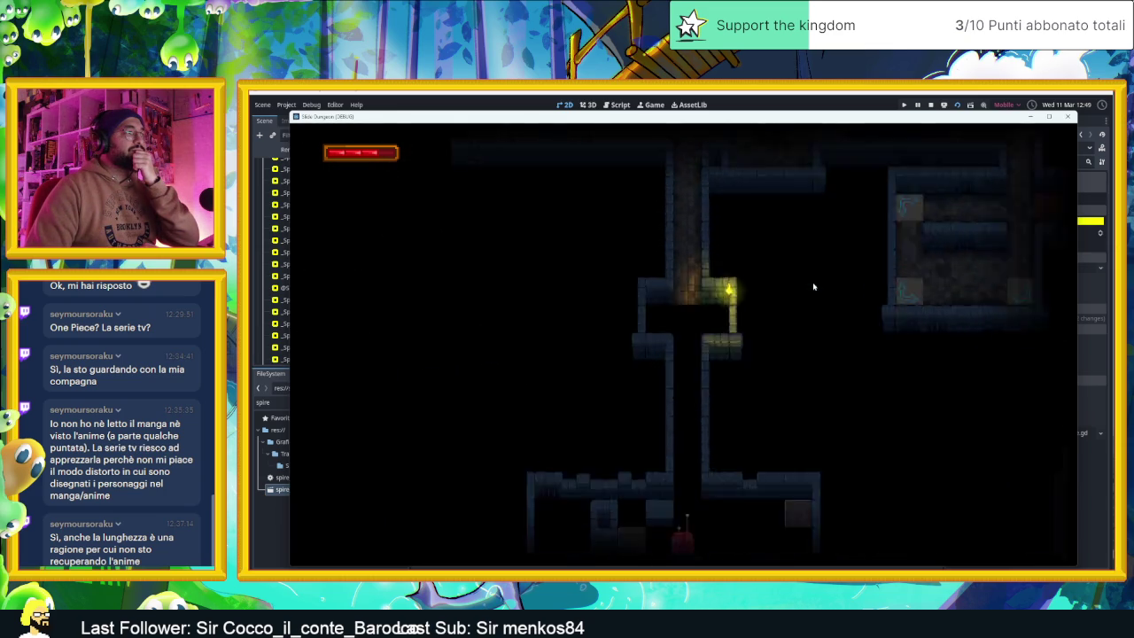
pyautogui.press('Up')
pyautogui.press('Down')
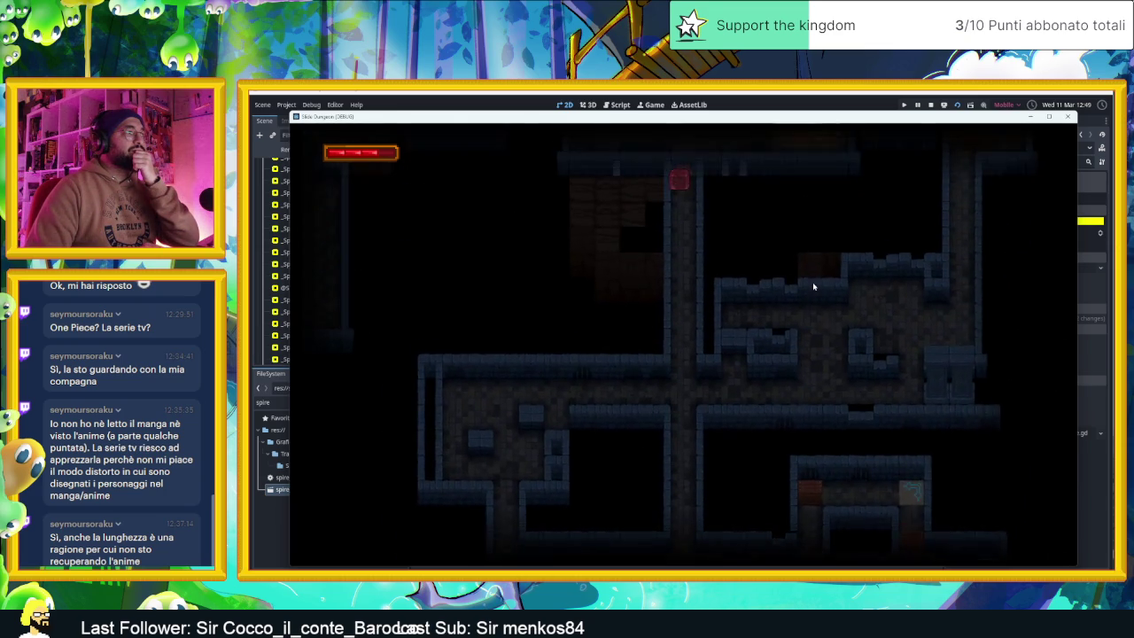
pyautogui.press('Down')
pyautogui.press('Up')
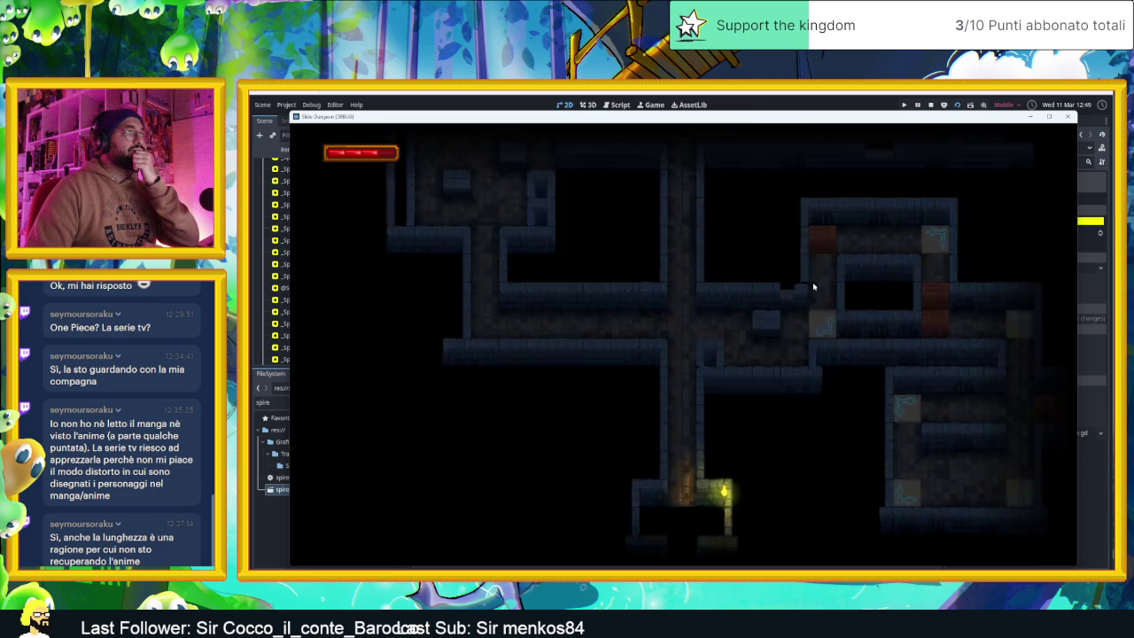
pyautogui.press('Down')
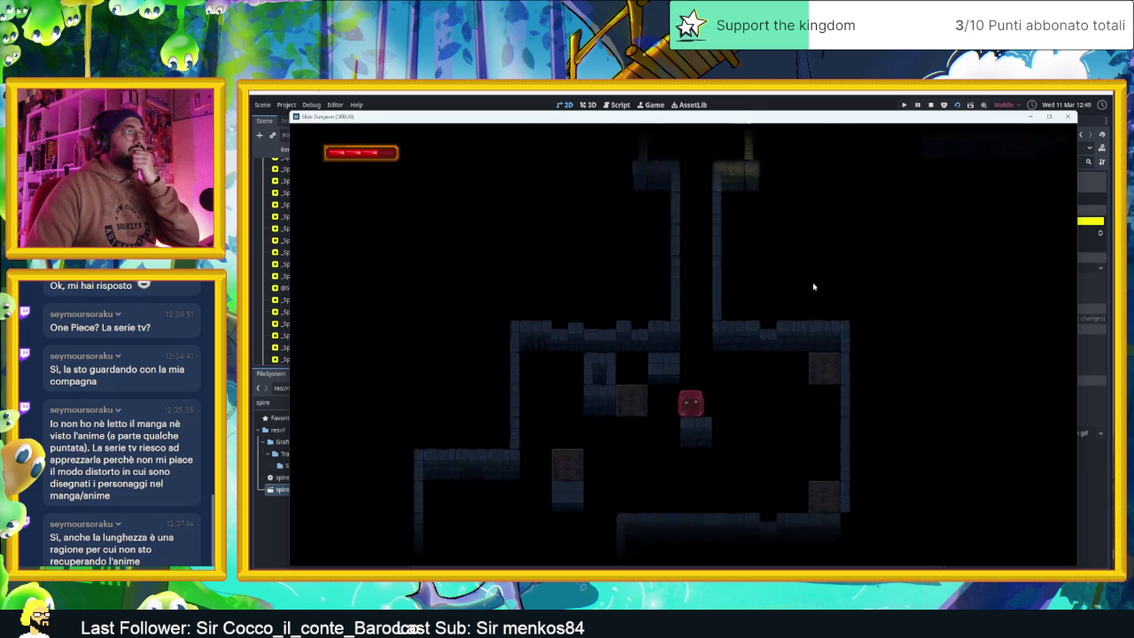
# - Guide the slime through the remaining rooms down to the lower floor and stop the game
pyautogui.press('Right')
pyautogui.press('Left')
pyautogui.press('Up')
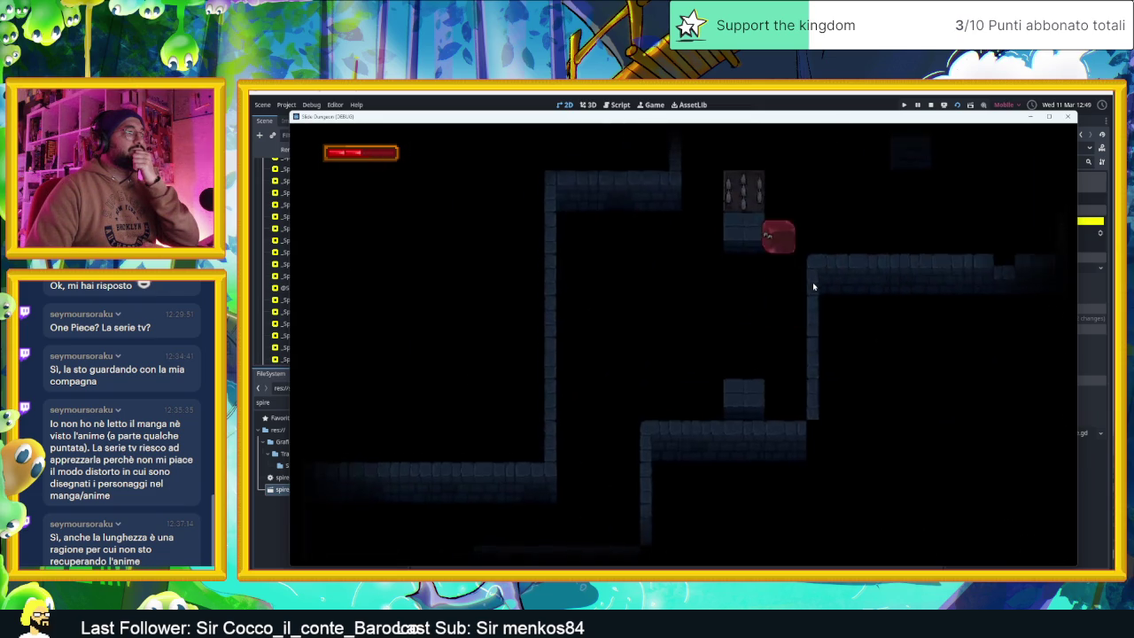
pyautogui.press('Down')
pyautogui.press('Left')
pyautogui.press('Left')
pyautogui.press('Down')
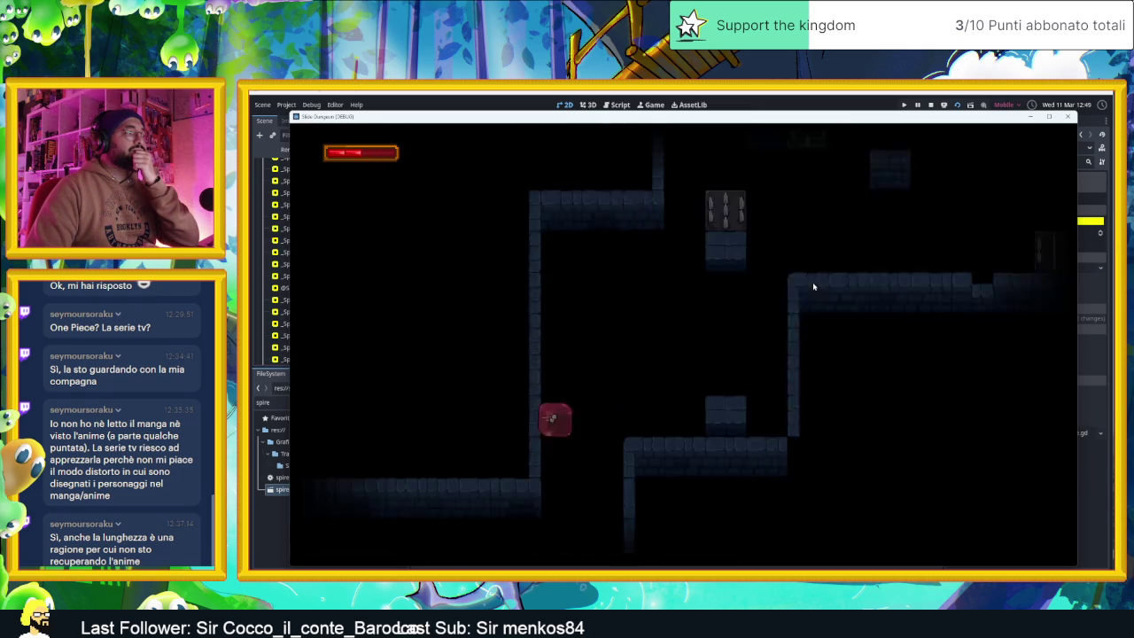
pyautogui.click(928, 105)
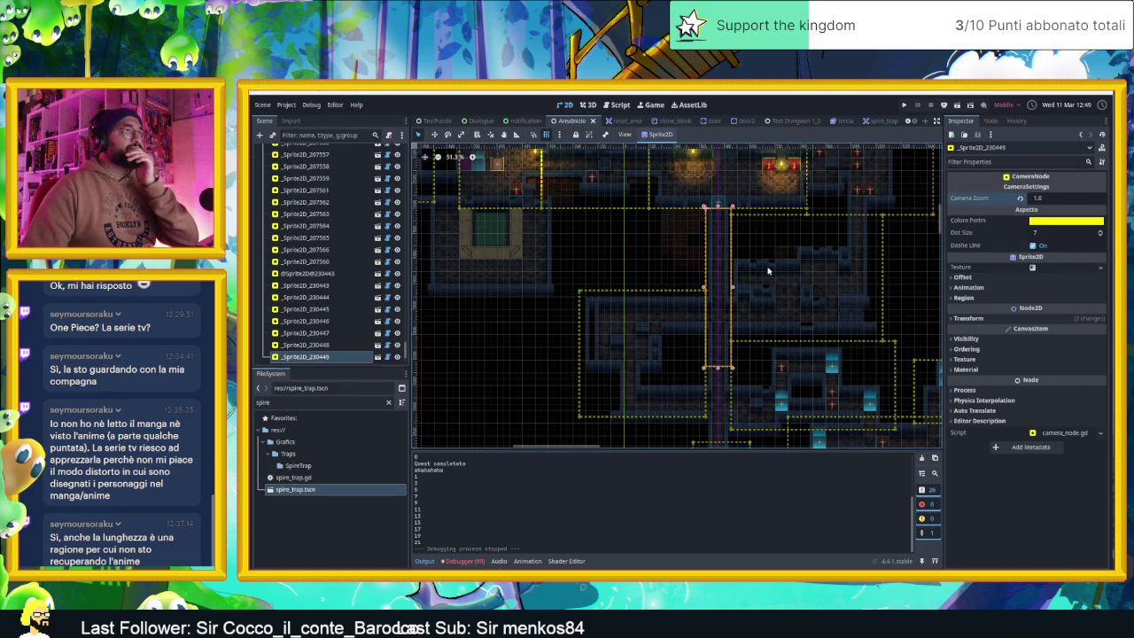
# - Focus on the Player node, drag it into the upper torch-lit room, and launch the level
pyautogui.scroll(-1, 767, 270)
pyautogui.scroll(-3, 744, 286)
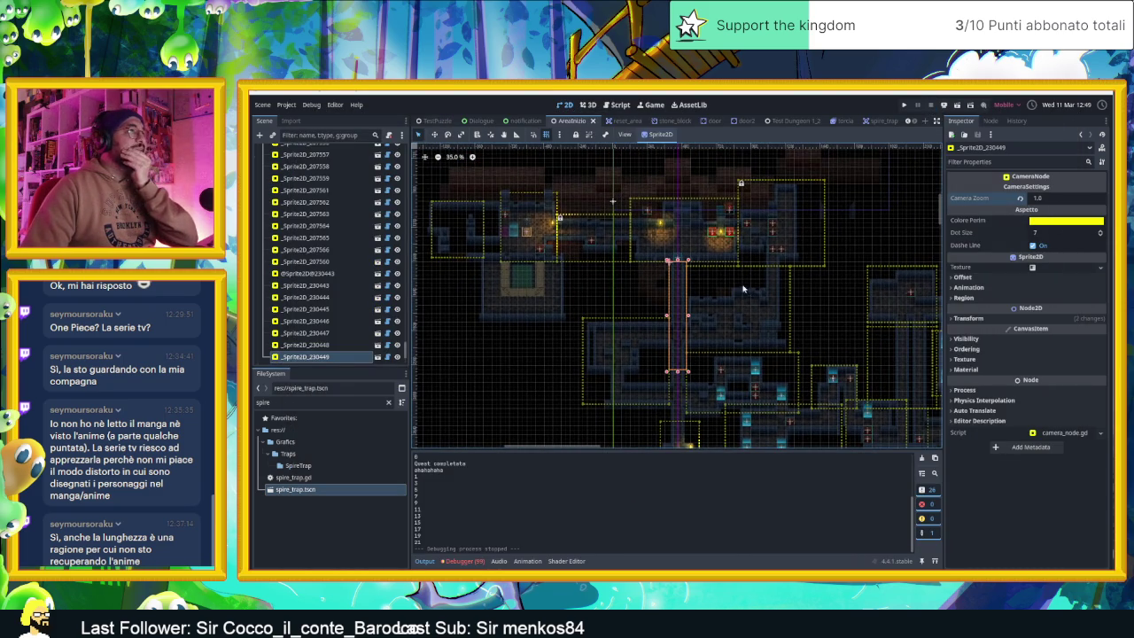
pyautogui.scroll(-2, 730, 286)
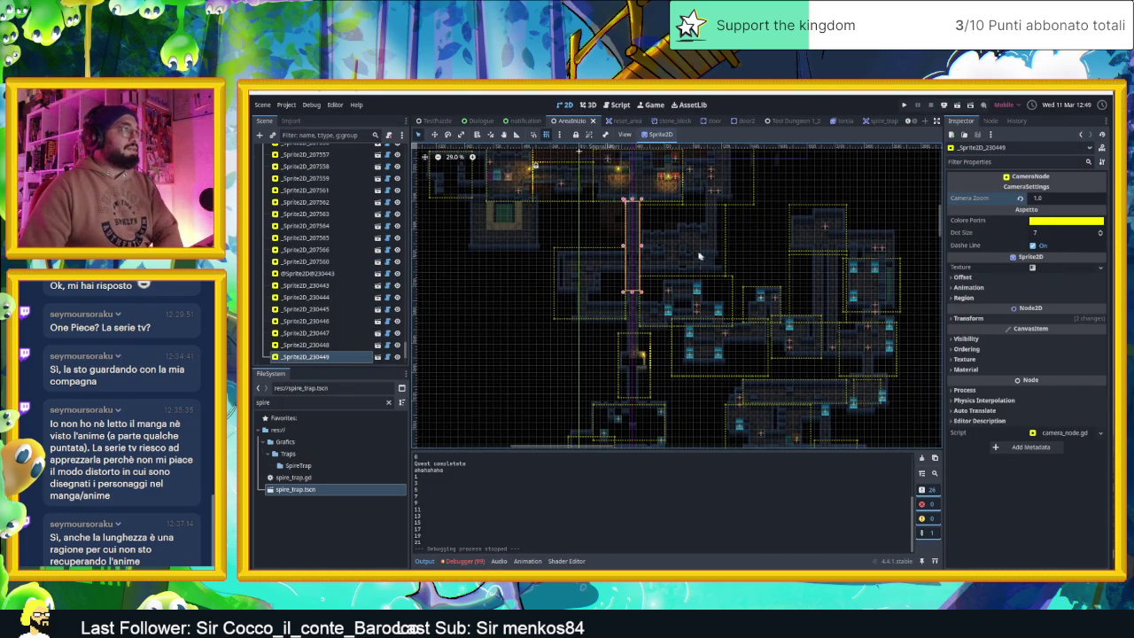
pyautogui.scroll(15, 294, 203)
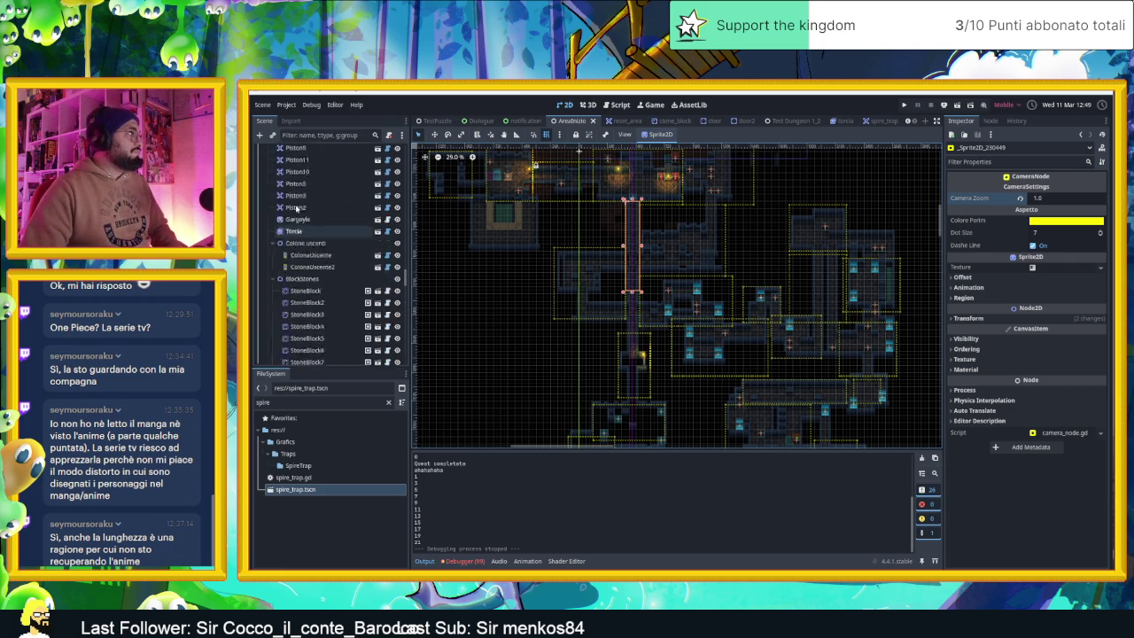
pyautogui.click(289, 175)
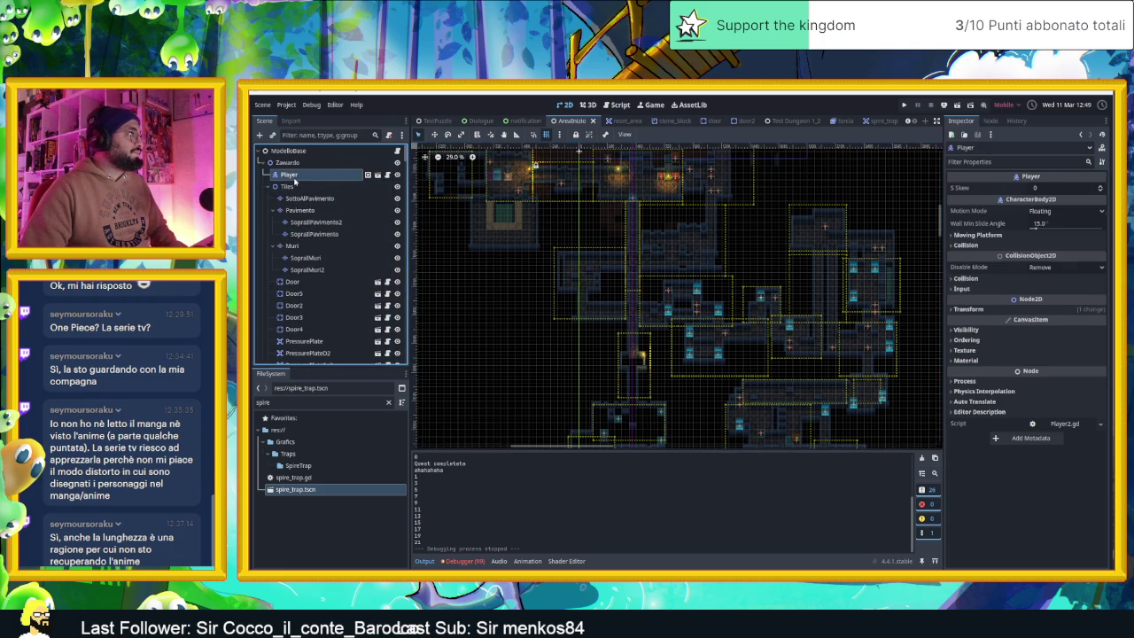
pyautogui.press('f')
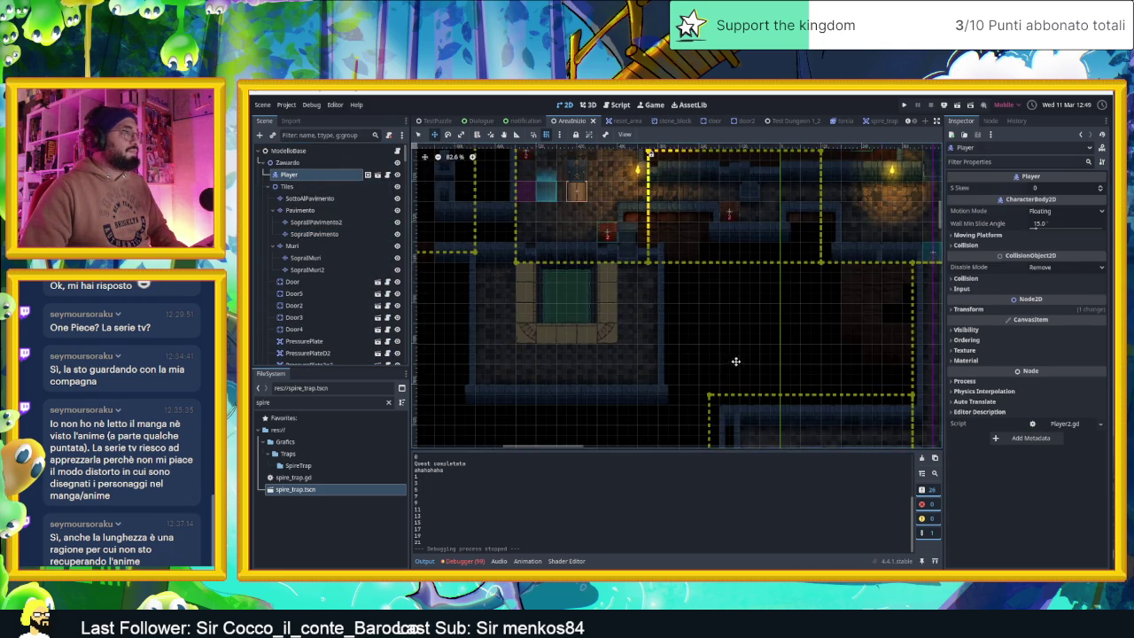
pyautogui.scroll(-6, 735, 362)
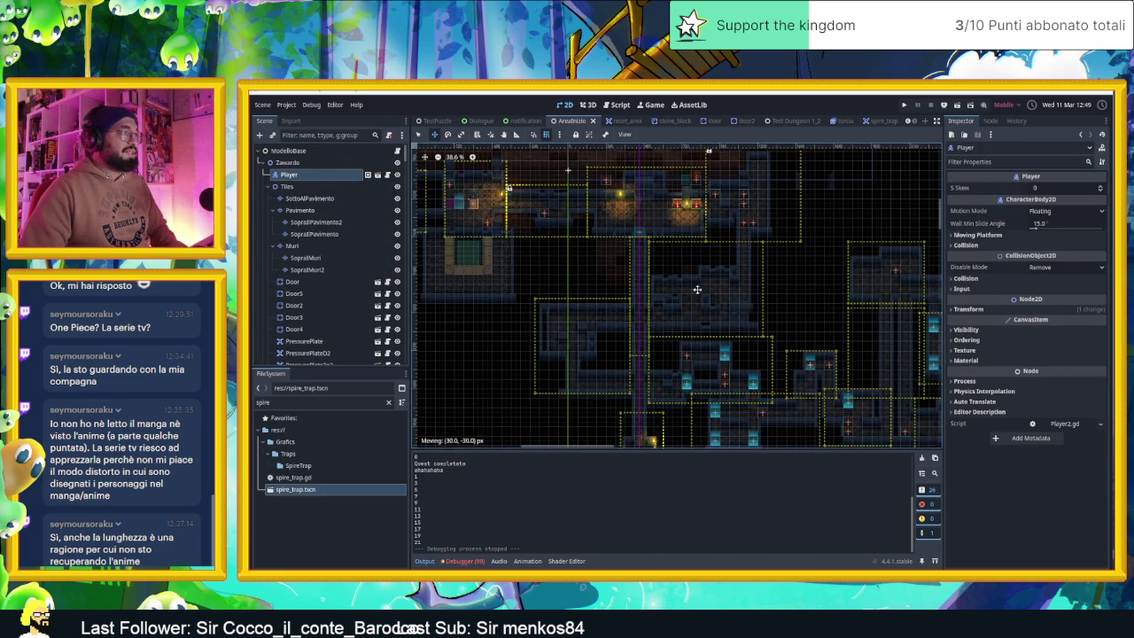
pyautogui.moveTo(575, 113); pyautogui.dragTo(719, 307)
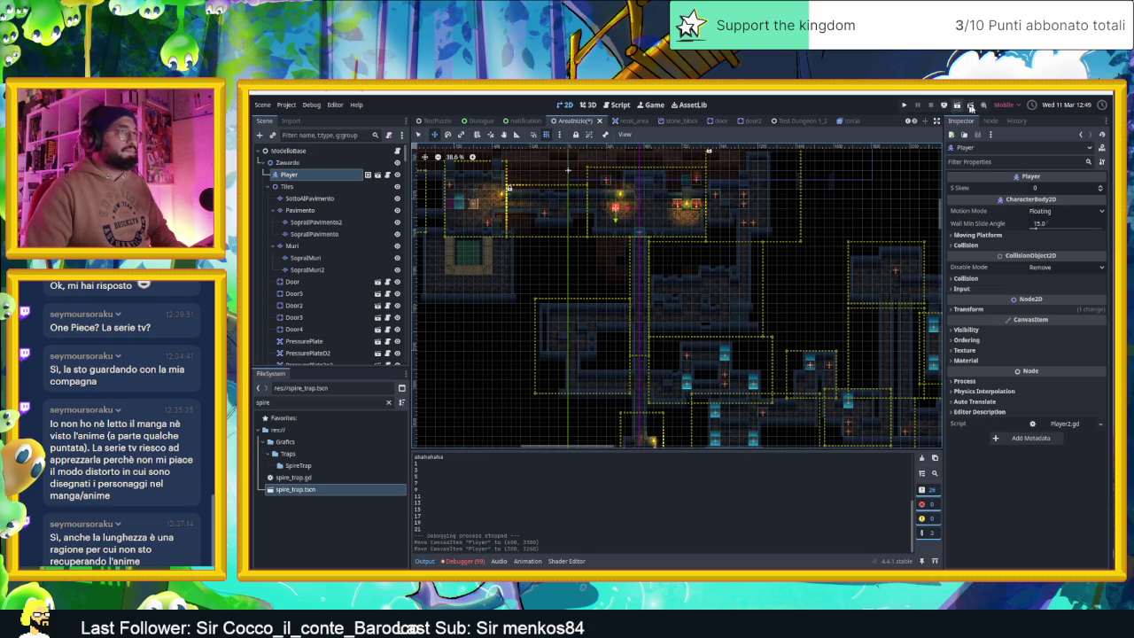
pyautogui.click(956, 105)
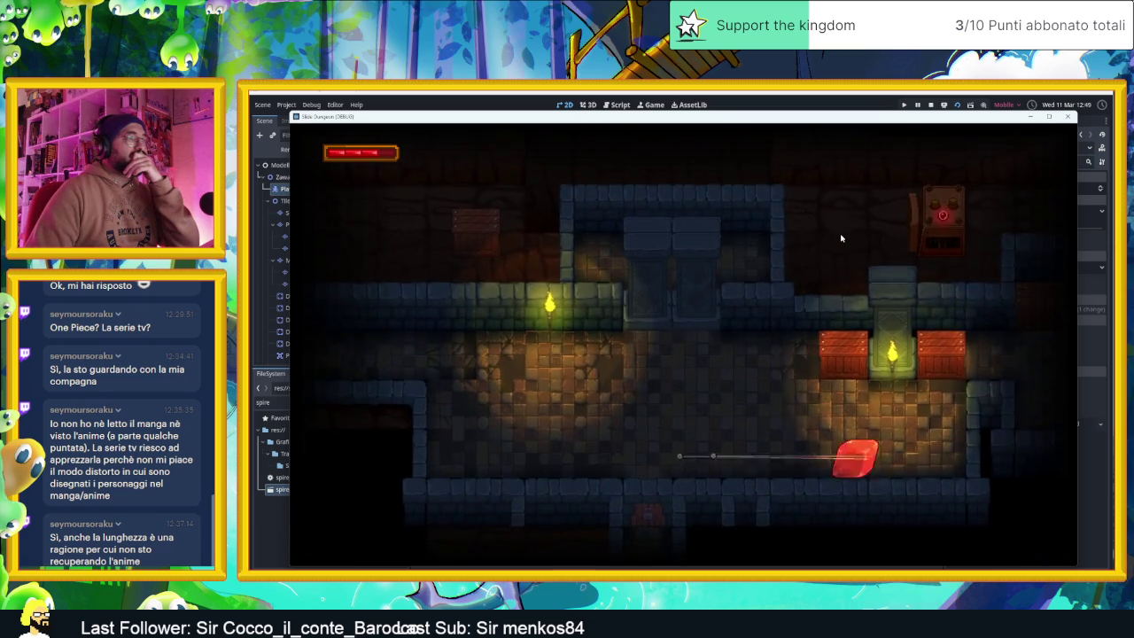
# - Move the slime past the crate, right and down the corridor into the next rooms
pyautogui.press('Up')
pyautogui.press('Up')
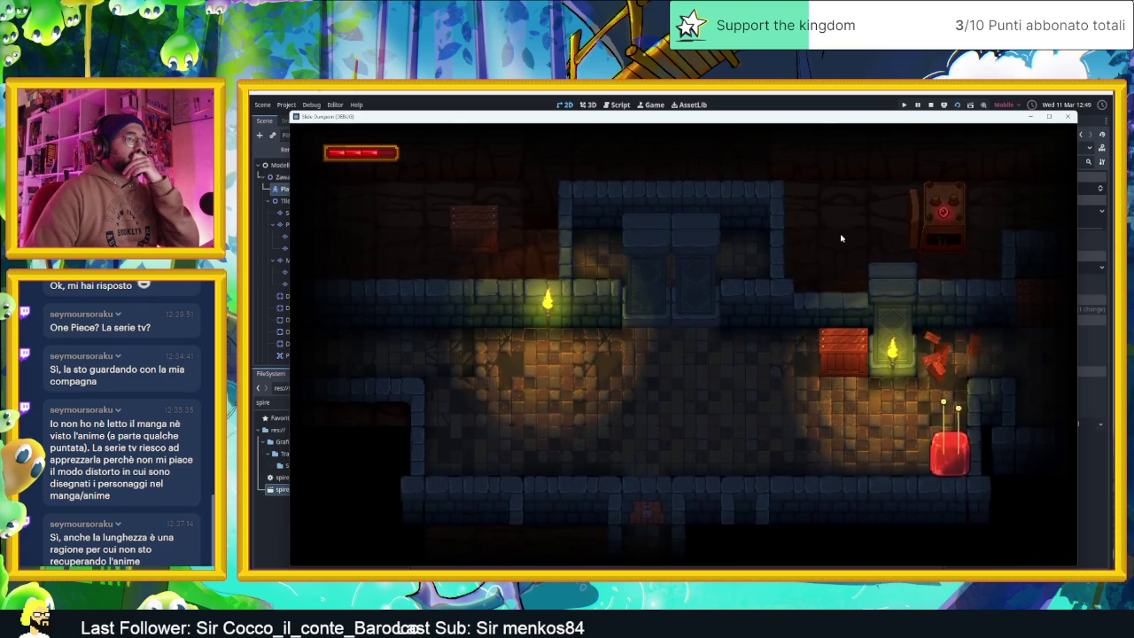
pyautogui.press('Up')
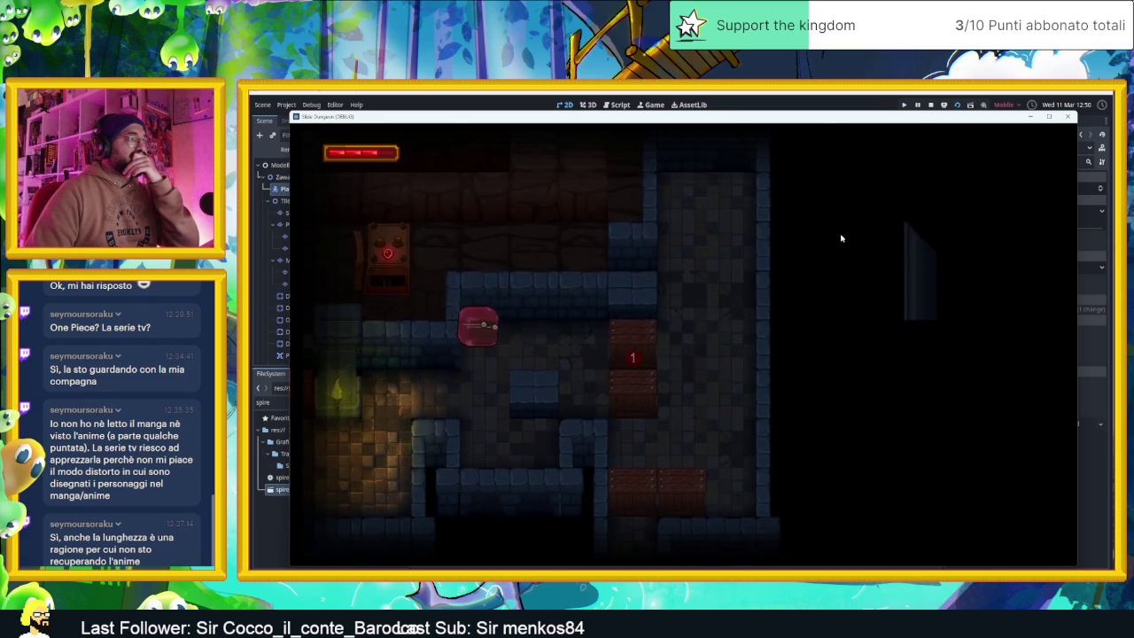
pyautogui.press('Right')
pyautogui.press('Down')
pyautogui.press('Up')
pyautogui.press('Down')
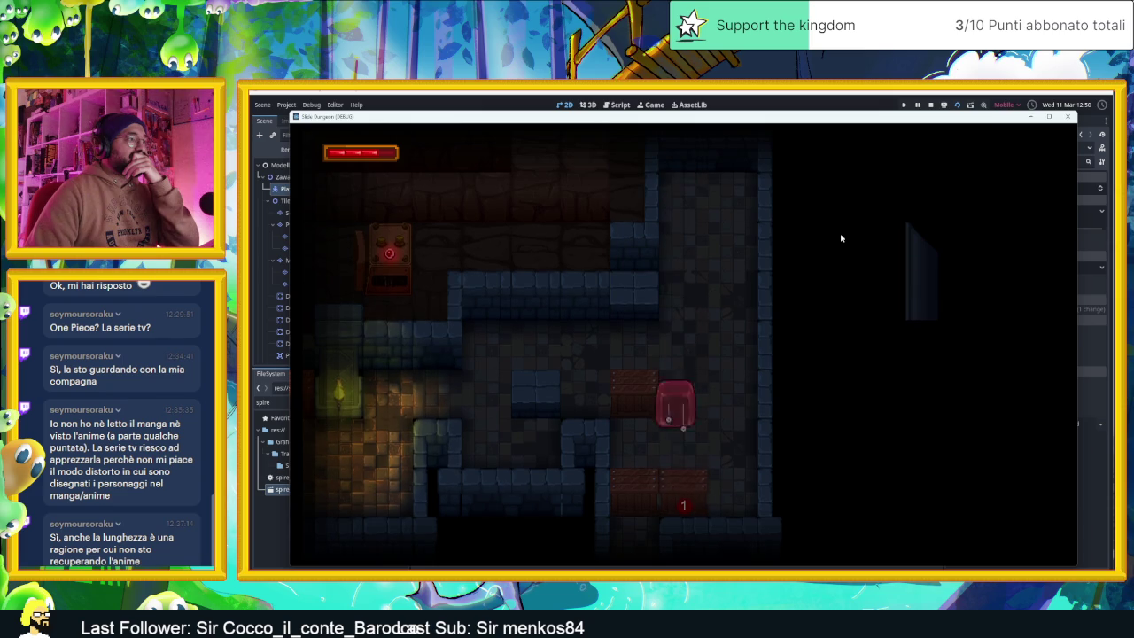
pyautogui.press('Right')
pyautogui.press('Left')
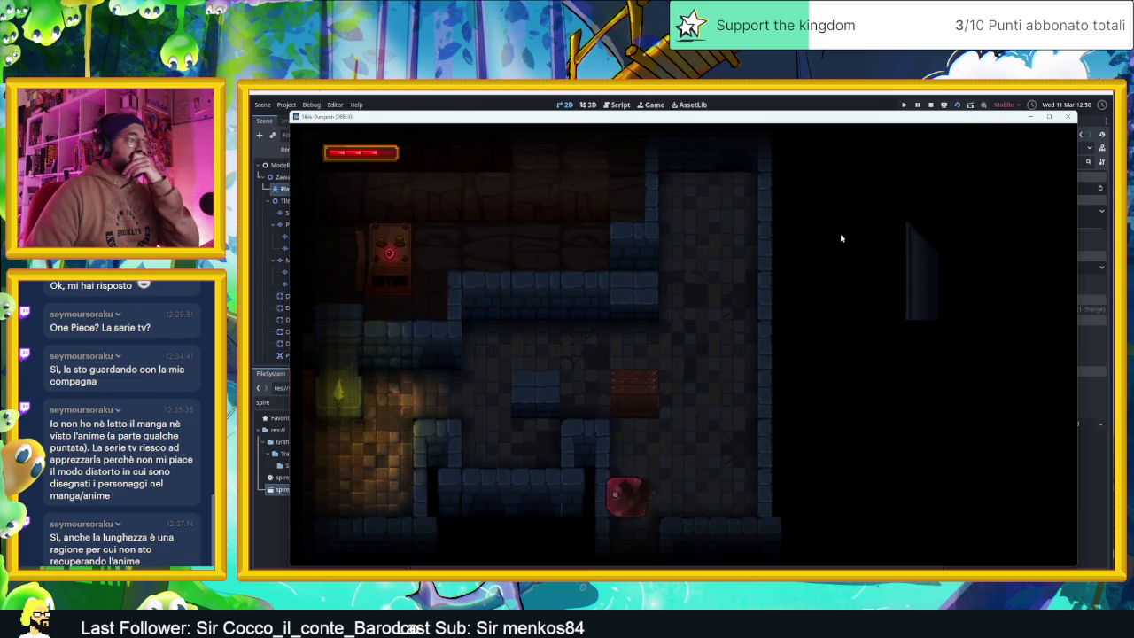
pyautogui.press('Down')
pyautogui.press('Up')
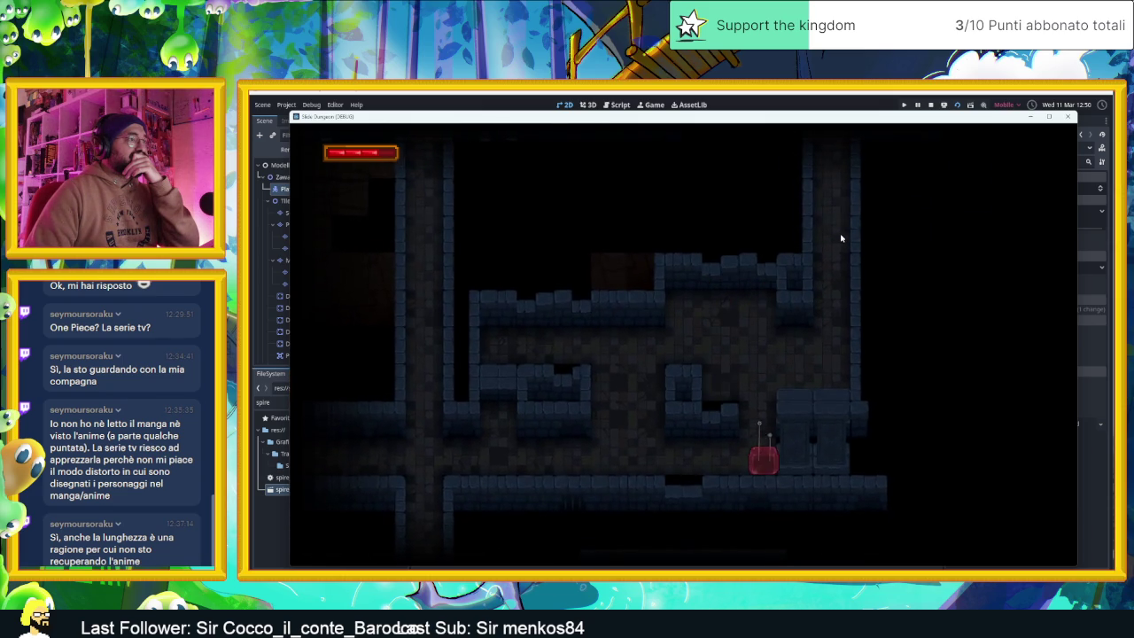
# - Steer the slime through the new room, over the blue arrow tile, into the glowing-door room
pyautogui.press('Right')
pyautogui.press('Up')
pyautogui.press('Down')
pyautogui.press('Left')
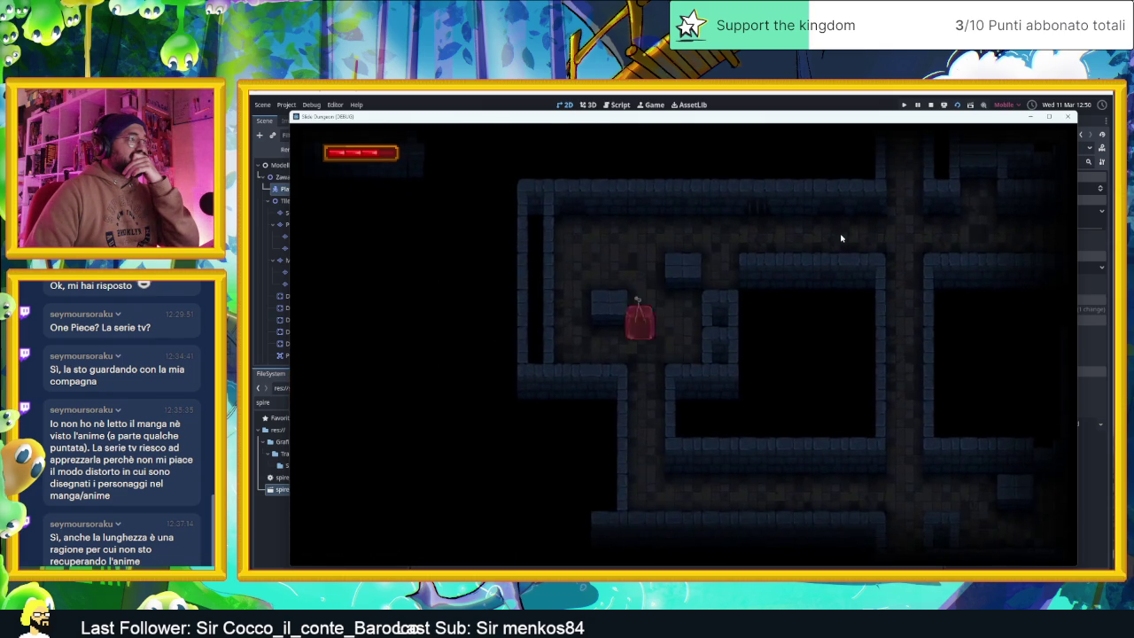
pyautogui.press('Right')
pyautogui.press('Up')
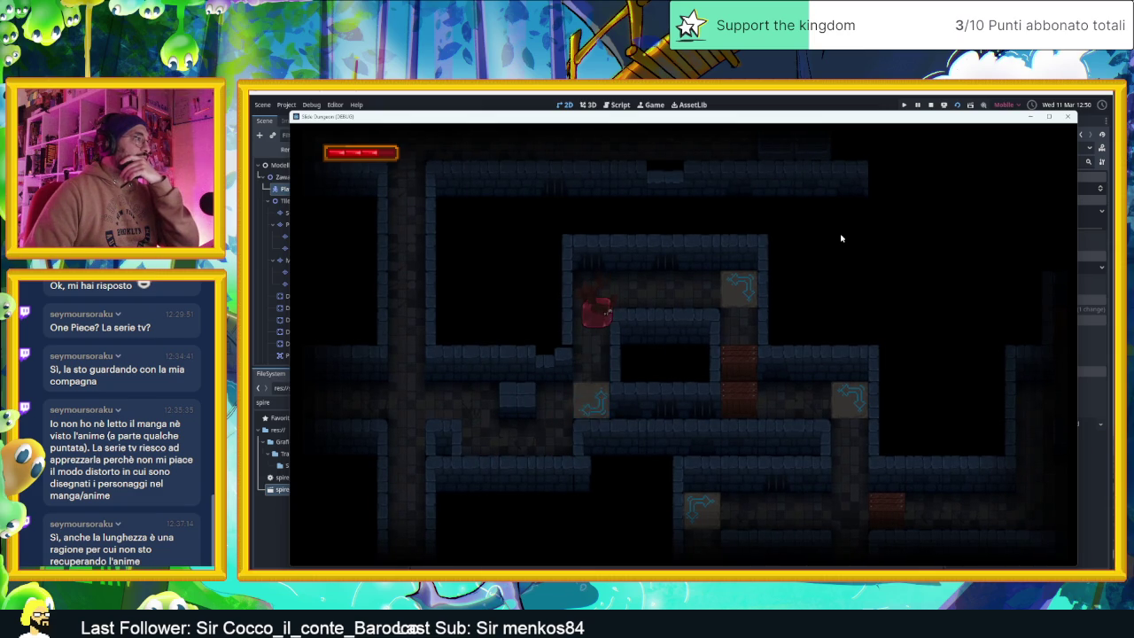
pyautogui.press('Right')
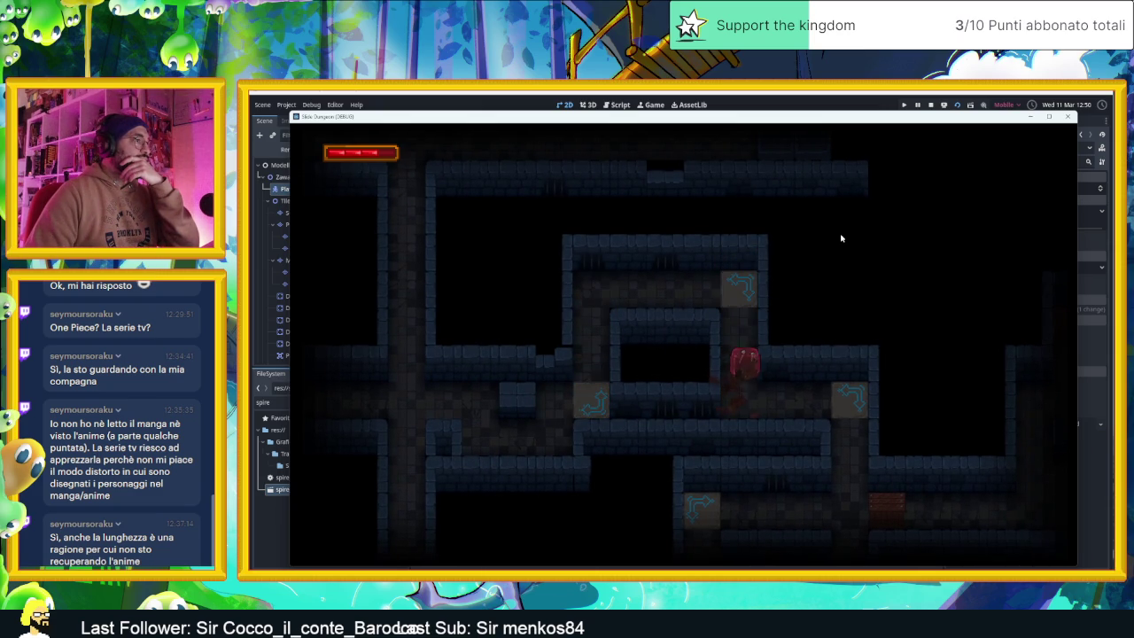
pyautogui.press('Right')
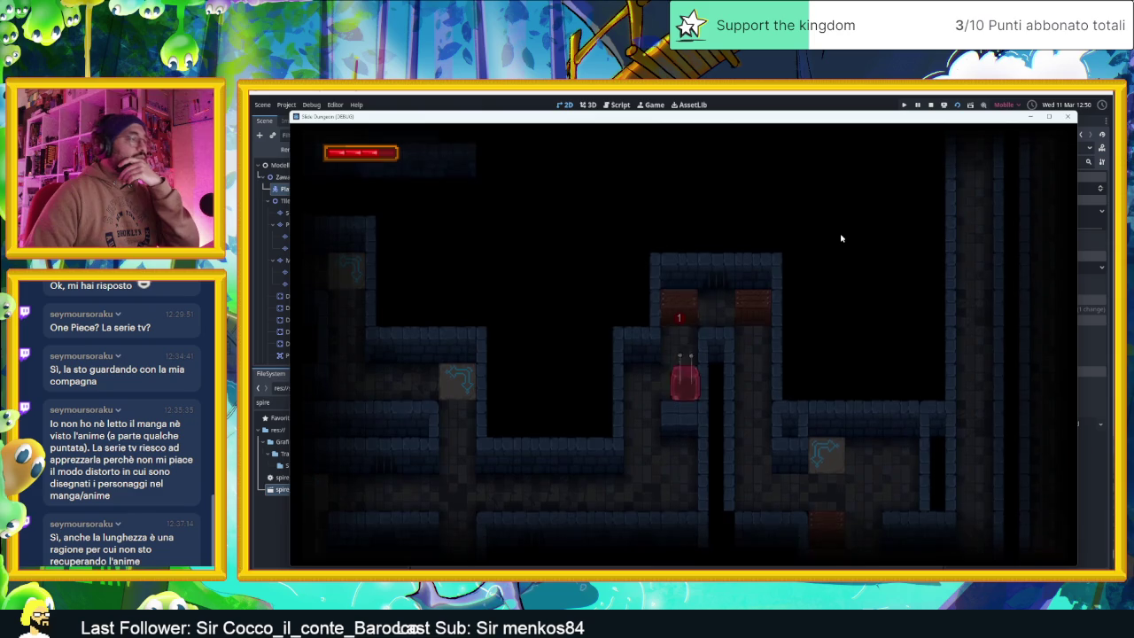
pyautogui.press('Right')
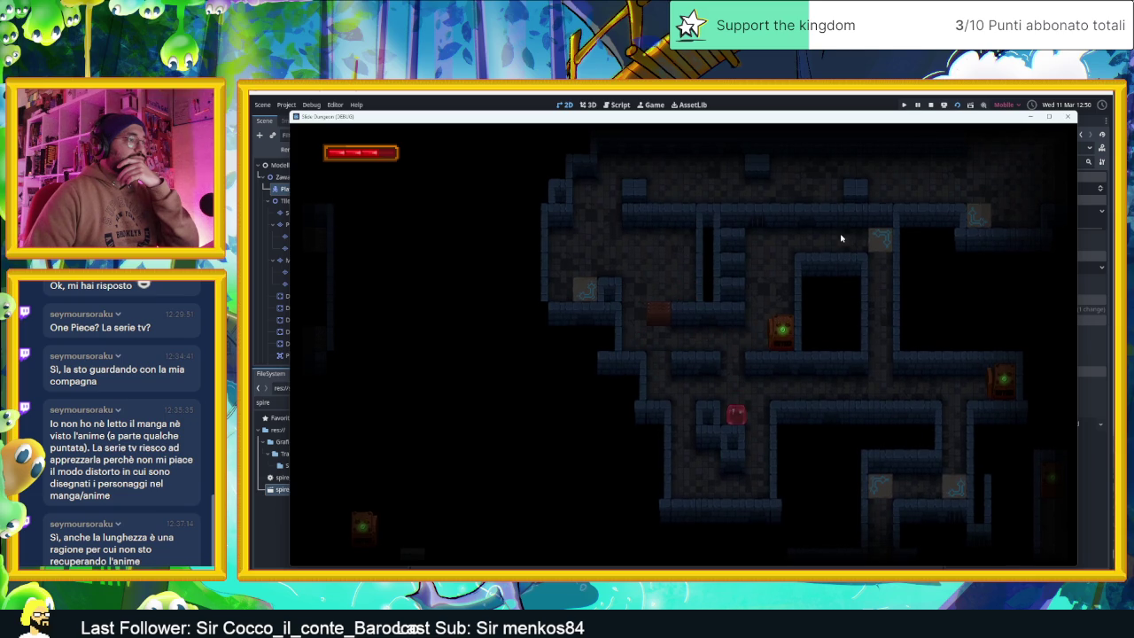
pyautogui.press('Up')
pyautogui.press('Right')
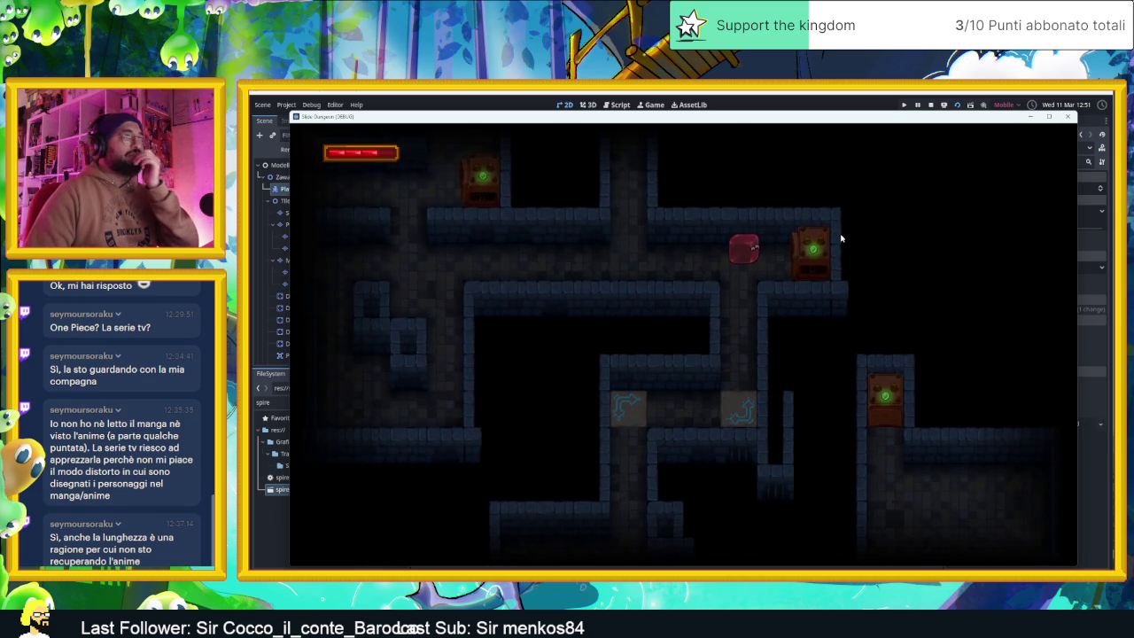
# - Stop the game, shrink the upper room's camera zone height from below, and save the scene
pyautogui.click(931, 104)
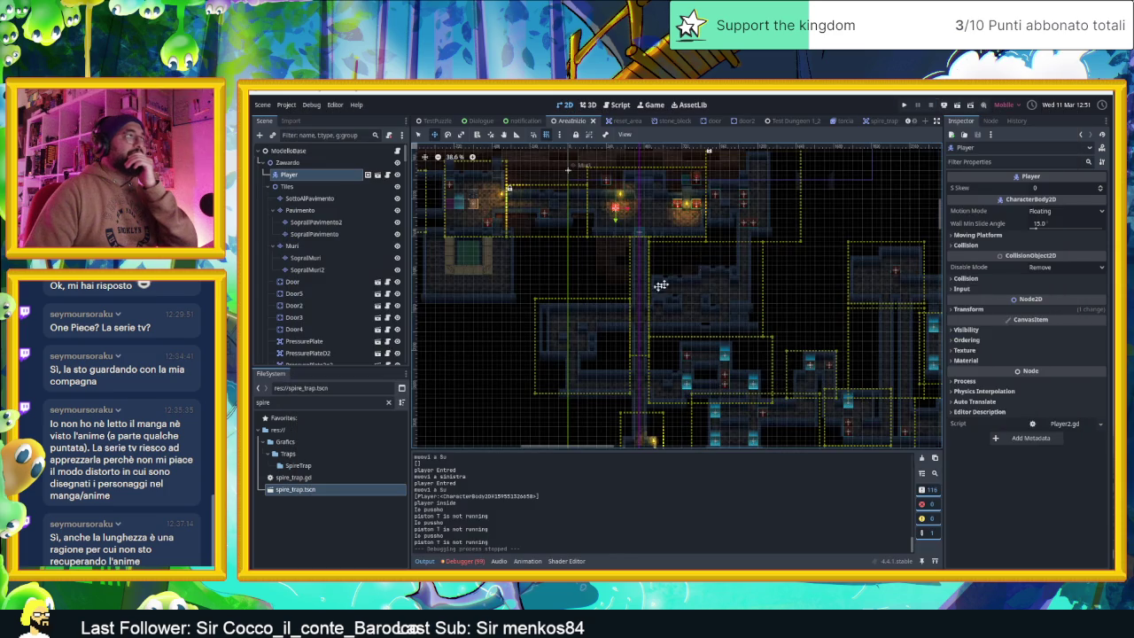
pyautogui.scroll(-5, 694, 383)
pyautogui.scroll(3, 684, 275)
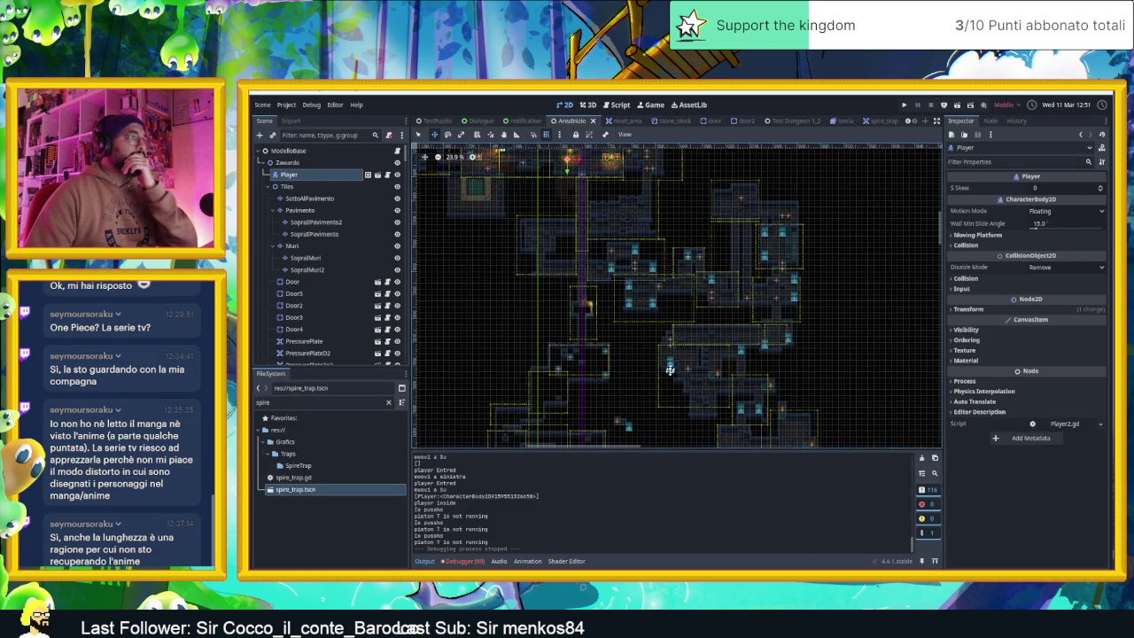
pyautogui.scroll(4, 691, 328)
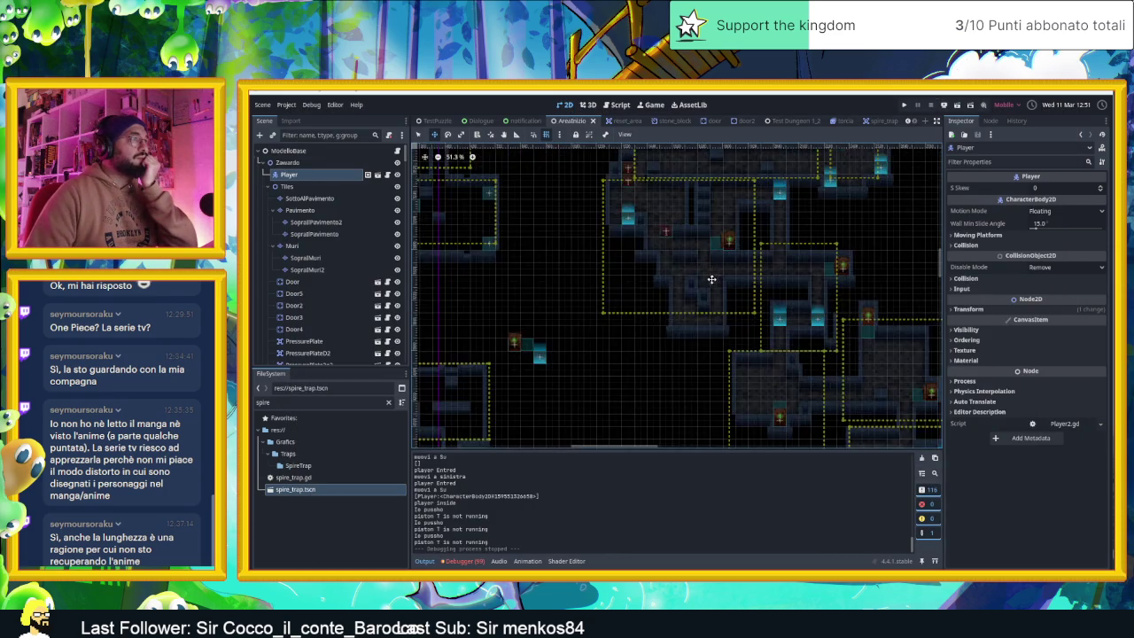
pyautogui.scroll(2, 711, 279)
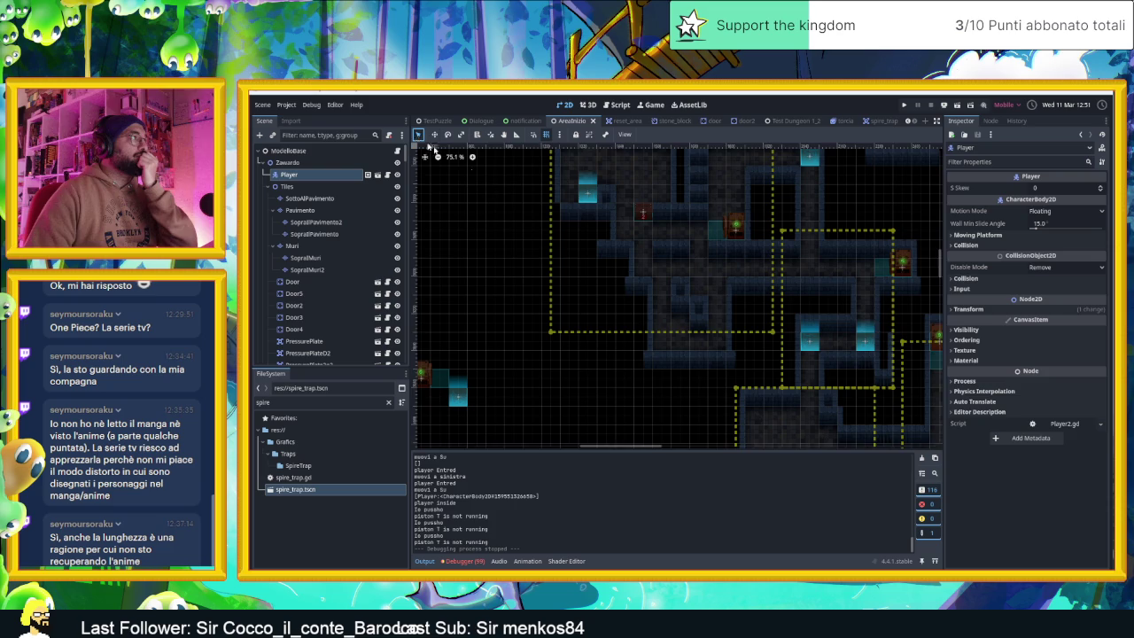
pyautogui.click(756, 336)
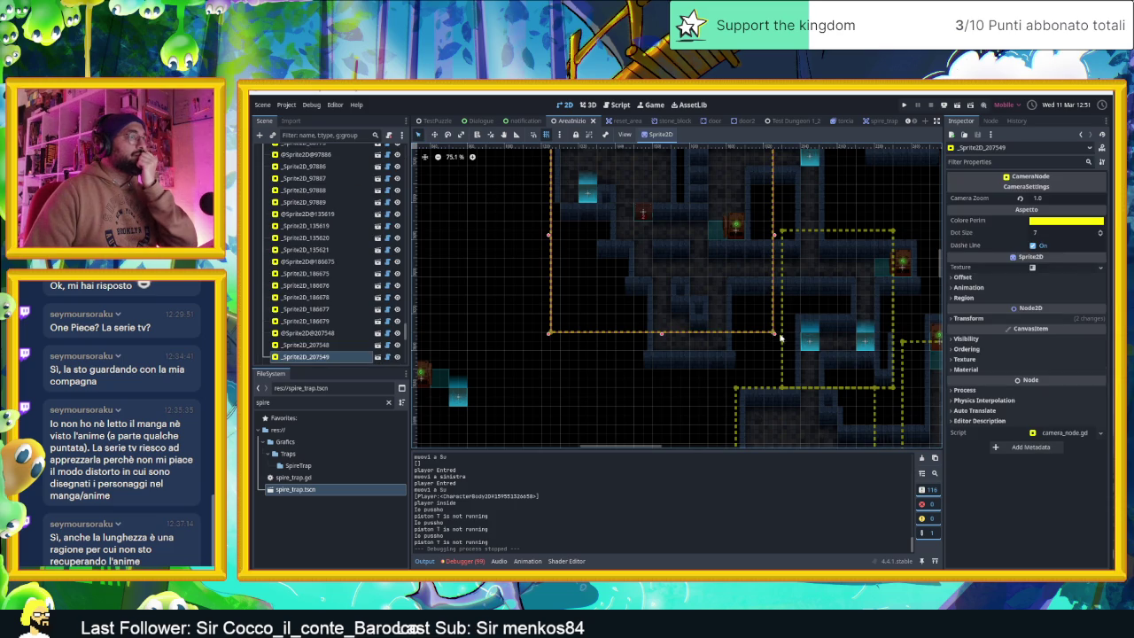
pyautogui.moveTo(773, 335); pyautogui.dragTo(767, 248)
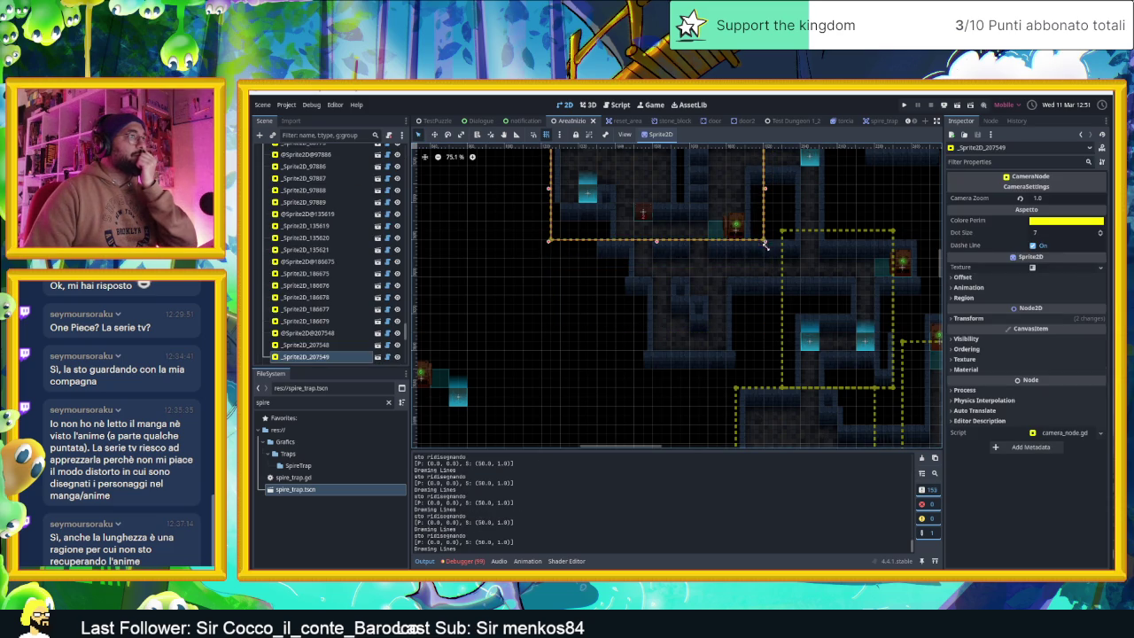
pyautogui.scroll(3, 797, 354)
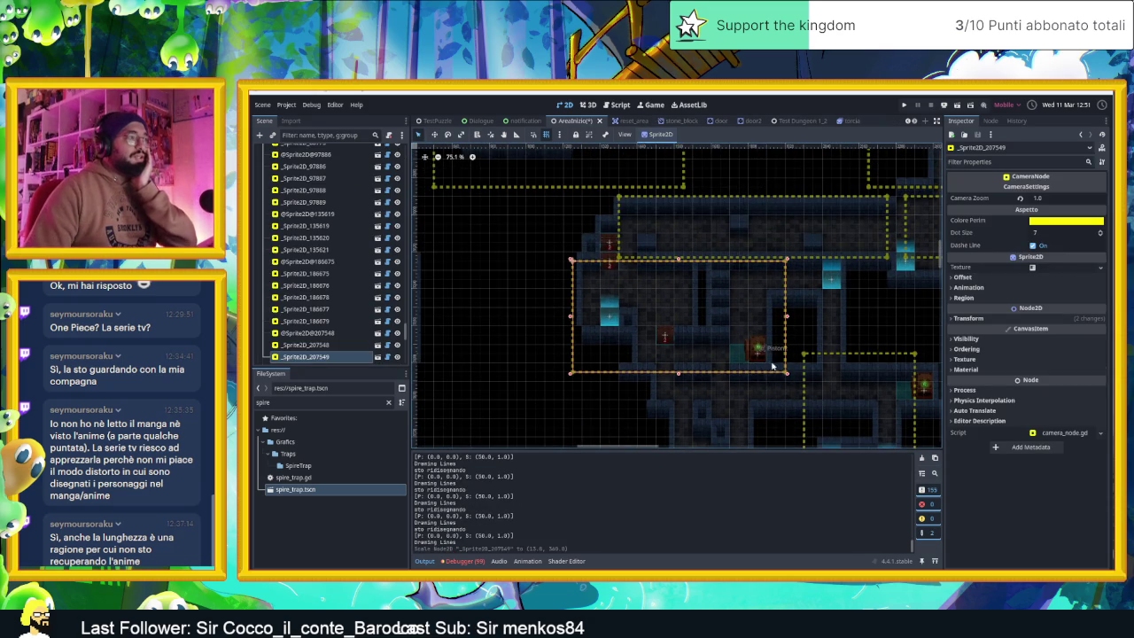
pyautogui.moveTo(772, 366); pyautogui.dragTo(725, 249)
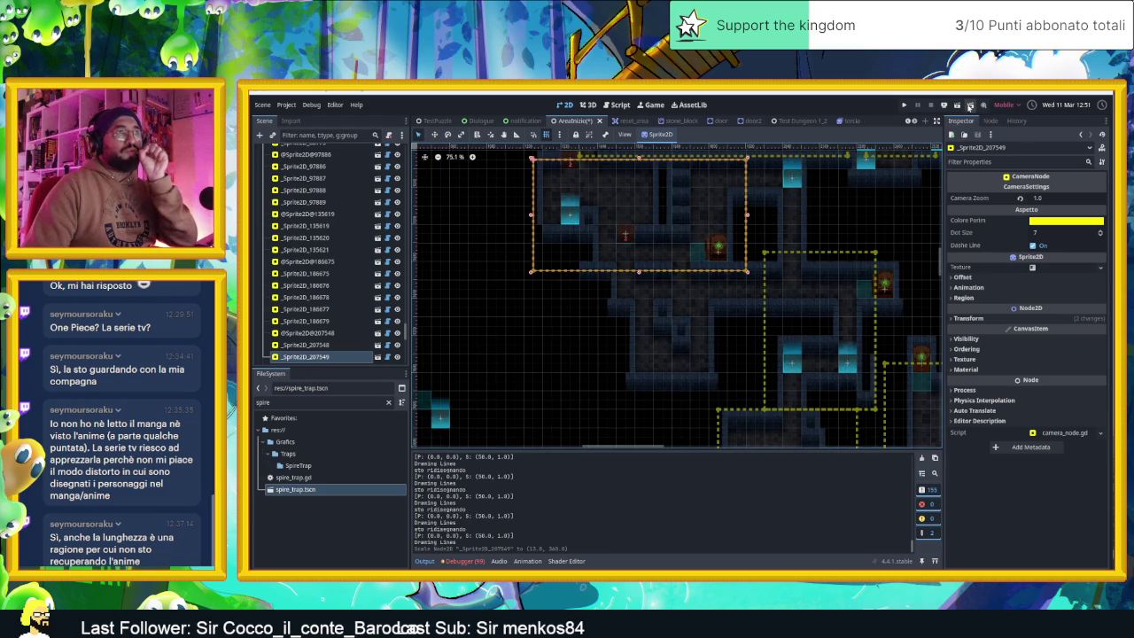
pyautogui.hotkey('ctrl', 's')
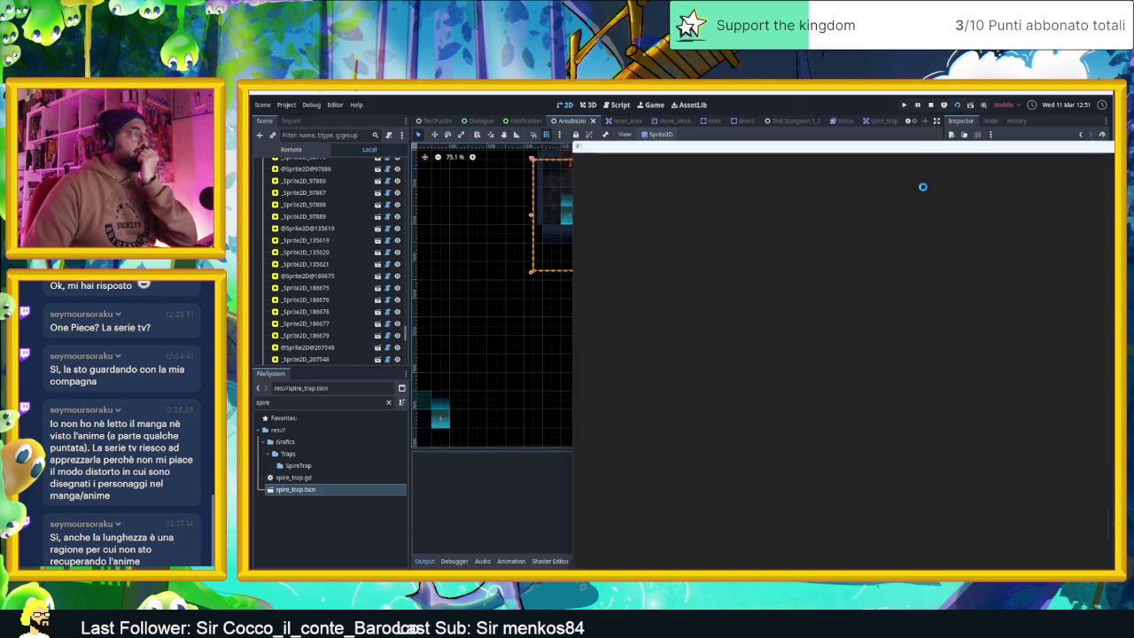
# - Slide the slime across the first rooms, up to the top-right corridor, and up and down it
pyautogui.press('Right')
pyautogui.press('Down')
pyautogui.press('Right')
pyautogui.press('Left')
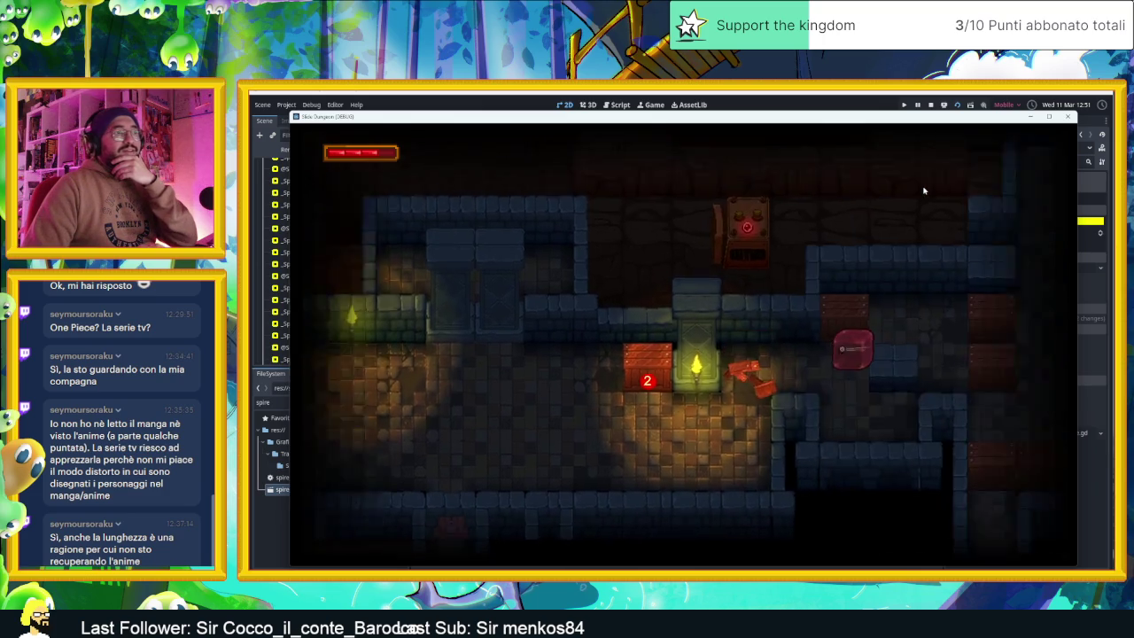
pyautogui.press('Up')
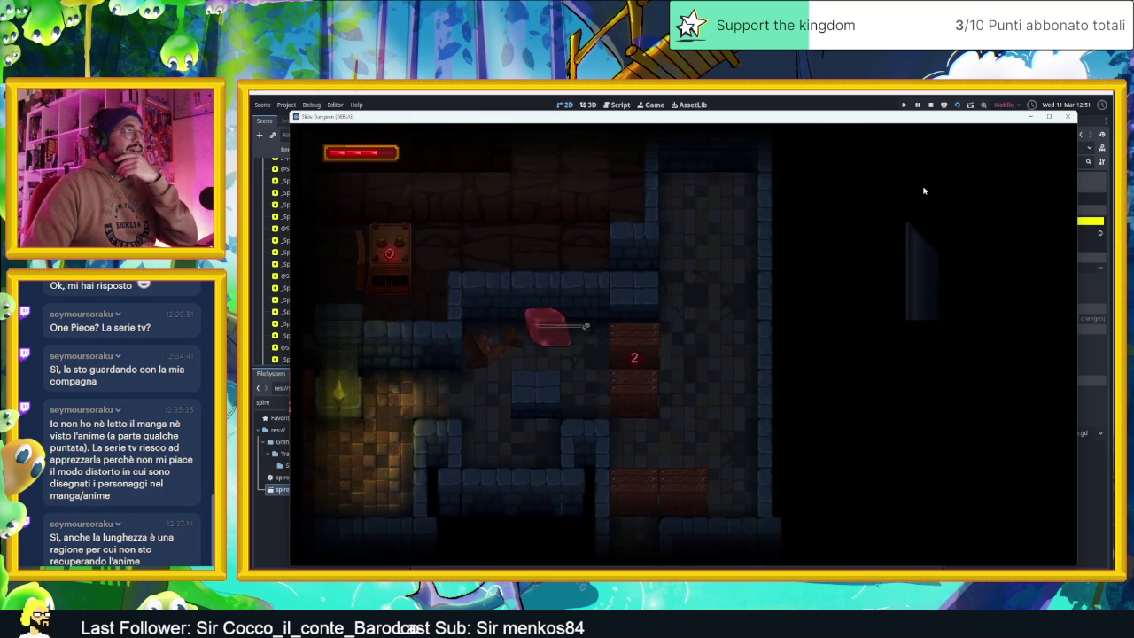
pyautogui.press('Left')
pyautogui.press('Right')
pyautogui.press('Up')
pyautogui.press('Left')
pyautogui.press('Down')
pyautogui.press('Up')
pyautogui.press('Down')
pyautogui.press('Up')
pyautogui.press('Down')
# - Move the slime left and up through the upper rooms, then stop the game
pyautogui.press('Right')
pyautogui.press('Left')
pyautogui.press('Right')
pyautogui.press('Left')
pyautogui.press('Up')
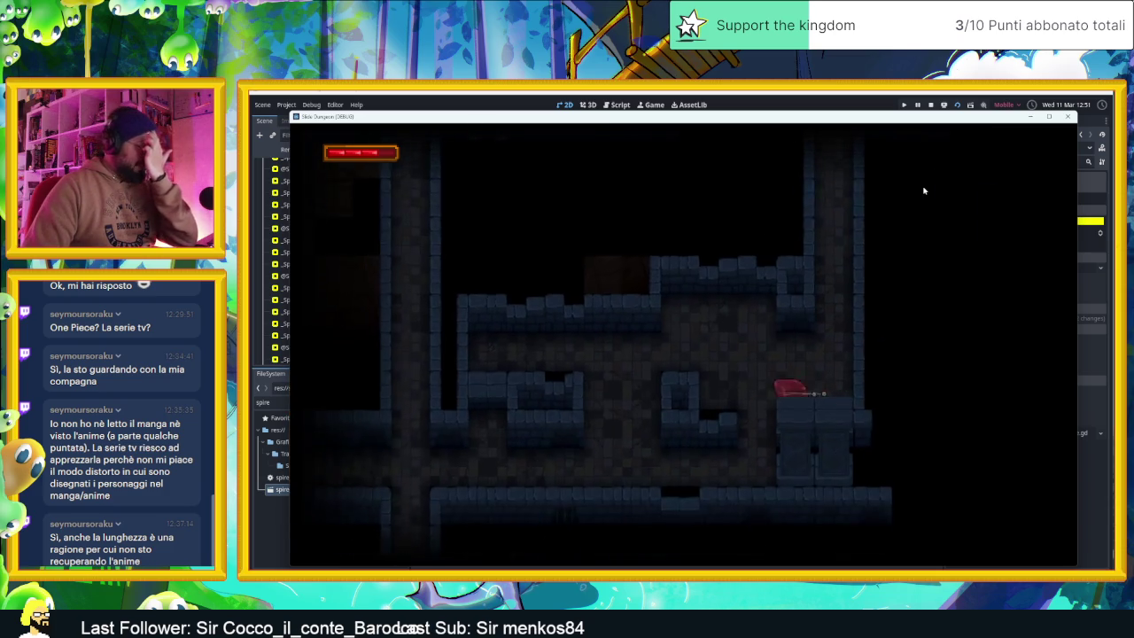
pyautogui.press('Left')
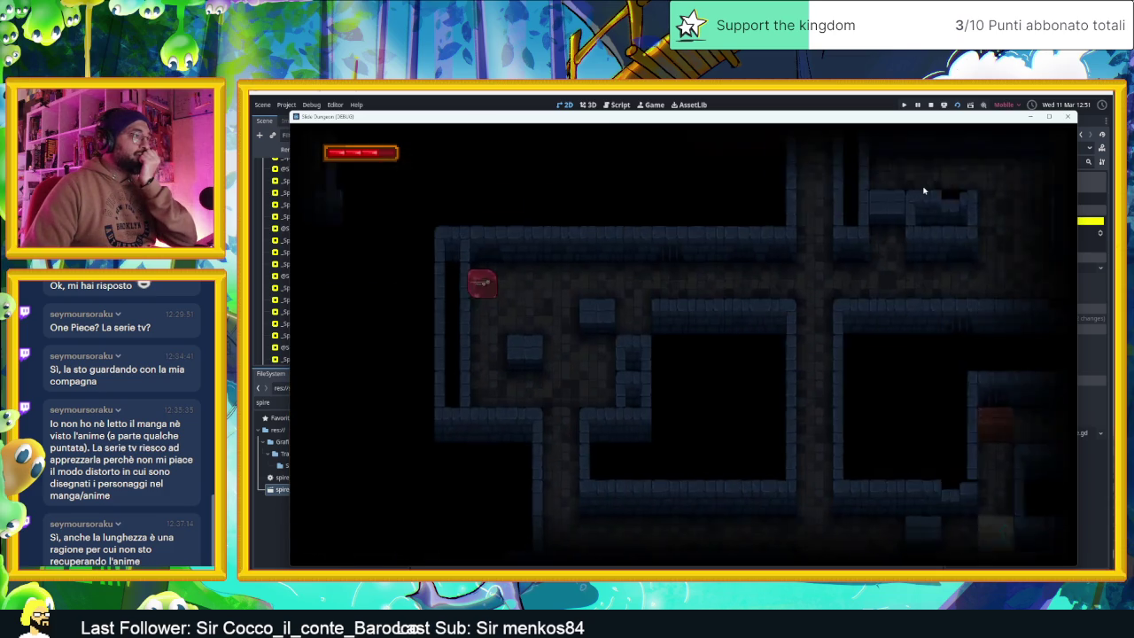
pyautogui.press('Down')
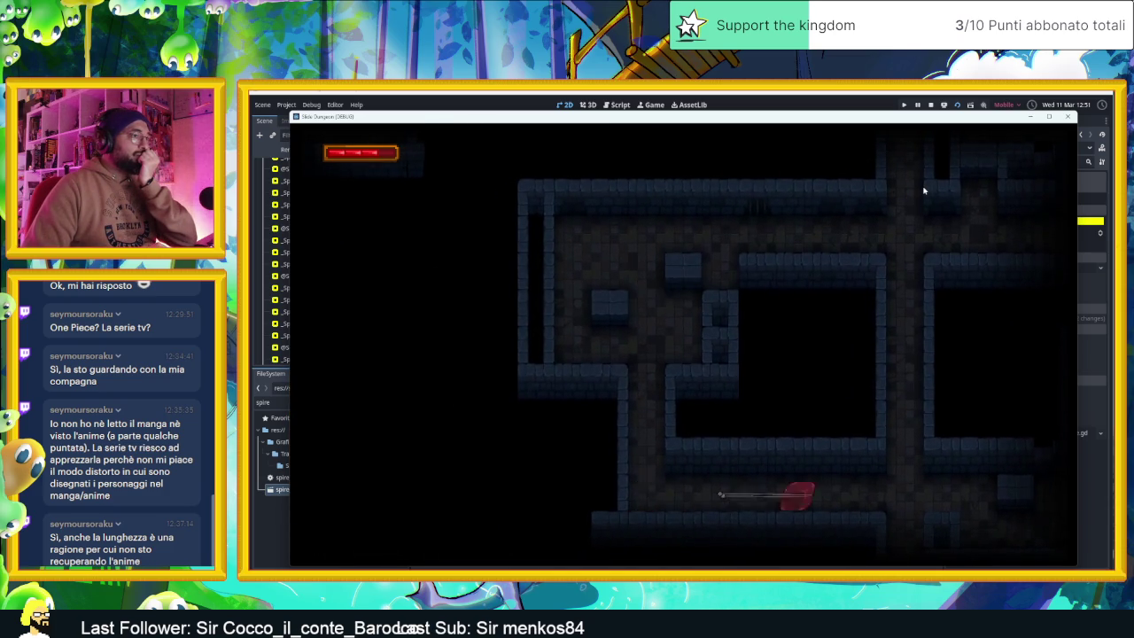
pyautogui.press('Up')
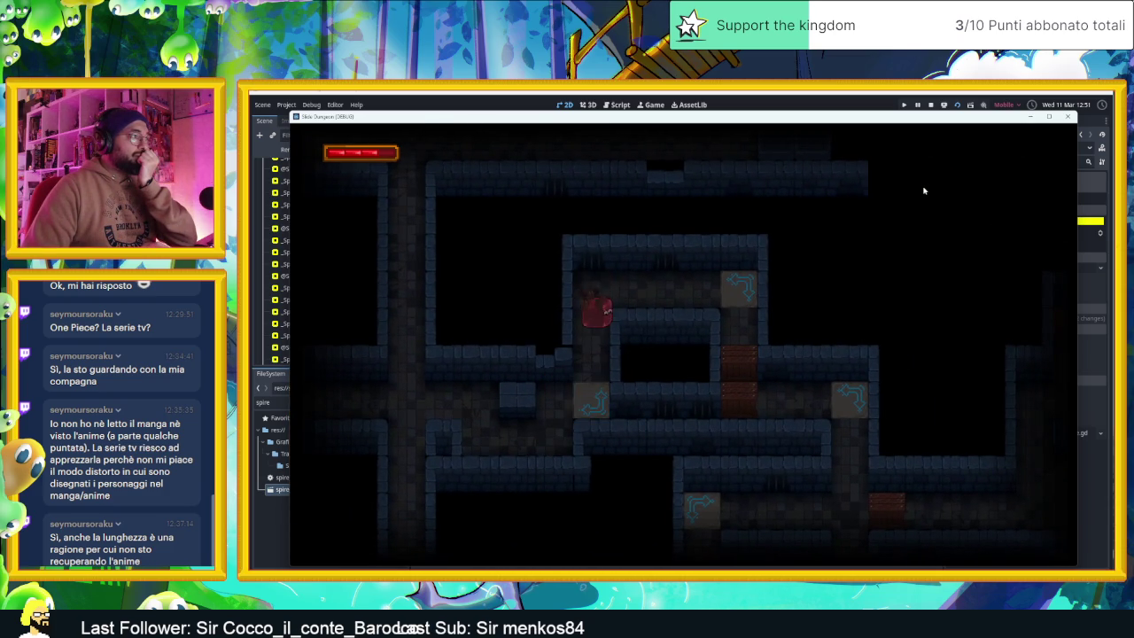
pyautogui.press('Right')
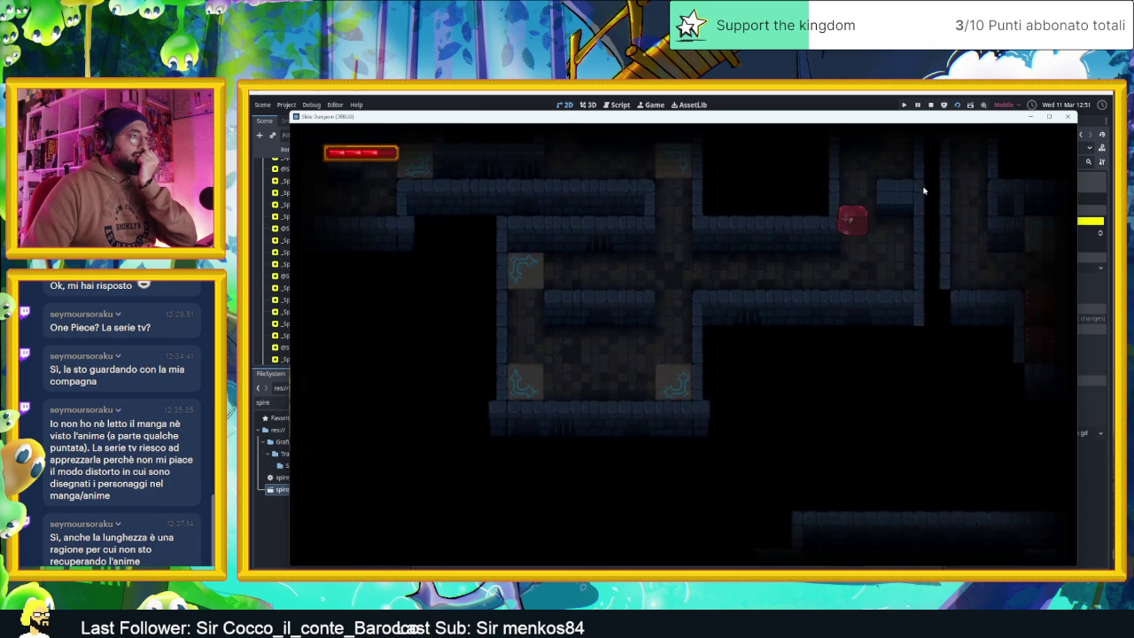
pyautogui.press('Up')
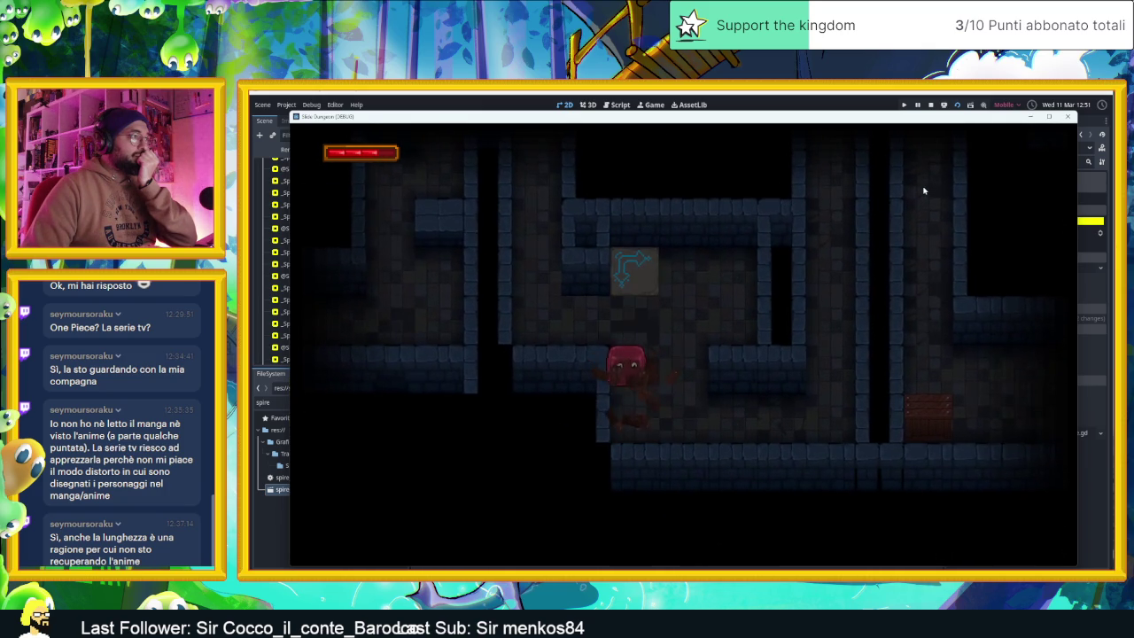
pyautogui.press('Up')
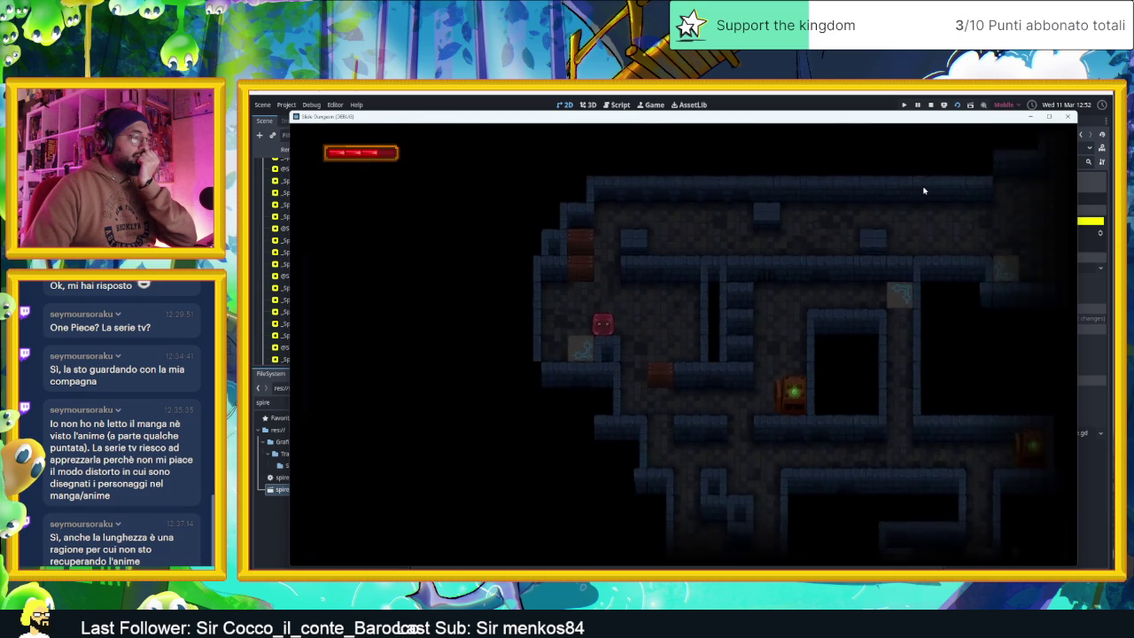
pyautogui.press('Left')
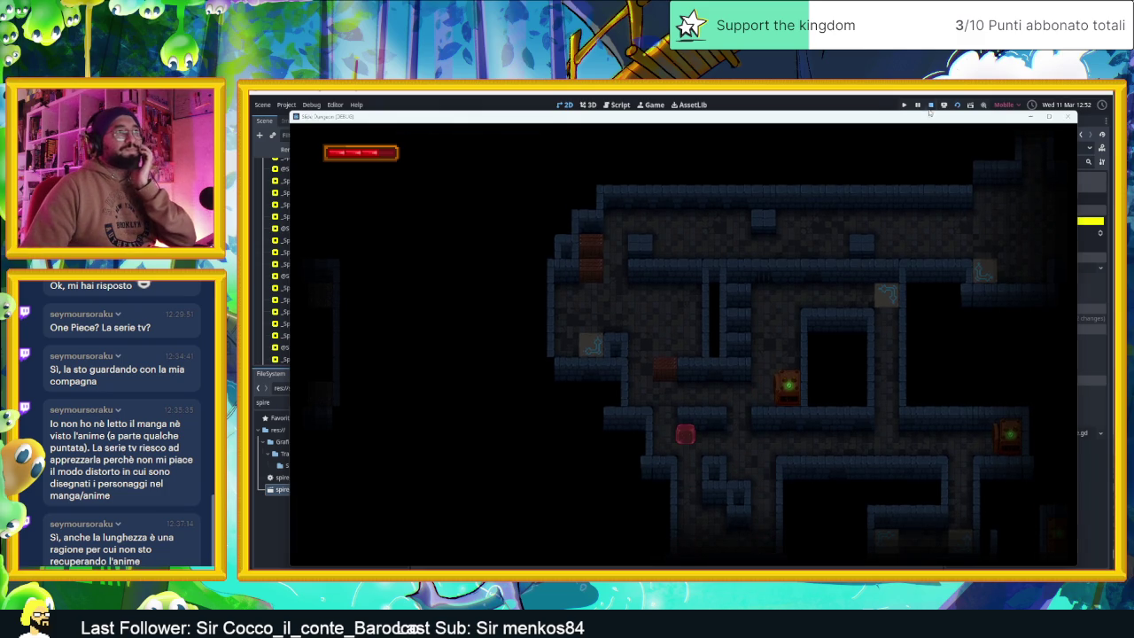
pyautogui.click(931, 105)
# - Duplicate the camera zone sprite and move the copy into the room below
pyautogui.moveTo(767, 426); pyautogui.dragTo(700, 312)
pyautogui.scroll(-5, 699, 312)
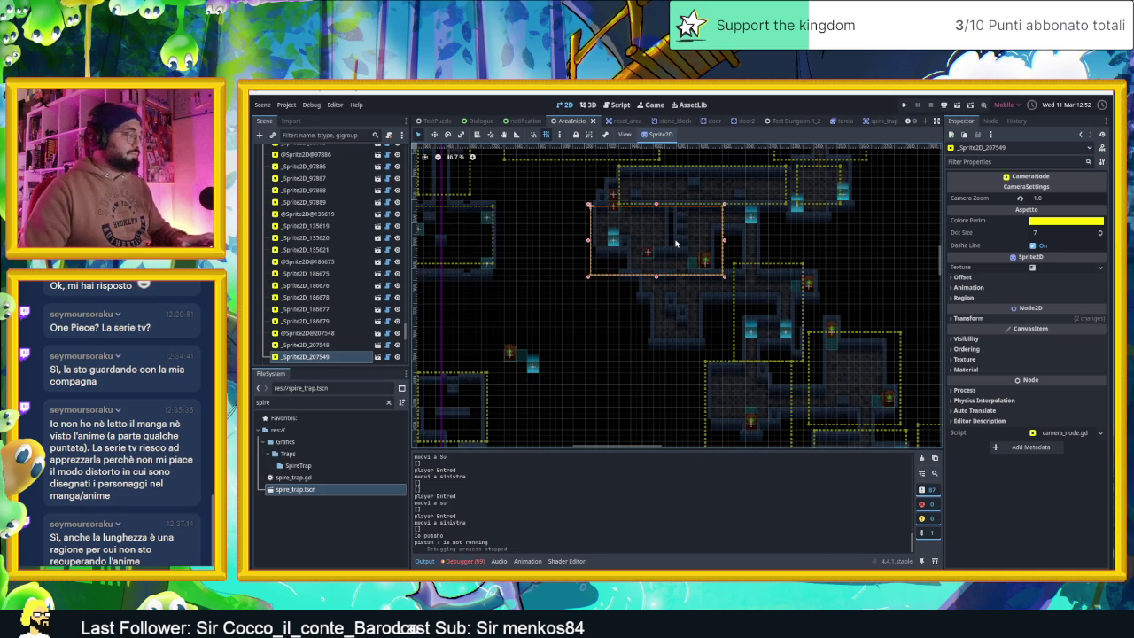
pyautogui.hotkey('ctrl', 'd')
pyautogui.moveTo(683, 233); pyautogui.dragTo(684, 311)
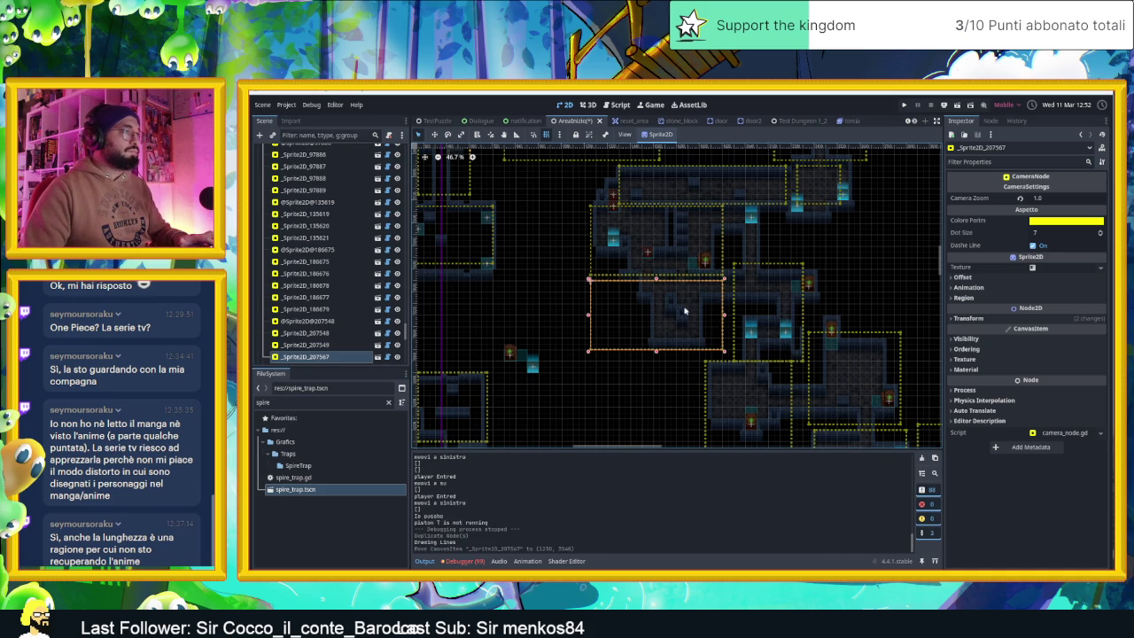
# - Narrow the copied zone to fit the room, set its Camera Zoom to 2.0, and relaunch the game
pyautogui.moveTo(589, 316); pyautogui.dragTo(629, 316)
pyautogui.moveTo(724, 317); pyautogui.dragTo(718, 317)
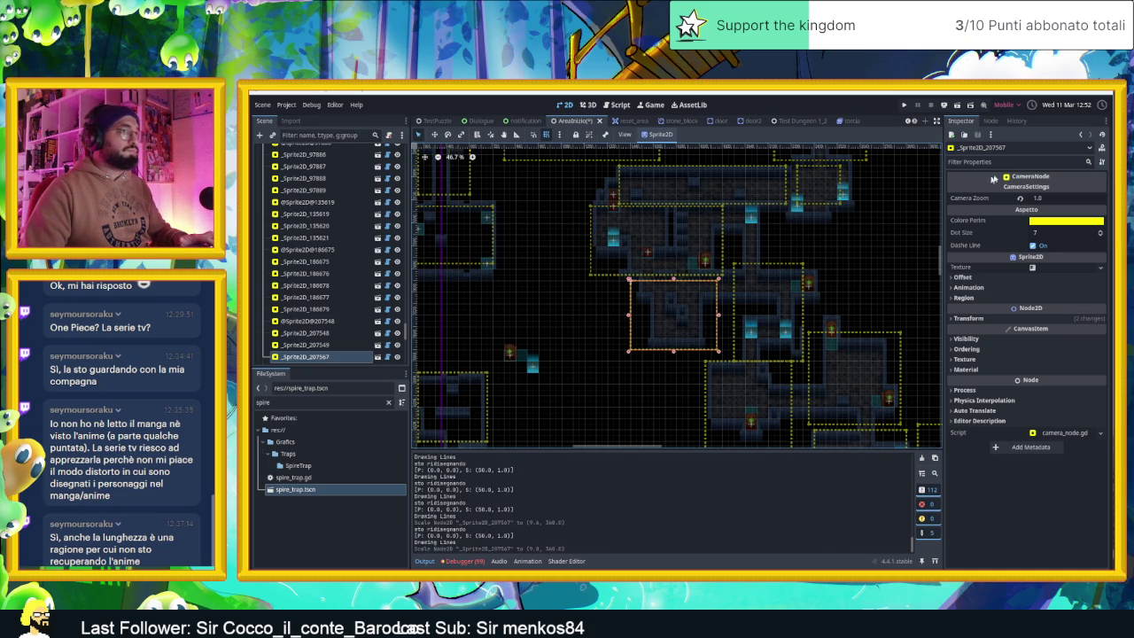
pyautogui.click(1019, 197)
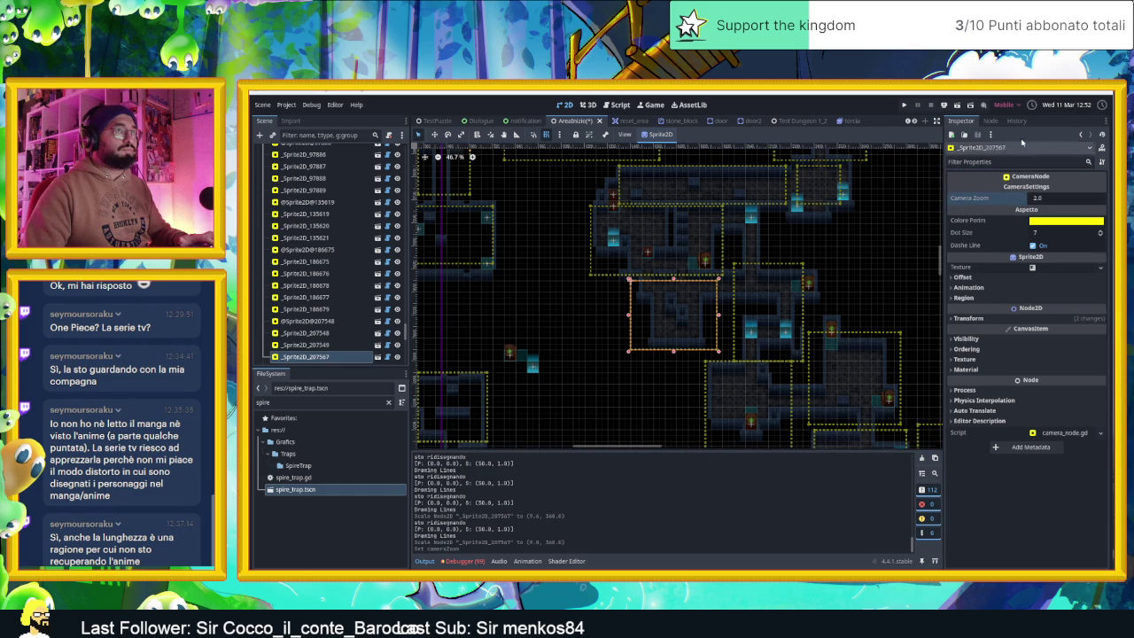
pyautogui.click(964, 106)
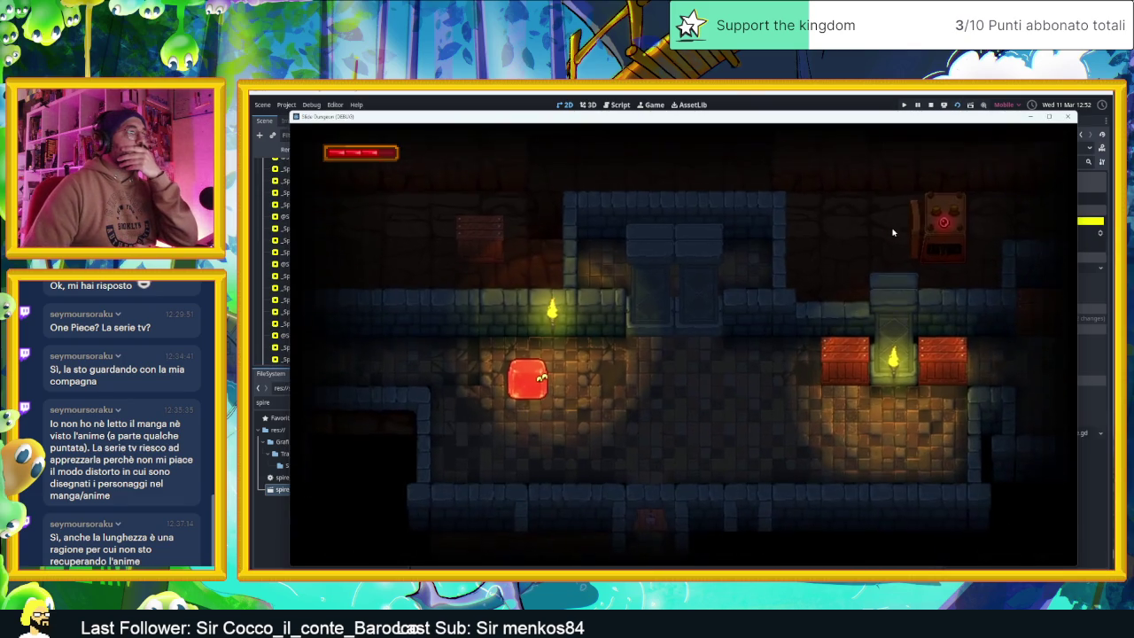
# - Stop the running game and select the Player node
pyautogui.click(930, 104)
pyautogui.scroll(10, 386, 218)
pyautogui.click(289, 174)
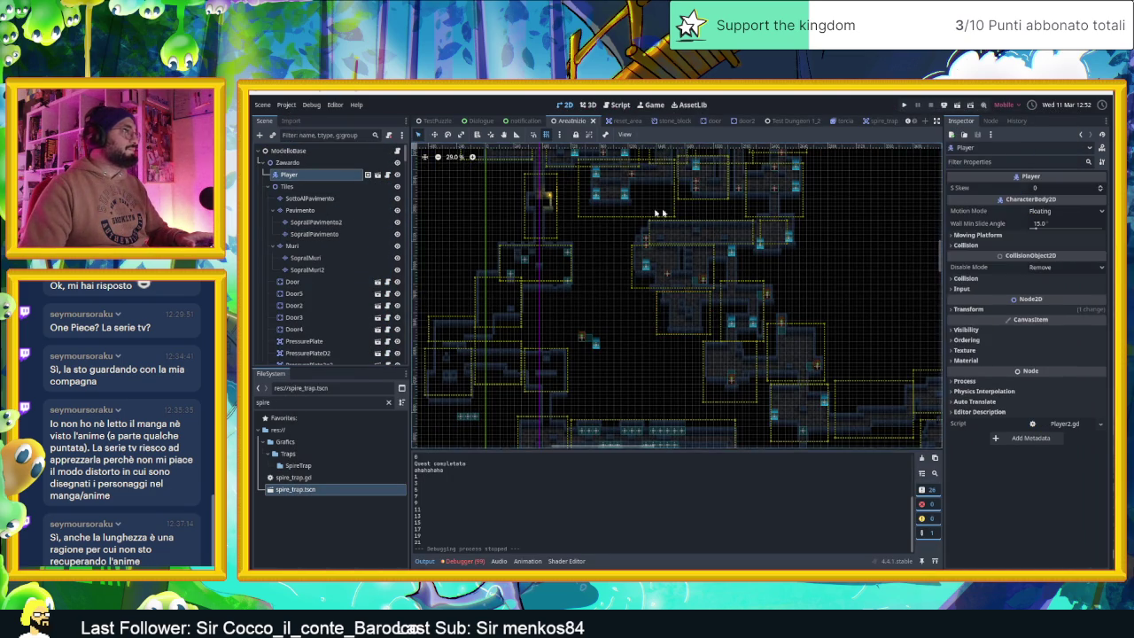
# - Move the Player into the room above the green door, then save and launch the game
pyautogui.moveTo(658, 213); pyautogui.dragTo(715, 299)
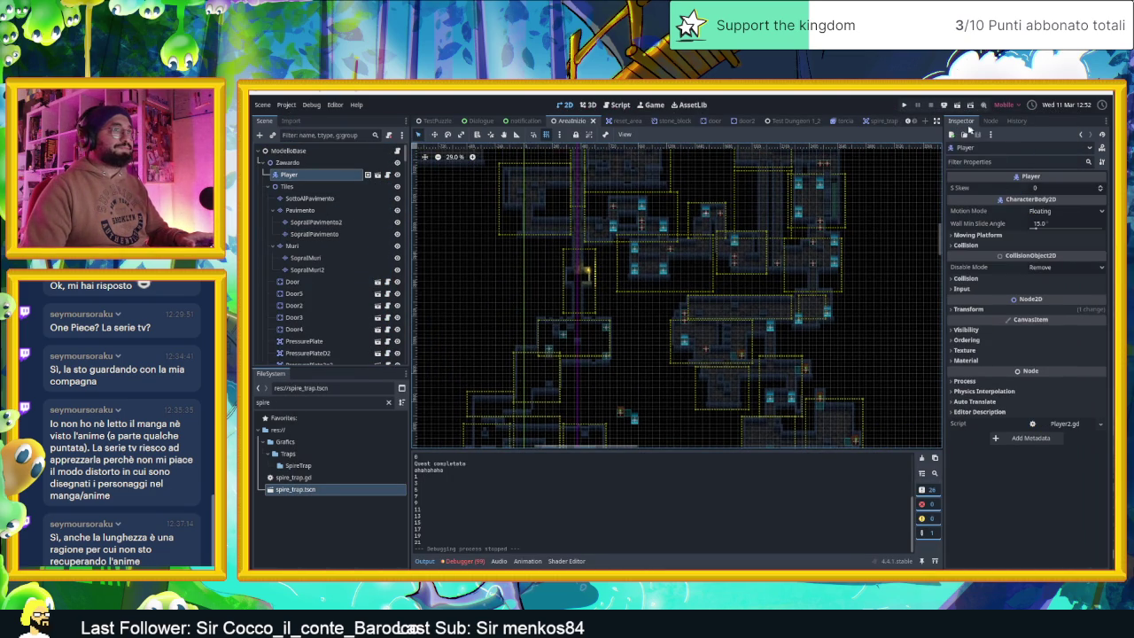
pyautogui.moveTo(687, 230); pyautogui.dragTo(709, 262)
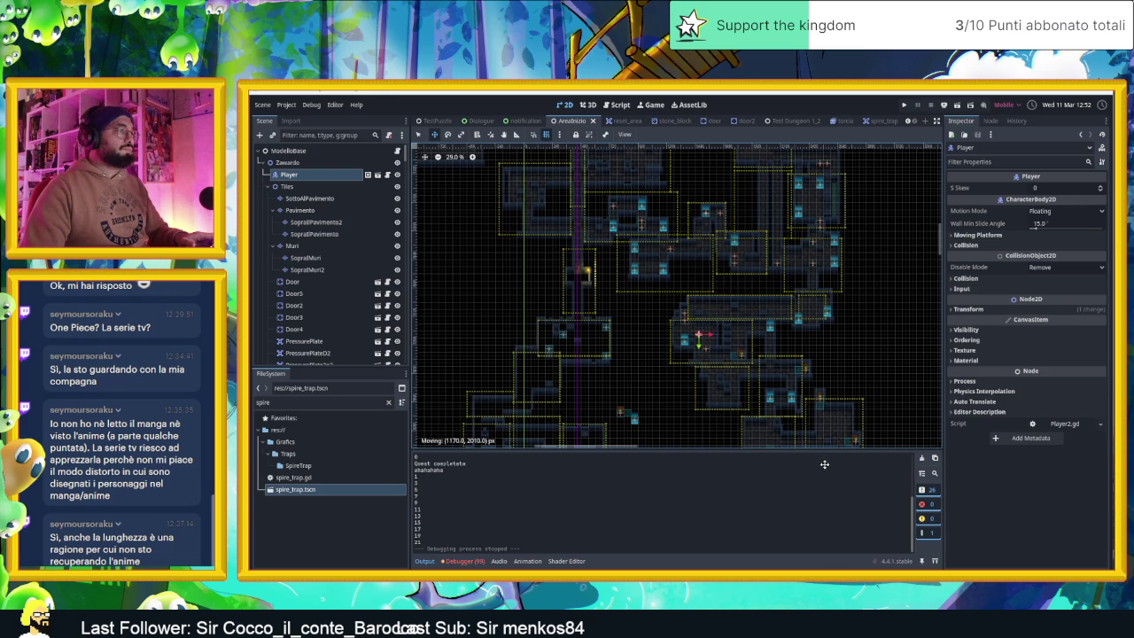
pyautogui.moveTo(824, 465); pyautogui.dragTo(749, 418)
pyautogui.scroll(4, 647, 328)
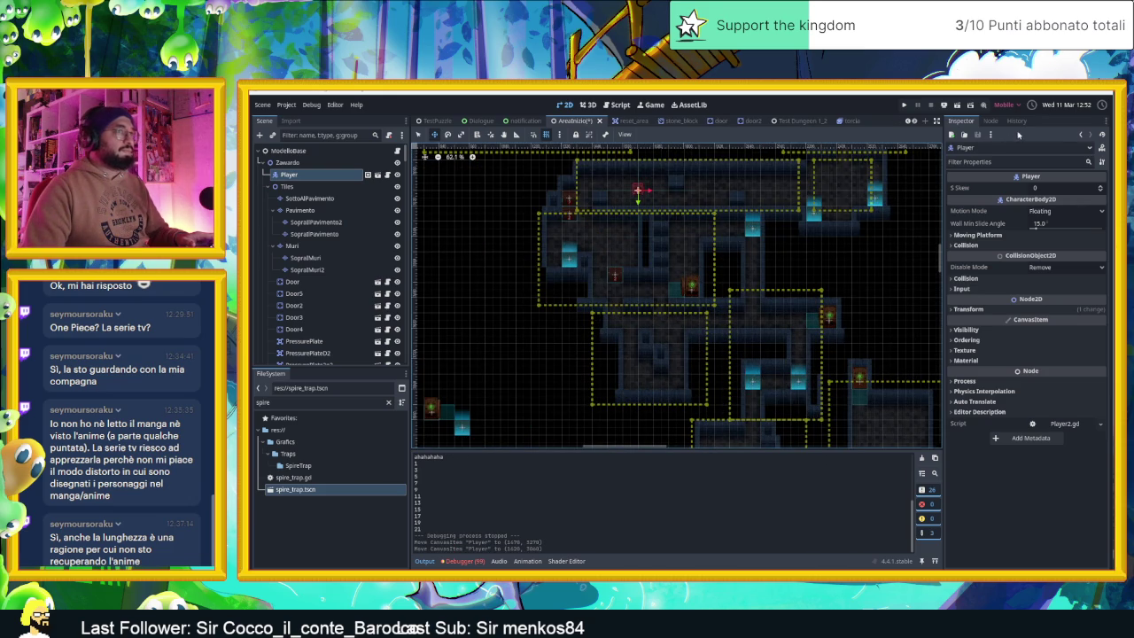
pyautogui.click(944, 104)
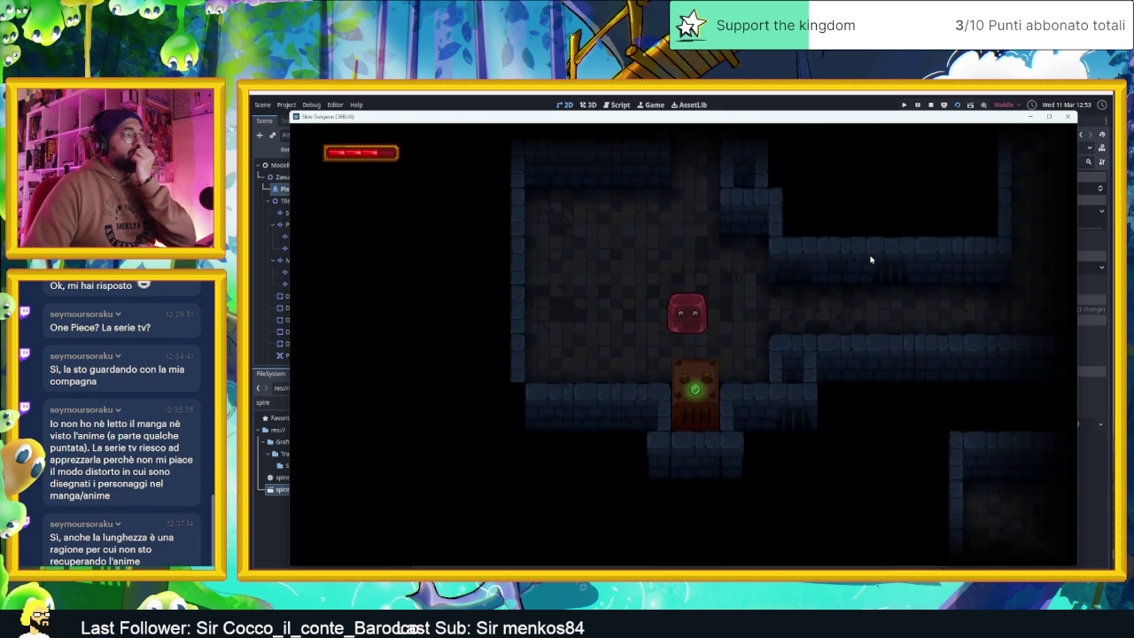
# - Slide the slime past the door, along the corridor and through the teleporter tiles
pyautogui.press('Up')
pyautogui.press('Right')
pyautogui.press('Down')
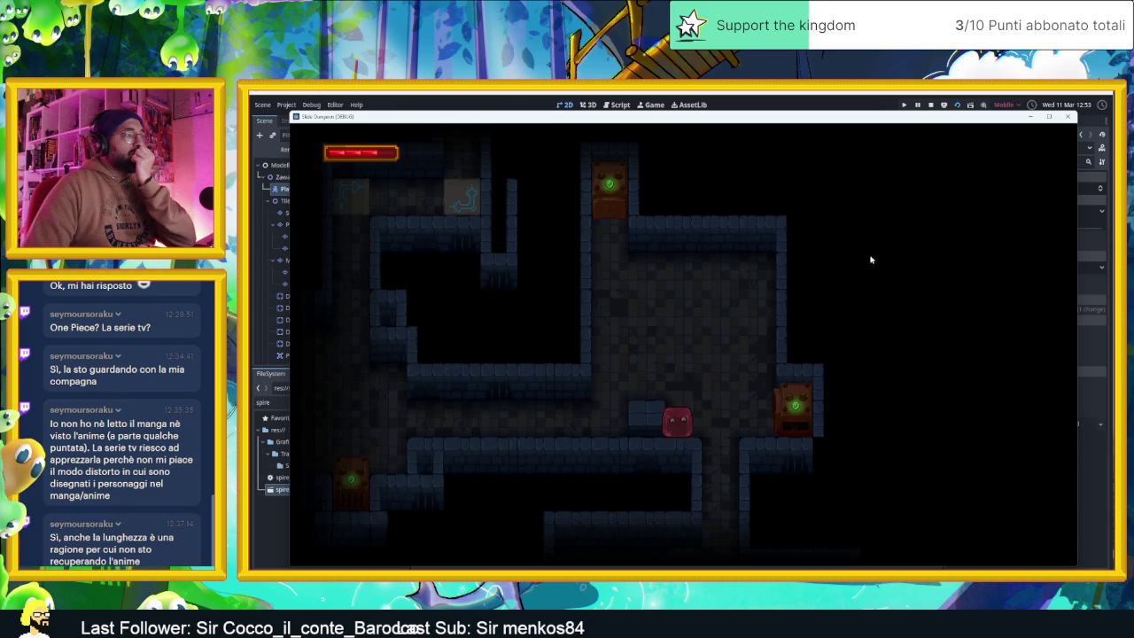
pyautogui.press('Down')
pyautogui.press('Up')
pyautogui.press('Left')
pyautogui.press('Down')
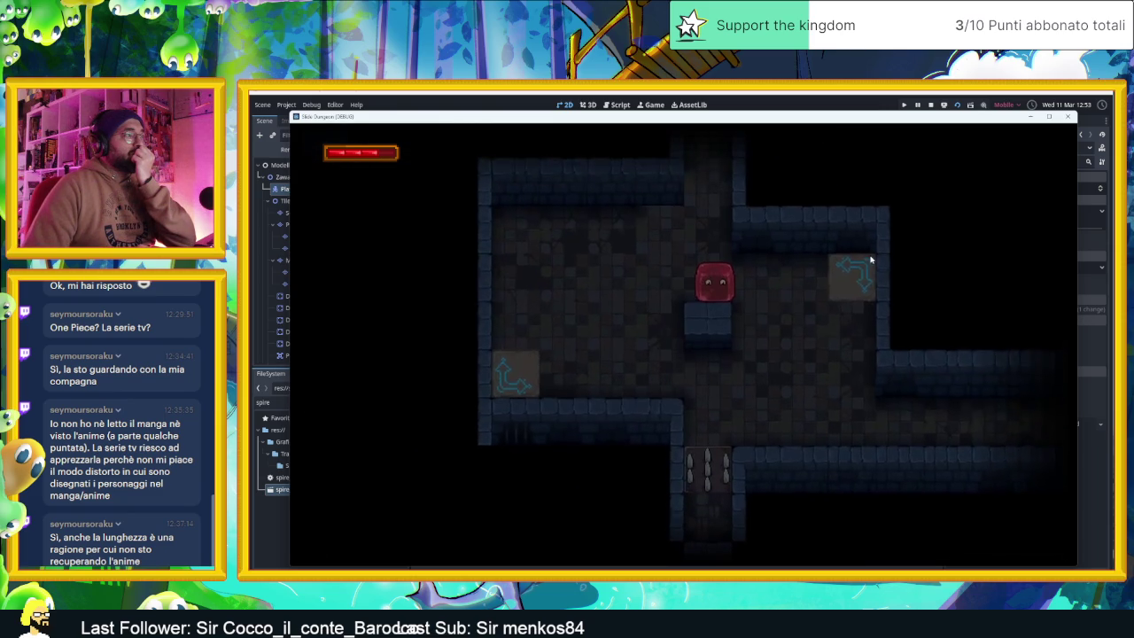
pyautogui.press('Right')
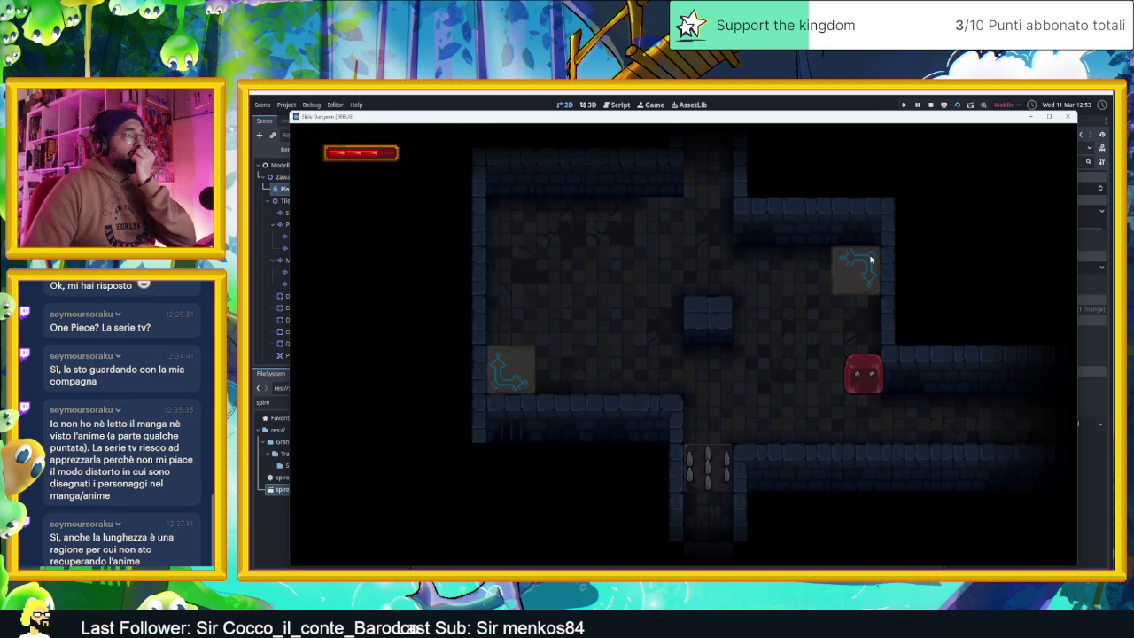
pyautogui.press('Up')
pyautogui.press('Down')
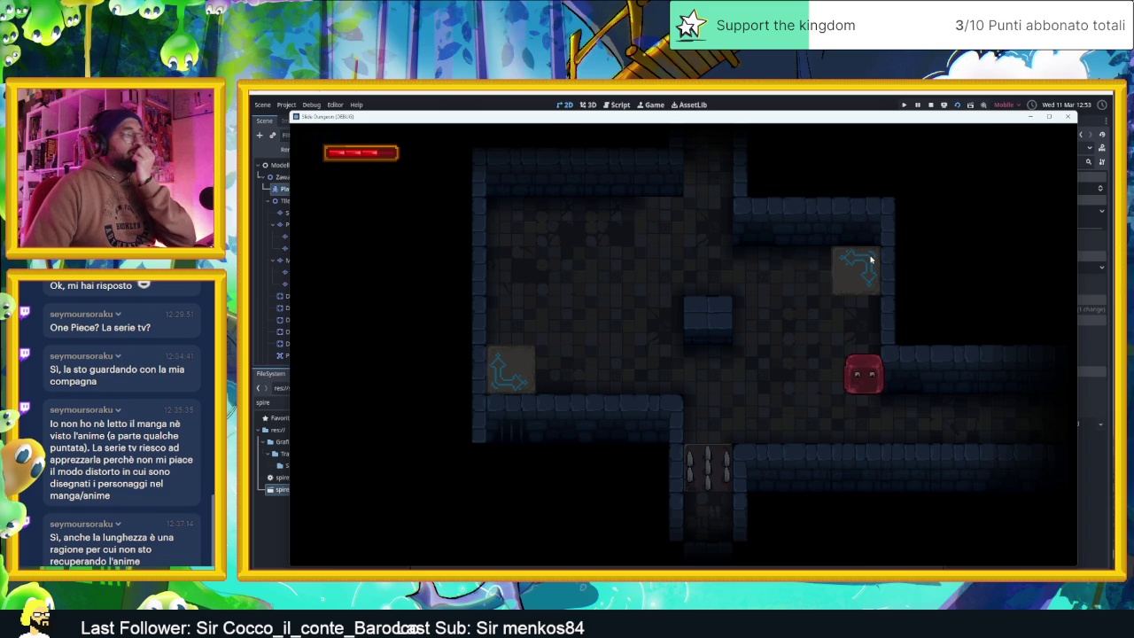
# - Move the player over the arrow tile and through corridors to beside the spikes
pyautogui.press('Right')
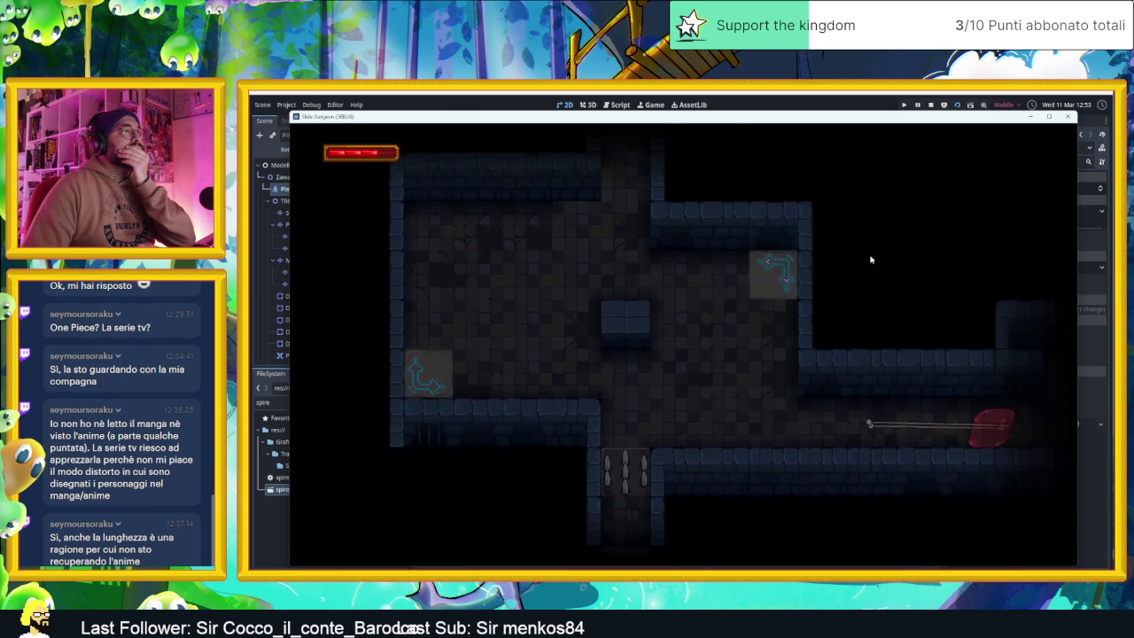
pyautogui.press('Up')
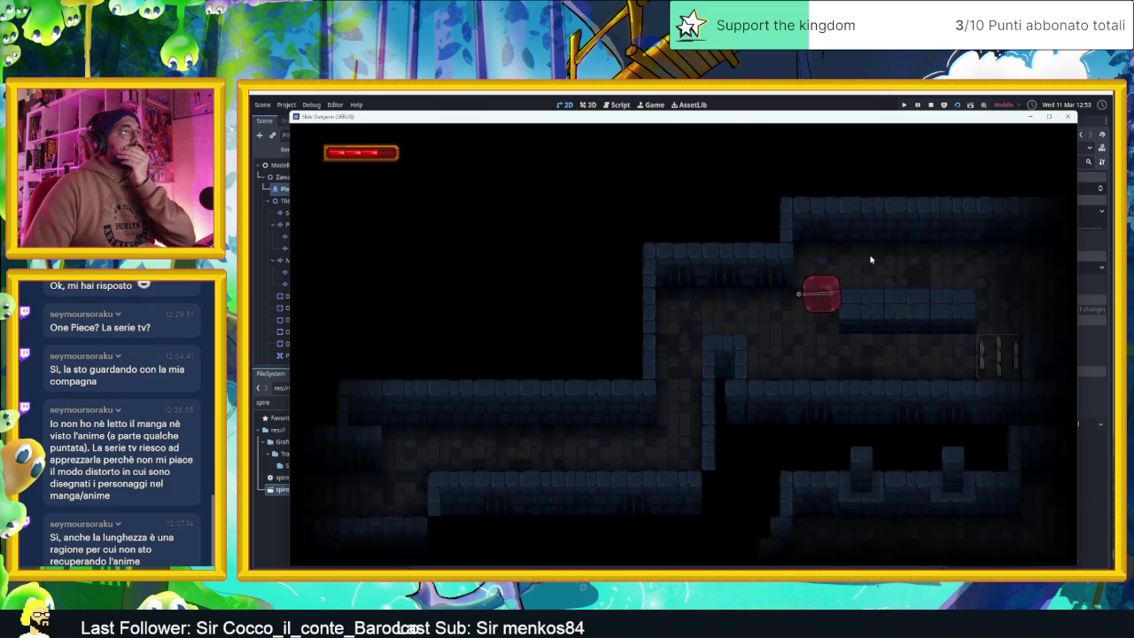
pyautogui.press('Down')
pyautogui.press('Up')
pyautogui.press('Right')
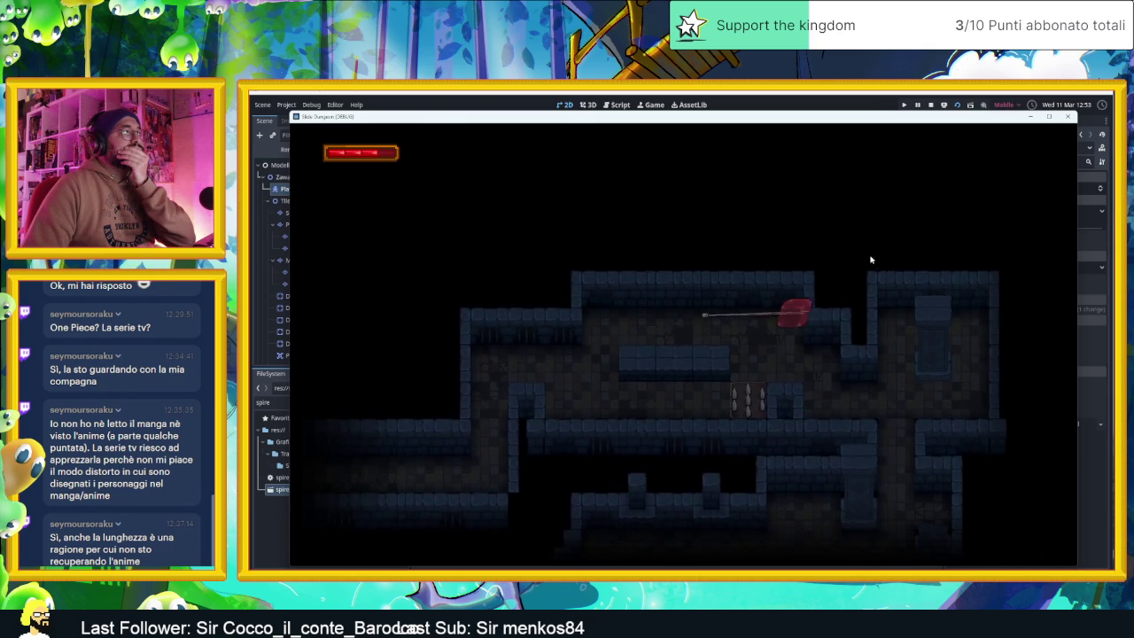
pyautogui.press('Right')
pyautogui.press('Up')
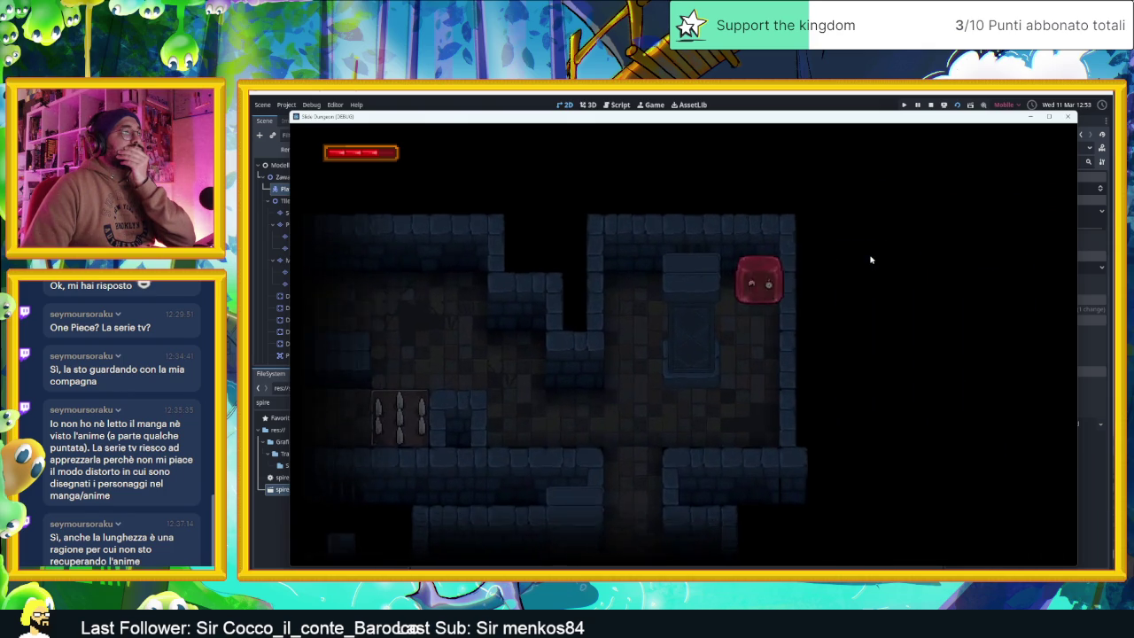
pyautogui.press('Down')
# - Steer the player through the next rooms to the green-gem blocks
pyautogui.press('Up')
pyautogui.press('Right')
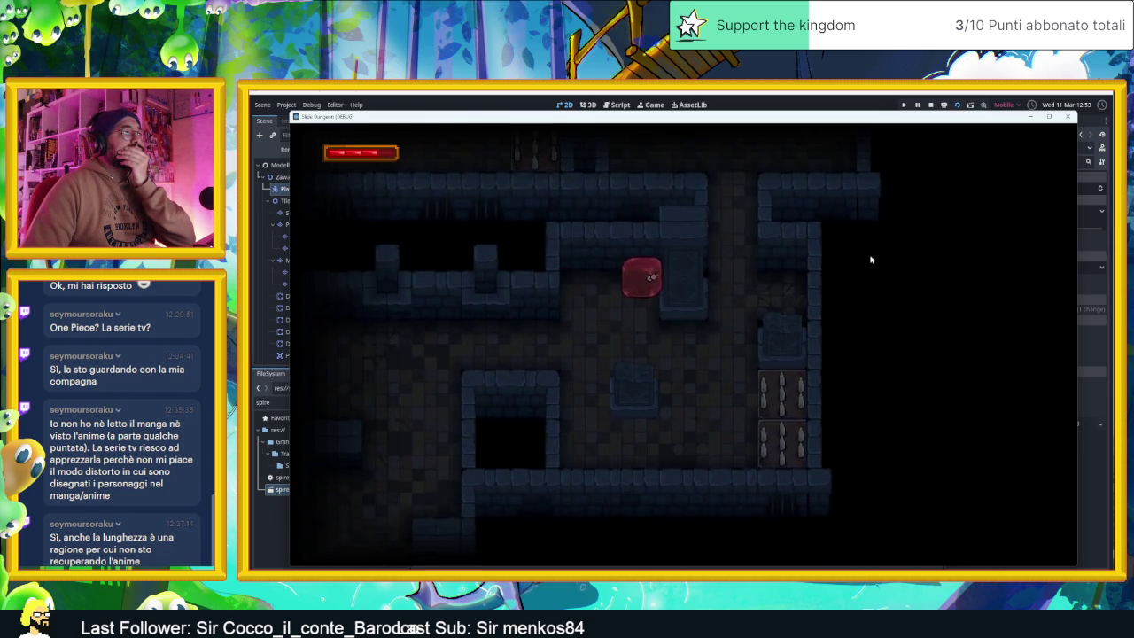
pyautogui.press('Left')
pyautogui.press('Down')
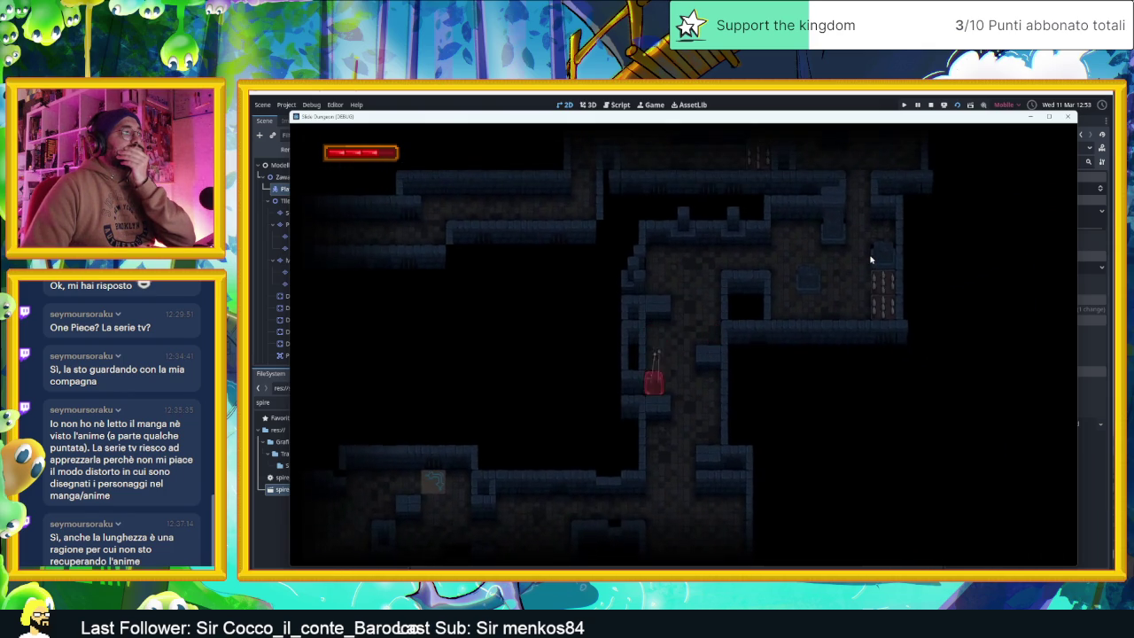
pyautogui.press('Up')
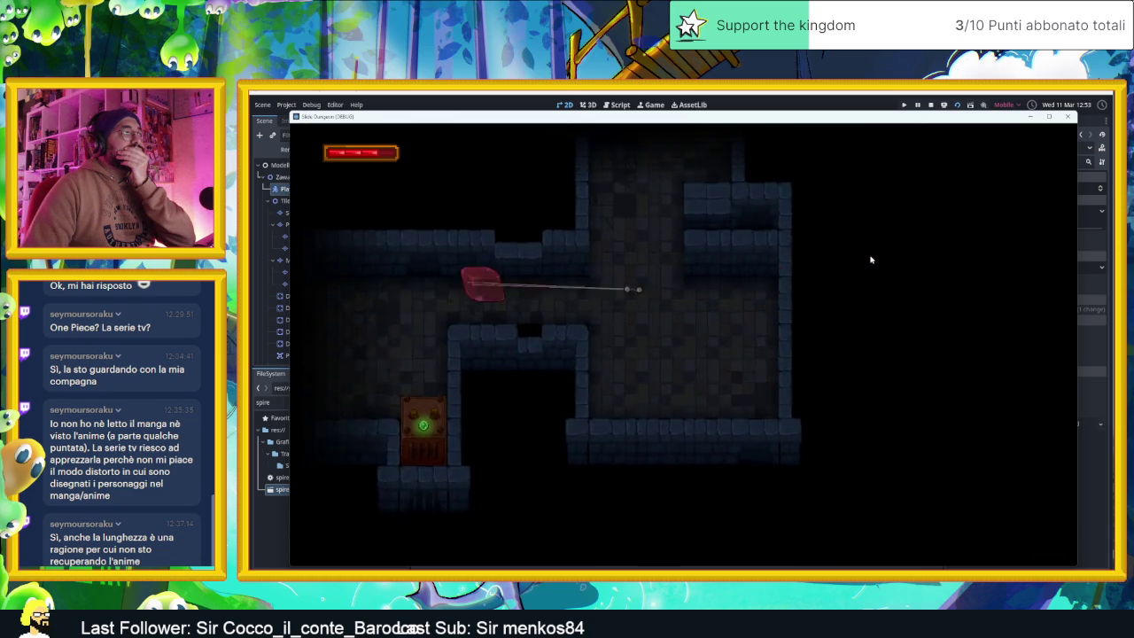
pyautogui.press('Right')
pyautogui.press('Down')
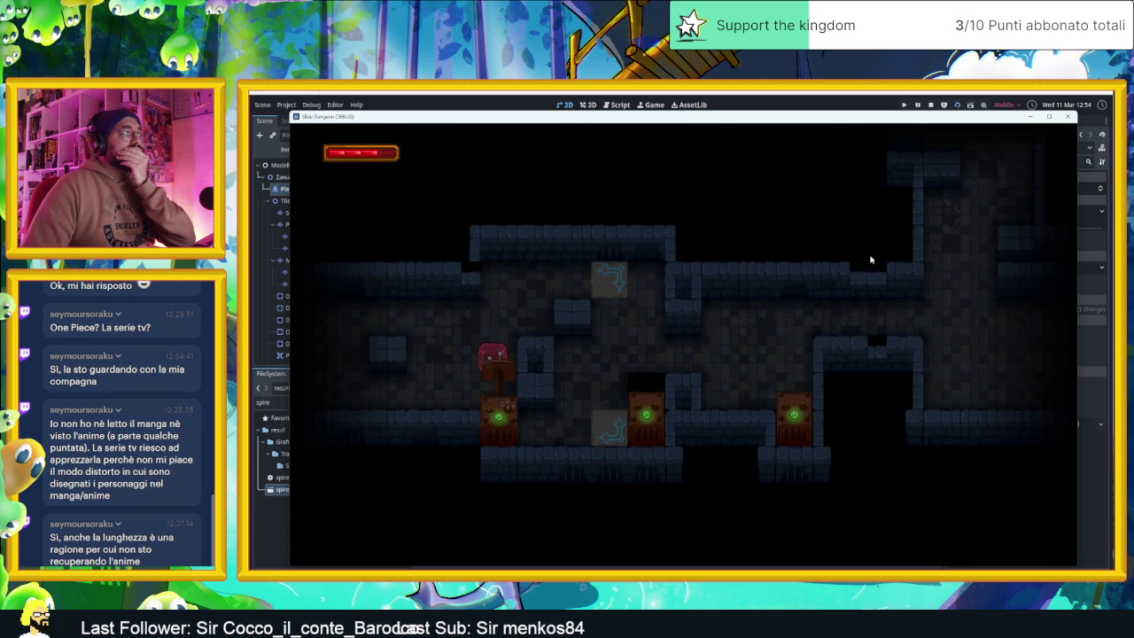
# - Slide the slime around the first room, up onto the ledge by the crate and back down
pyautogui.press('Left')
pyautogui.press('Down')
pyautogui.press('Right')
pyautogui.press('Left')
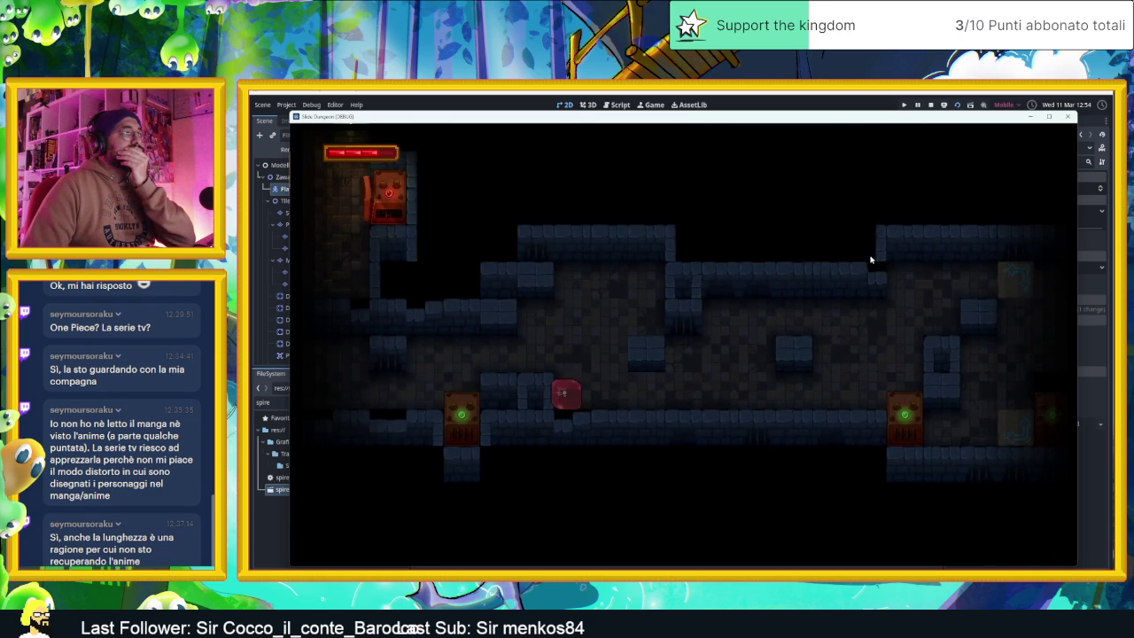
pyautogui.press('Up')
pyautogui.press('Up')
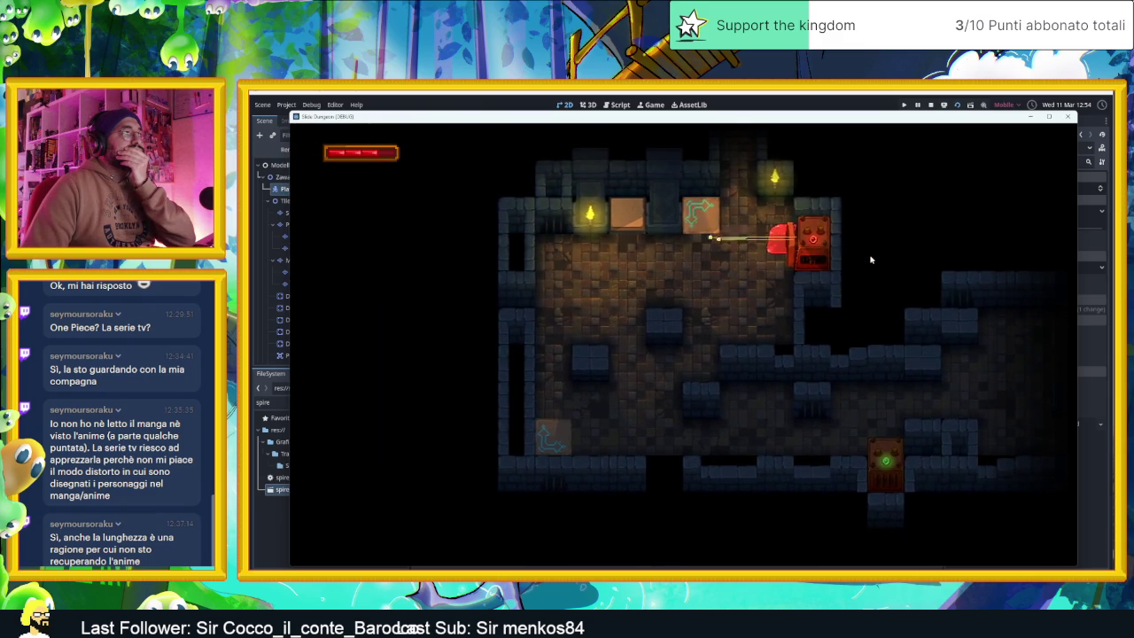
pyautogui.press('Down')
pyautogui.press('Left')
pyautogui.press('Down')
pyautogui.press('Left')
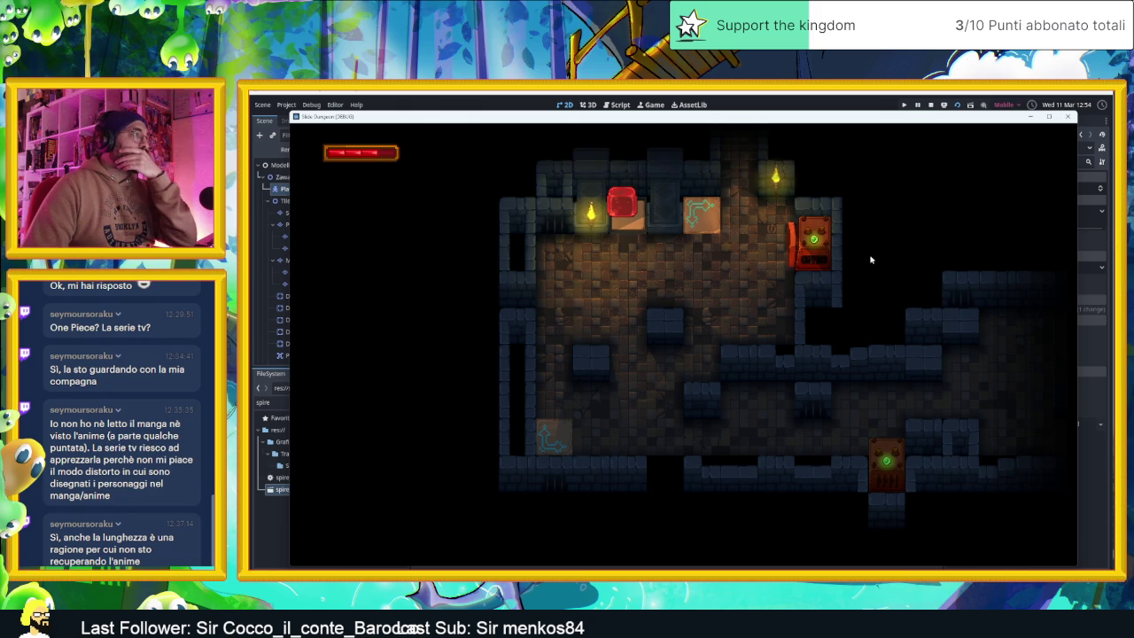
# - Cross the room, enter the top corridor, and move left past the spike rows
pyautogui.press('Down')
pyautogui.press('Left')
pyautogui.press('Up')
pyautogui.press('Right')
pyautogui.press('Up')
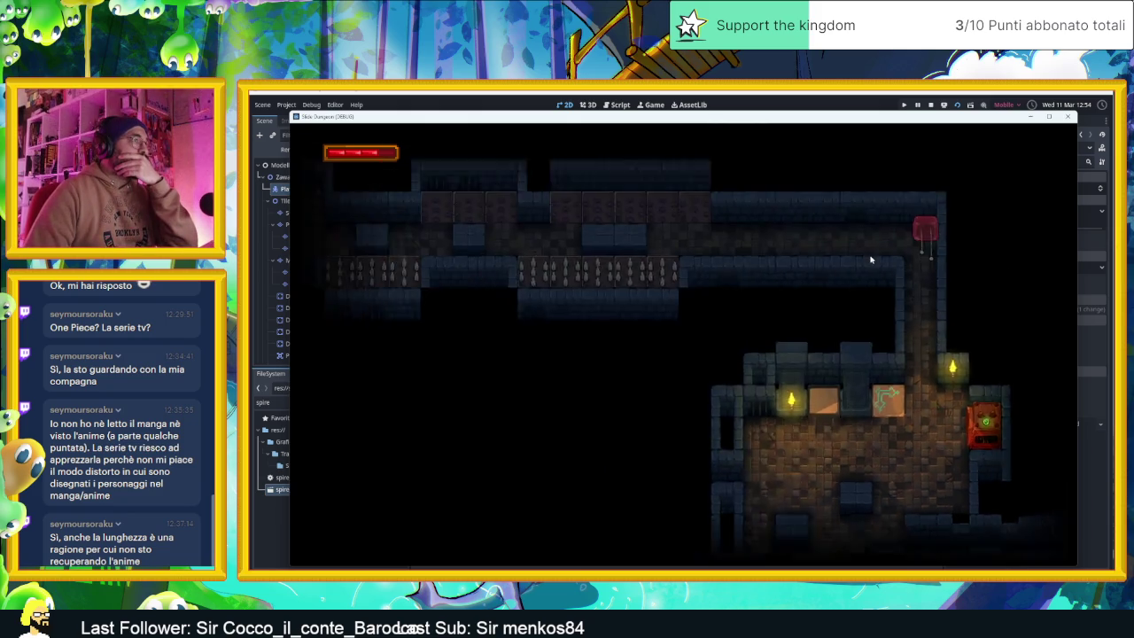
pyautogui.press('Left')
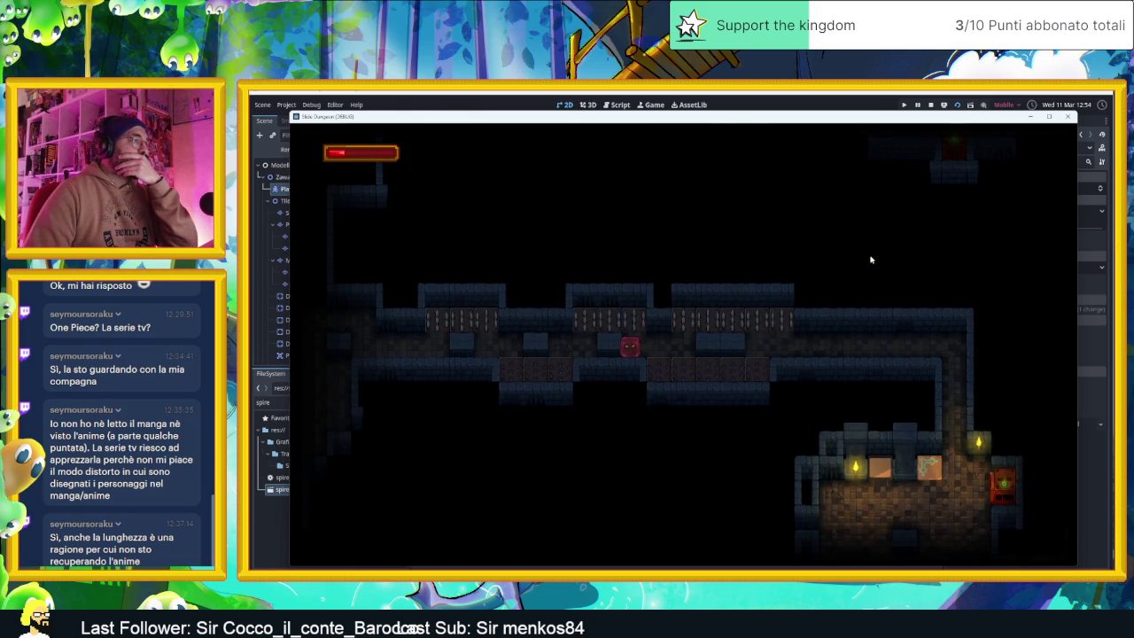
pyautogui.press('Left')
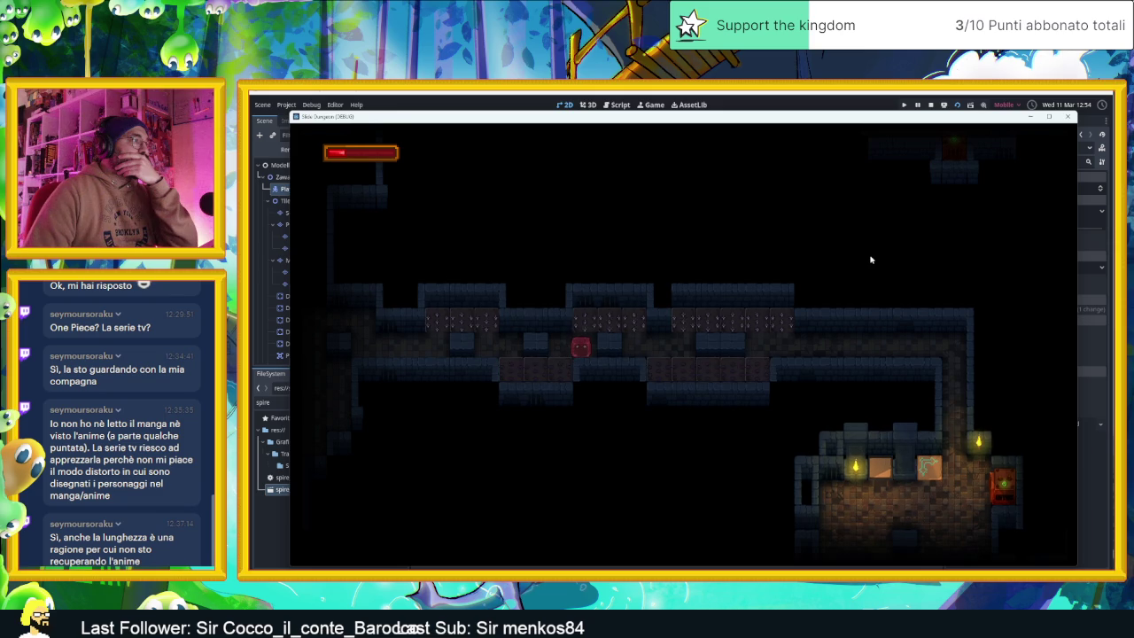
pyautogui.press('Left')
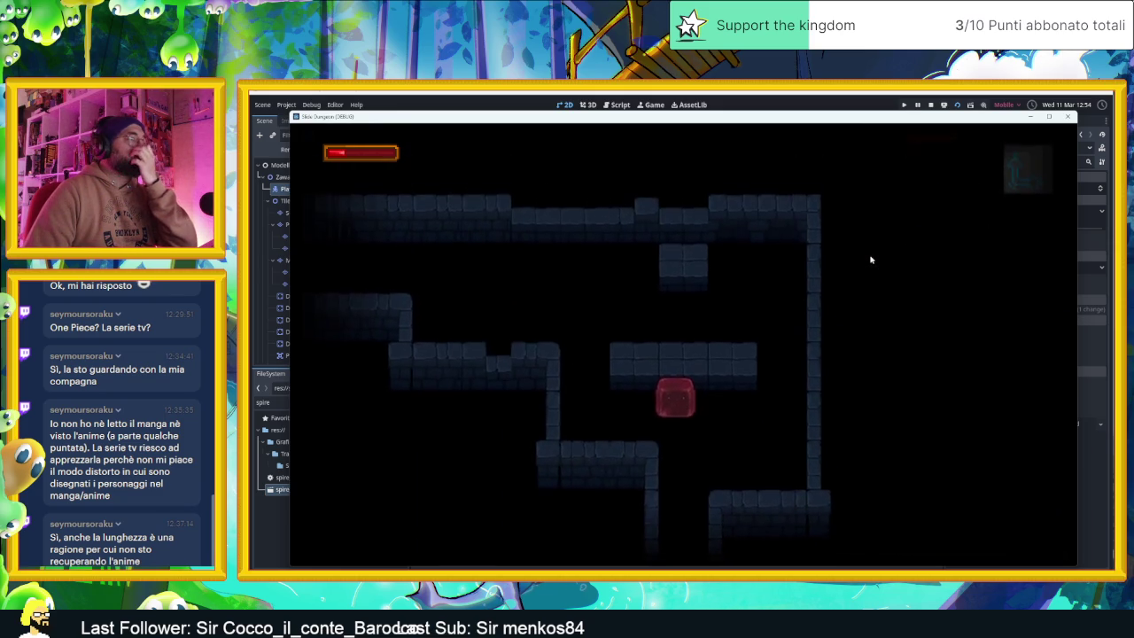
# - Dash the player up into the next room, then down, left and up into another room
pyautogui.press('Right')
pyautogui.press('Up')
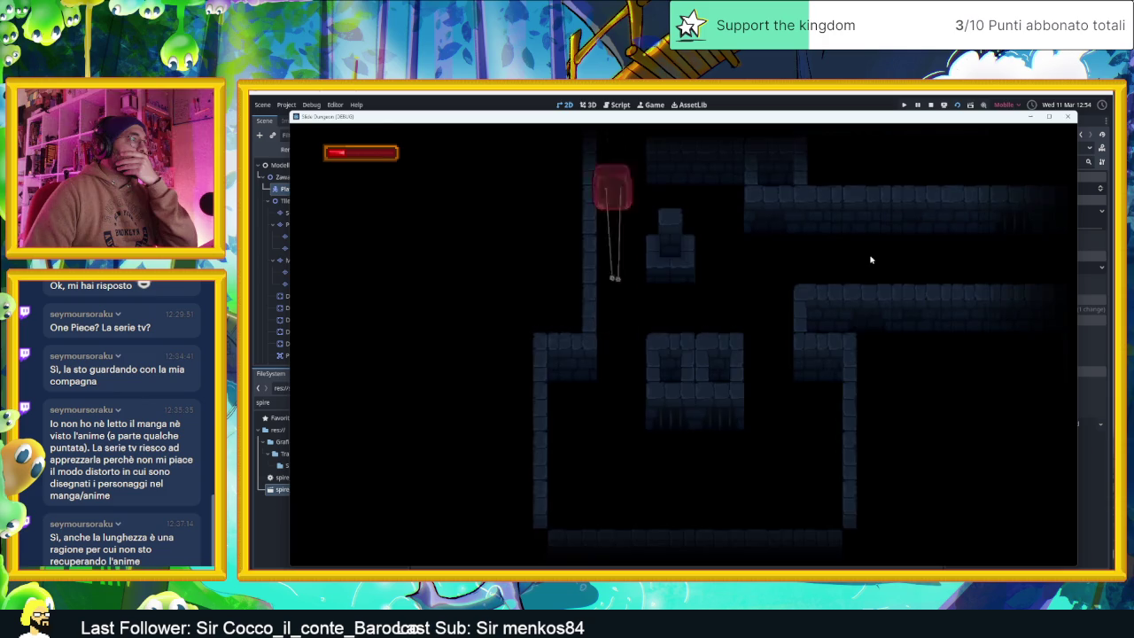
pyautogui.press('Left')
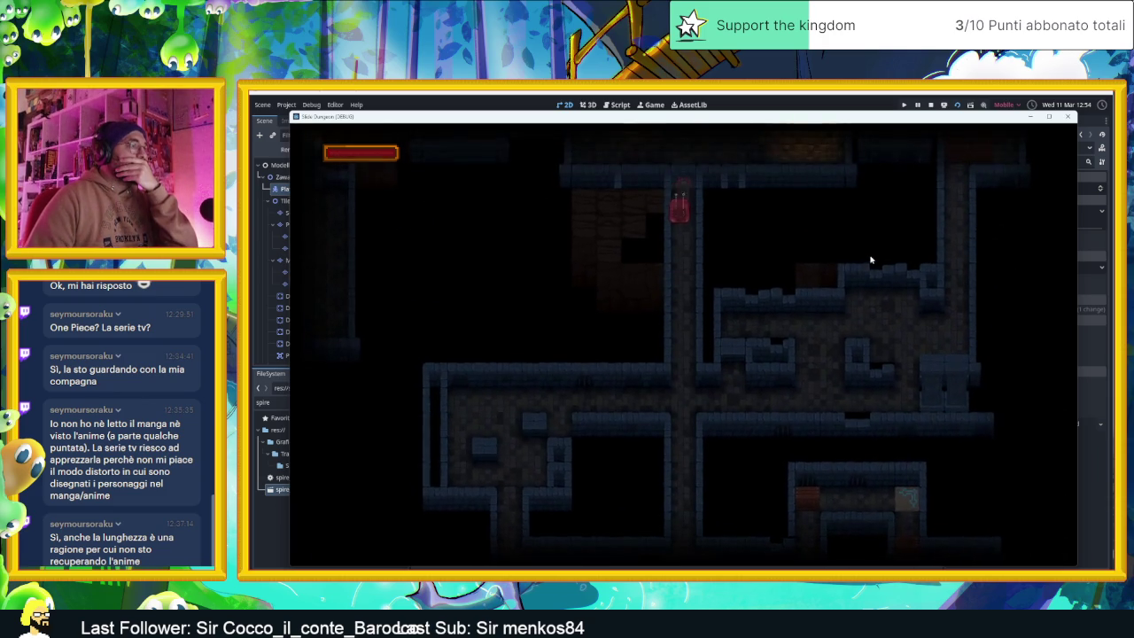
pyautogui.press('Left')
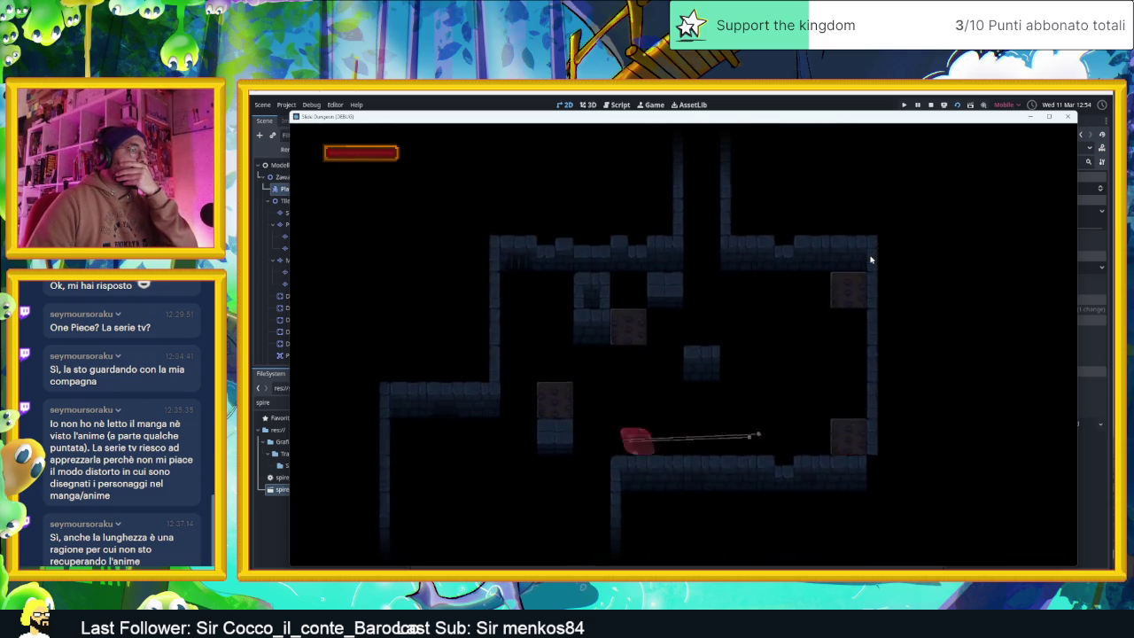
pyautogui.press('Left')
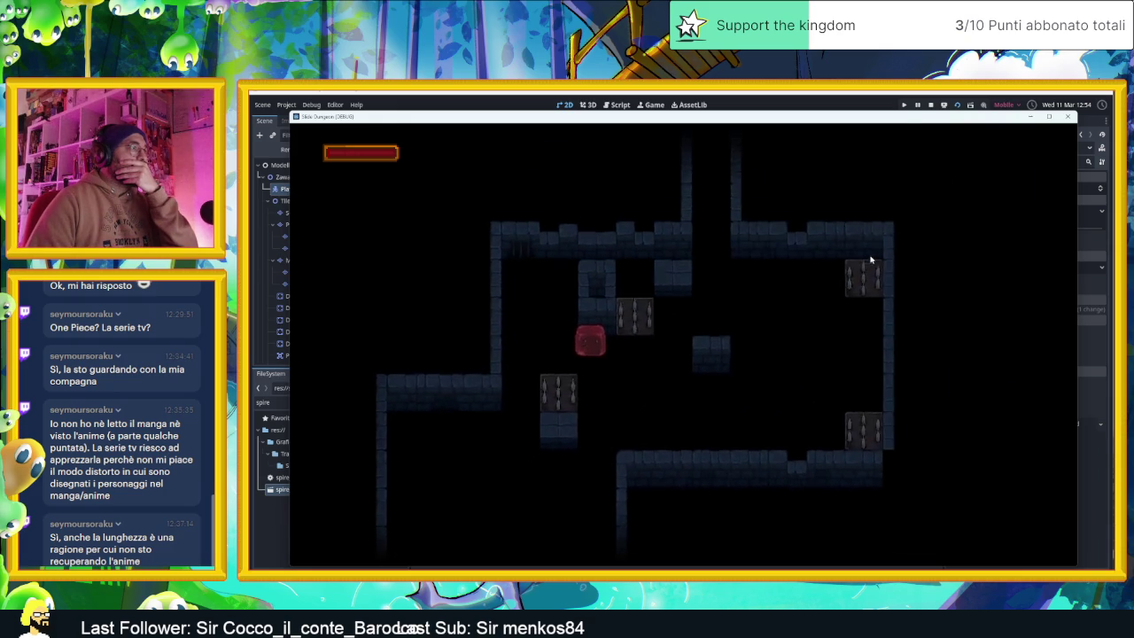
pyautogui.press('Down')
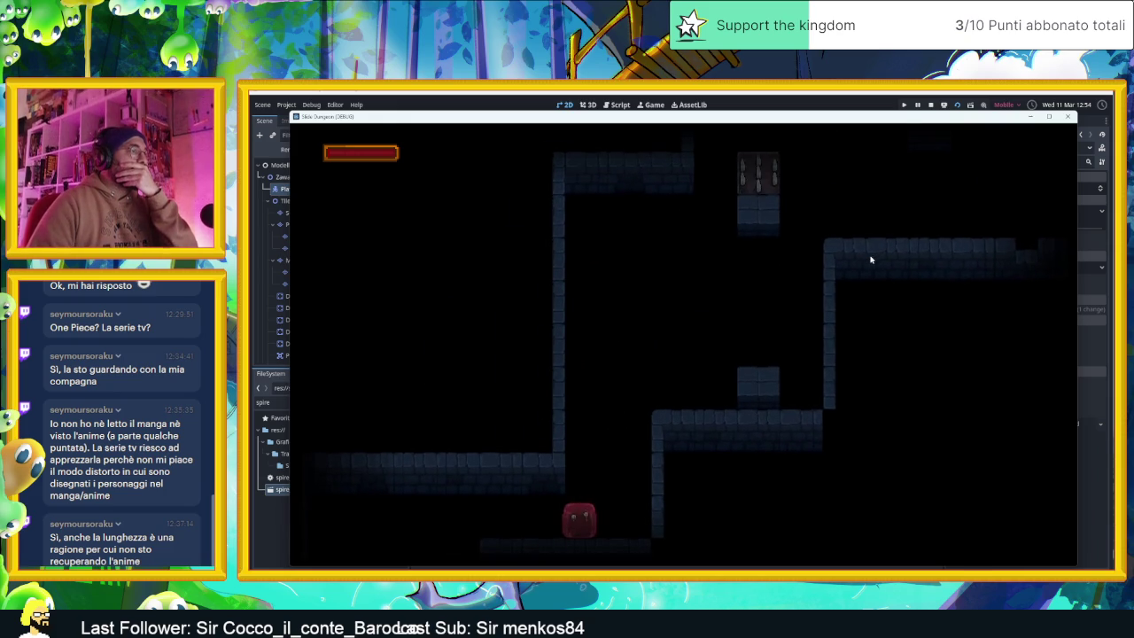
pyautogui.press('Left')
pyautogui.press('Up')
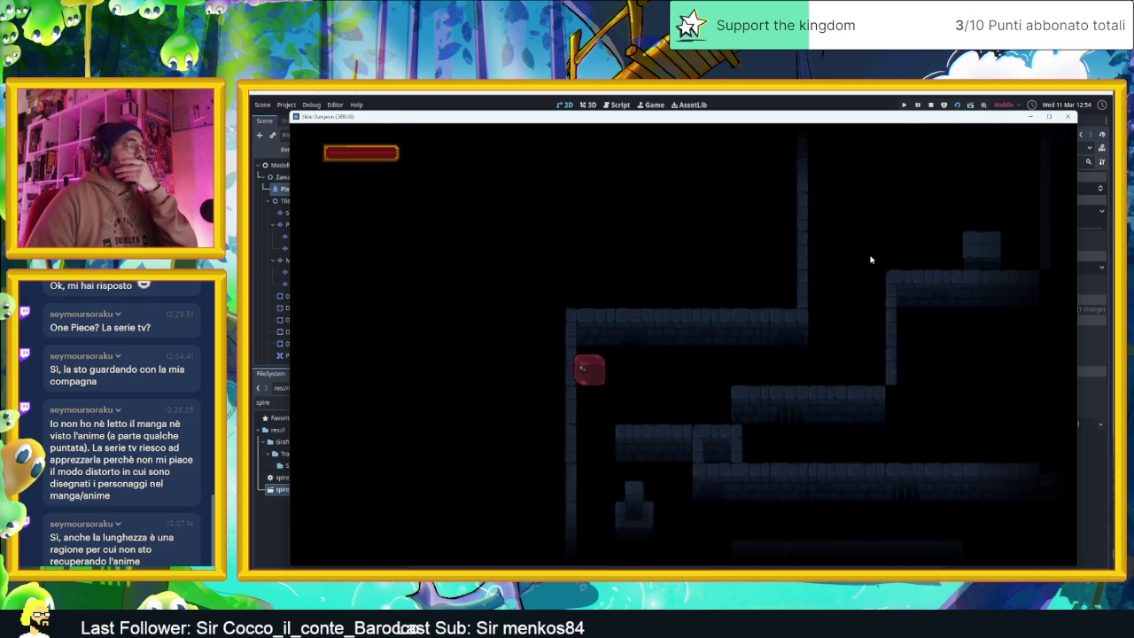
# - Move the player into the newly lit room and along its long corridor
pyautogui.press('Right')
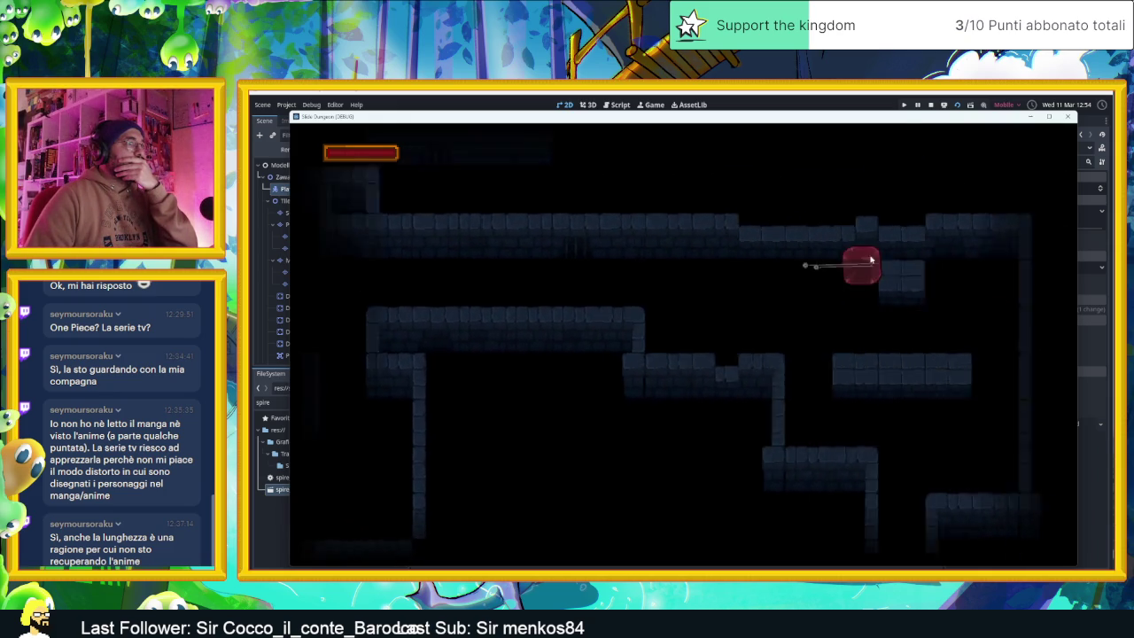
pyautogui.press('Left')
pyautogui.press('Up')
pyautogui.press('Right')
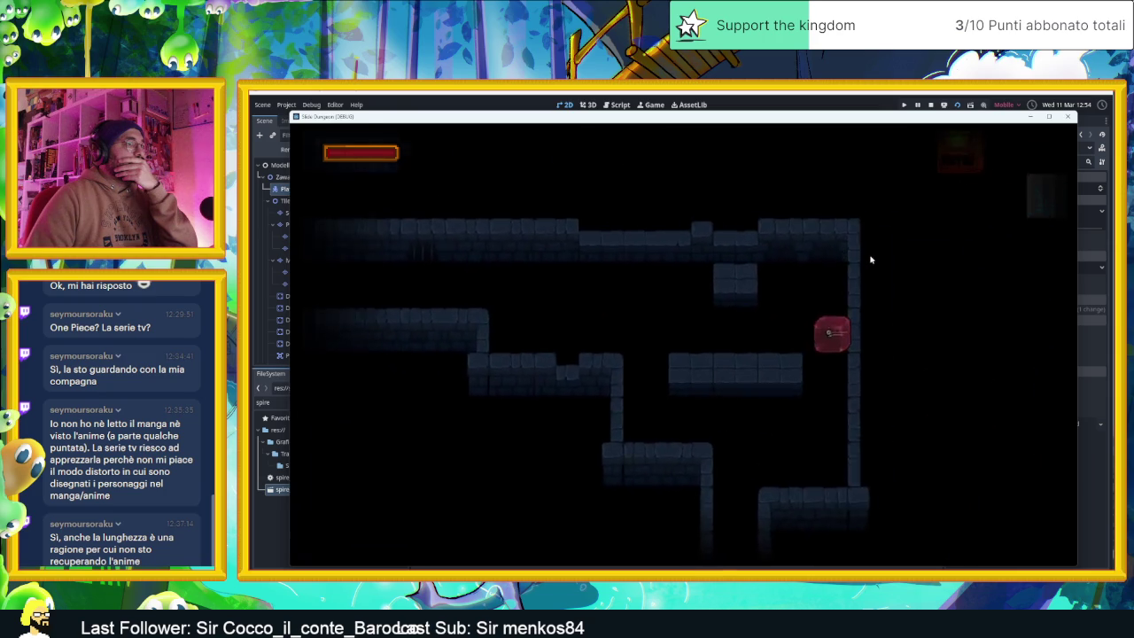
pyautogui.press('Down')
pyautogui.press('Up')
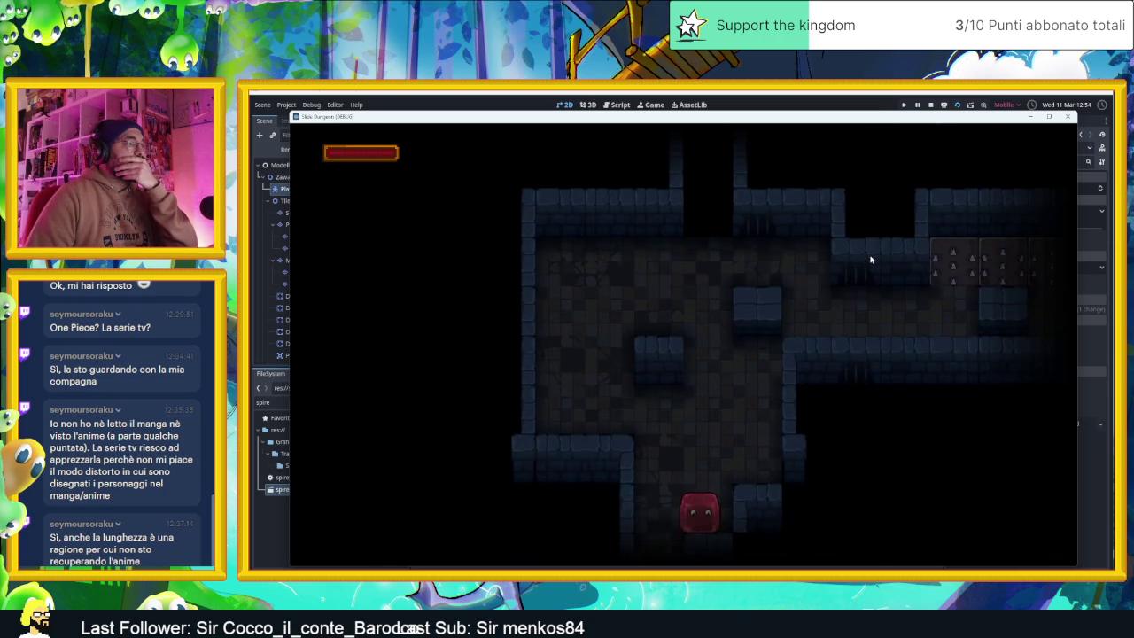
pyautogui.press('Down')
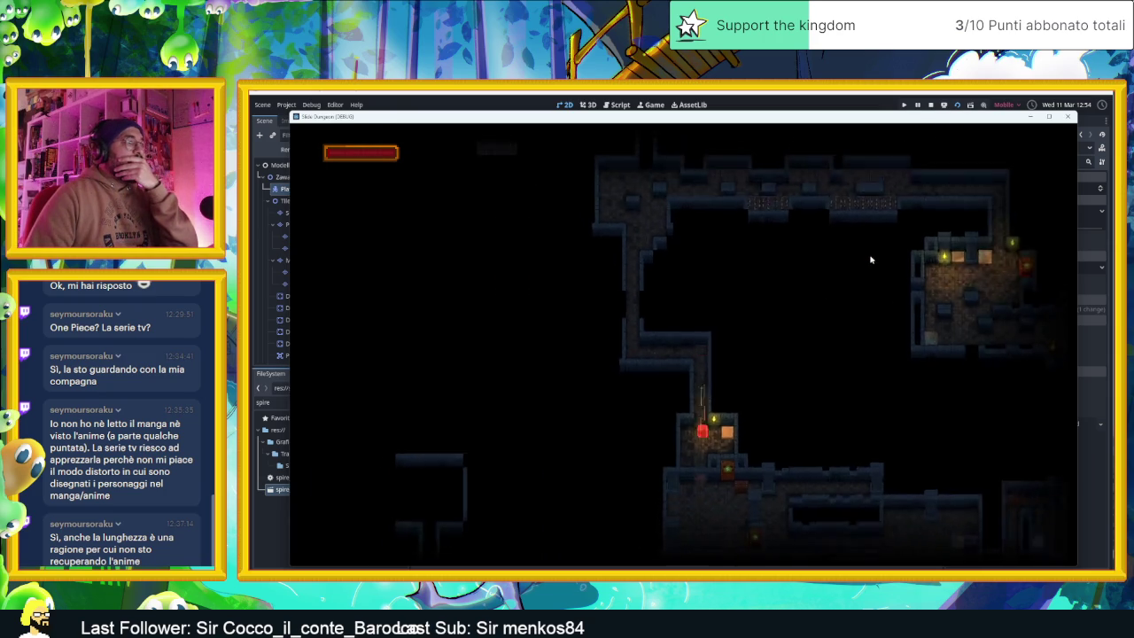
pyautogui.press('Up')
pyautogui.press('Down')
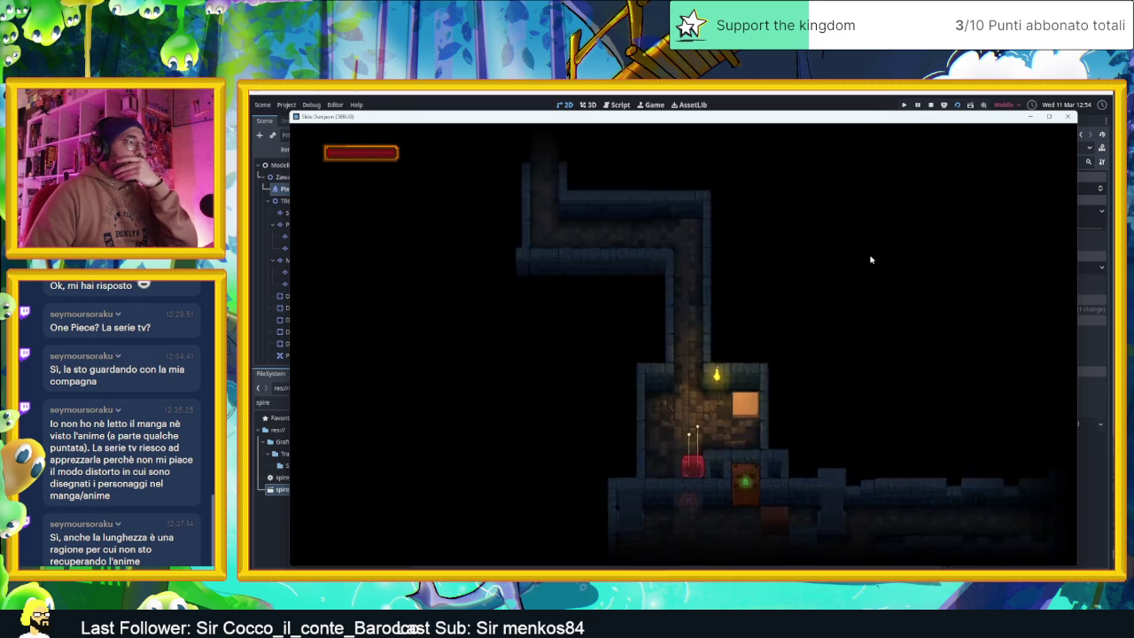
# - Drop the player into the room below and slide toward the bottom right
pyautogui.press('Left')
pyautogui.press('Left')
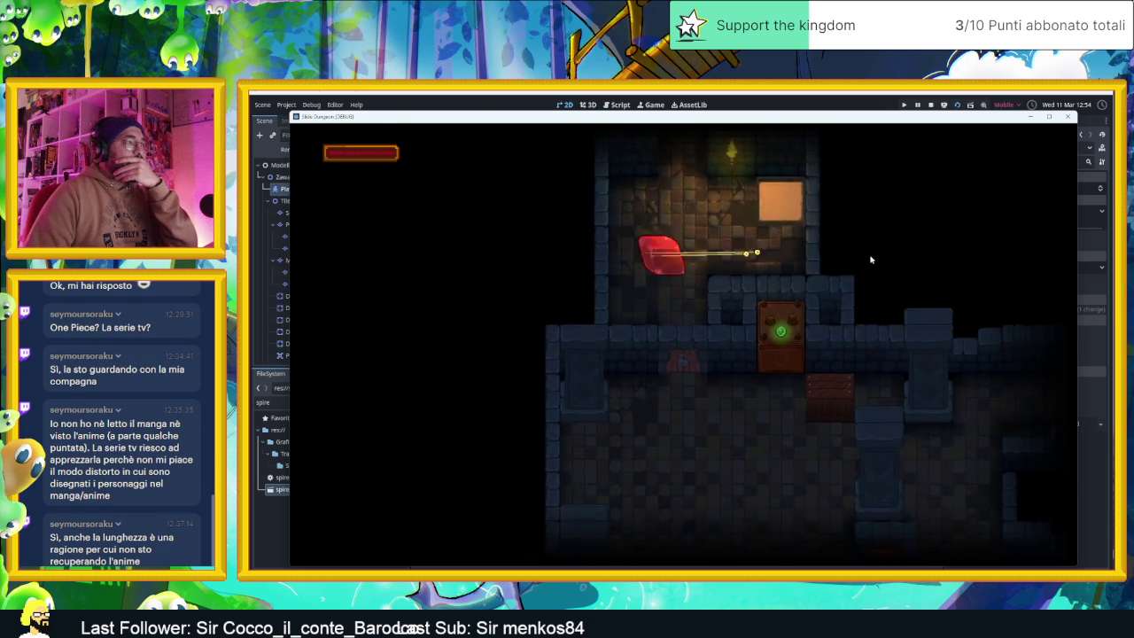
pyautogui.press('Down')
pyautogui.press('Down')
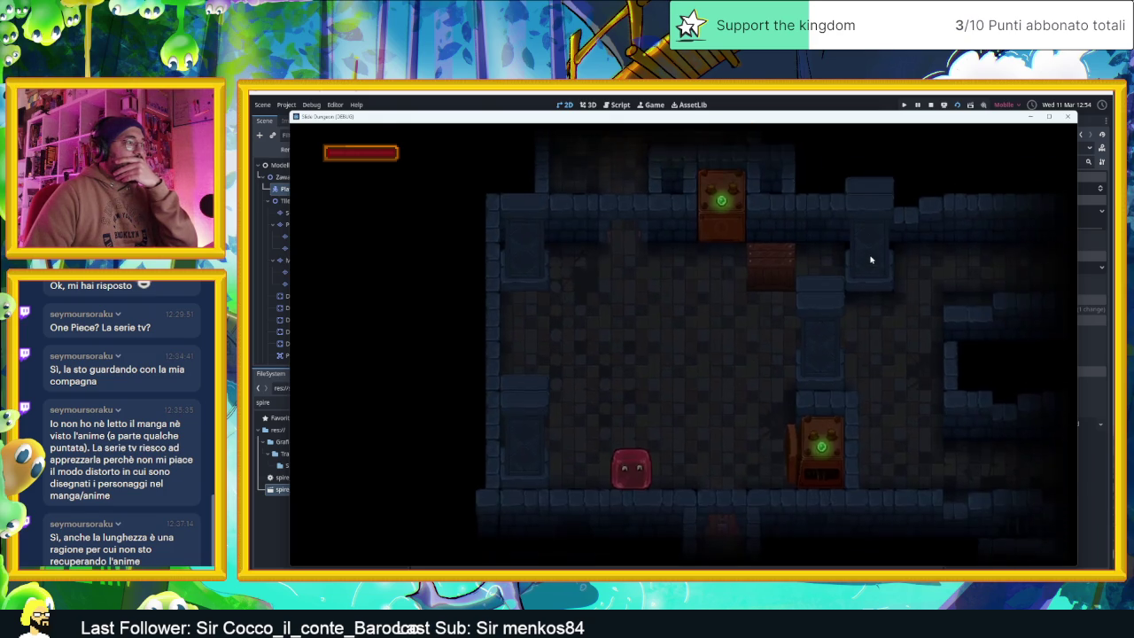
pyautogui.press('Right')
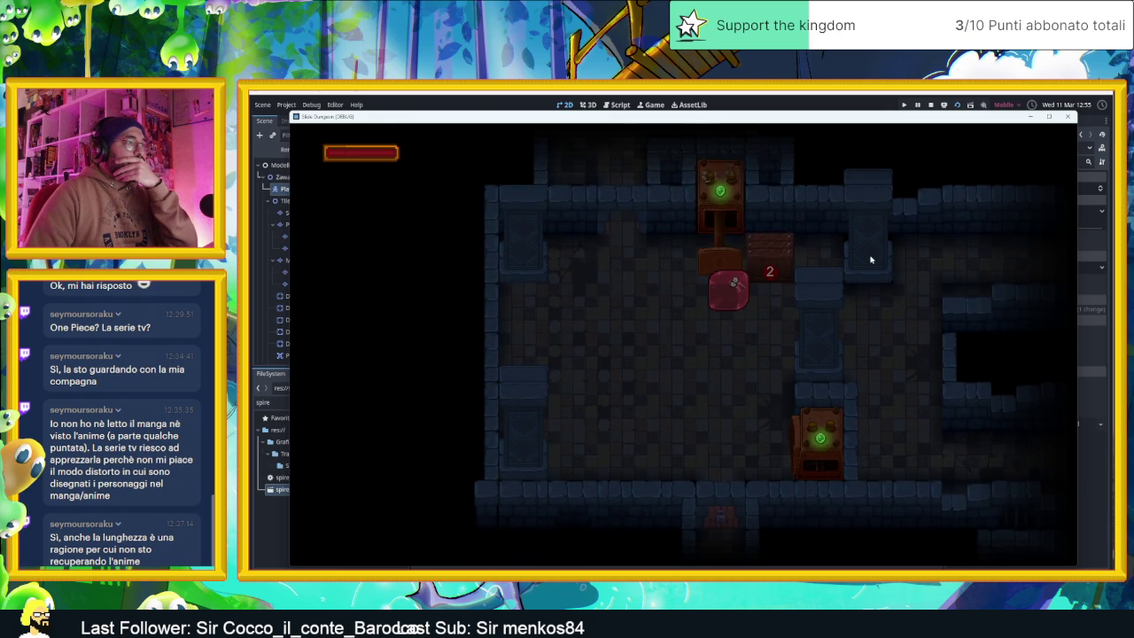
pyautogui.press('Right')
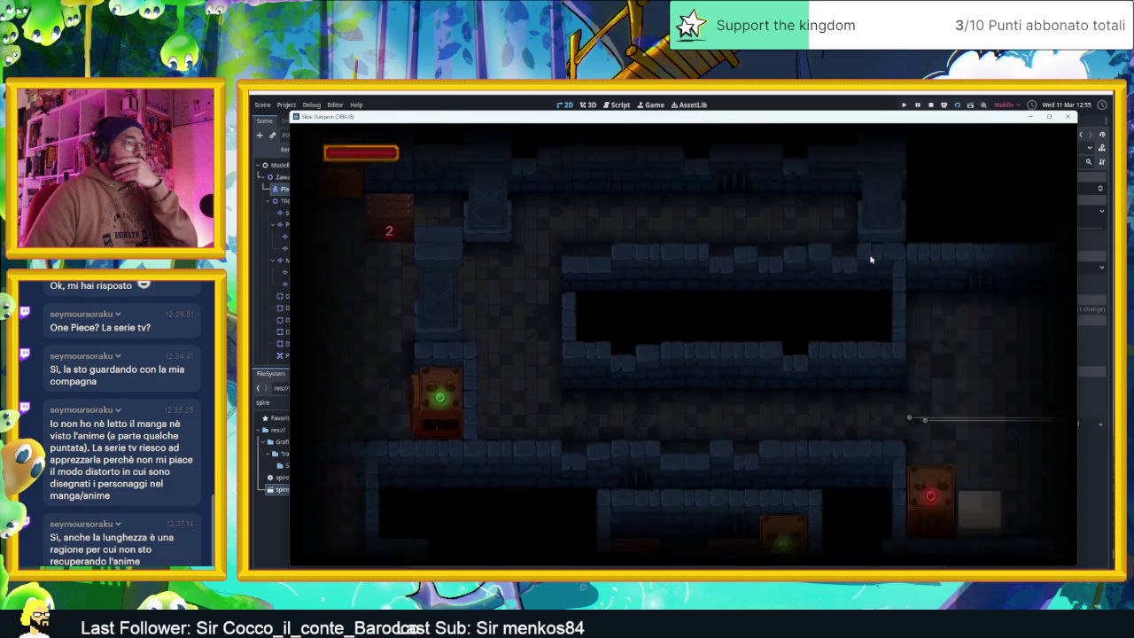
pyautogui.press('Up')
pyautogui.press('Left')
pyautogui.press('Down')
pyautogui.press('Right')
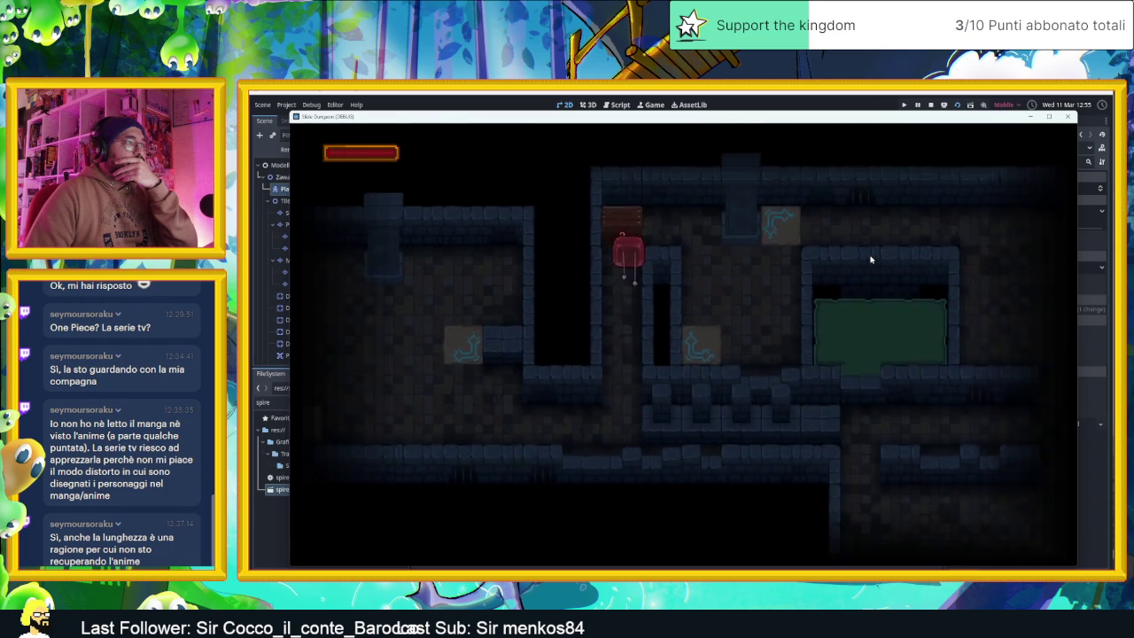
# - Guide the player through the corridor, top area and lower-left corridor into another room
pyautogui.press('Down')
pyautogui.press('Up')
pyautogui.press('Right')
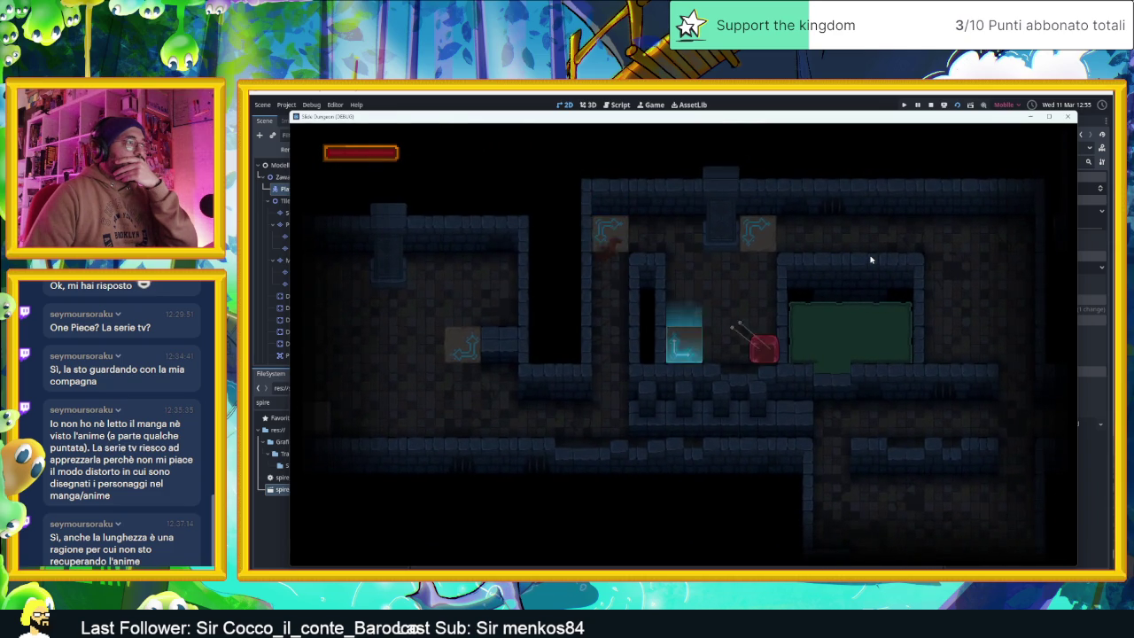
pyautogui.press('Down')
pyautogui.press('Up')
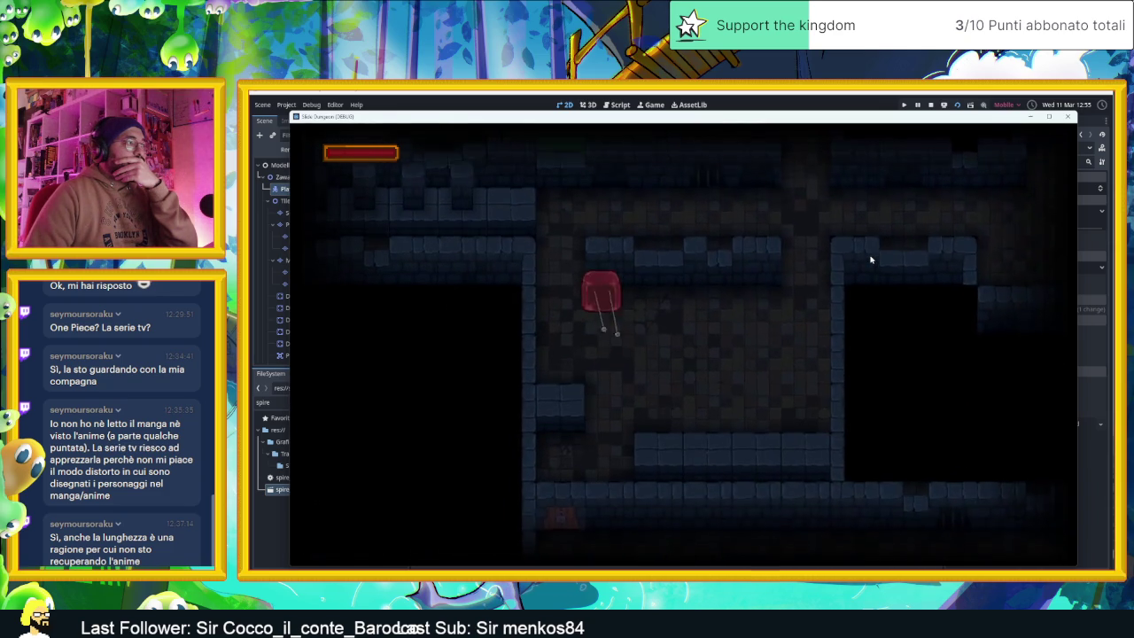
pyautogui.press('Down')
pyautogui.press('Left')
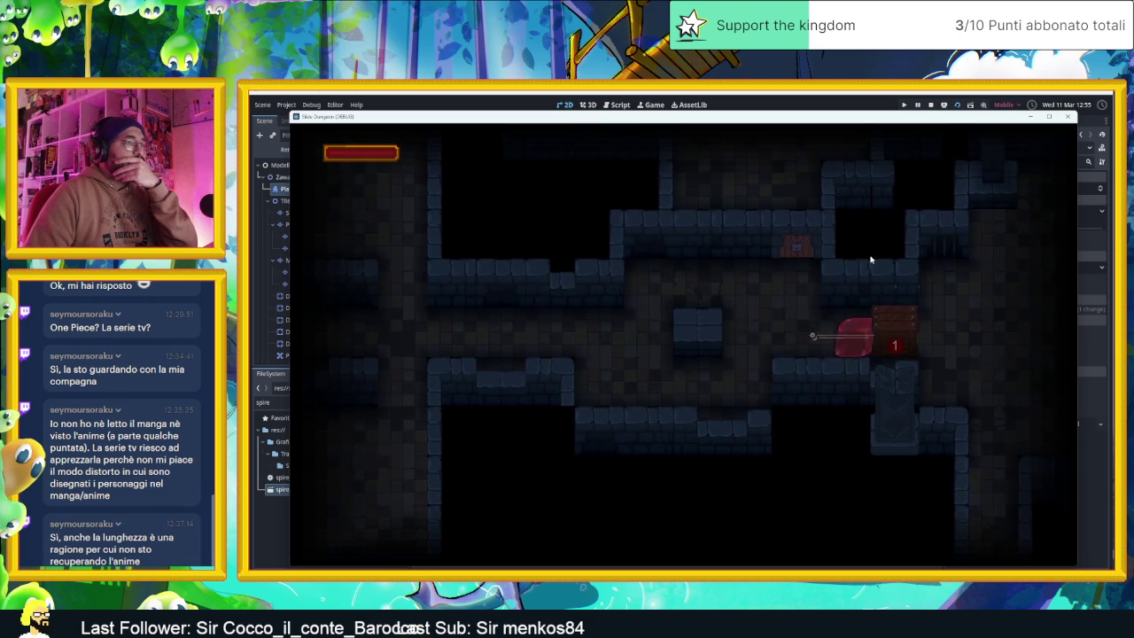
pyautogui.press('Right')
pyautogui.press('Up')
pyautogui.press('Right')
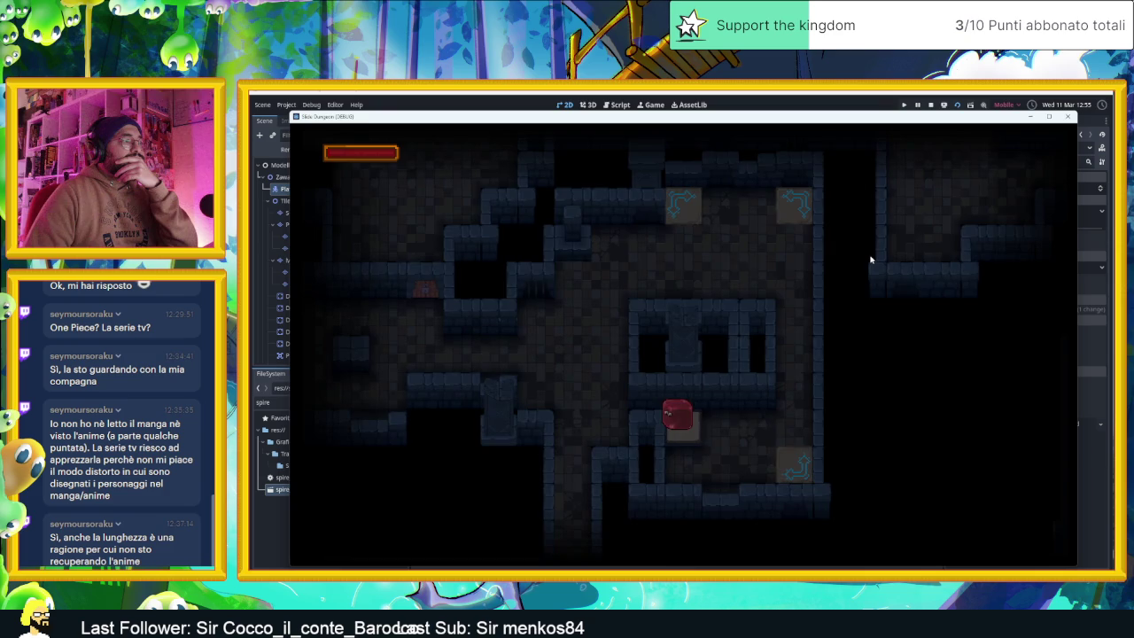
# - Slide the slime right into the next room, then left through several rooms
pyautogui.press('Right')
pyautogui.press('Up')
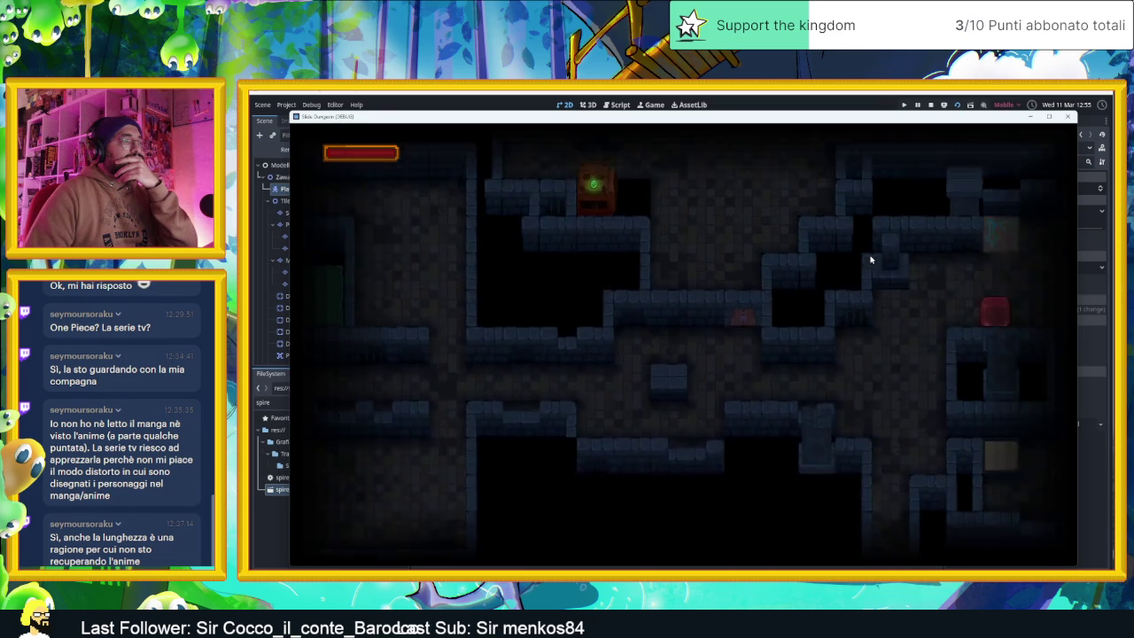
pyautogui.press('Left')
pyautogui.press('Down')
pyautogui.press('Left')
pyautogui.press('Up')
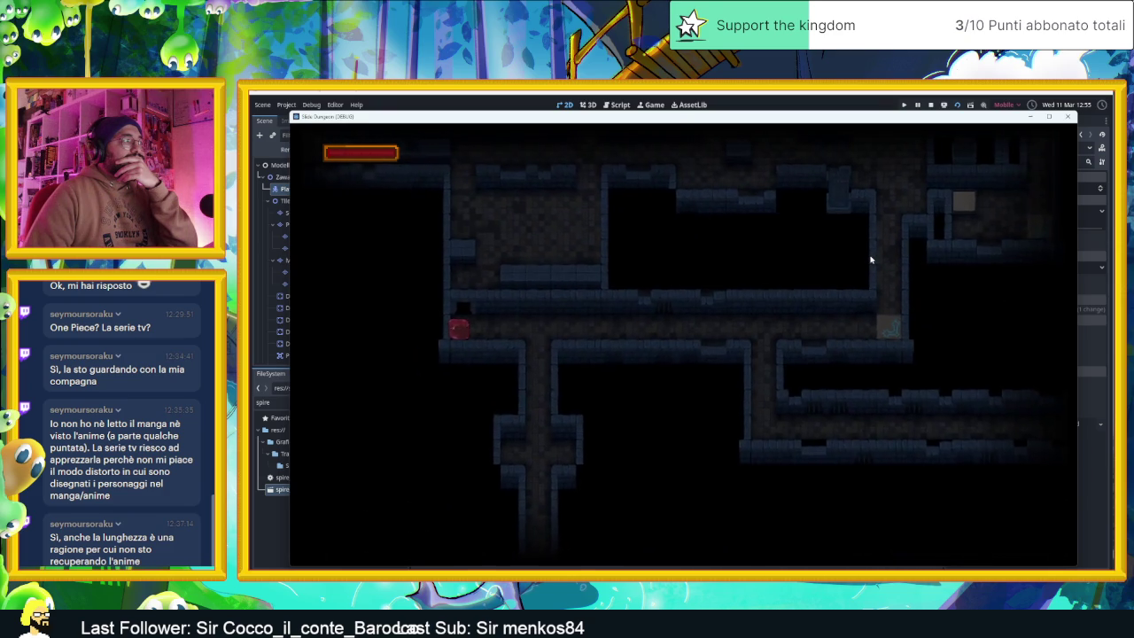
pyautogui.press('Up')
pyautogui.press('Right')
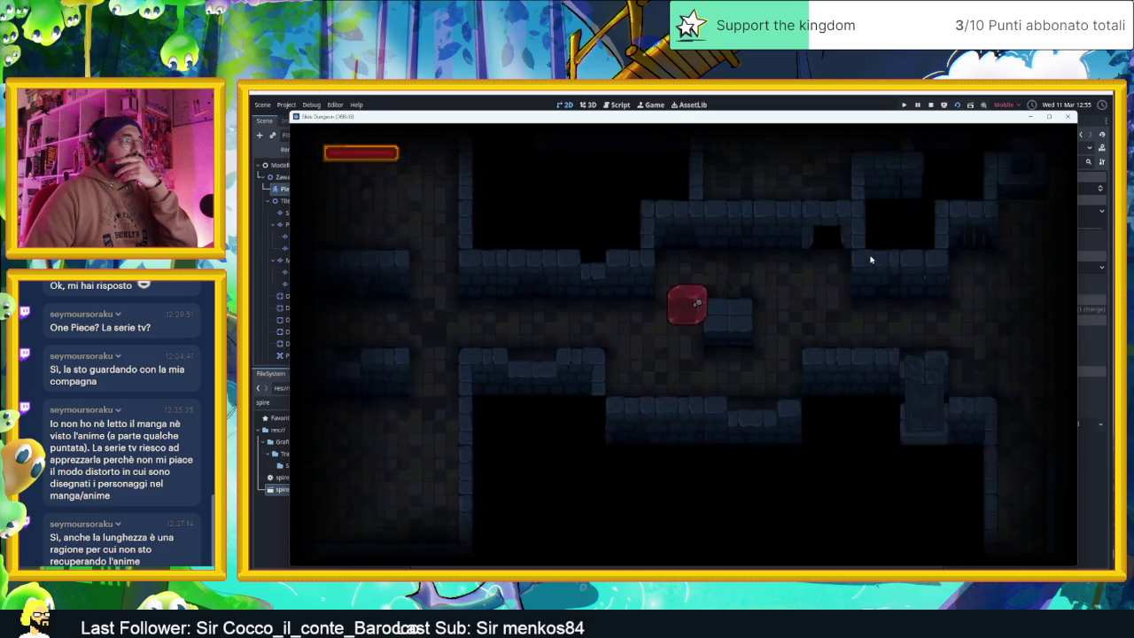
pyautogui.press('Right')
pyautogui.press('Up')
pyautogui.press('Left')
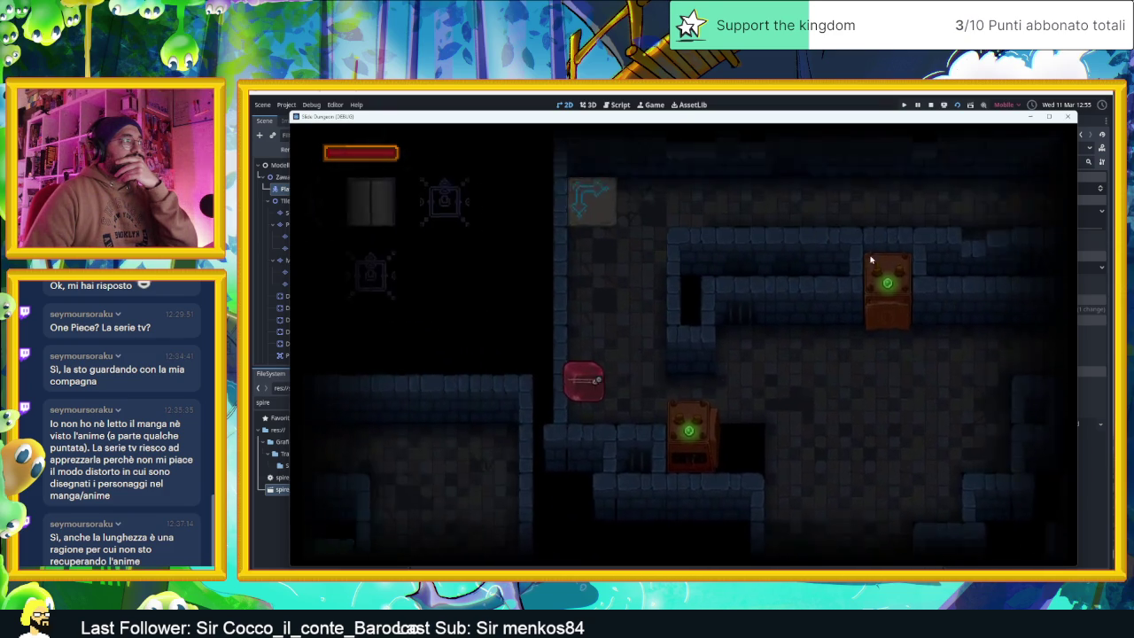
# - Steer the slime into the upper room, then down along the lower corridor
pyautogui.press('Right')
pyautogui.press('Left')
pyautogui.press('Up')
pyautogui.press('Right')
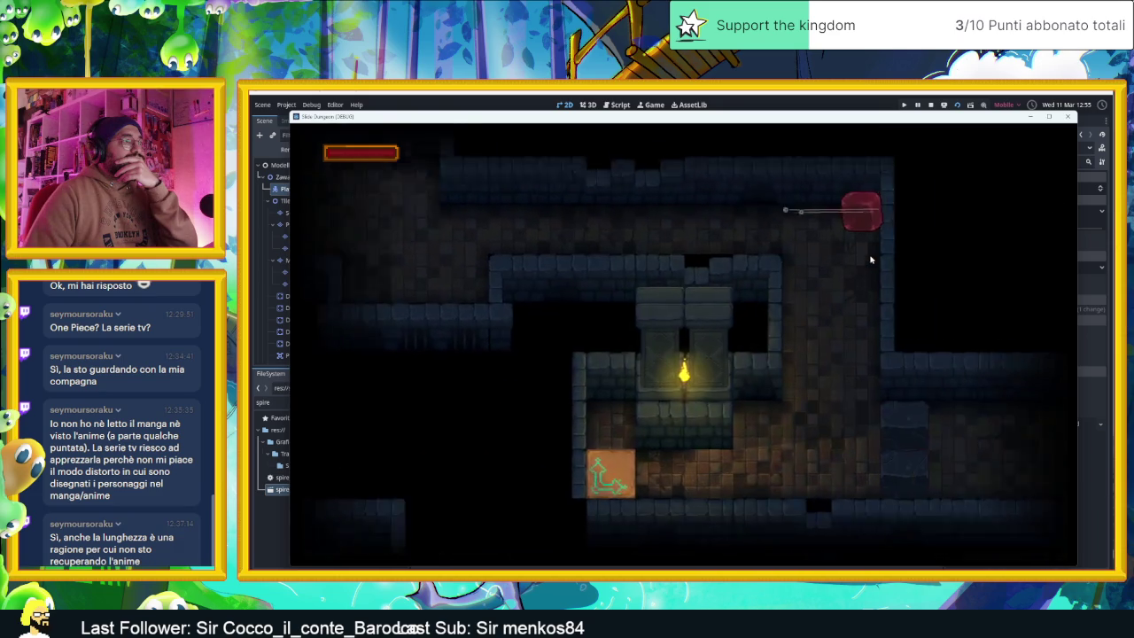
pyautogui.press('Down')
pyautogui.press('Left')
pyautogui.press('Right')
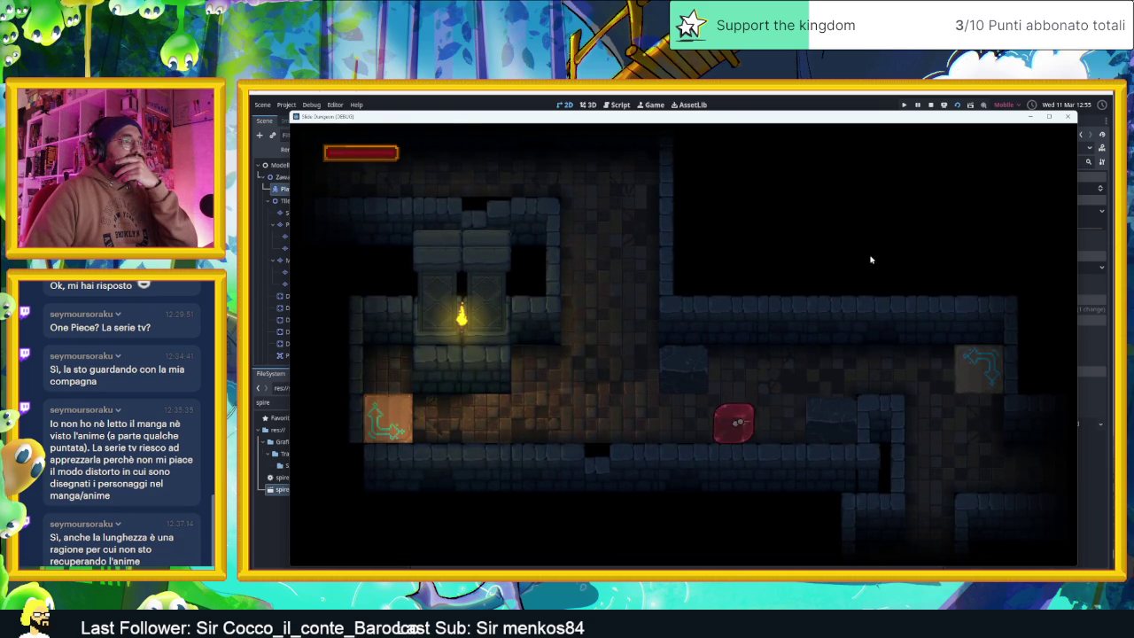
# - Enter a new dungeon area and slide along the top row to the 2 counter tile
pyautogui.press('Right')
pyautogui.press('Left')
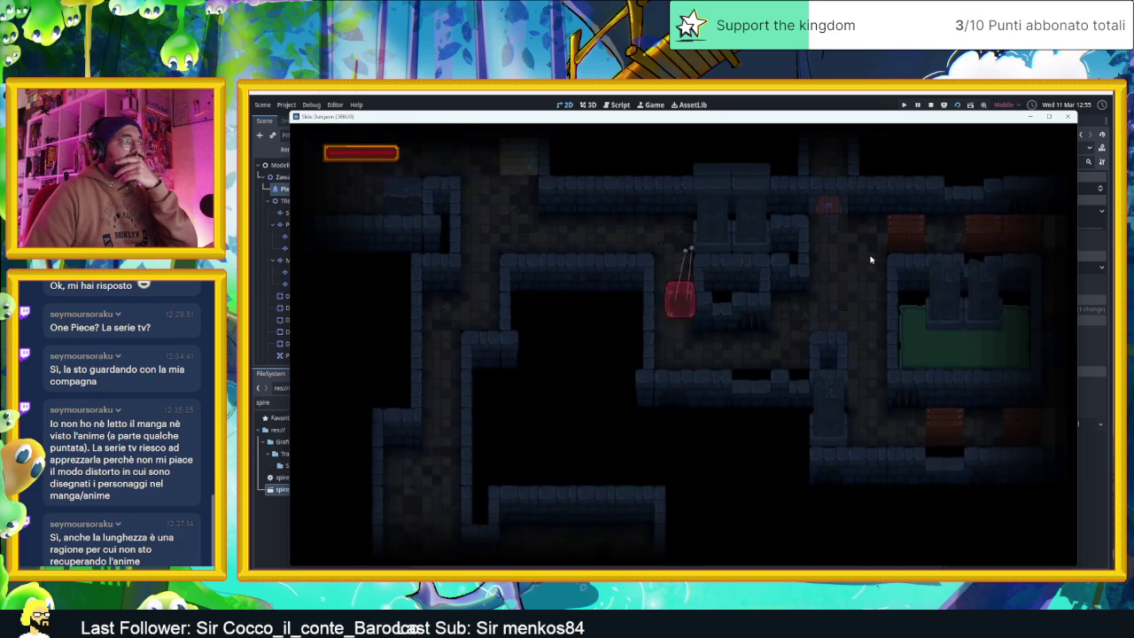
pyautogui.press('Right')
pyautogui.press('Up')
pyautogui.press('Right')
pyautogui.press('Left')
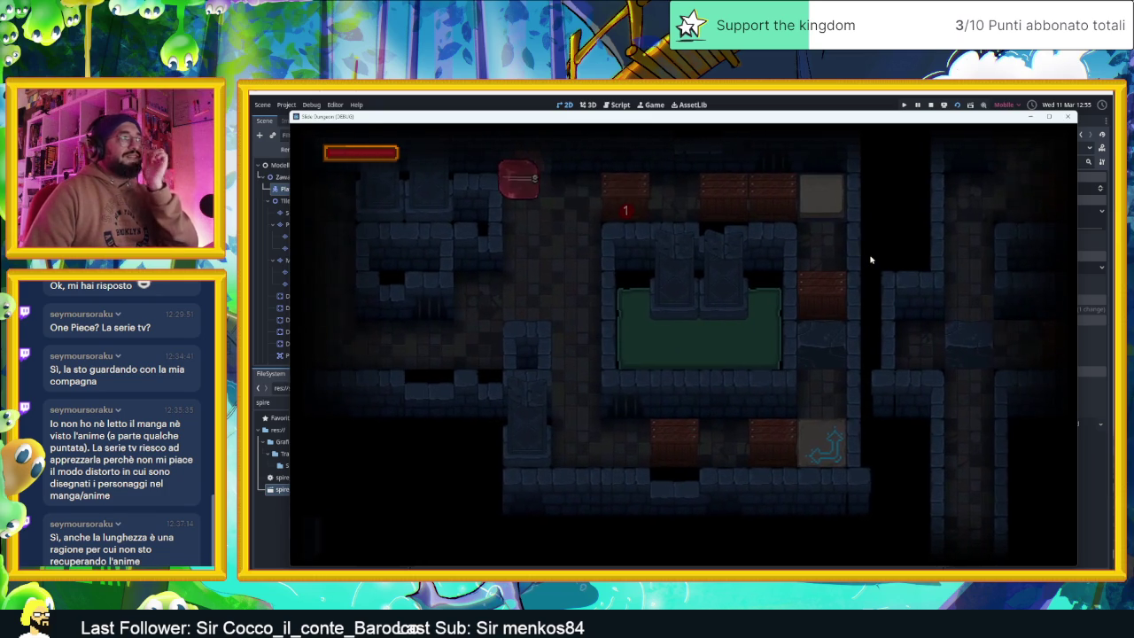
pyautogui.press('Right')
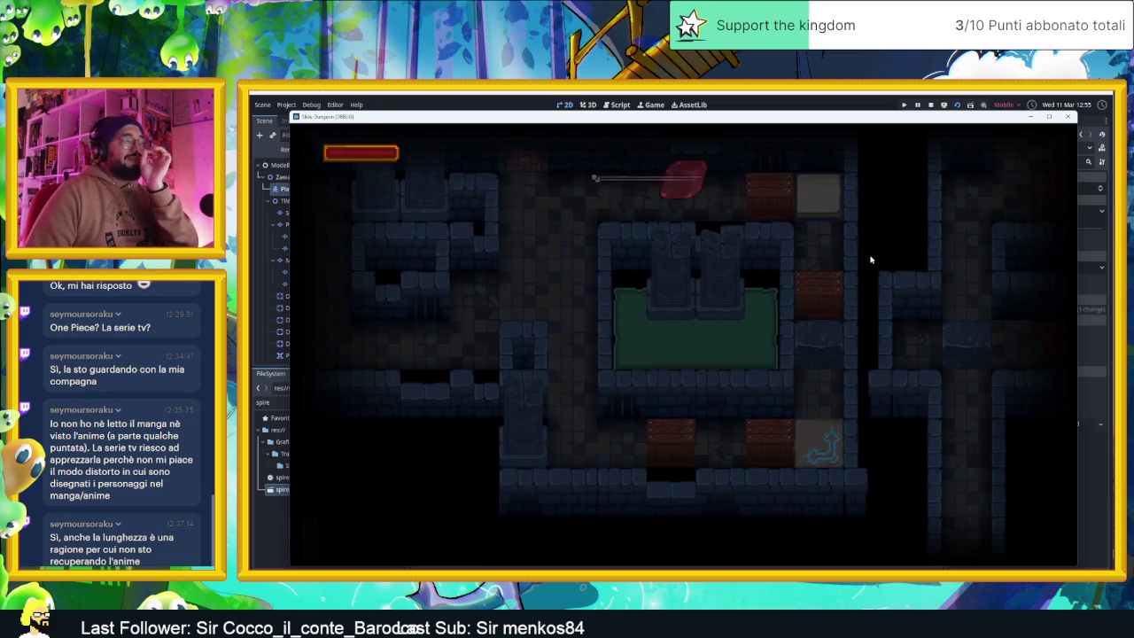
pyautogui.press('Right')
# - Smash the 1 and 2 crates, reach the arrow tile, and end at the bottom row's left
pyautogui.press('Up')
pyautogui.press('Down')
pyautogui.press('Up')
pyautogui.press('Left')
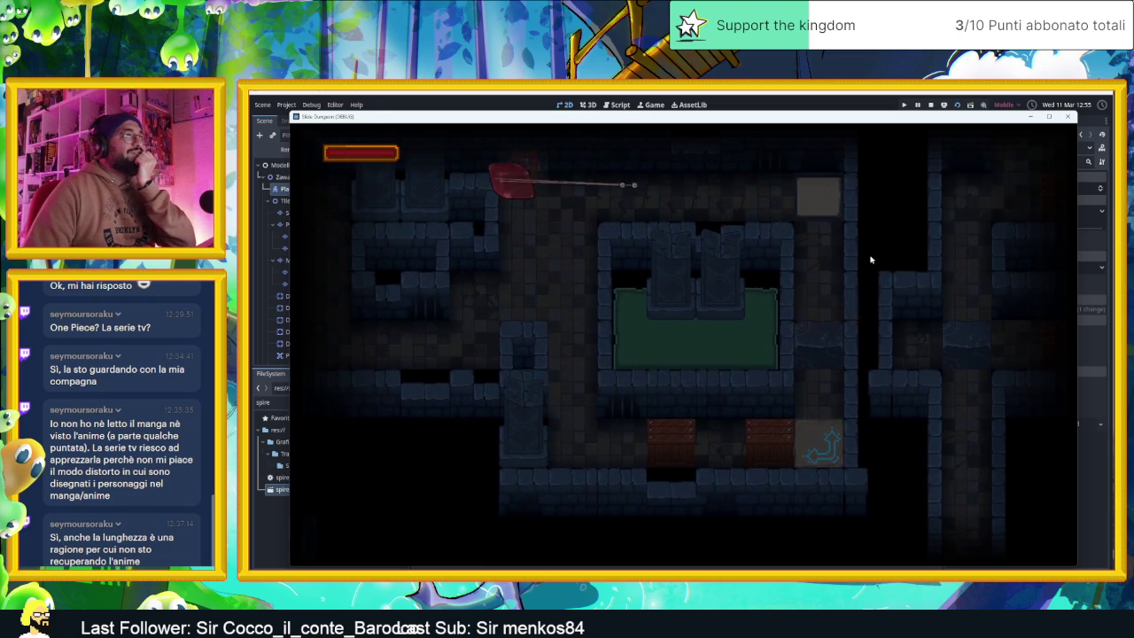
pyautogui.press('Right')
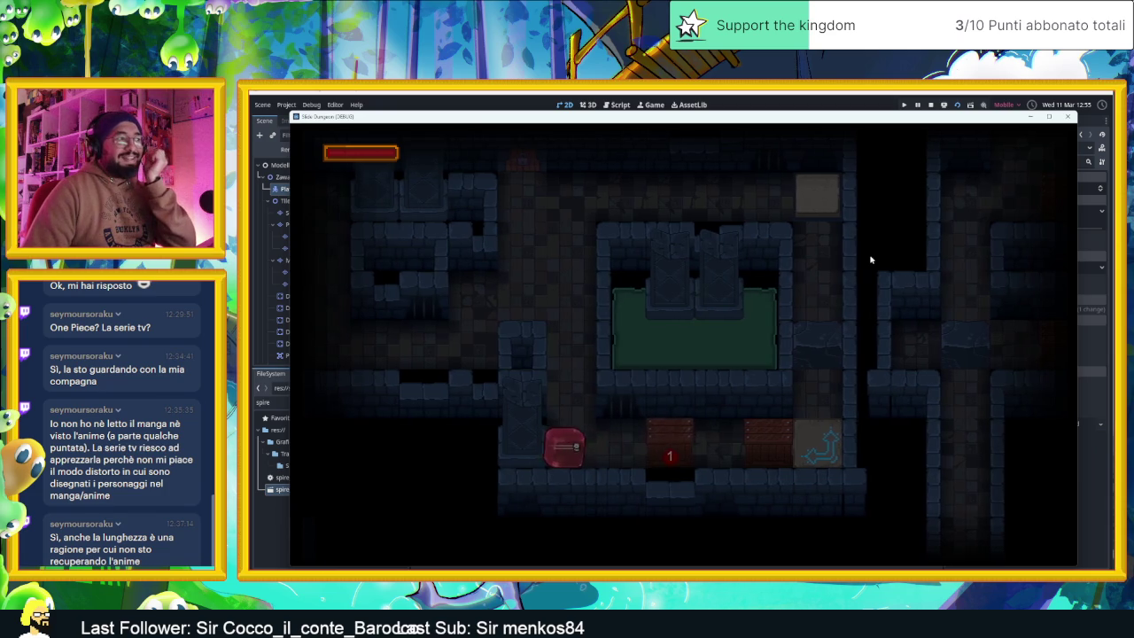
pyautogui.press('Right')
pyautogui.press('Down')
pyautogui.press('Right')
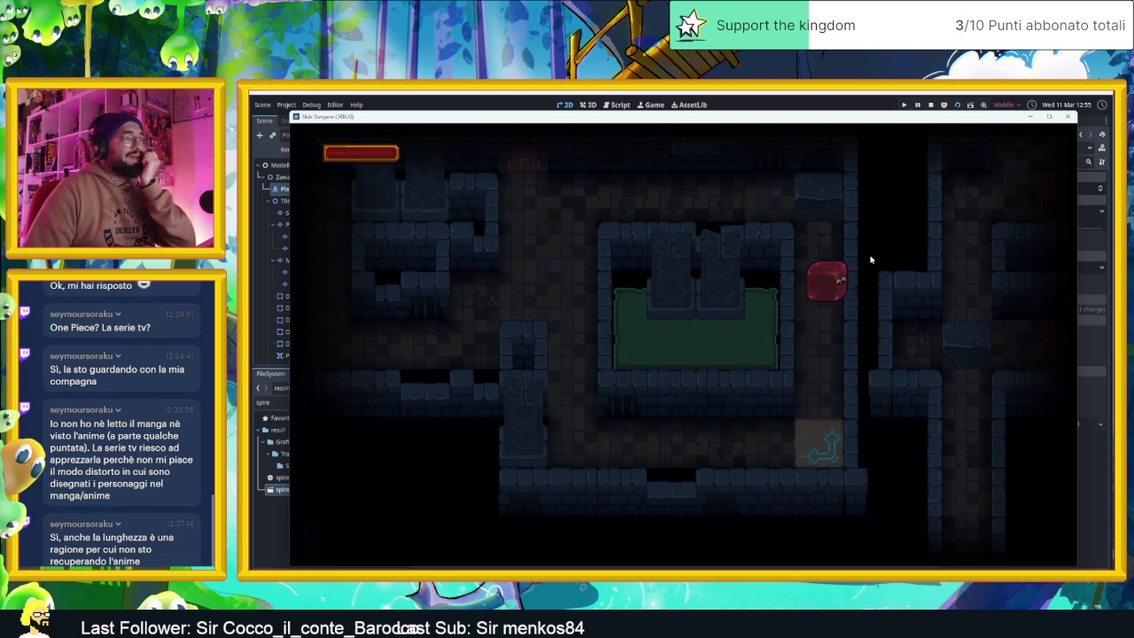
pyautogui.press('Down')
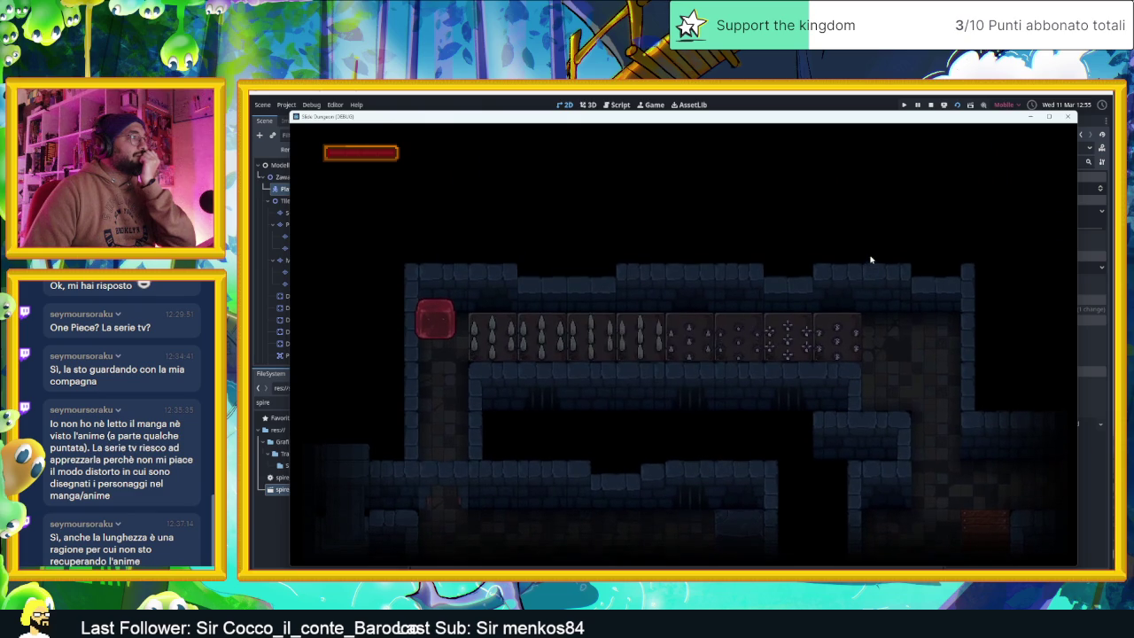
# - Slide the slime across the spike corridor and steer it into the arrow-tile room
pyautogui.press('Right')
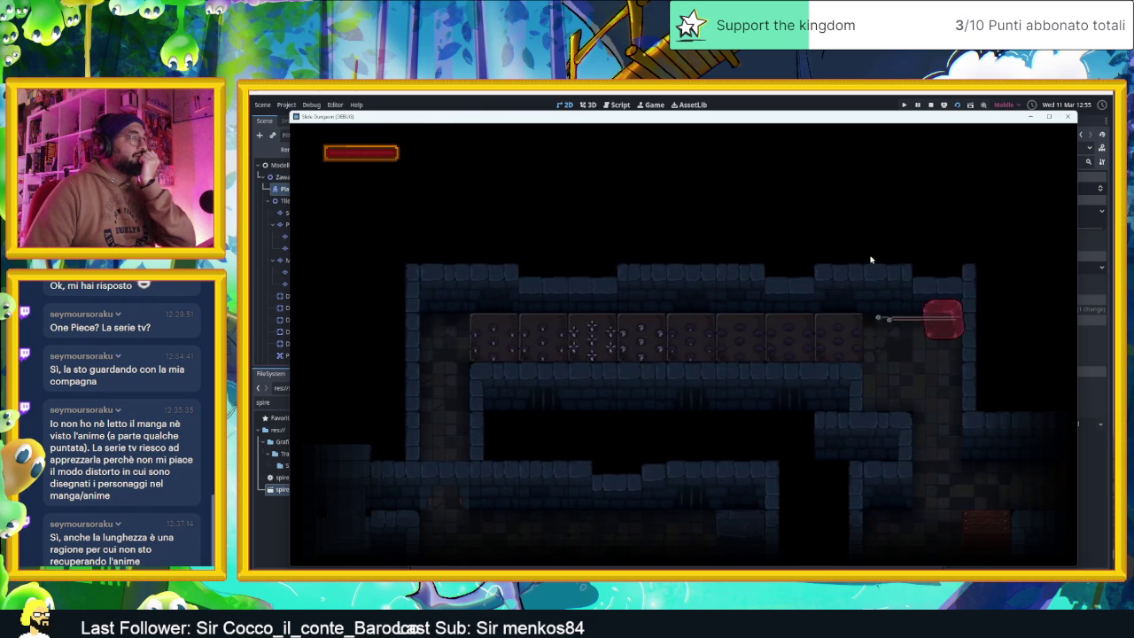
pyautogui.press('Left')
pyautogui.press('Right')
pyautogui.press('Up')
pyautogui.press('Right')
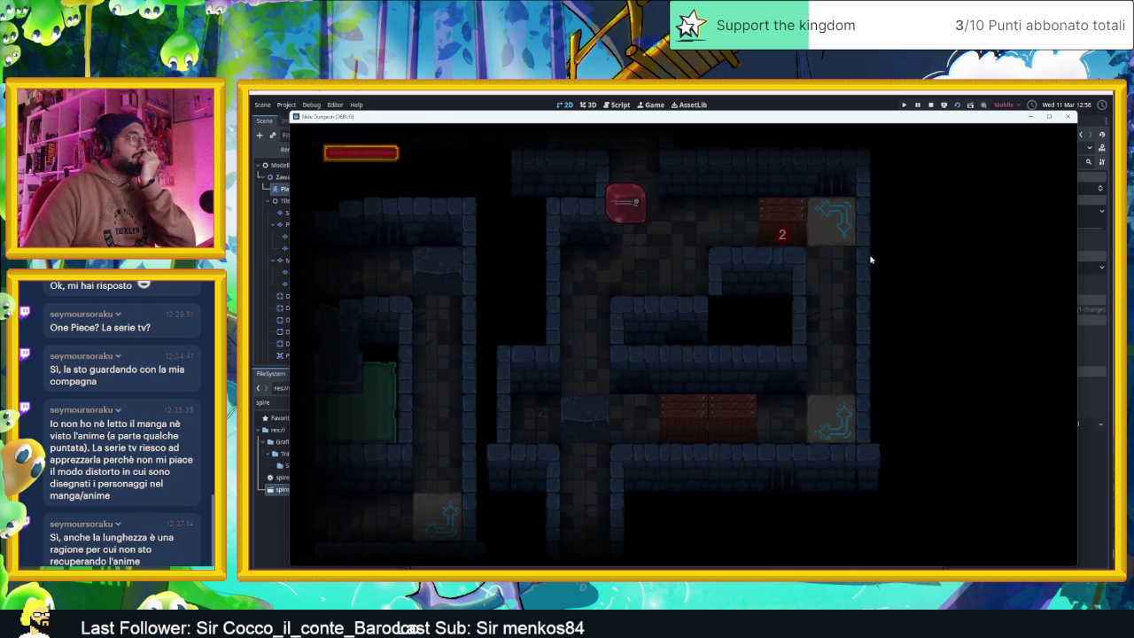
pyautogui.press('Right')
pyautogui.press('Right')
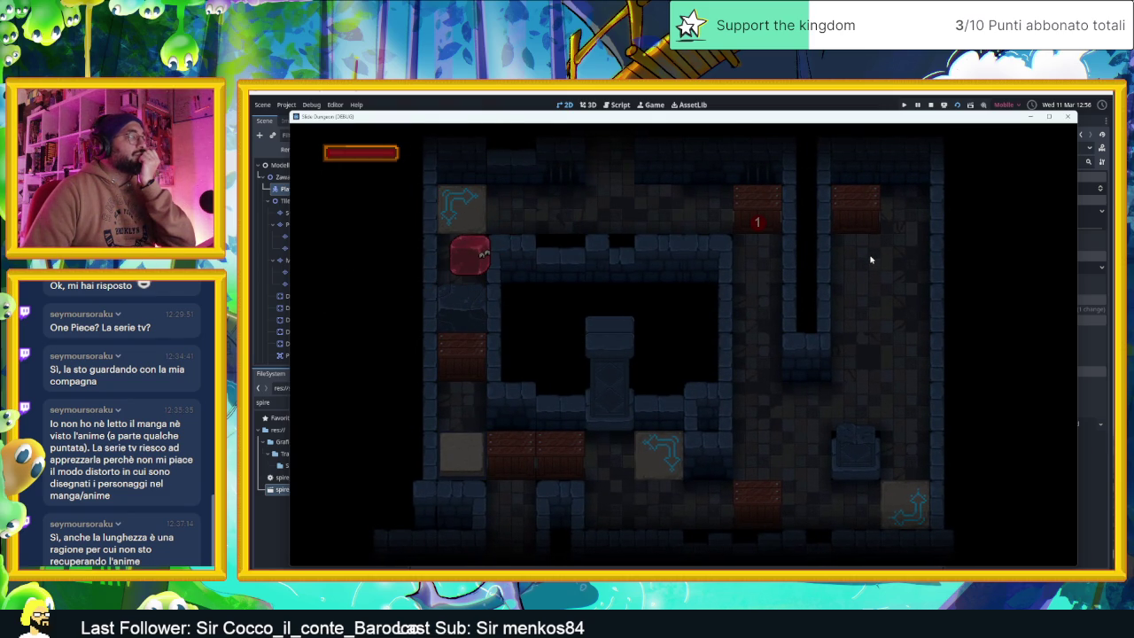
# - Ride the arrow tiles to smash the crates, then reposition the slime along the lower row
pyautogui.press('Up')
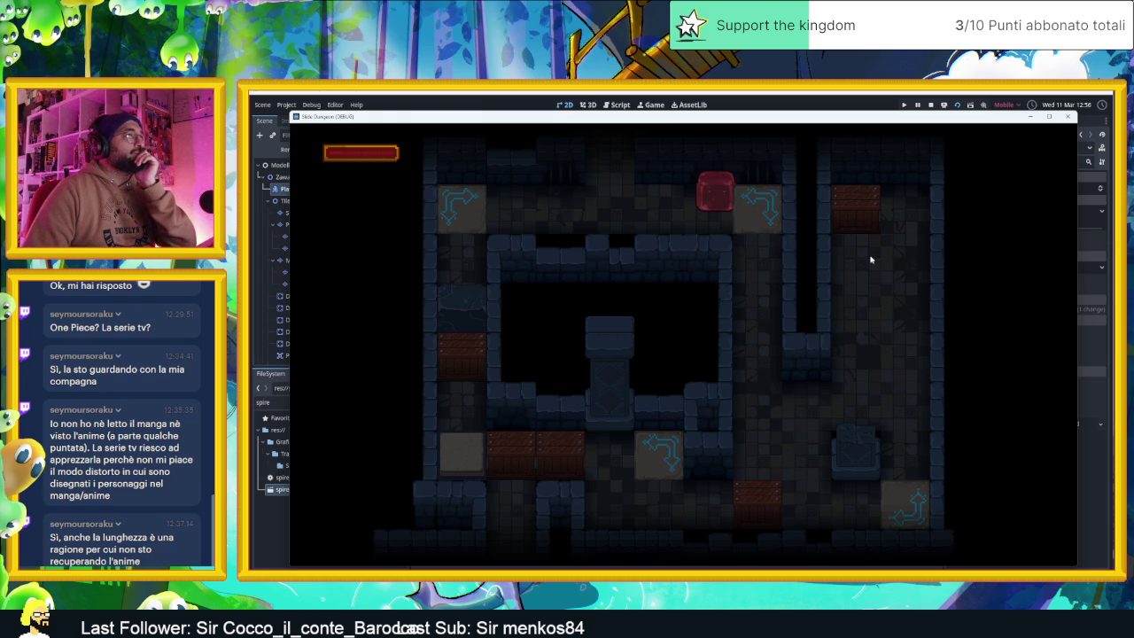
pyautogui.press('Right')
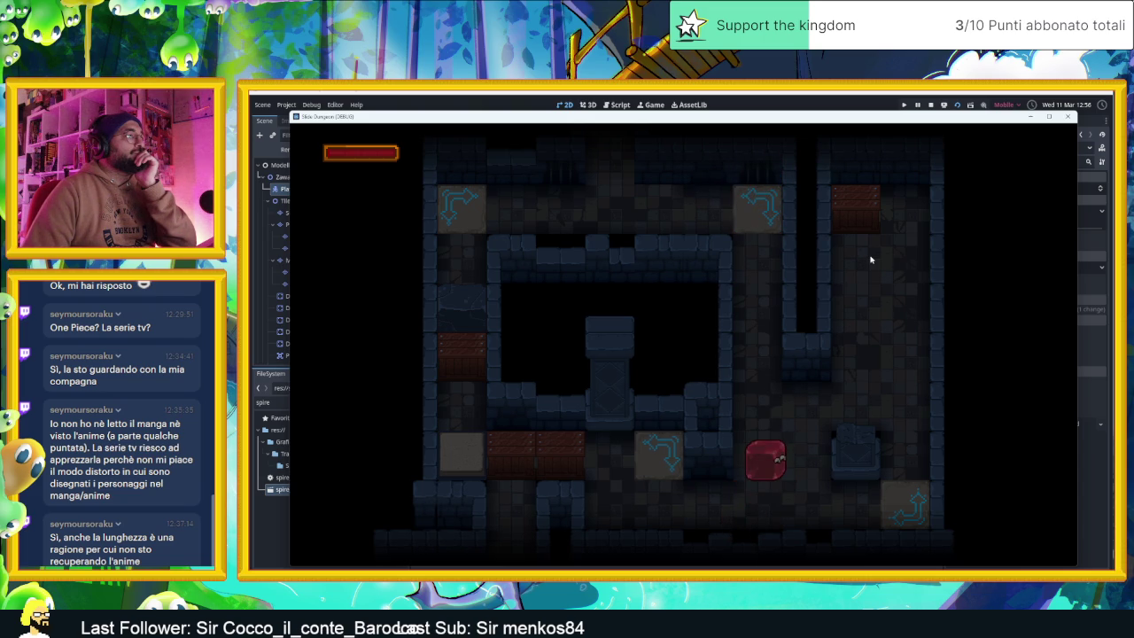
pyautogui.press('Up')
pyautogui.press('z')
pyautogui.press('Left')
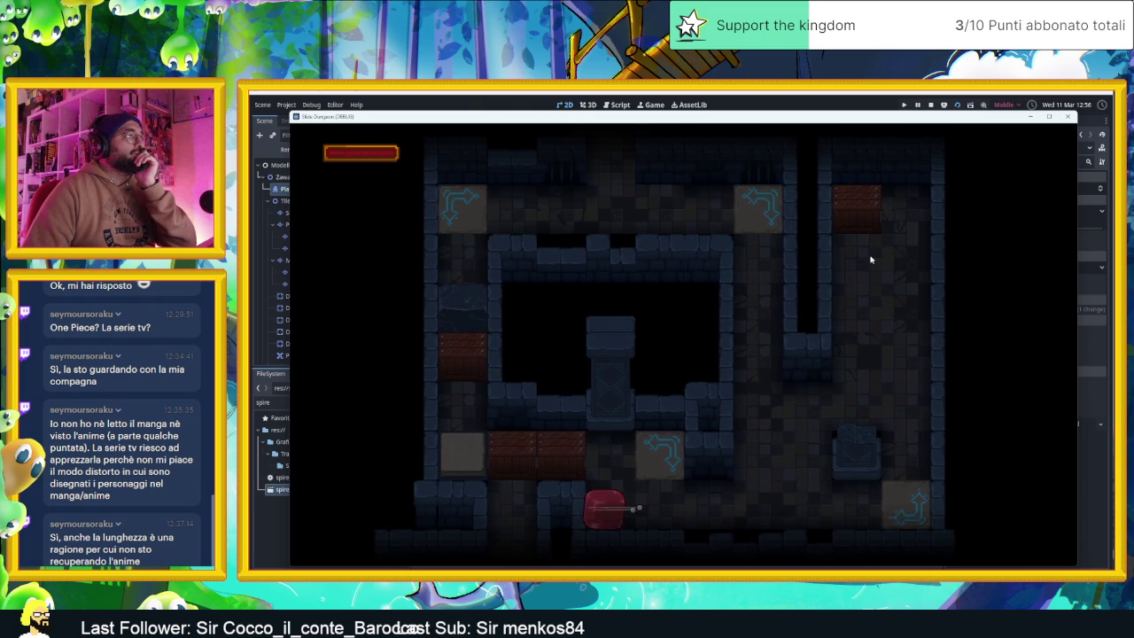
# - Slide the slime up and left across the room into the left column
pyautogui.press('Up')
pyautogui.press('Right')
pyautogui.press('z')
pyautogui.press('Left')
pyautogui.press('Right')
pyautogui.press('z')
pyautogui.press('Left')
pyautogui.press('Up')
# - Send the slime to the top-right corner and loop it back around
pyautogui.press('Down')
pyautogui.press('Right')
pyautogui.press('Right')
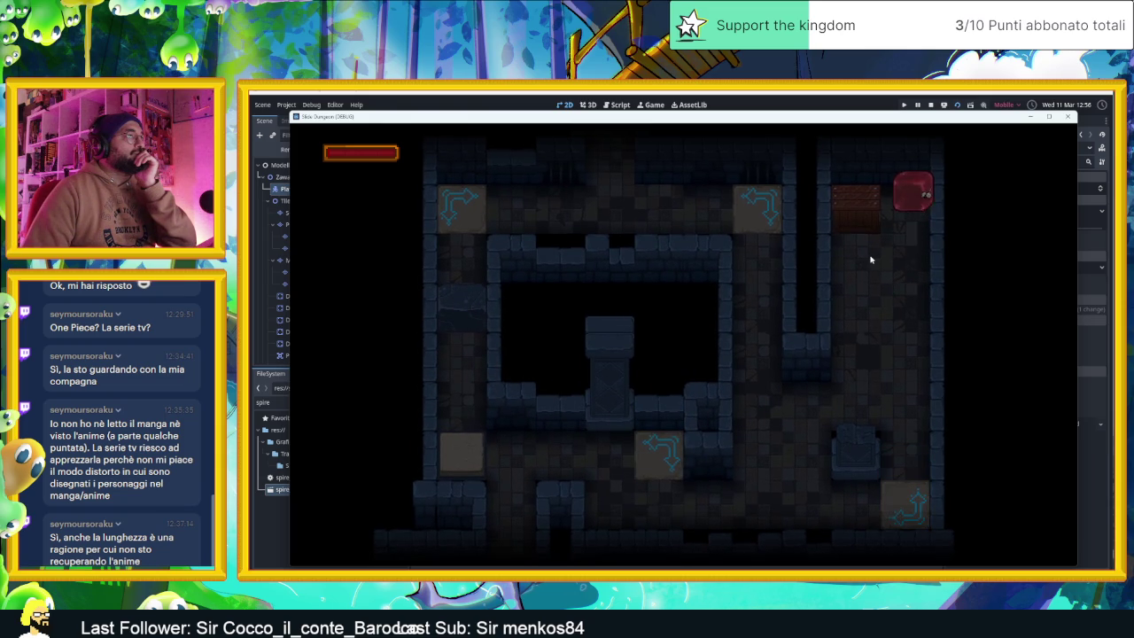
pyautogui.press('Left')
pyautogui.press('Down')
pyautogui.press('Left')
pyautogui.press('Up')
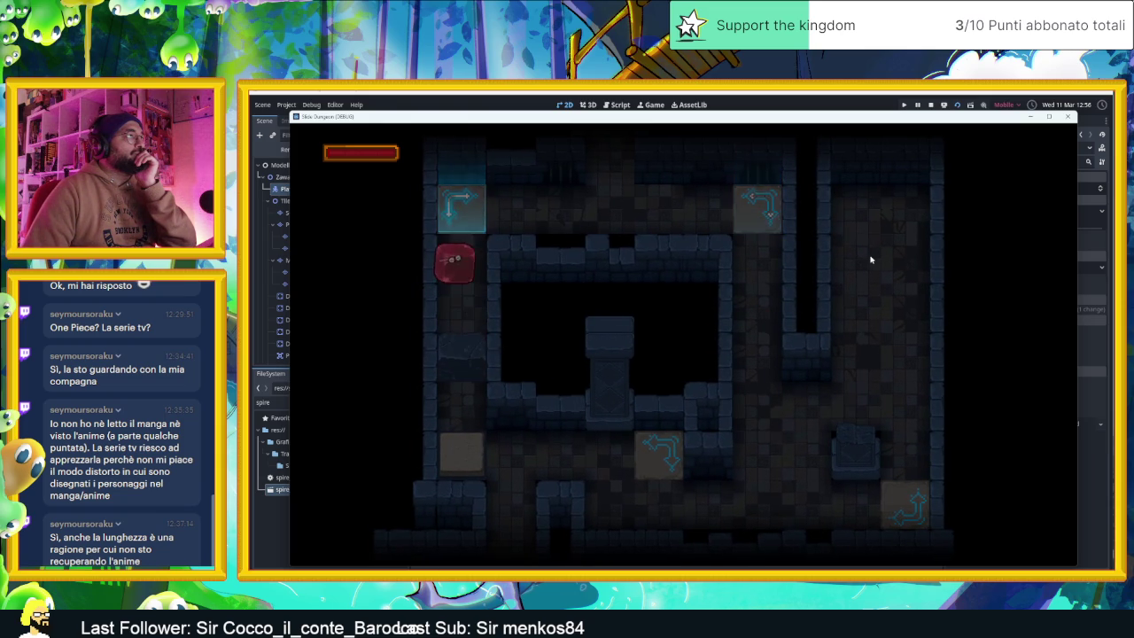
# - Route the slime over the arrow tiles to the left column and out the room's exit
pyautogui.press('Up')
pyautogui.press('Up')
pyautogui.press('Up')
pyautogui.press('Left')
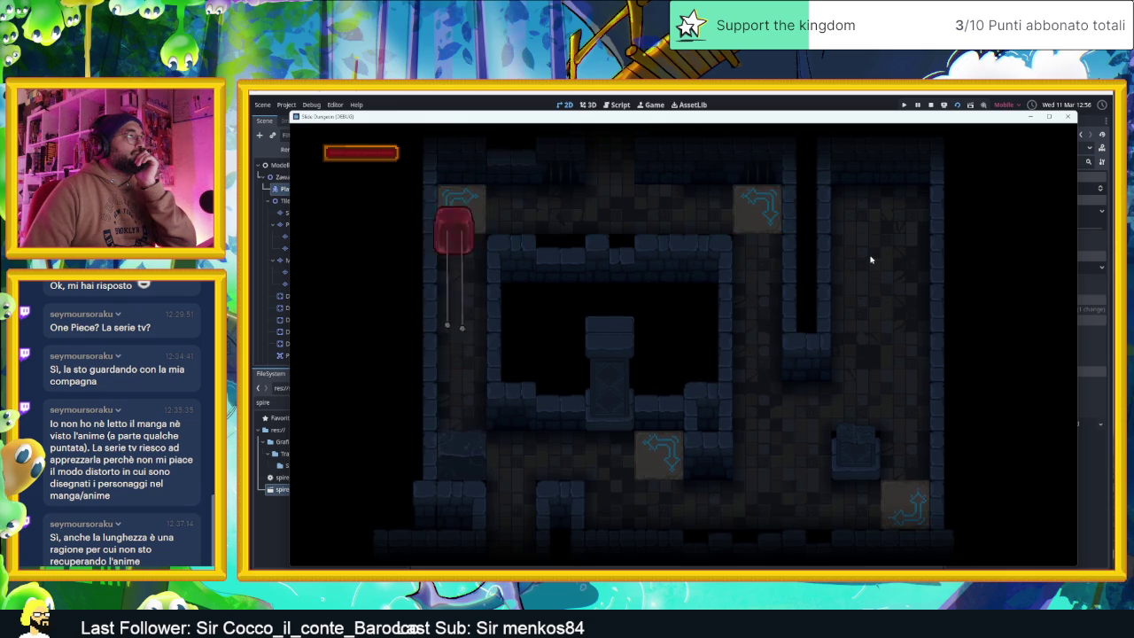
pyautogui.press('Left')
pyautogui.press('Up')
pyautogui.press('Left')
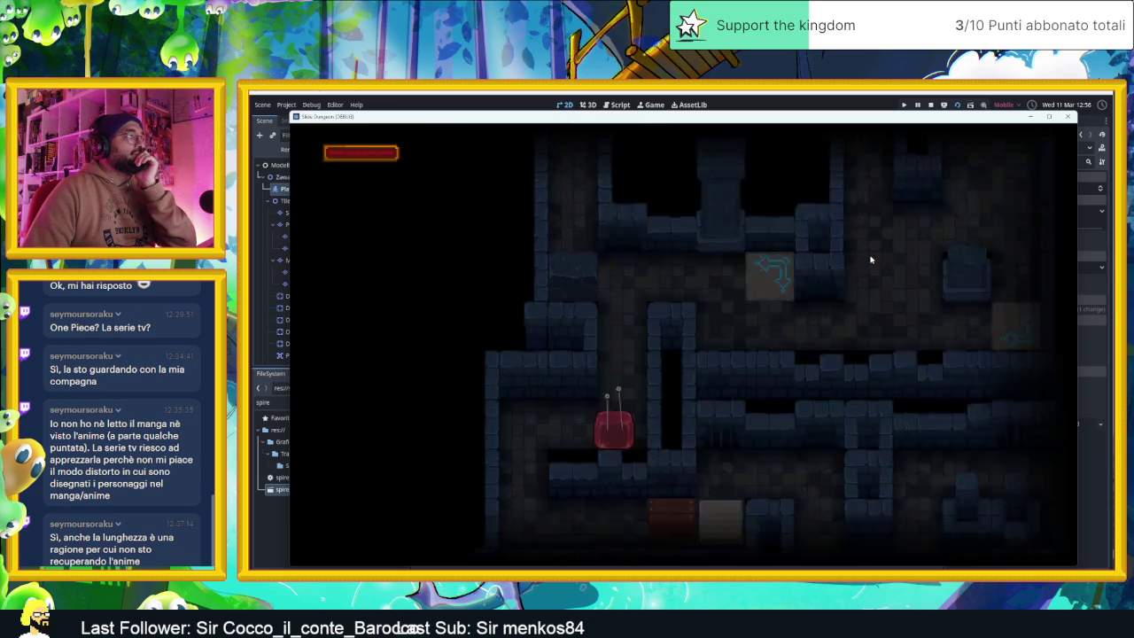
# - Slide the slime into the lower-left corner, then up, right and down into the vertical corridor
pyautogui.press('Left')
pyautogui.press('Down')
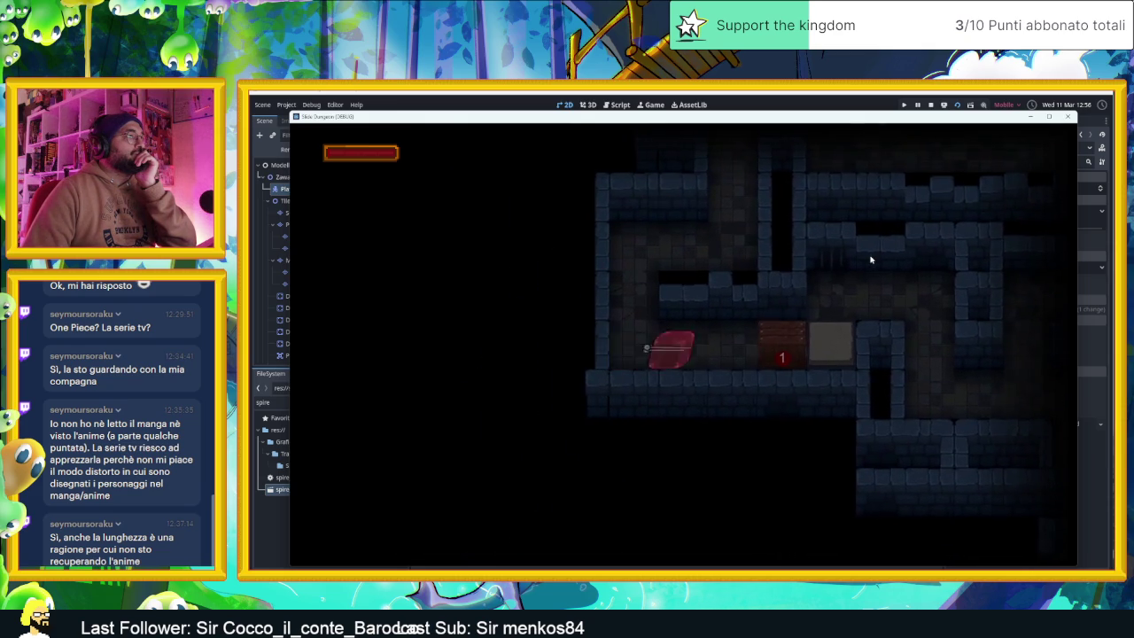
pyautogui.press('Up')
pyautogui.press('Right')
pyautogui.press('Down')
pyautogui.press('Right')
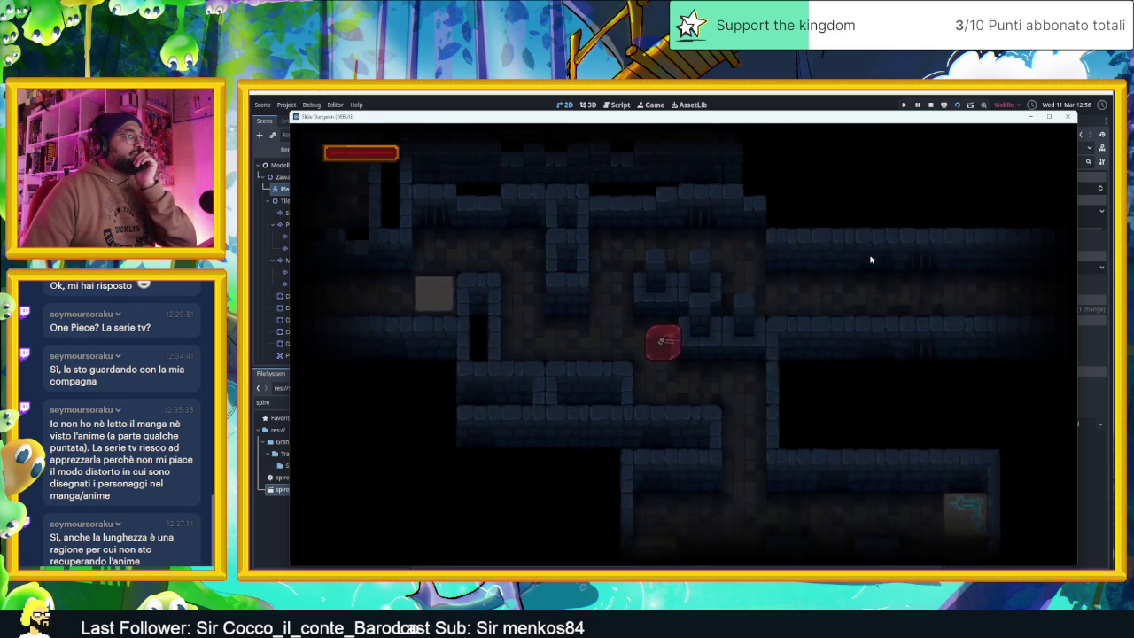
pyautogui.press('Down')
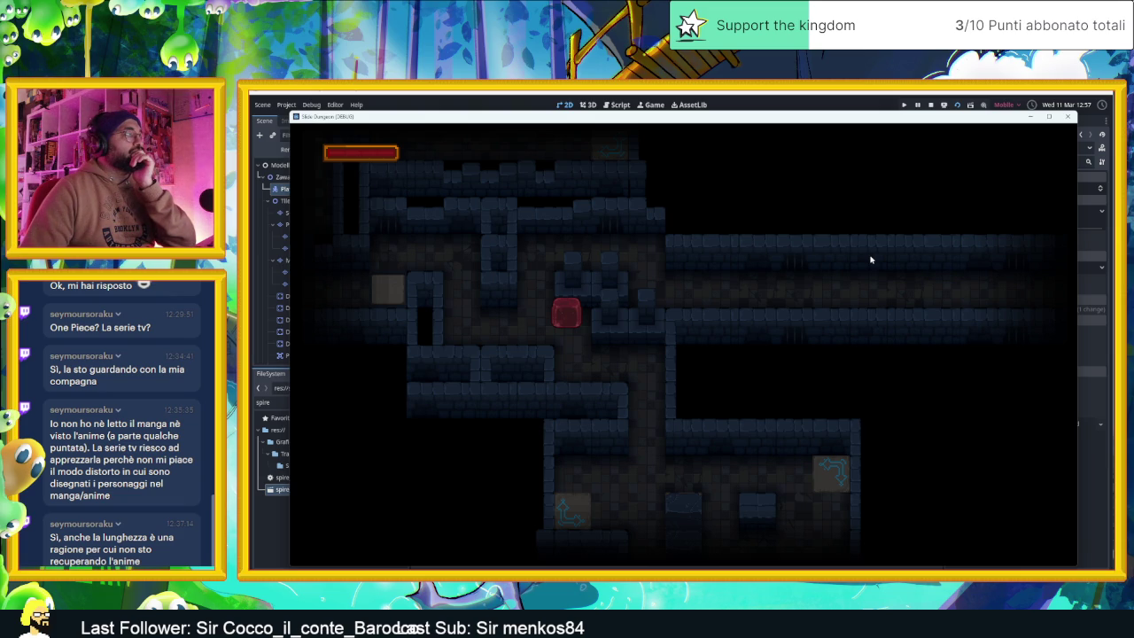
# - Nudge the slime one tile right, then move it down, right and up
pyautogui.press('Right')
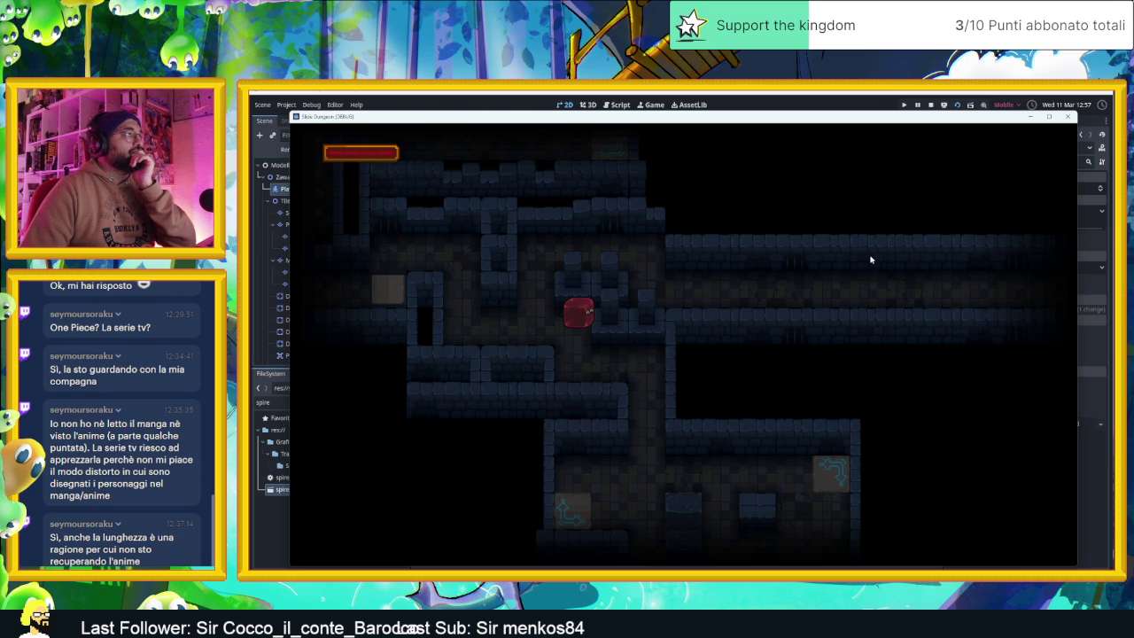
pyautogui.press('Down')
pyautogui.press('Right')
pyautogui.press('Up')
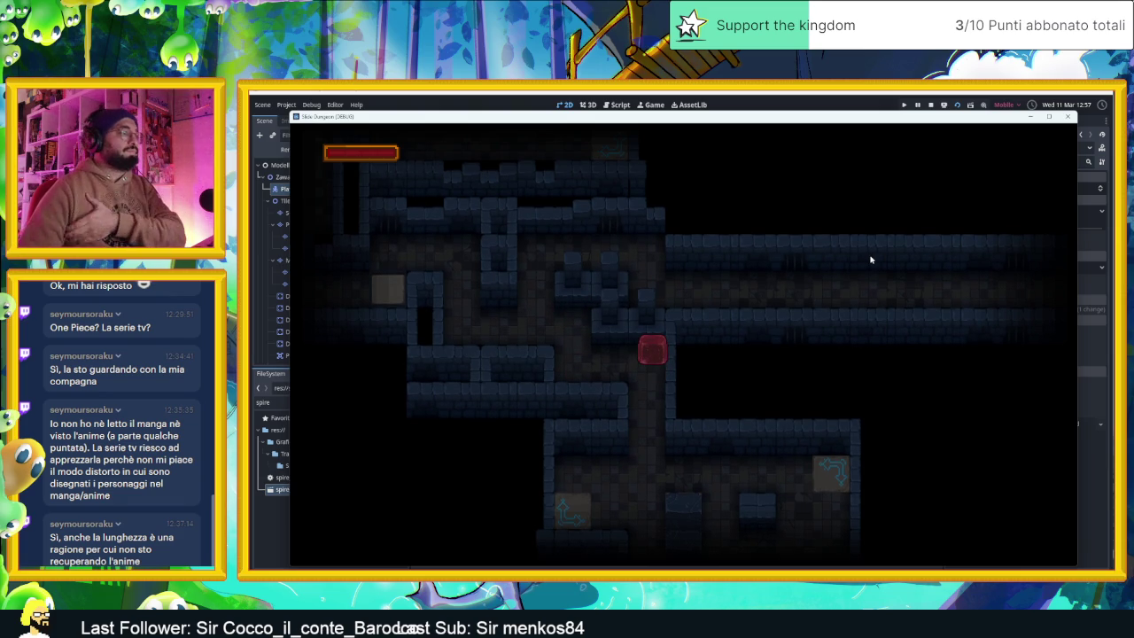
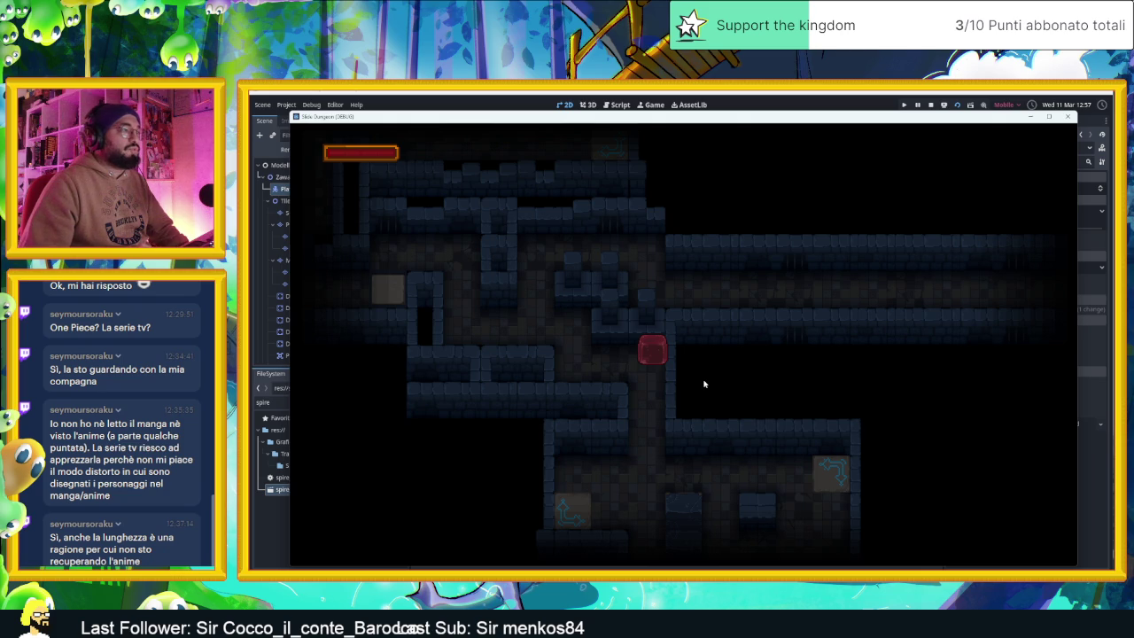
# - Walk the player down and back up the corridor, then stop the running game
pyautogui.press('Down')
pyautogui.press('Up')
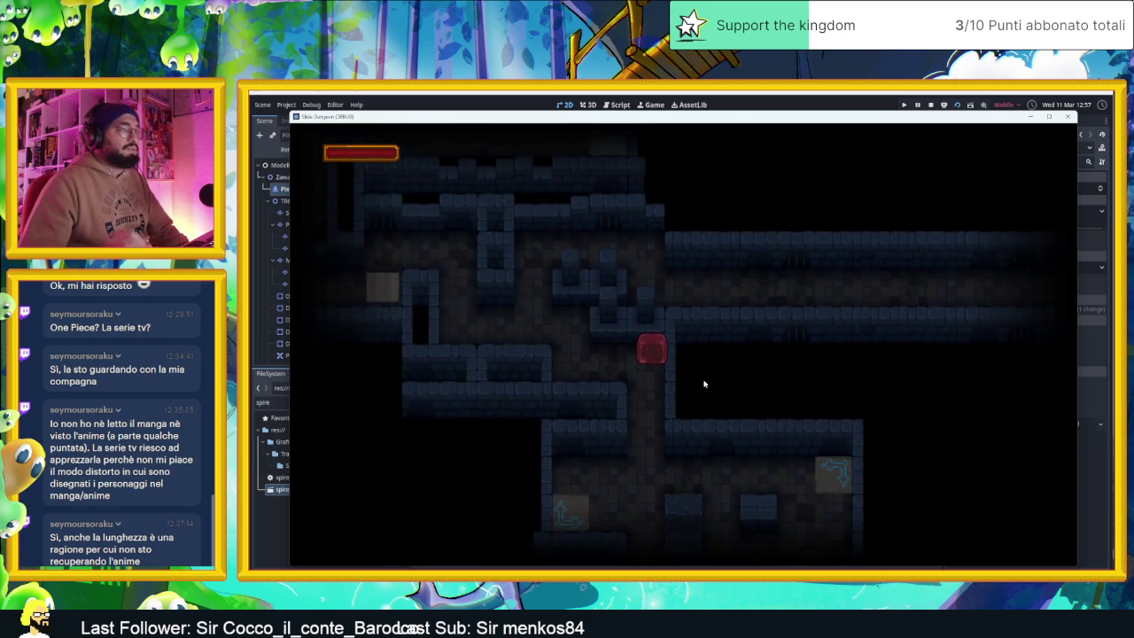
pyautogui.click(932, 104)
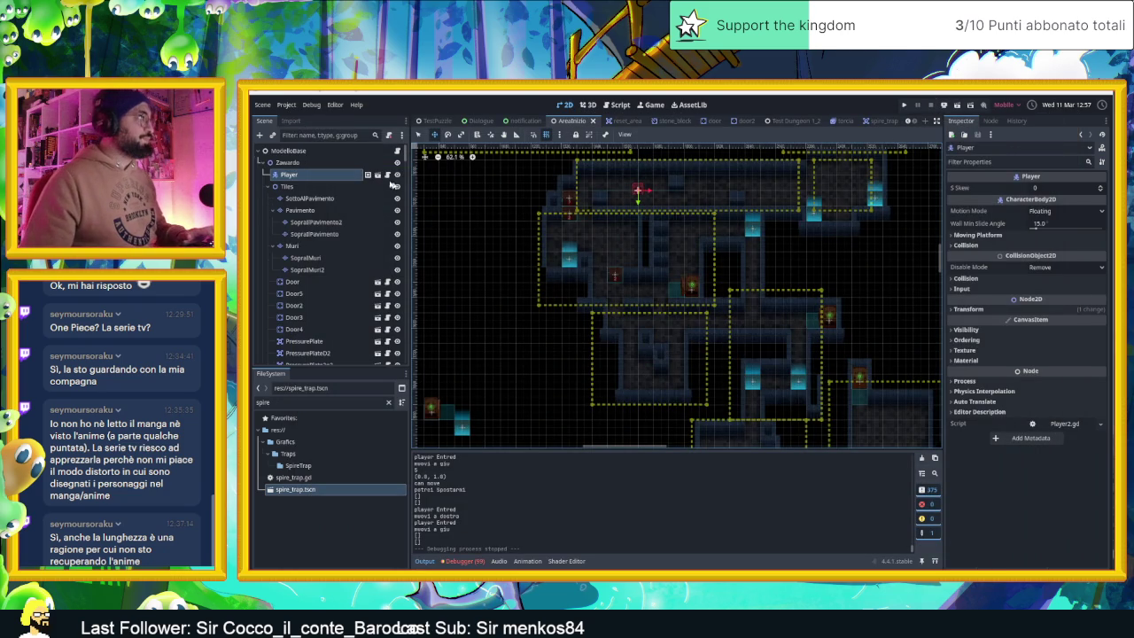
# - Filter the Scene tree by 'c' and hide CameraNodeContainer so its camera outlines disappear
pyautogui.click(390, 164)
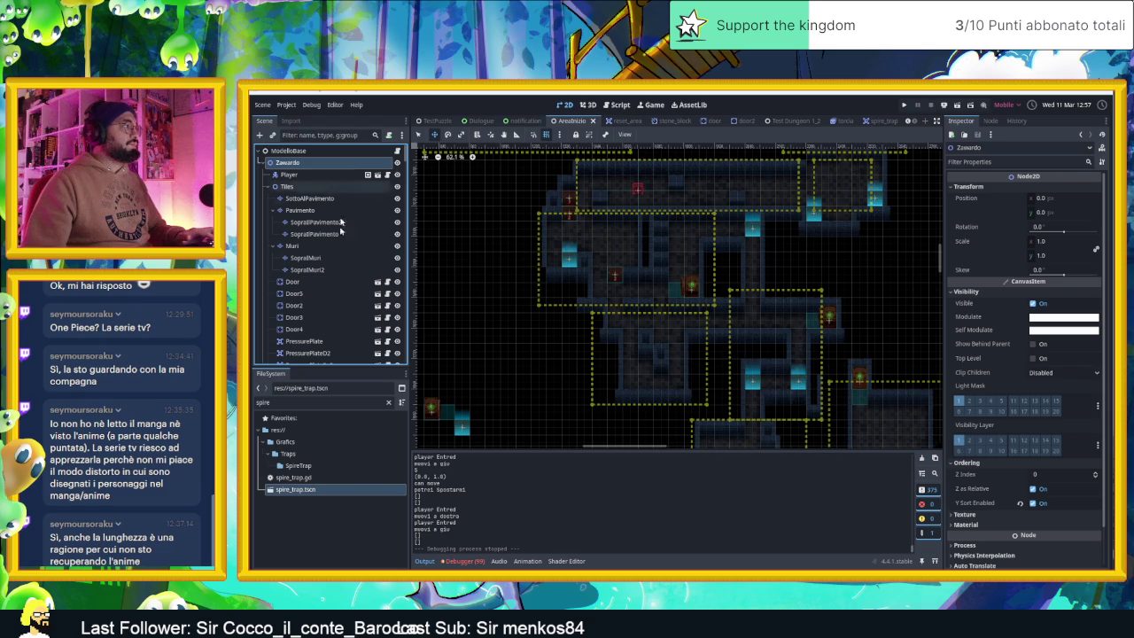
pyautogui.click(314, 151)
pyautogui.click(317, 135)
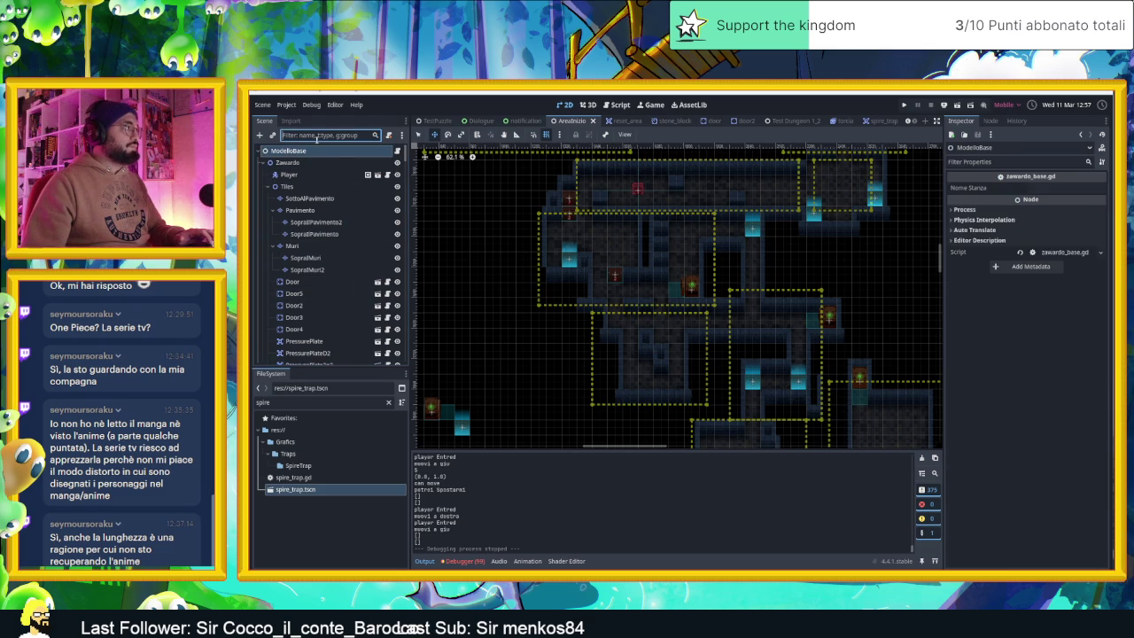
pyautogui.write('c')
pyautogui.click(401, 174)
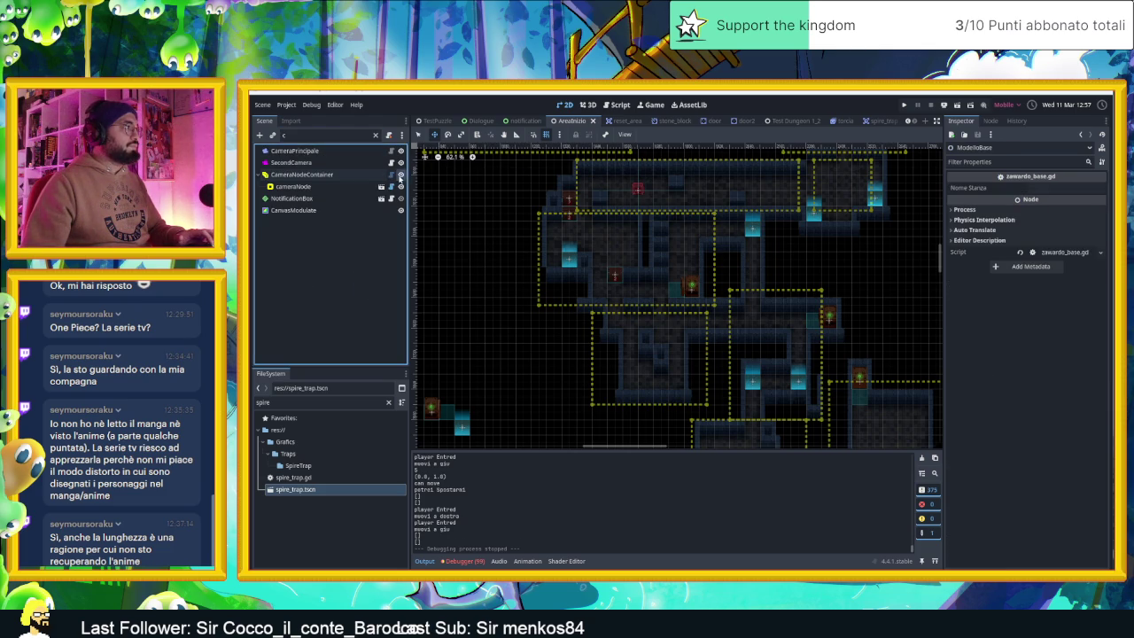
pyautogui.click(375, 135)
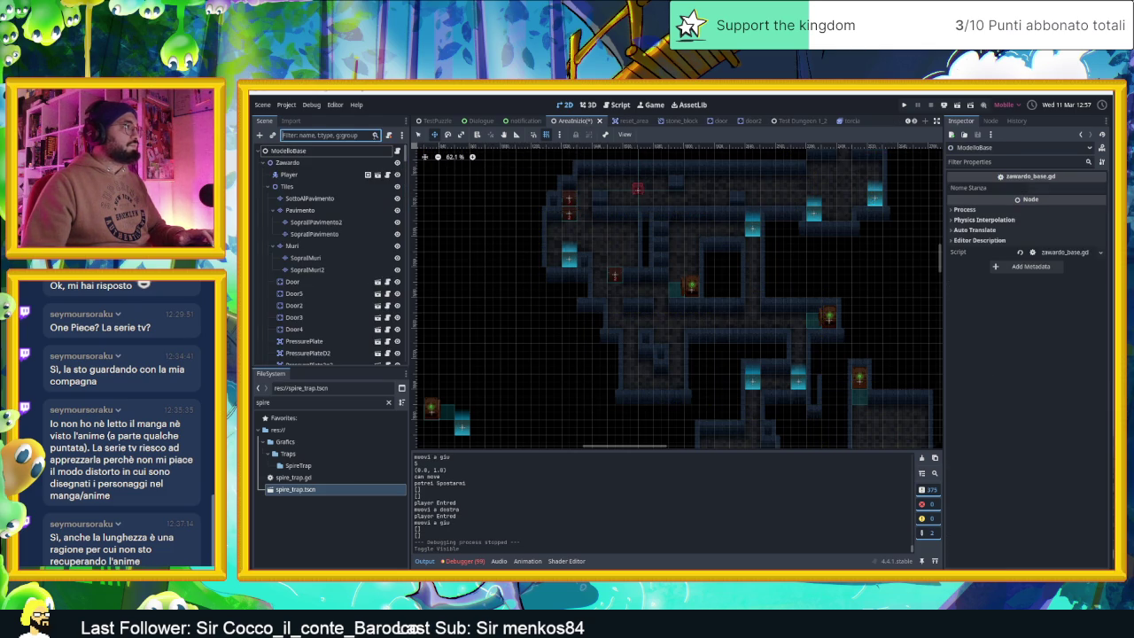
# - Save the scene and select the Pavimento floor layer
pyautogui.hotkey('ctrl', 's')
pyautogui.scroll(-10, 752, 331)
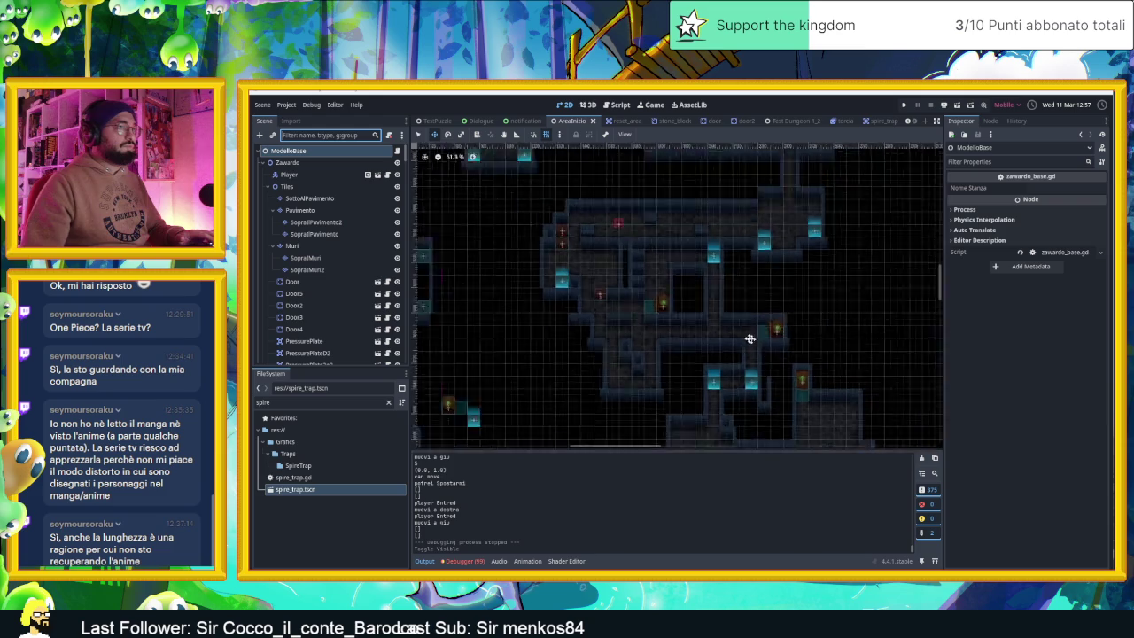
pyautogui.scroll(-3, 744, 337)
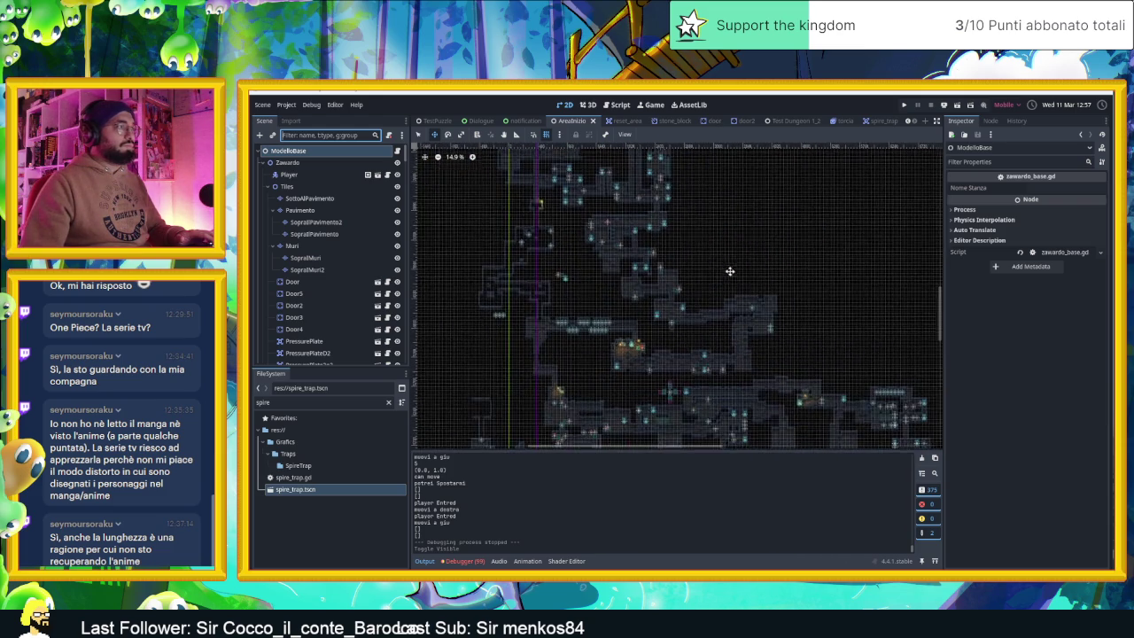
pyautogui.scroll(10, 591, 261)
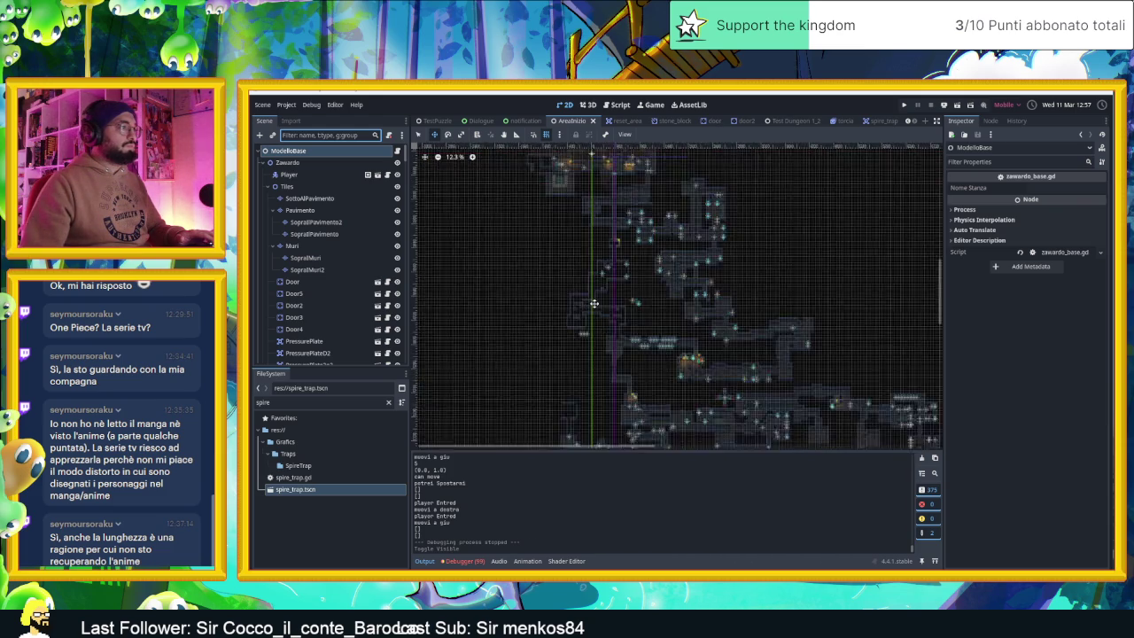
pyautogui.scroll(2, 594, 303)
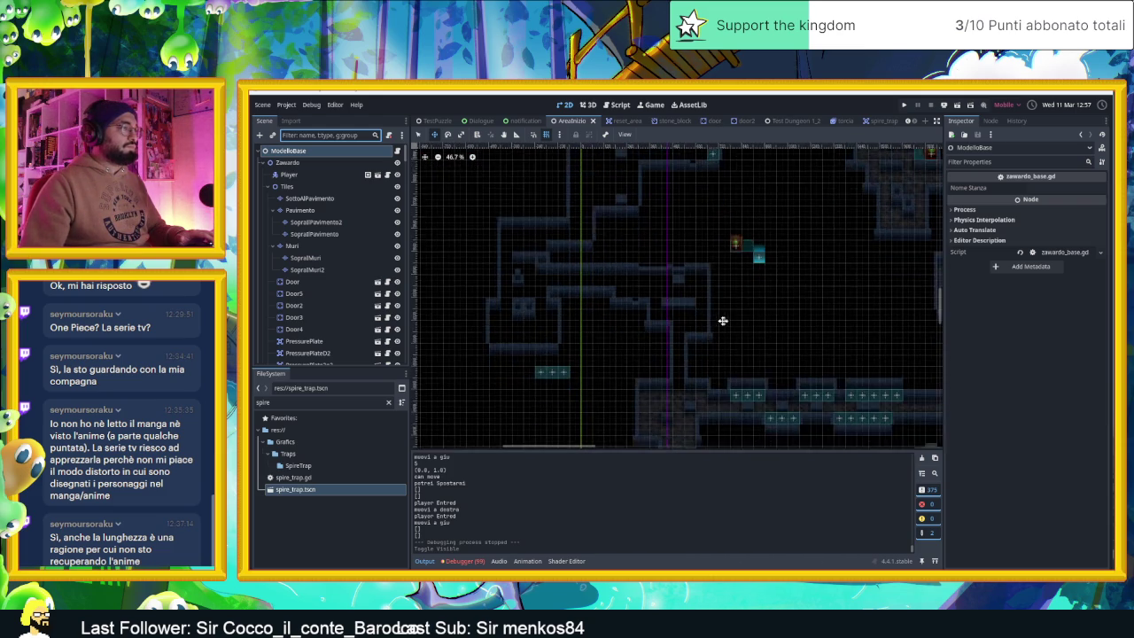
pyautogui.scroll(-2, 700, 345)
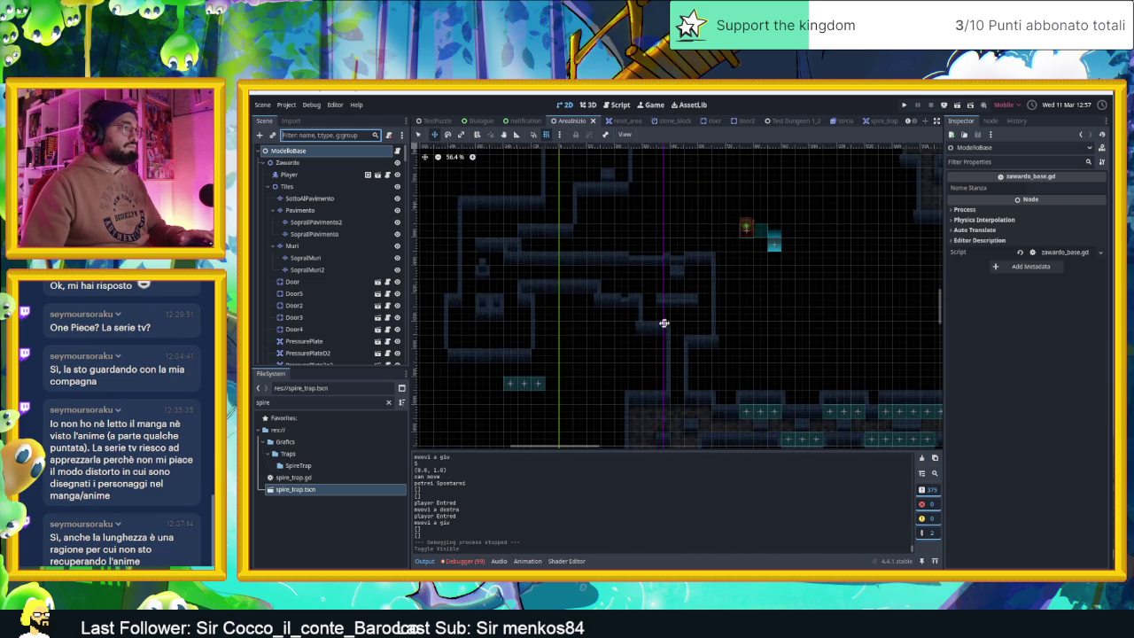
pyautogui.click(299, 210)
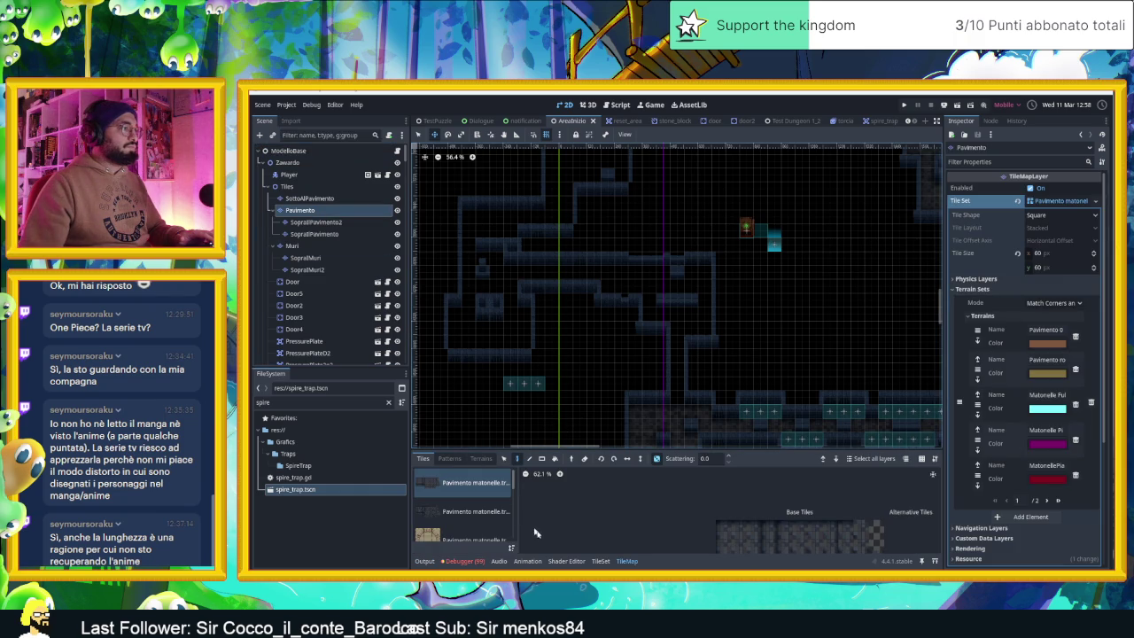
# - Choose the Matonelle Full Random terrain for painting on the Pavimento layer
pyautogui.click(599, 562)
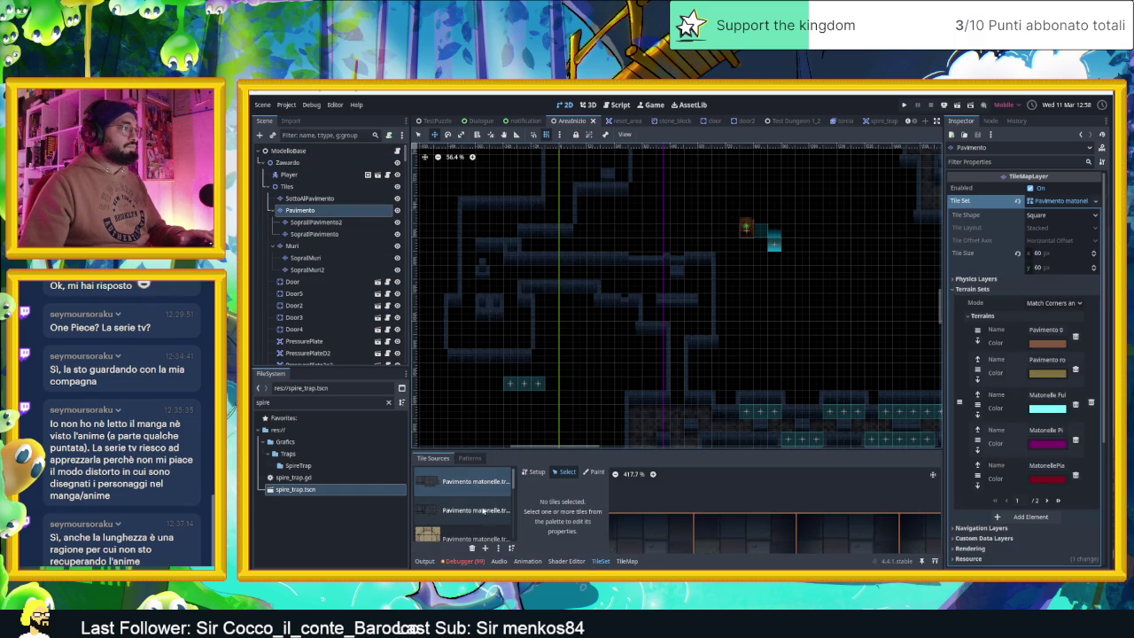
pyautogui.click(629, 562)
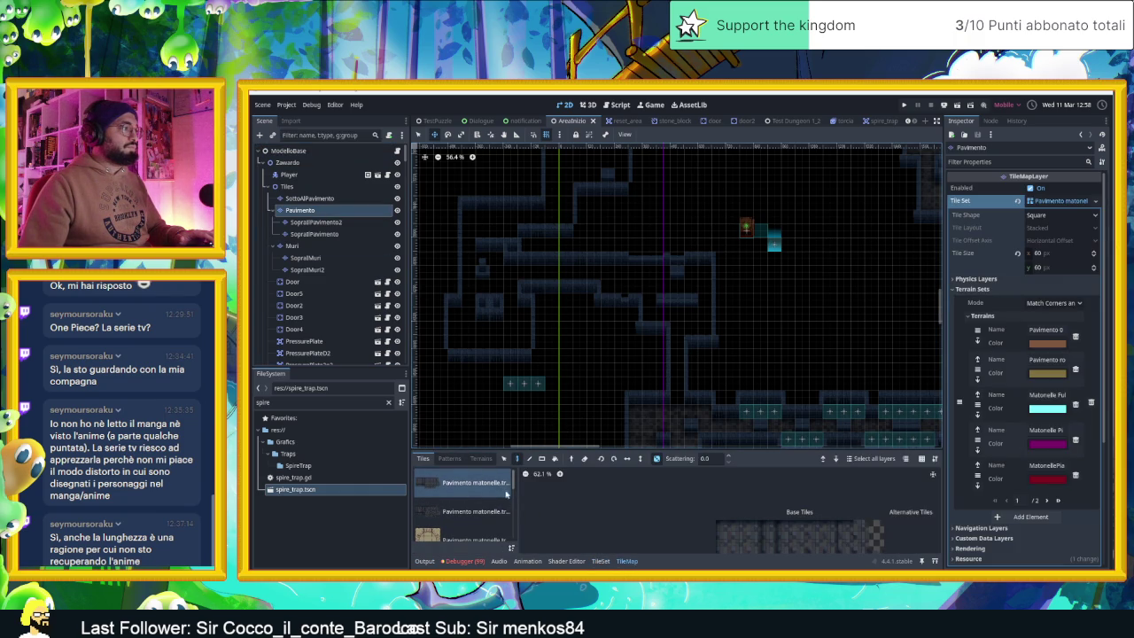
pyautogui.click(481, 458)
pyautogui.click(479, 527)
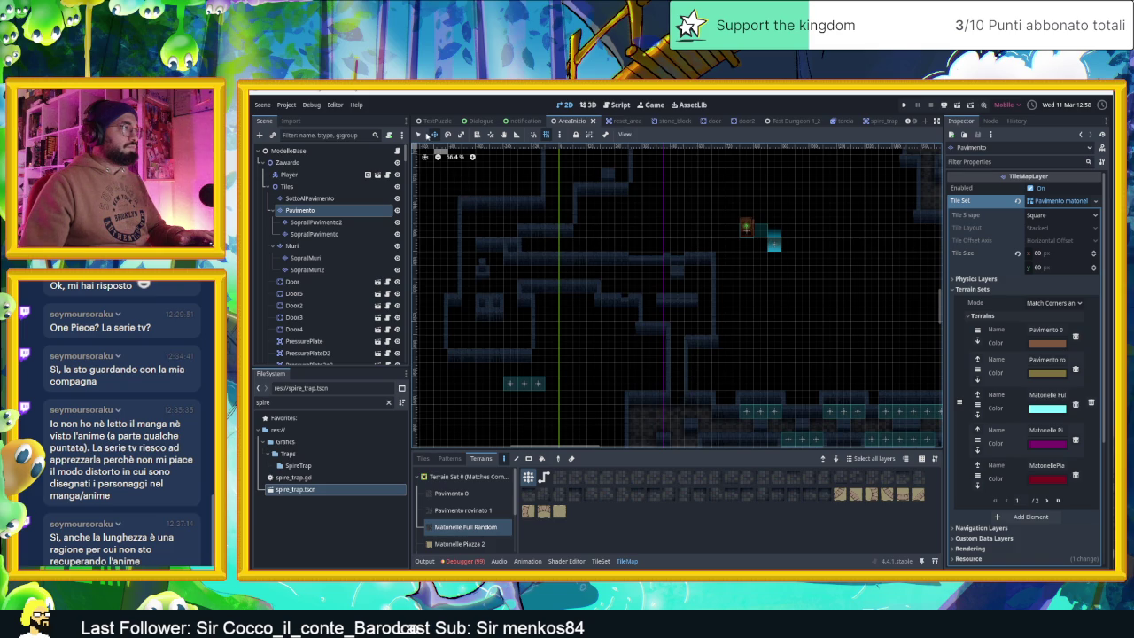
# - Paint floor tiles into the vertical, horizontal and short corridor gaps
pyautogui.moveTo(674, 394); pyautogui.dragTo(680, 332)
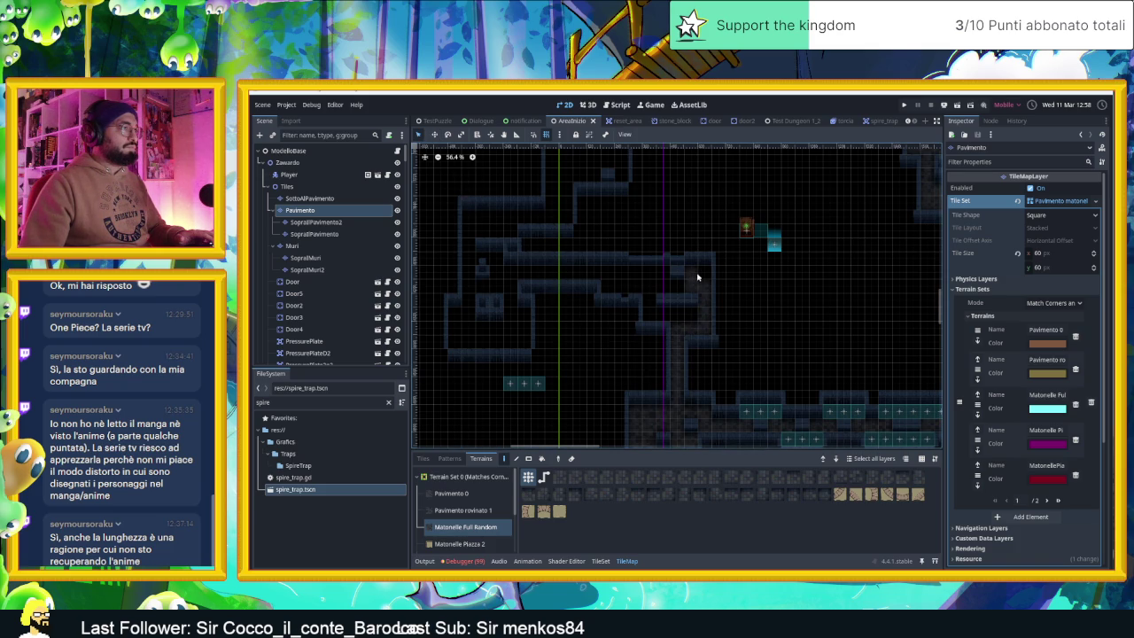
pyautogui.moveTo(657, 277); pyautogui.dragTo(540, 274)
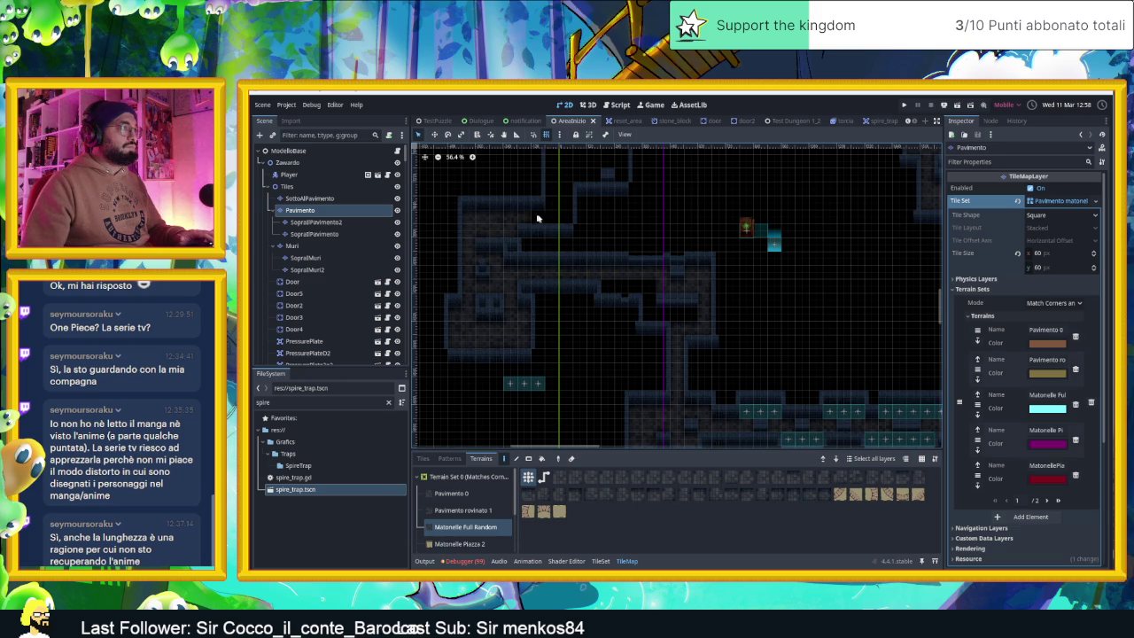
pyautogui.scroll(4, 558, 248)
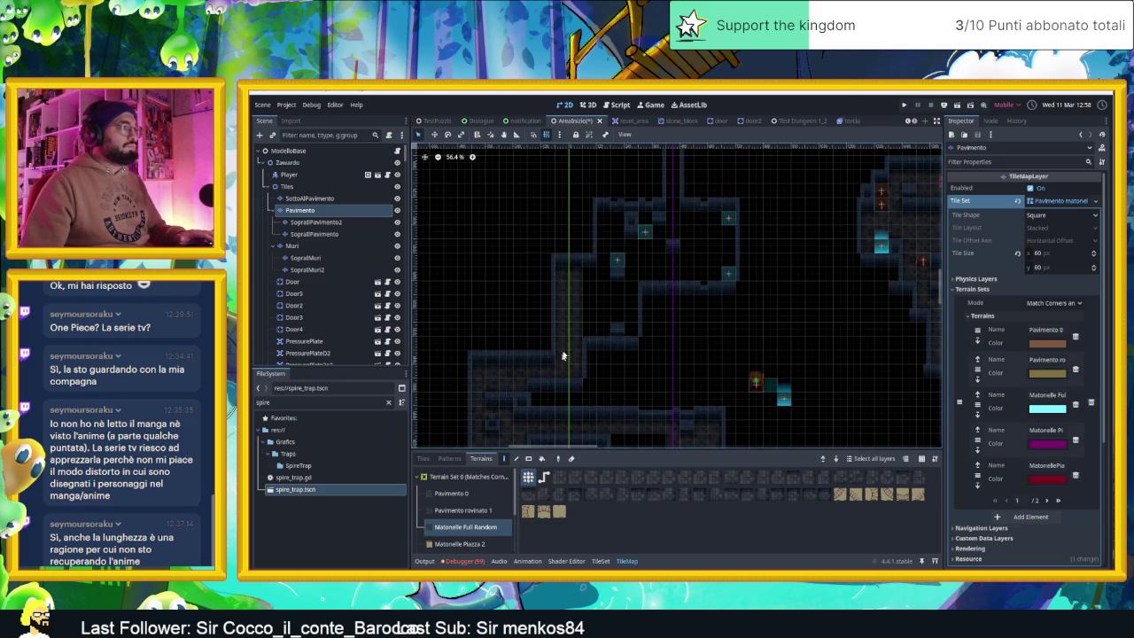
pyautogui.moveTo(600, 274)
pyautogui.mouseDown()
pyautogui.moveTo(599, 328)
pyautogui.moveTo(606, 288)
pyautogui.moveTo(623, 290)
pyautogui.mouseUp()
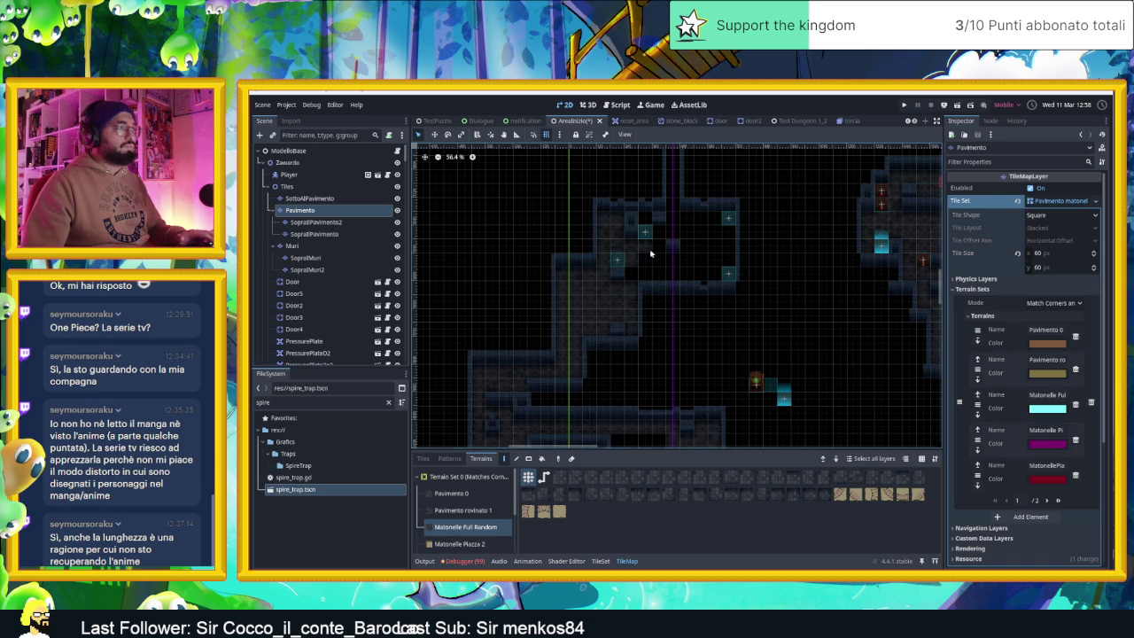
pyautogui.scroll(10, 656, 261)
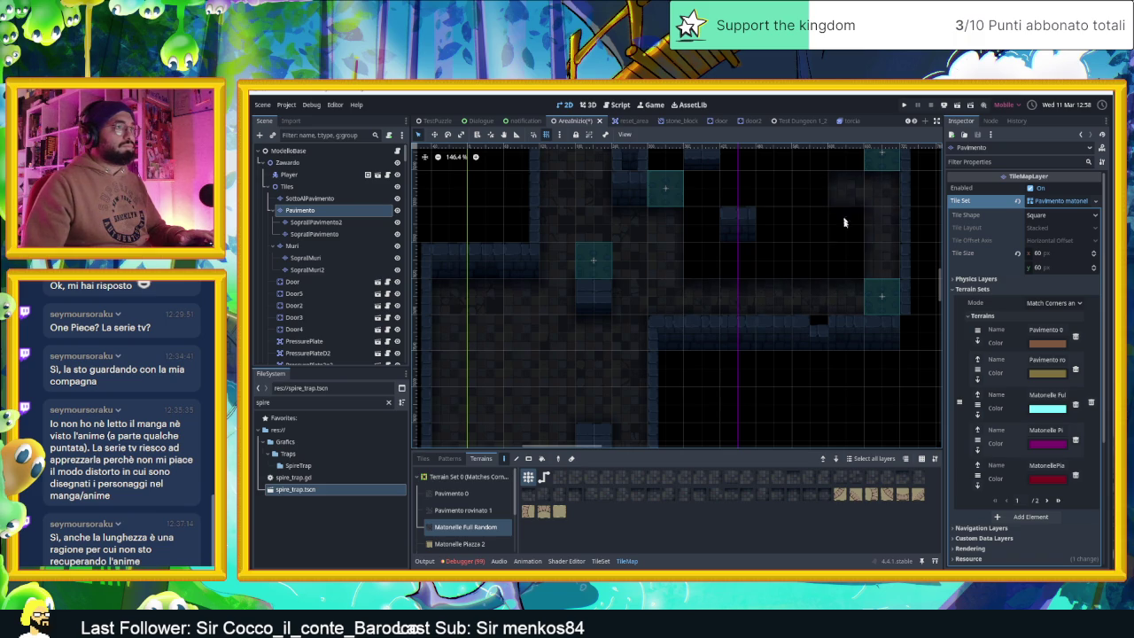
pyautogui.scroll(5, 823, 246)
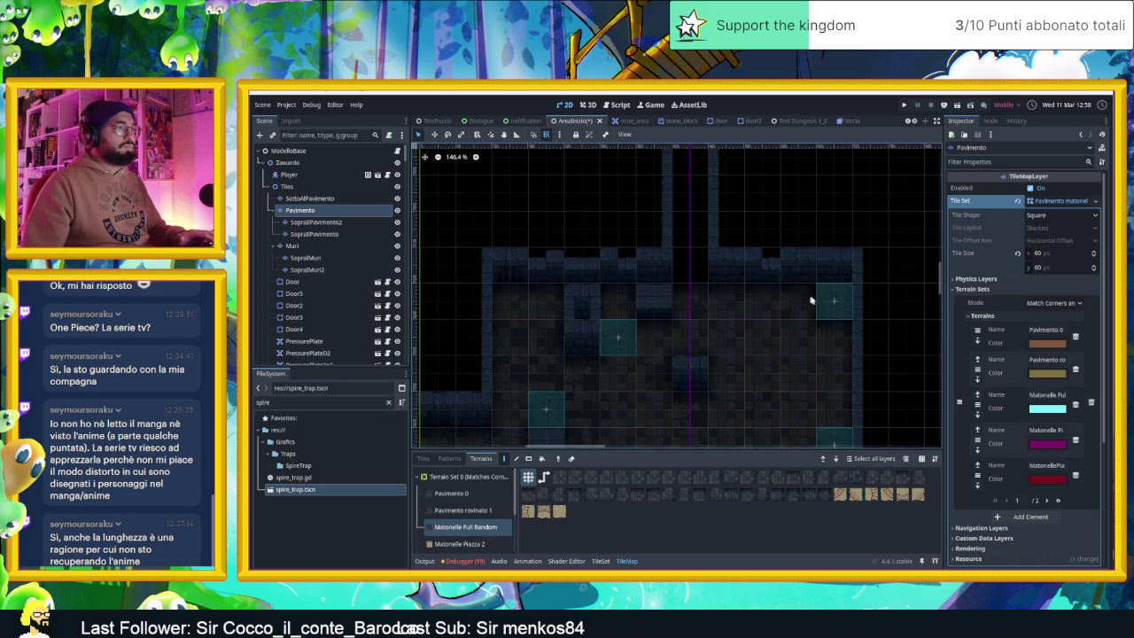
# - Paint floor tiles beside the torch and zoom around to check the result
pyautogui.scroll(-4, 705, 304)
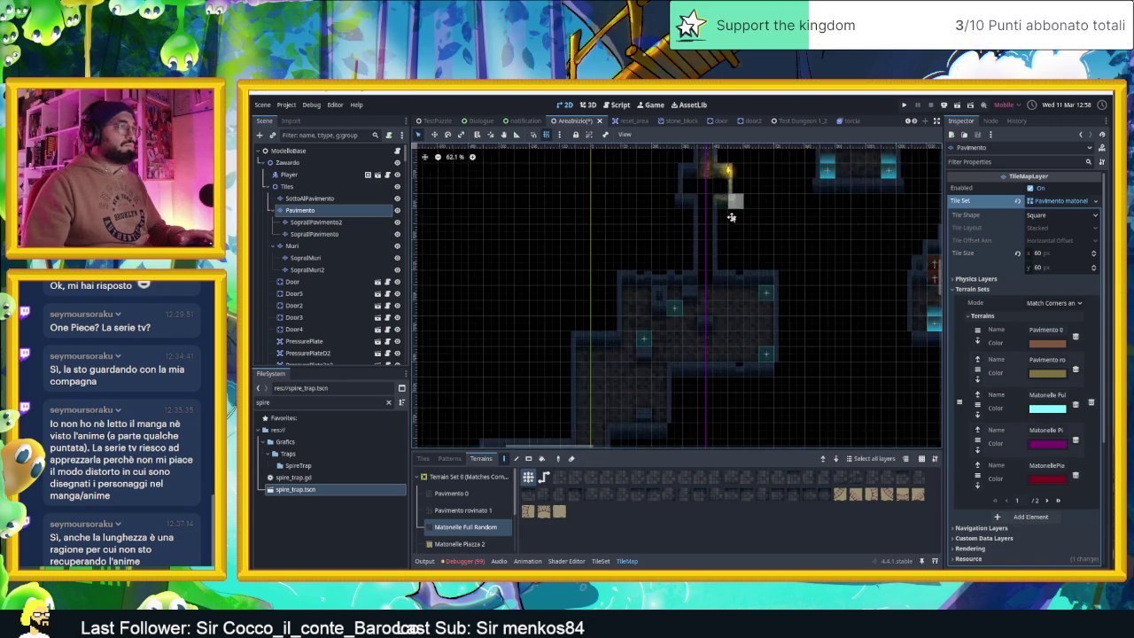
pyautogui.click(686, 284)
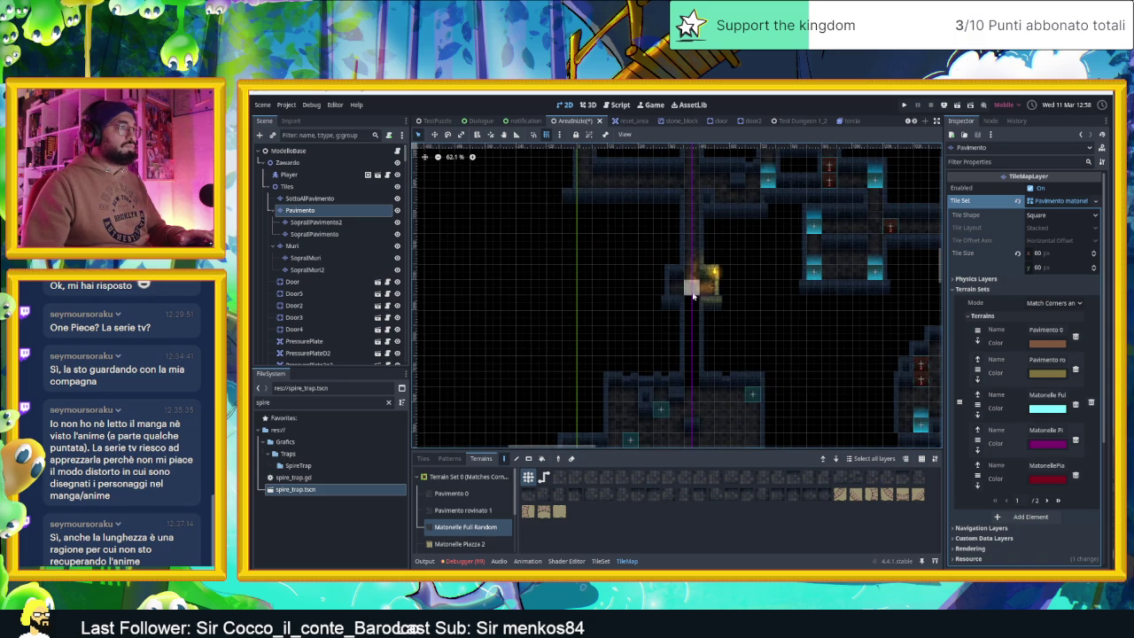
pyautogui.scroll(5, 705, 395)
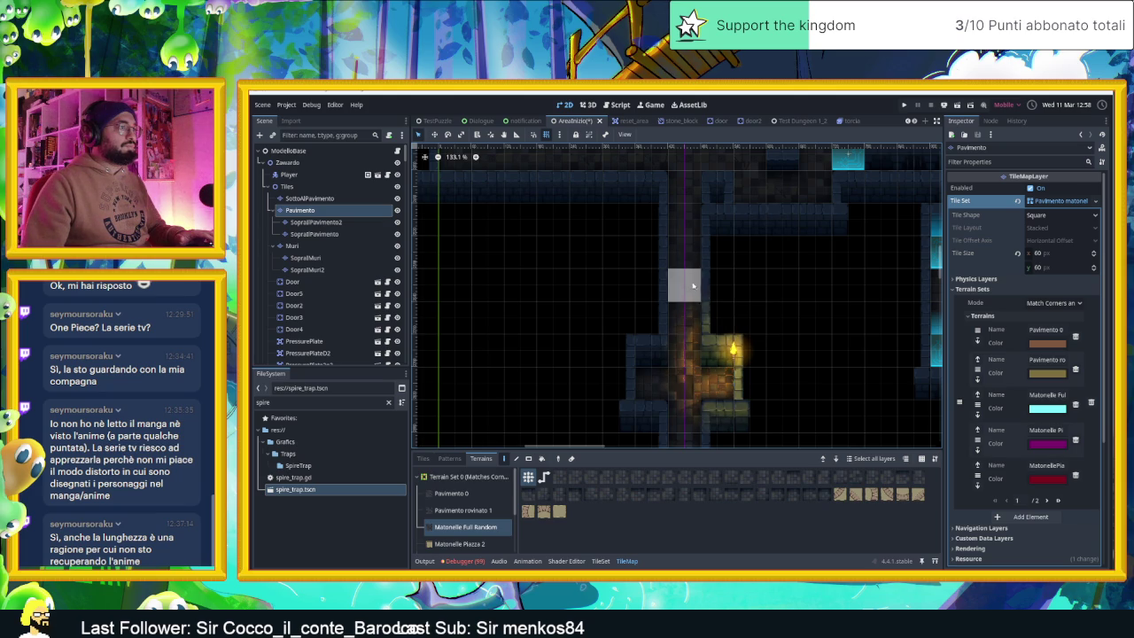
pyautogui.scroll(-3, 800, 354)
pyautogui.scroll(-4, 799, 354)
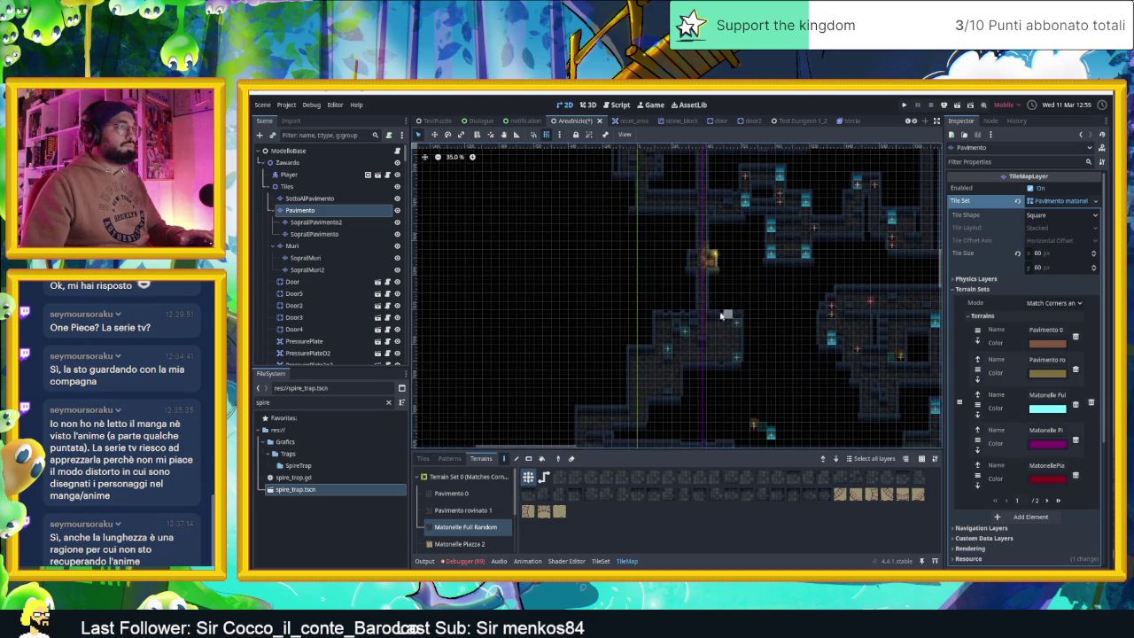
pyautogui.scroll(2, 705, 317)
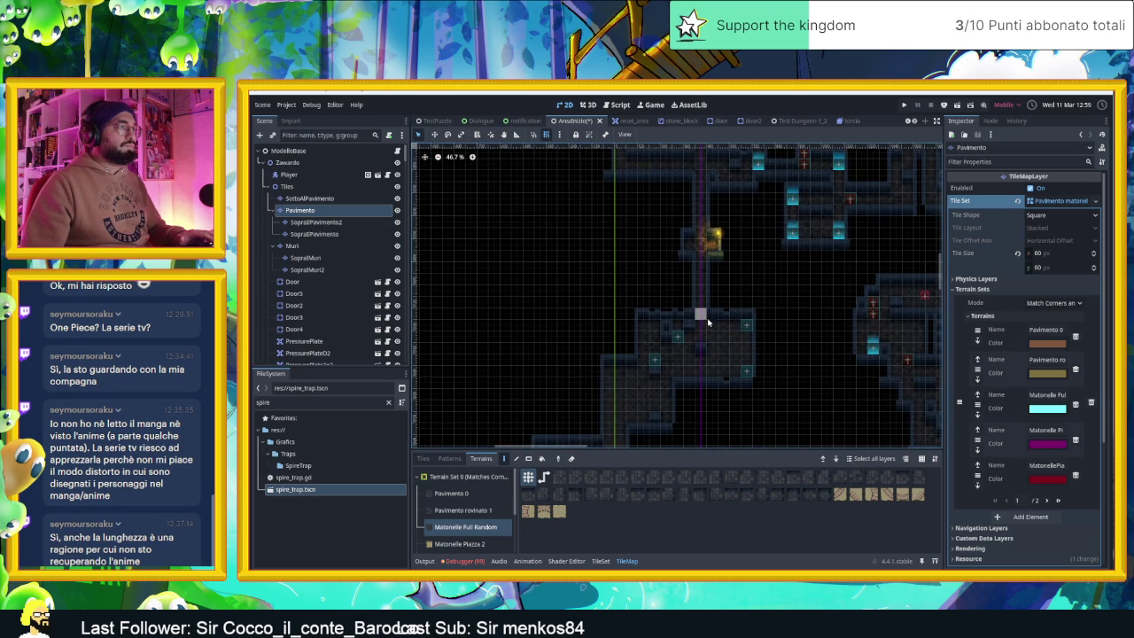
pyautogui.scroll(-3, 722, 345)
pyautogui.scroll(-3, 724, 357)
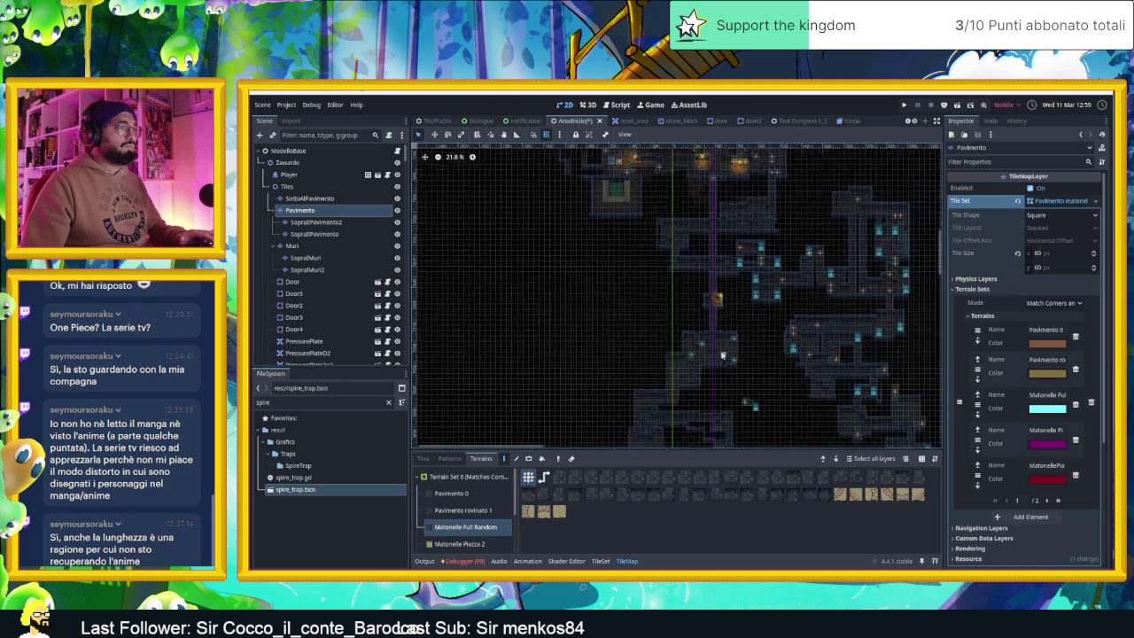
pyautogui.scroll(8, 731, 377)
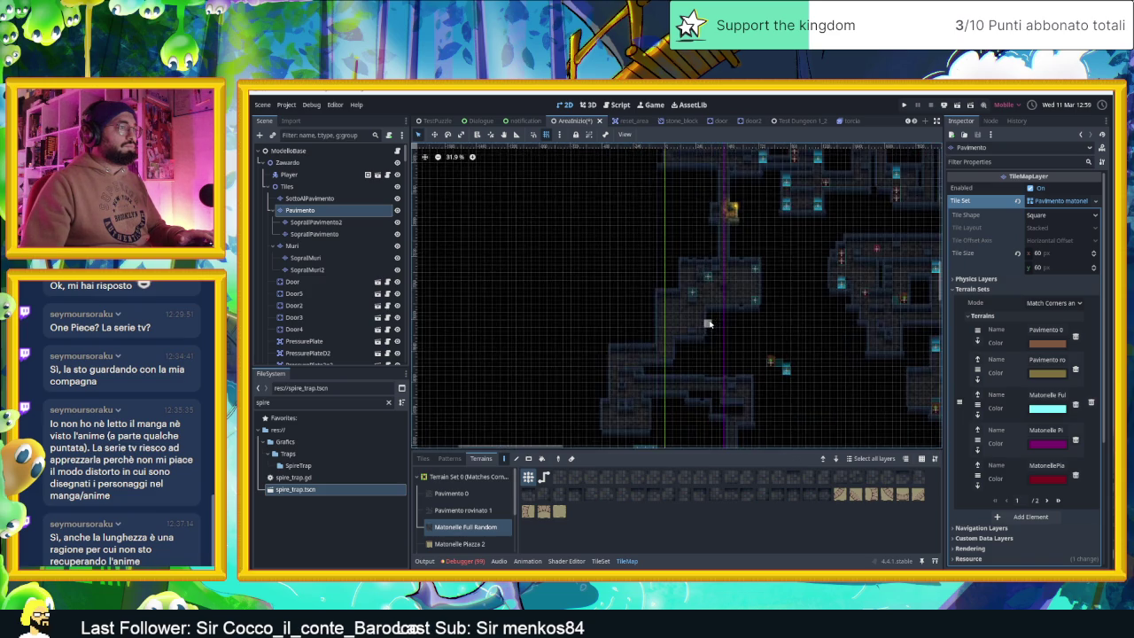
pyautogui.scroll(3, 709, 325)
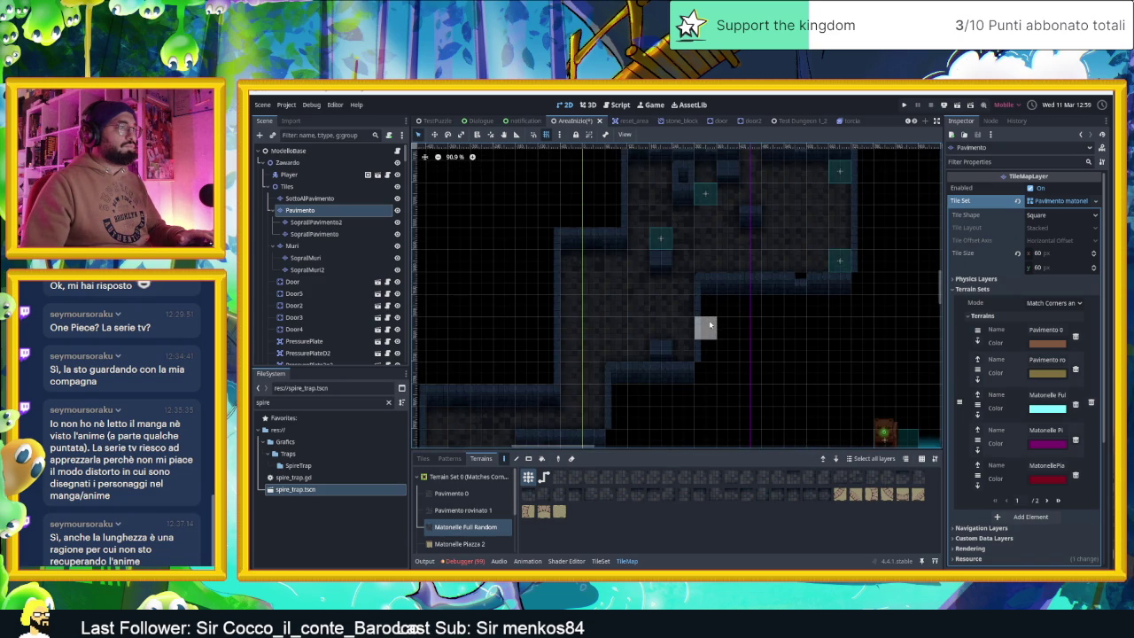
pyautogui.scroll(-3, 725, 325)
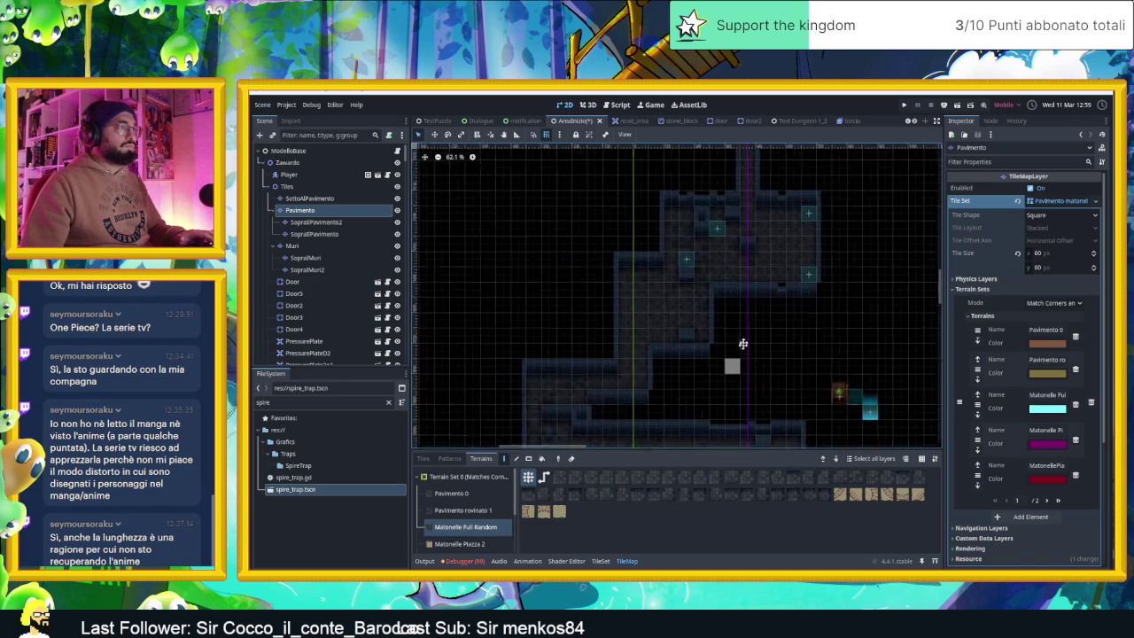
pyautogui.scroll(1, 750, 291)
pyautogui.scroll(-2, 721, 321)
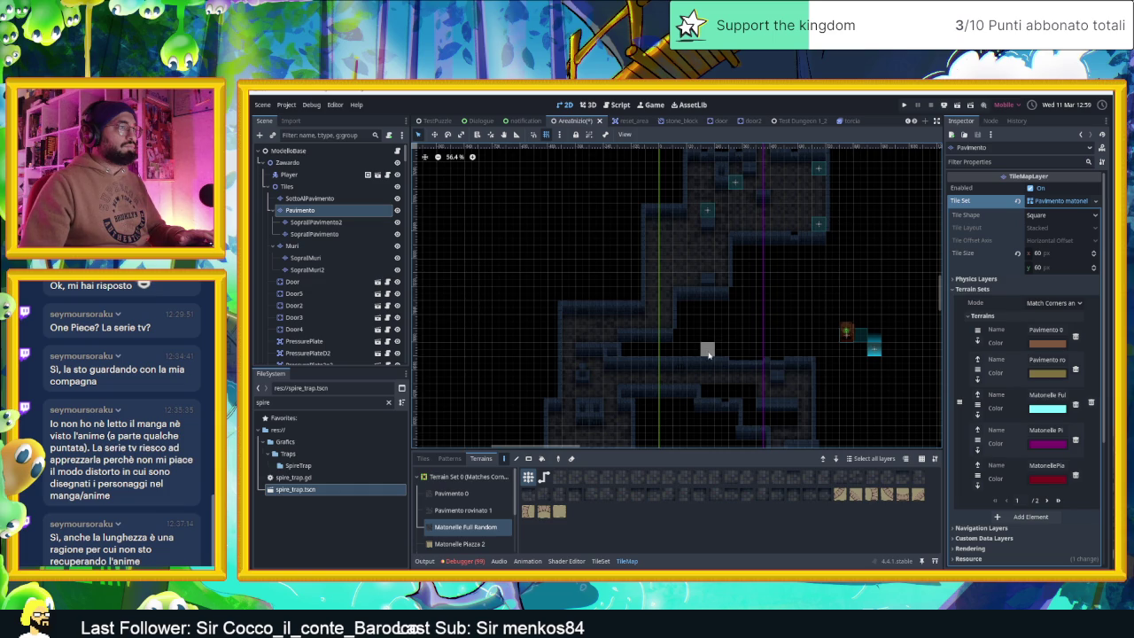
pyautogui.scroll(-2, 709, 354)
pyautogui.scroll(-2, 709, 305)
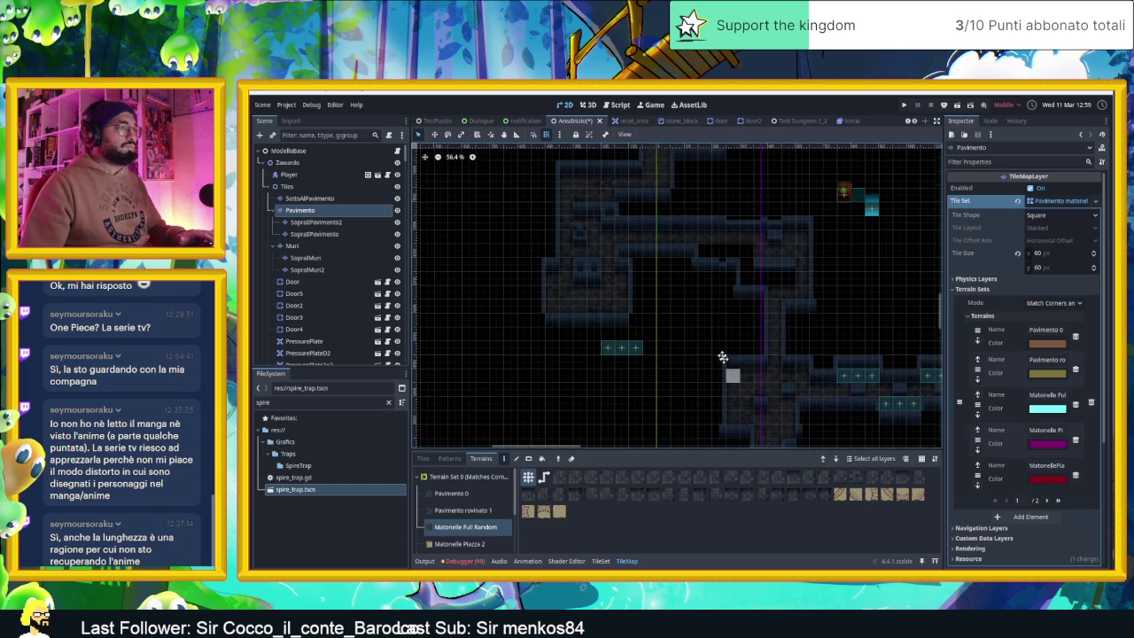
pyautogui.scroll(-2, 708, 319)
pyautogui.scroll(-2, 691, 266)
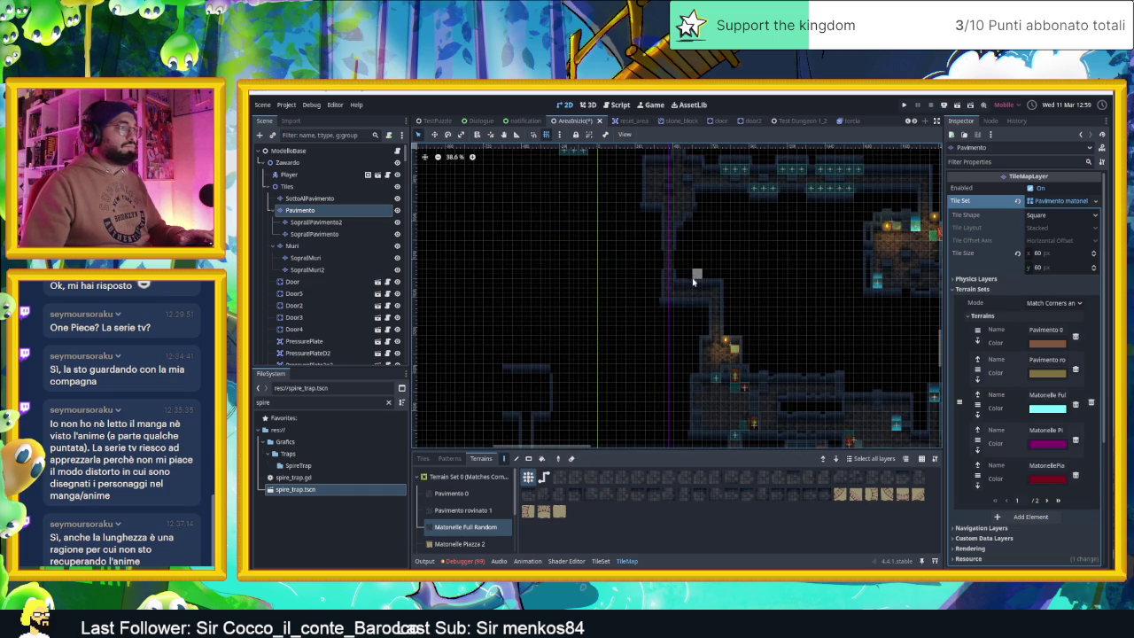
pyautogui.scroll(1, 681, 273)
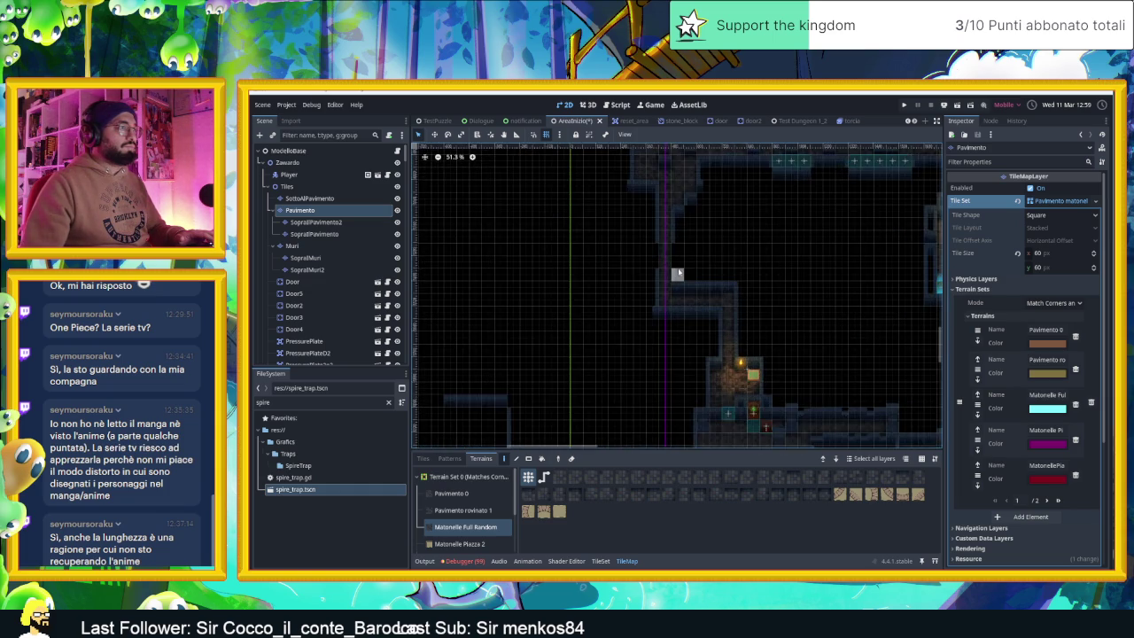
pyautogui.scroll(-2, 674, 341)
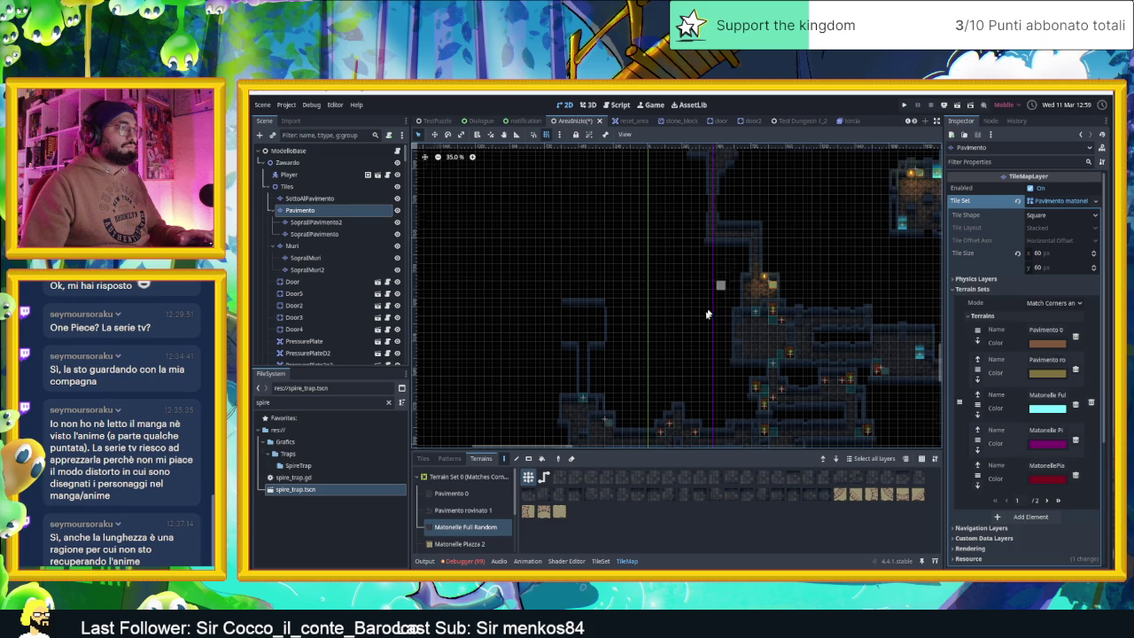
pyautogui.scroll(-4, 682, 341)
# - Review the upper part of the map and save the dungeon scene
pyautogui.moveTo(669, 357)
pyautogui.mouseDown()
pyautogui.moveTo(681, 255)
pyautogui.moveTo(628, 291)
pyautogui.mouseUp()
pyautogui.scroll(-5, 615, 306)
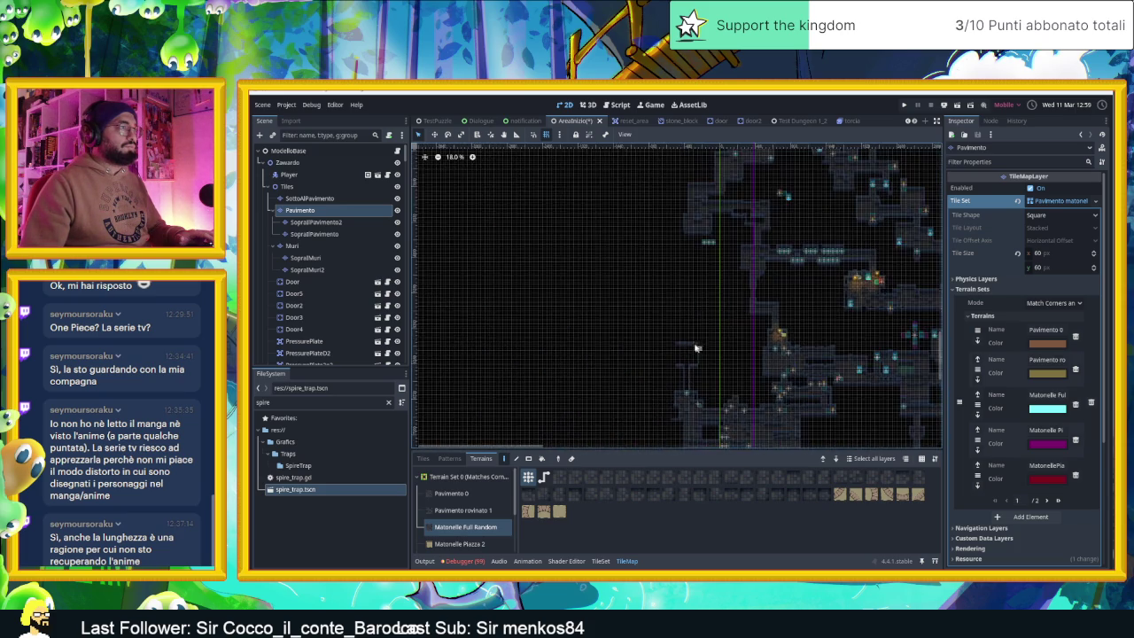
pyautogui.moveTo(696, 318); pyautogui.dragTo(724, 362)
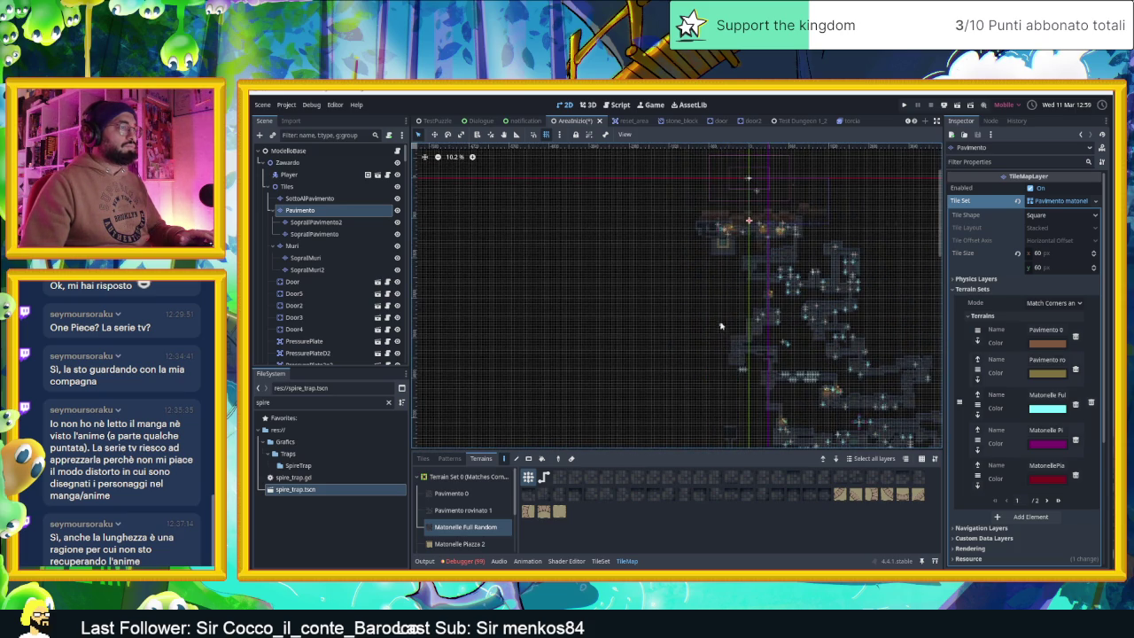
pyautogui.scroll(1, 720, 326)
pyautogui.hotkey('ctrl', 's')
# - Zoom out to survey the whole dungeon map and its other areas
pyautogui.moveTo(867, 386)
pyautogui.mouseDown()
pyautogui.moveTo(736, 311)
pyautogui.moveTo(783, 295)
pyautogui.mouseUp()
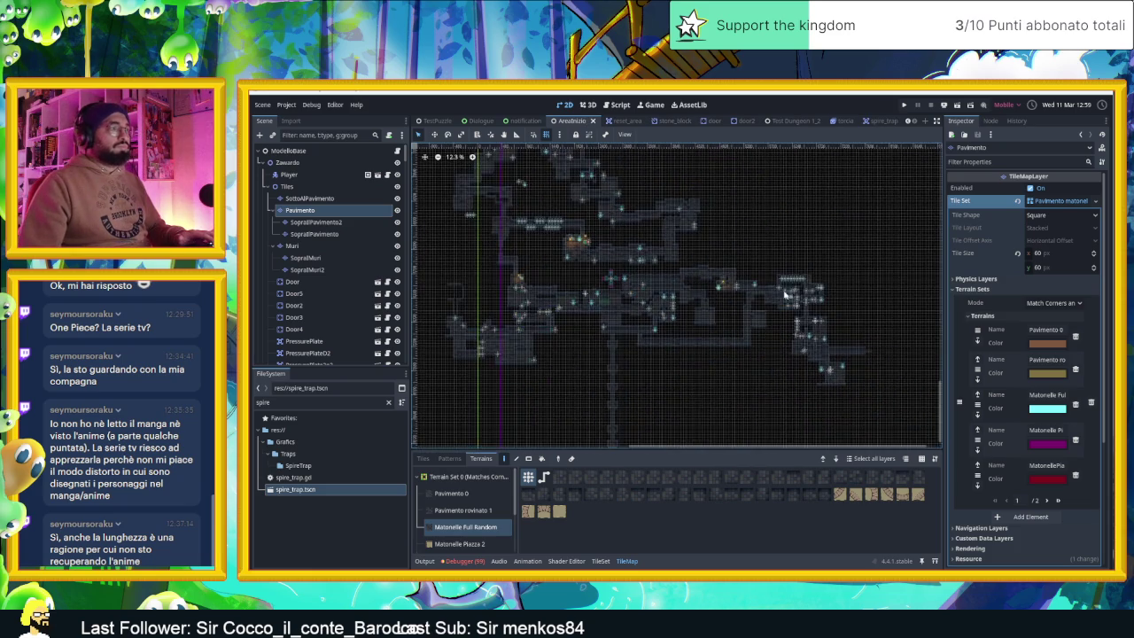
pyautogui.scroll(2, 784, 295)
pyautogui.scroll(2, 697, 348)
pyautogui.scroll(3, 696, 351)
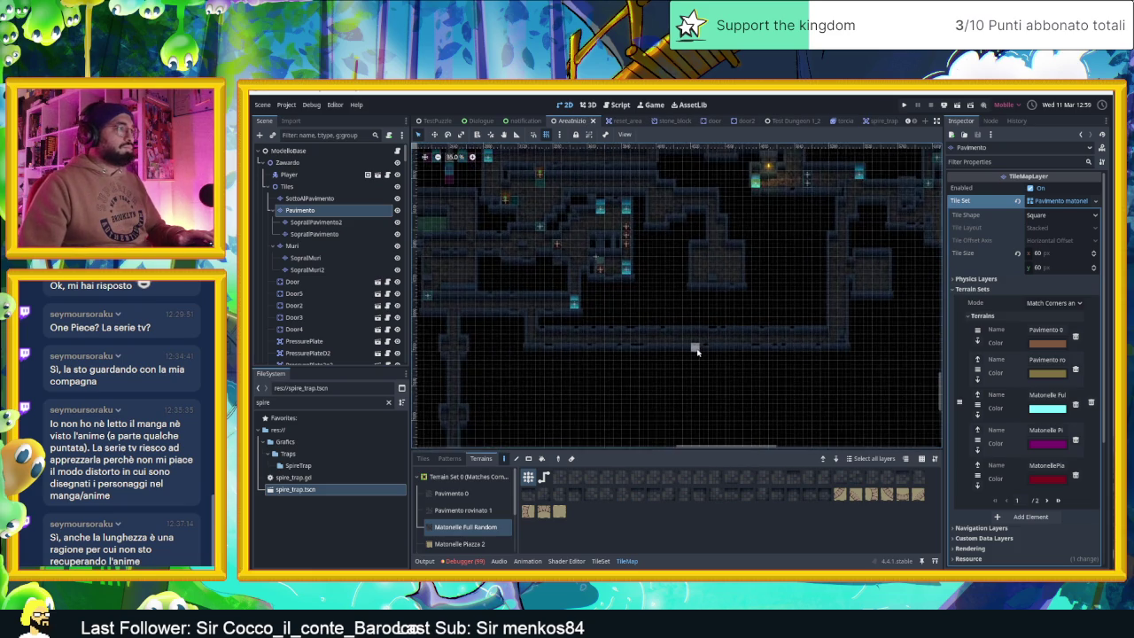
pyautogui.scroll(-1, 629, 365)
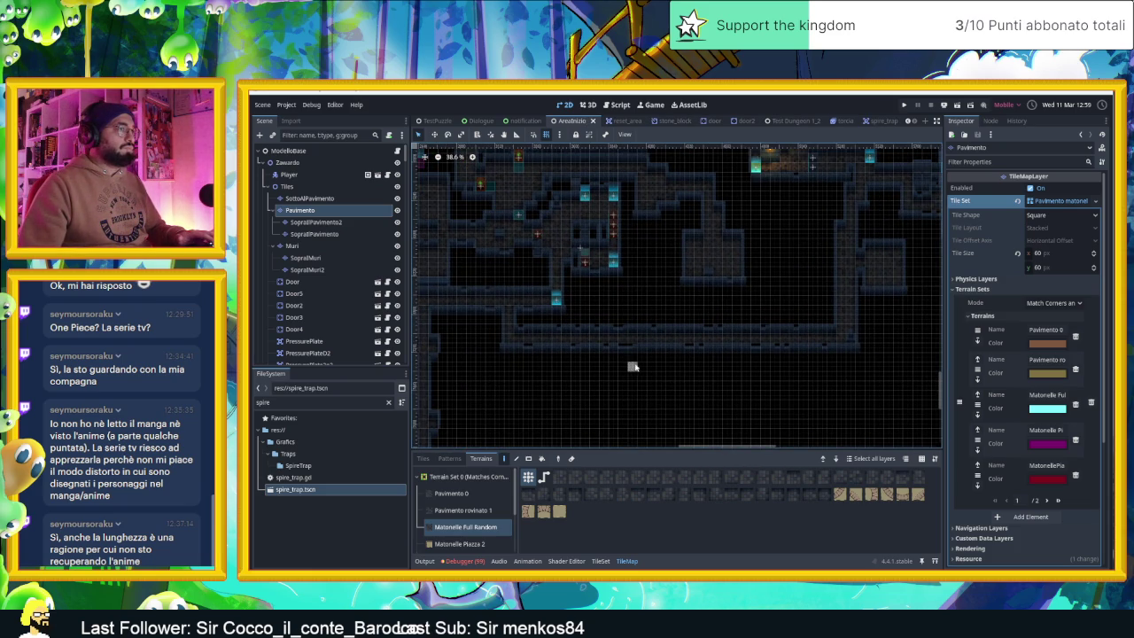
pyautogui.moveTo(590, 362)
pyautogui.mouseDown()
pyautogui.moveTo(641, 334)
pyautogui.moveTo(626, 347)
pyautogui.moveTo(647, 362)
pyautogui.moveTo(656, 301)
pyautogui.mouseUp()
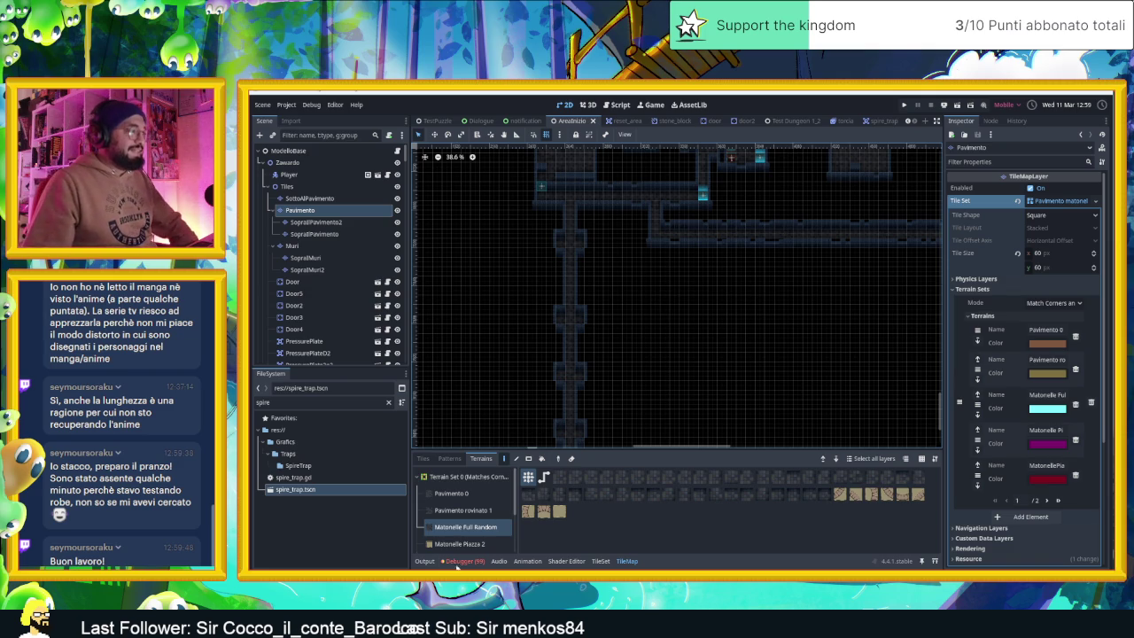
# - Clear the 99 logged errors in the Debugger's Errors list
pyautogui.click(464, 561)
pyautogui.click(931, 470)
pyautogui.scroll(-4, 784, 254)
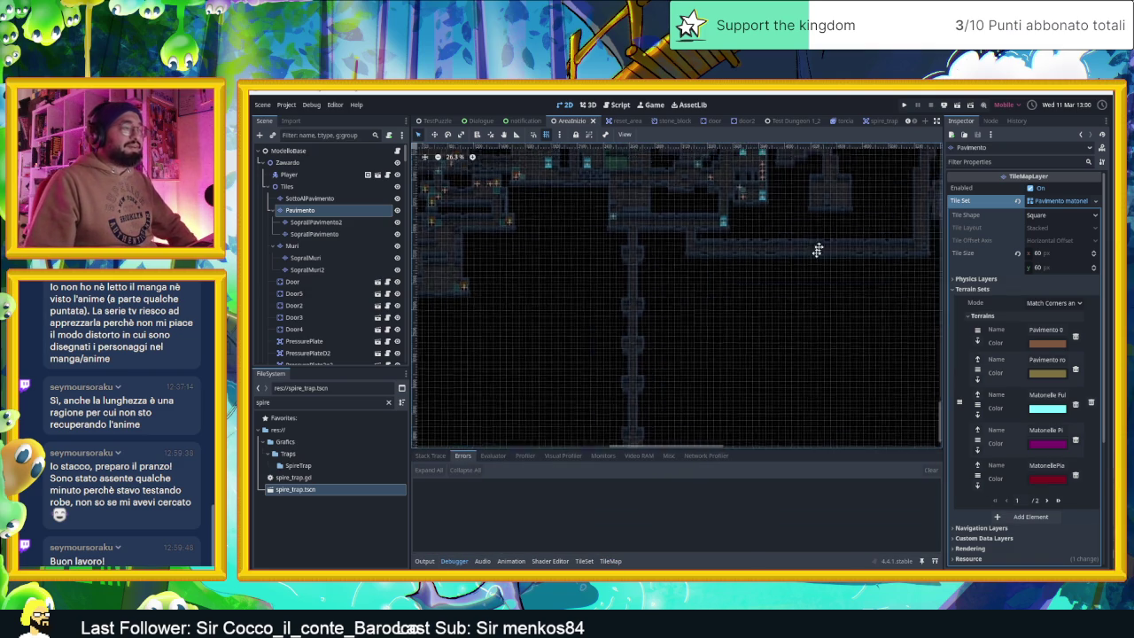
pyautogui.scroll(6, 664, 355)
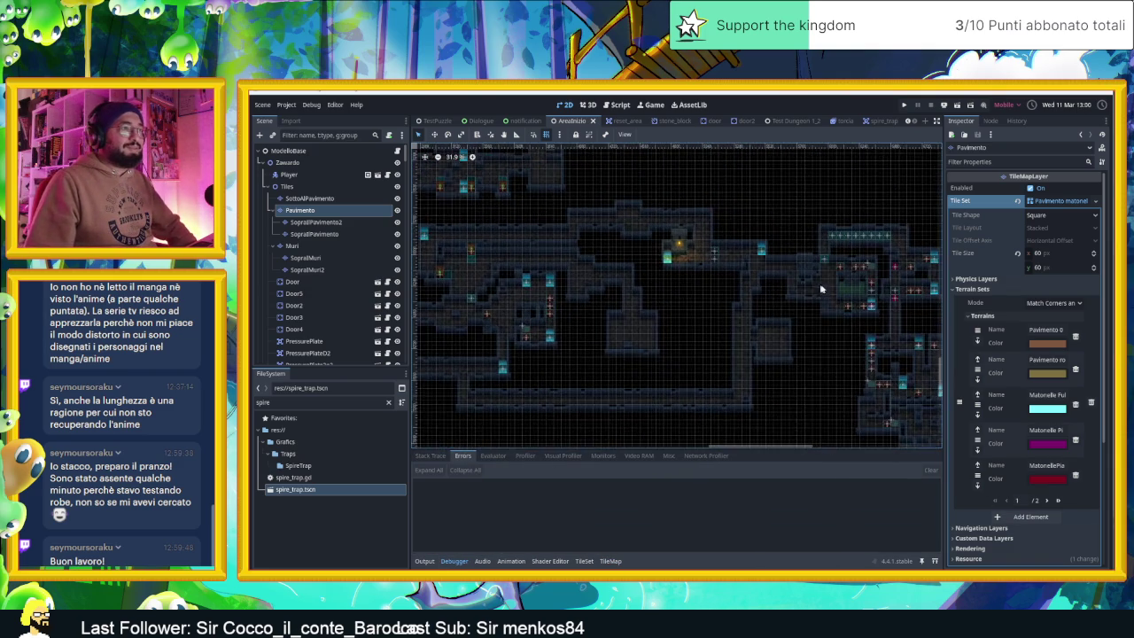
pyautogui.scroll(1, 664, 356)
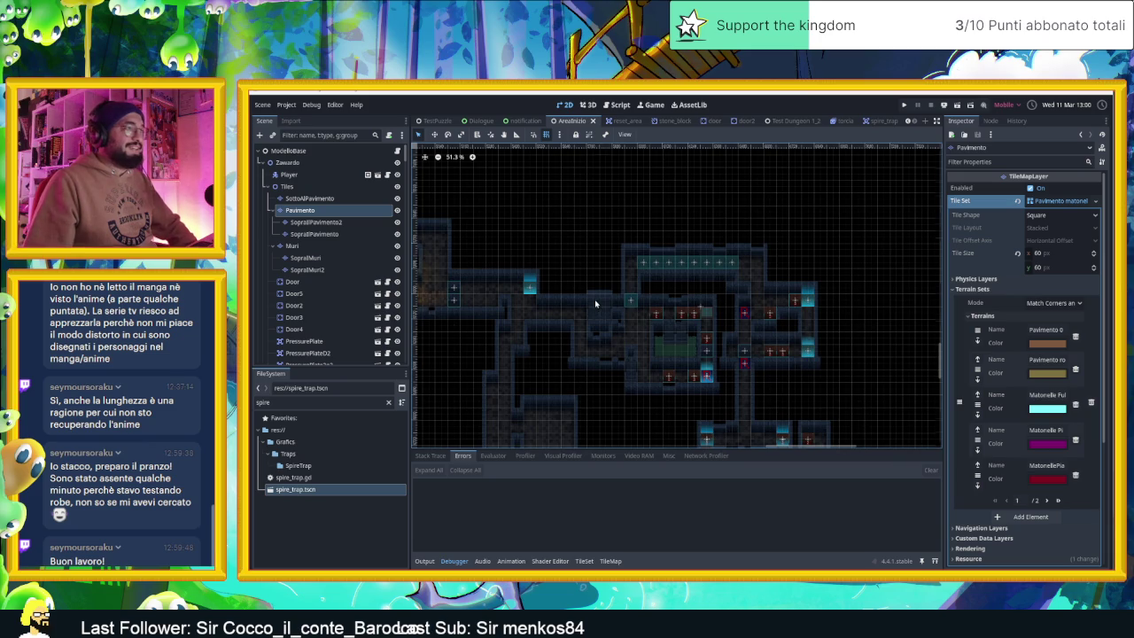
pyautogui.scroll(1, 596, 304)
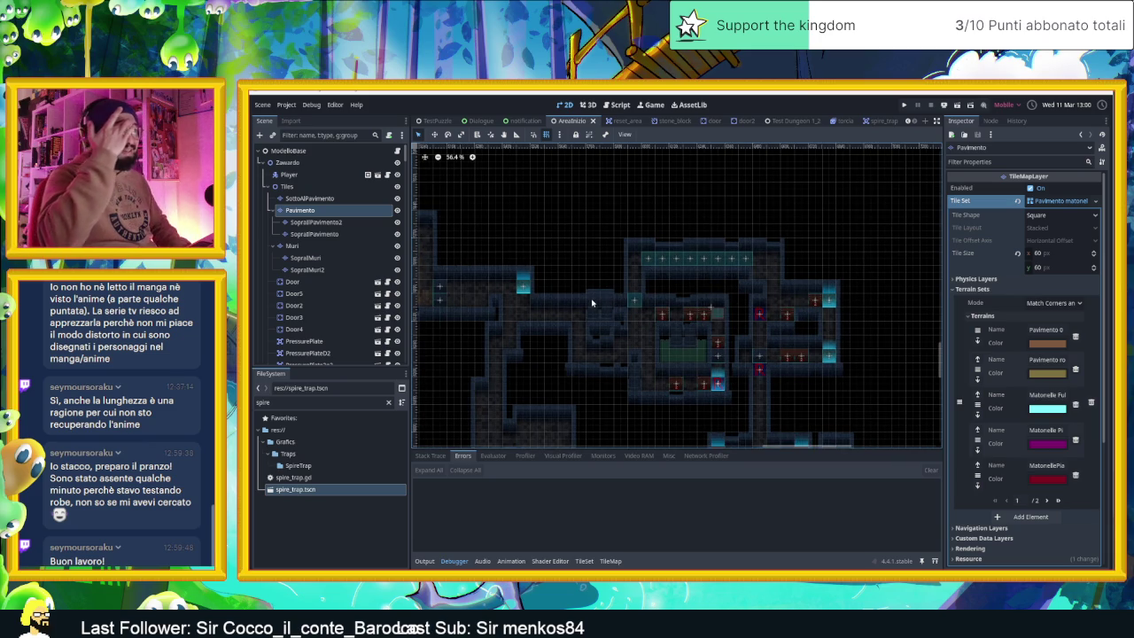
pyautogui.scroll(4, 675, 345)
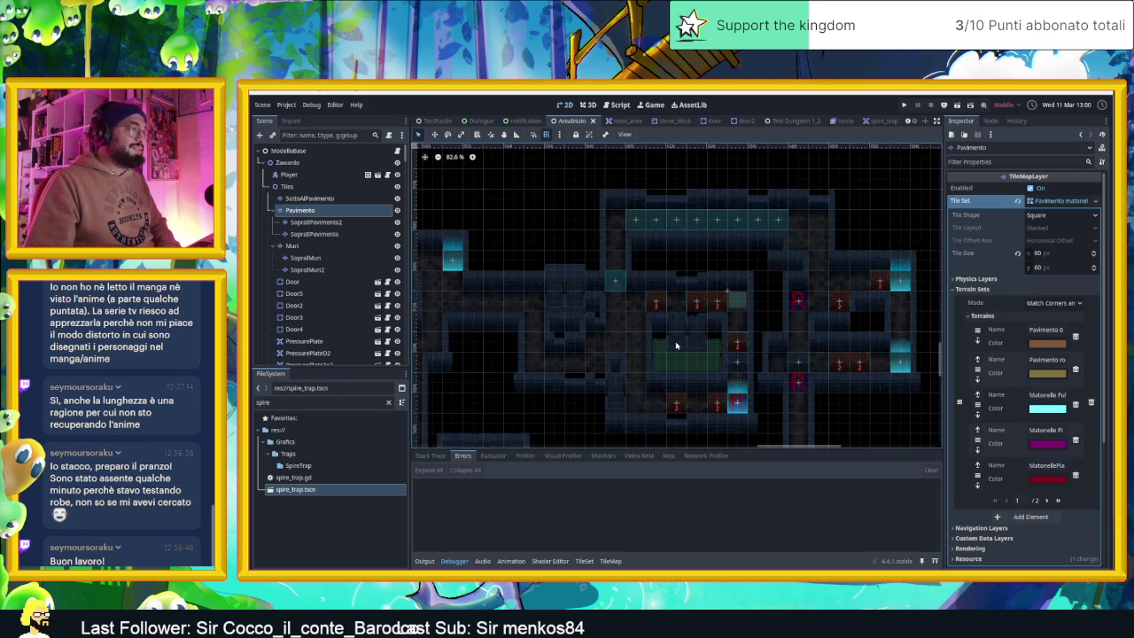
pyautogui.scroll(1, 675, 346)
pyautogui.scroll(-3, 513, 265)
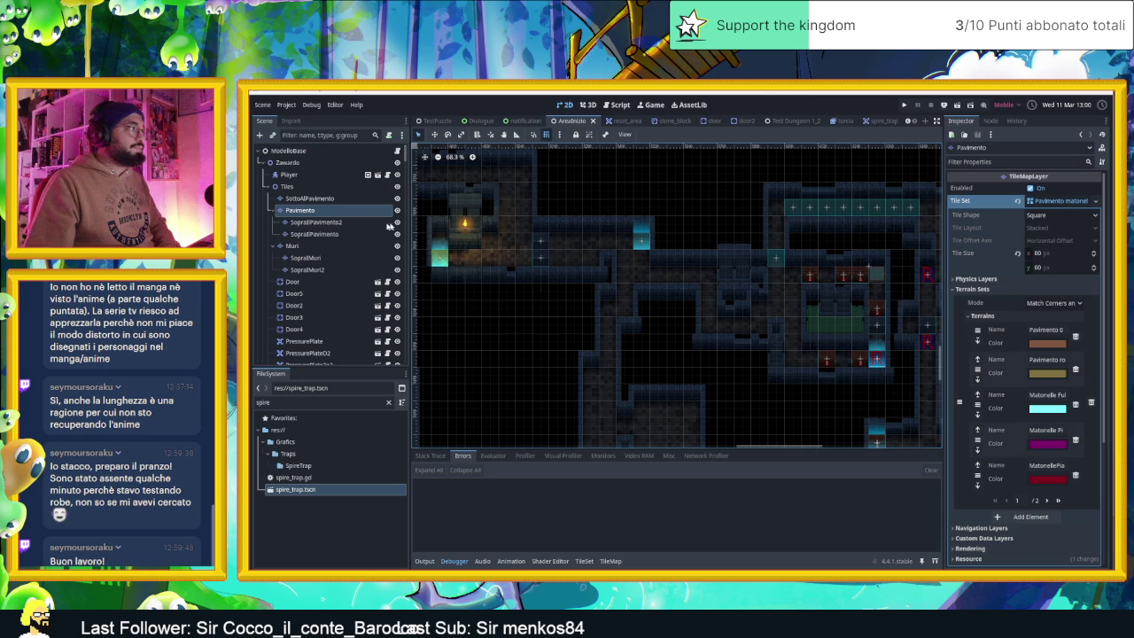
# - Reach the torch nodes under Oggetti and move the Torcia node into the Torce group
pyautogui.click(274, 186)
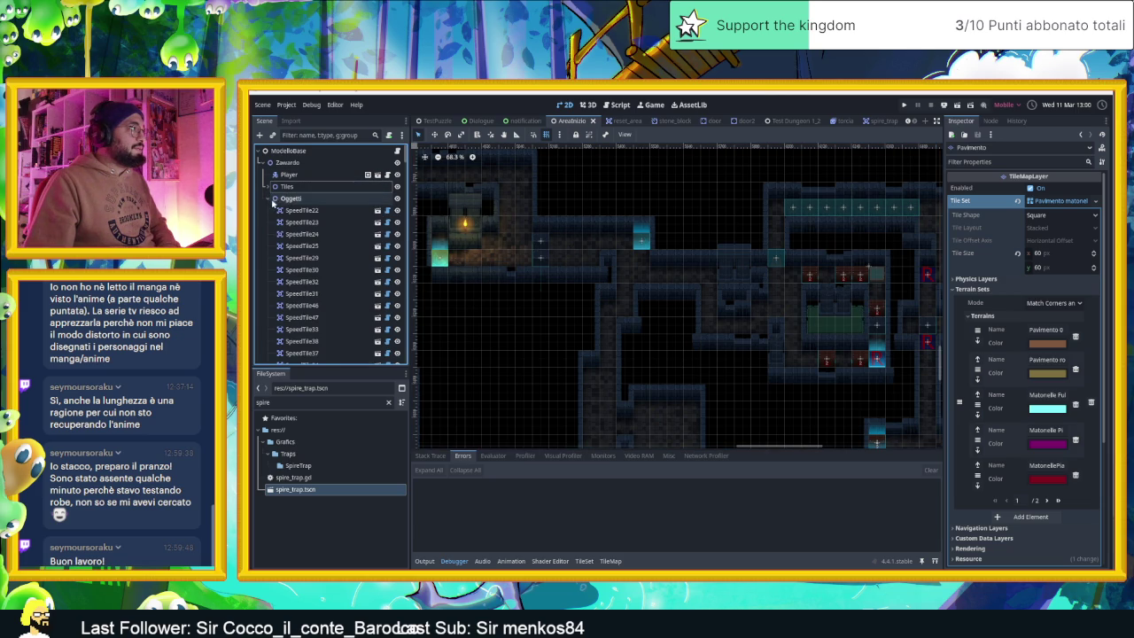
pyautogui.click(274, 198)
pyautogui.click(269, 201)
pyautogui.scroll(-5, 336, 288)
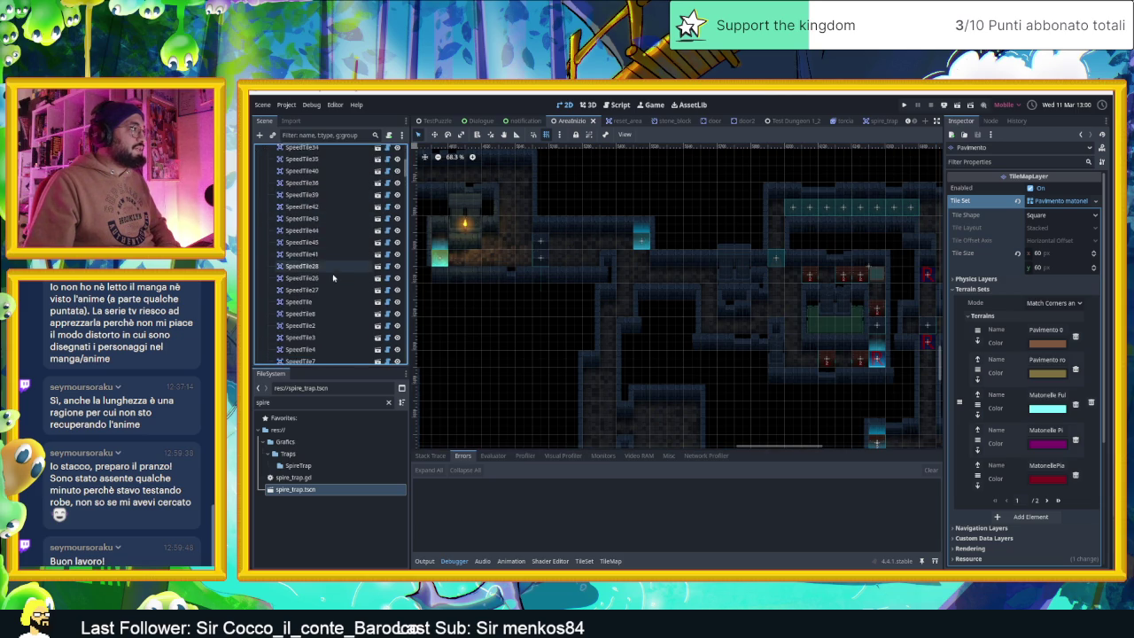
pyautogui.scroll(-2, 336, 290)
pyautogui.scroll(2, 323, 274)
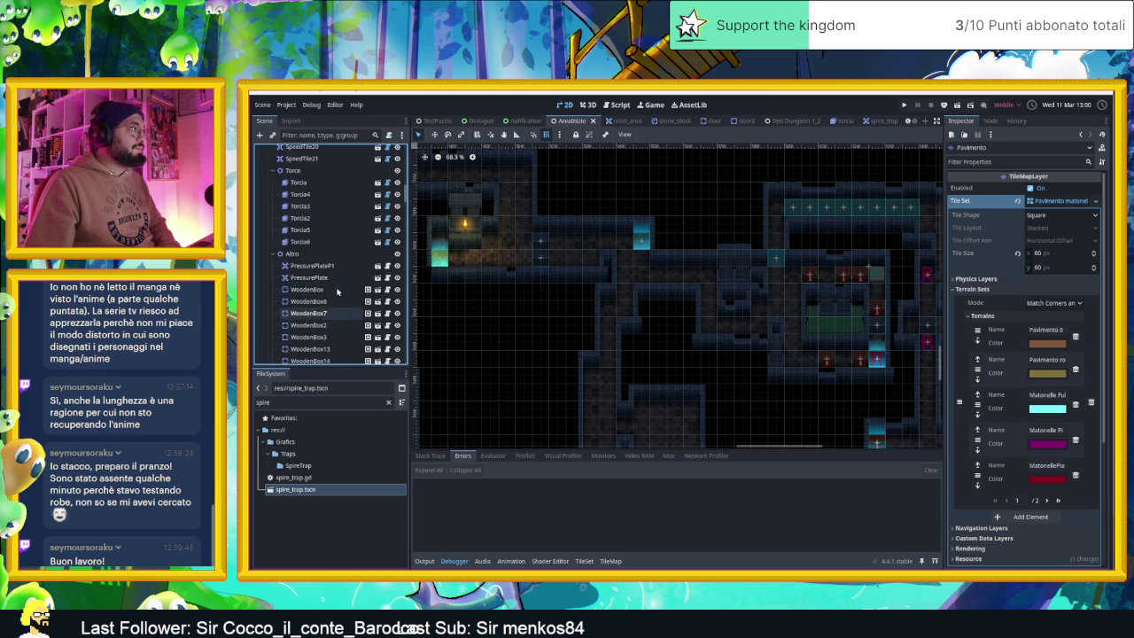
pyautogui.click(320, 269)
pyautogui.click(319, 257)
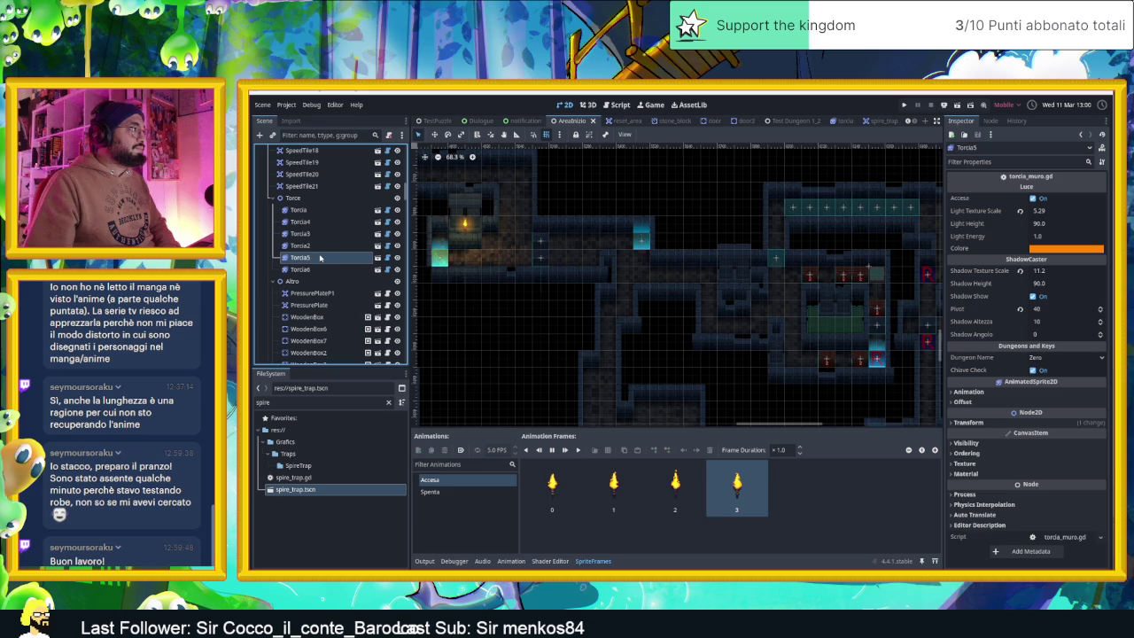
pyautogui.click(317, 246)
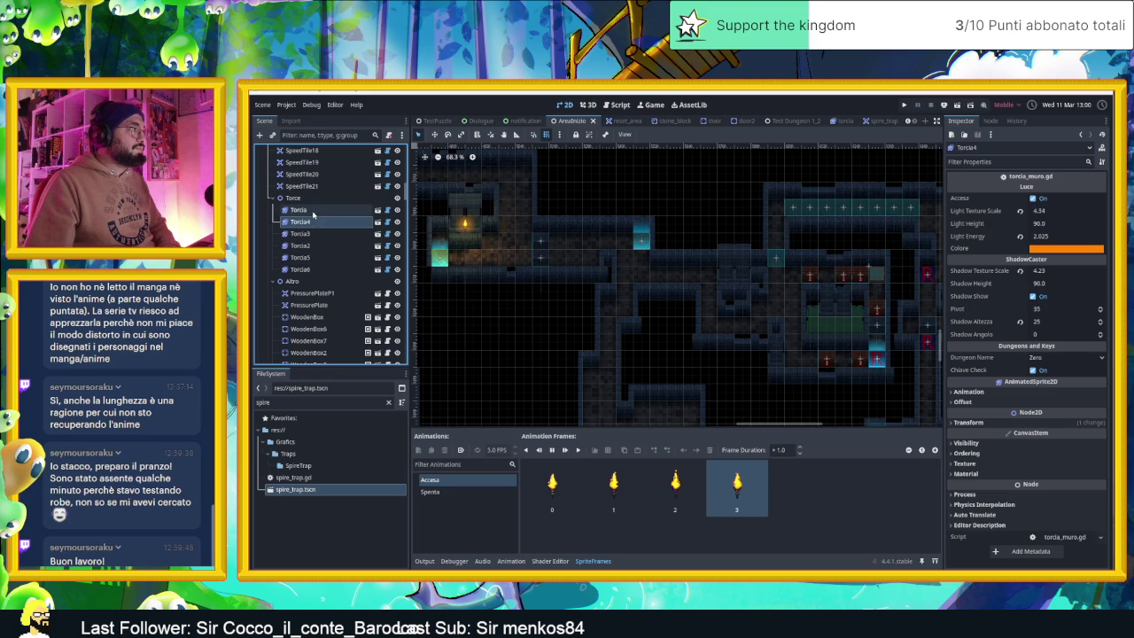
pyautogui.click(465, 224)
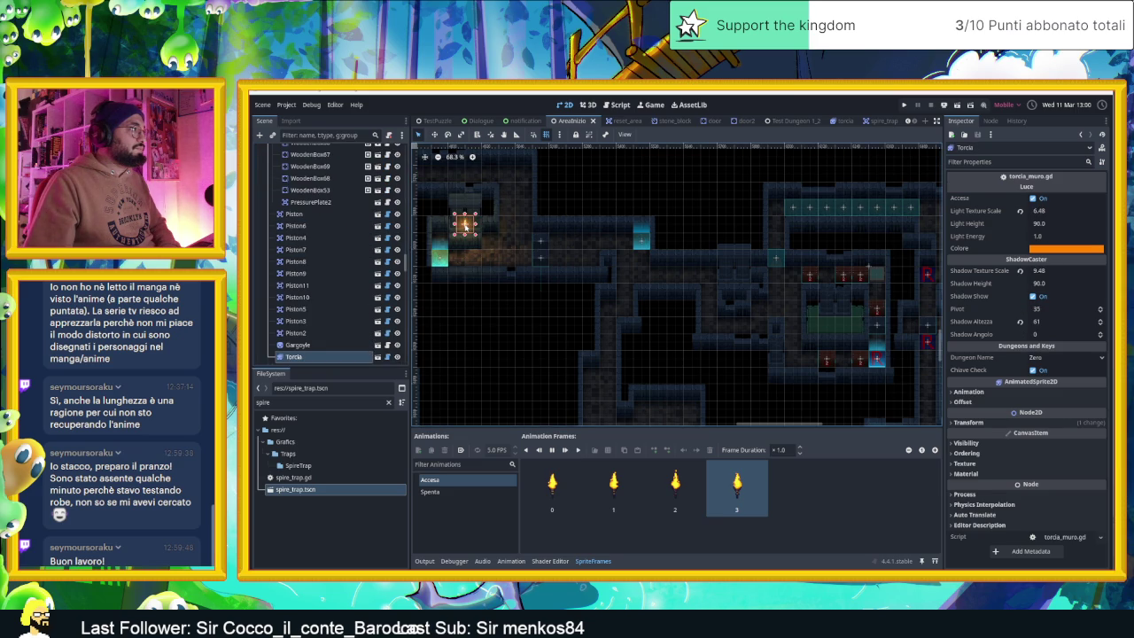
pyautogui.moveTo(312, 358)
pyautogui.mouseDown()
pyautogui.moveTo(309, 173)
pyautogui.moveTo(297, 172)
pyautogui.mouseUp()
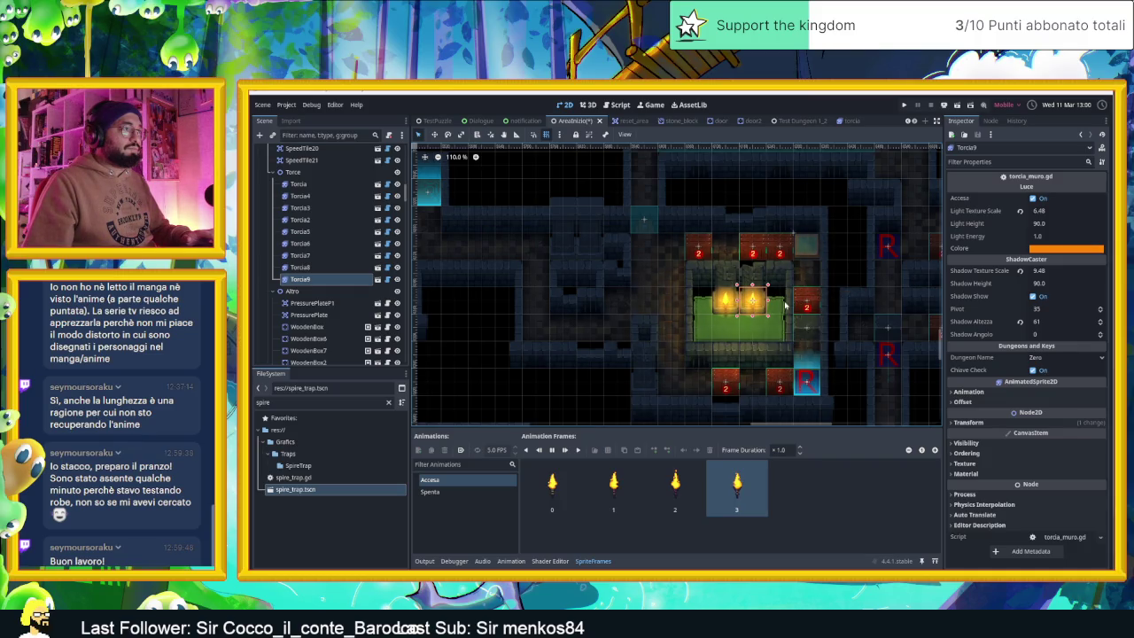
# - Move the torch up onto the top-right tile of the map
pyautogui.scroll(3, 792, 304)
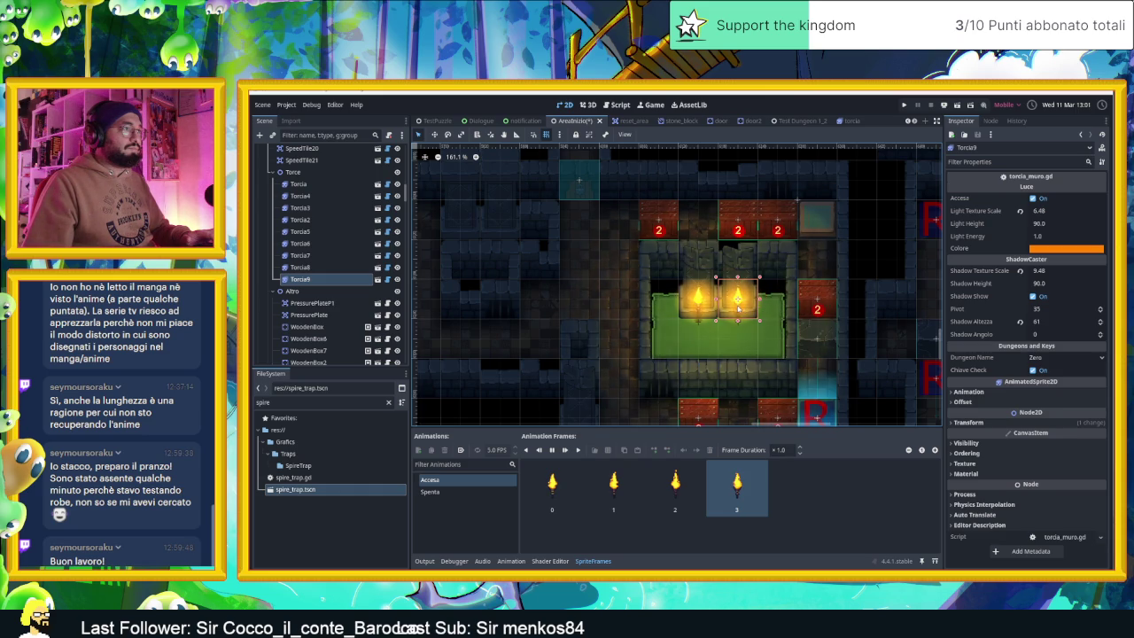
pyautogui.moveTo(734, 296)
pyautogui.mouseDown()
pyautogui.moveTo(799, 193)
pyautogui.moveTo(816, 188)
pyautogui.mouseUp()
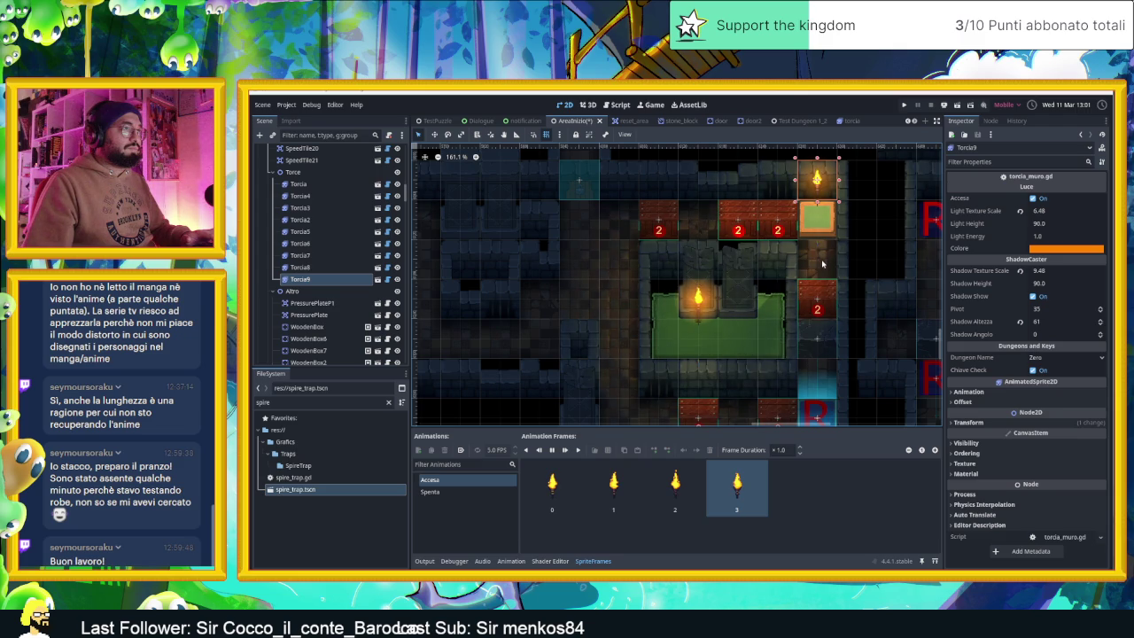
pyautogui.scroll(-3, 769, 326)
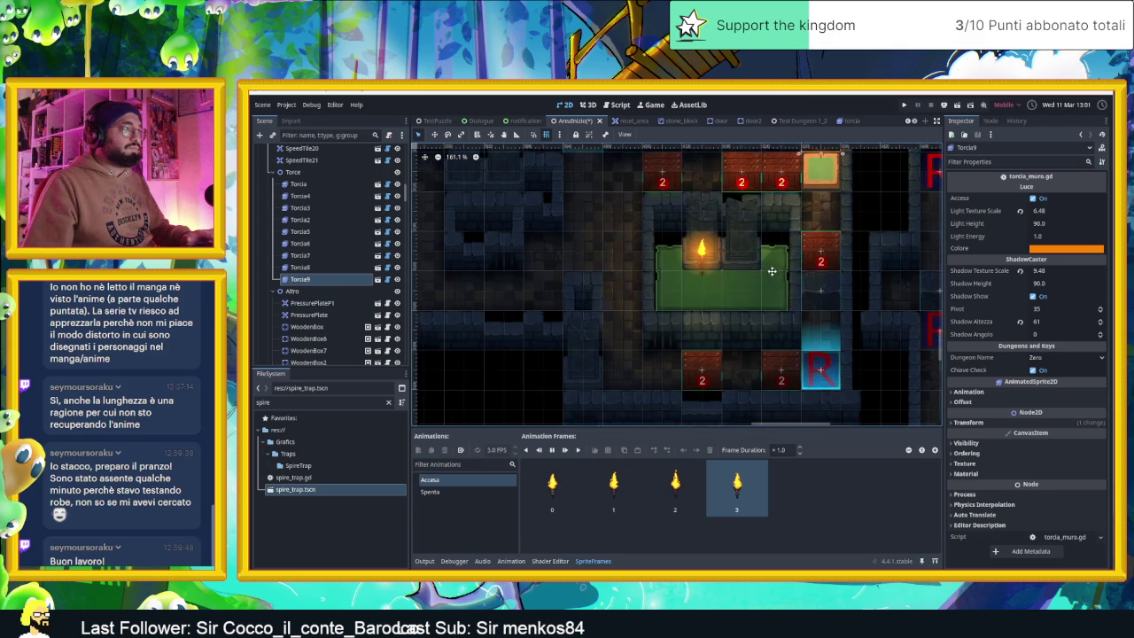
pyautogui.moveTo(701, 249); pyautogui.dragTo(721, 282)
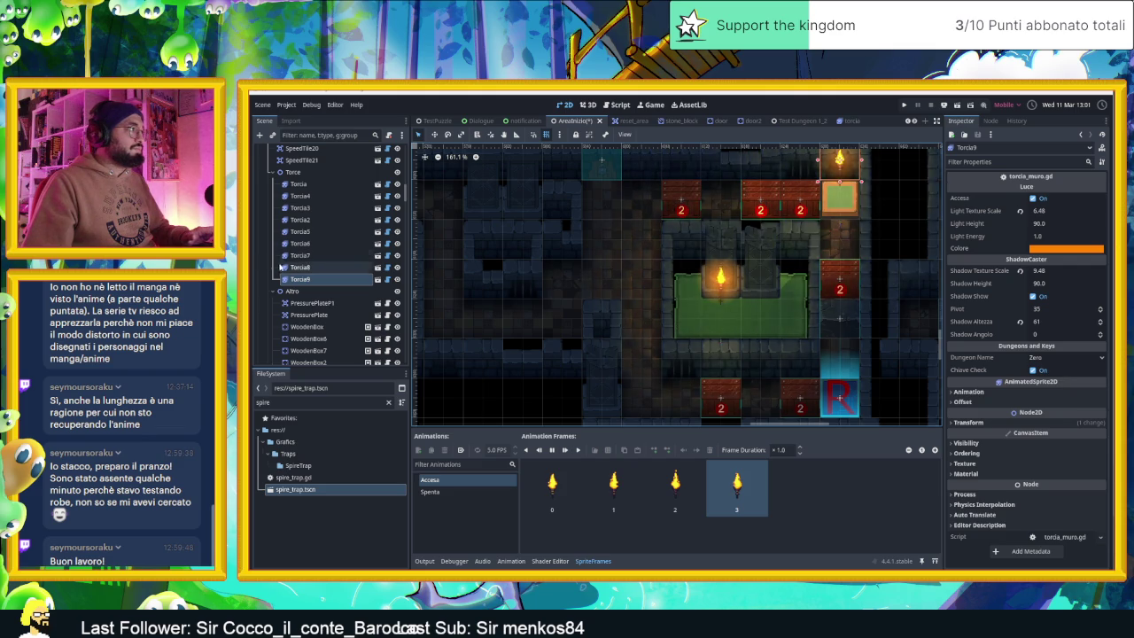
# - Shift the Torcia8 torch 30 px left, out of the green room
pyautogui.click(721, 279)
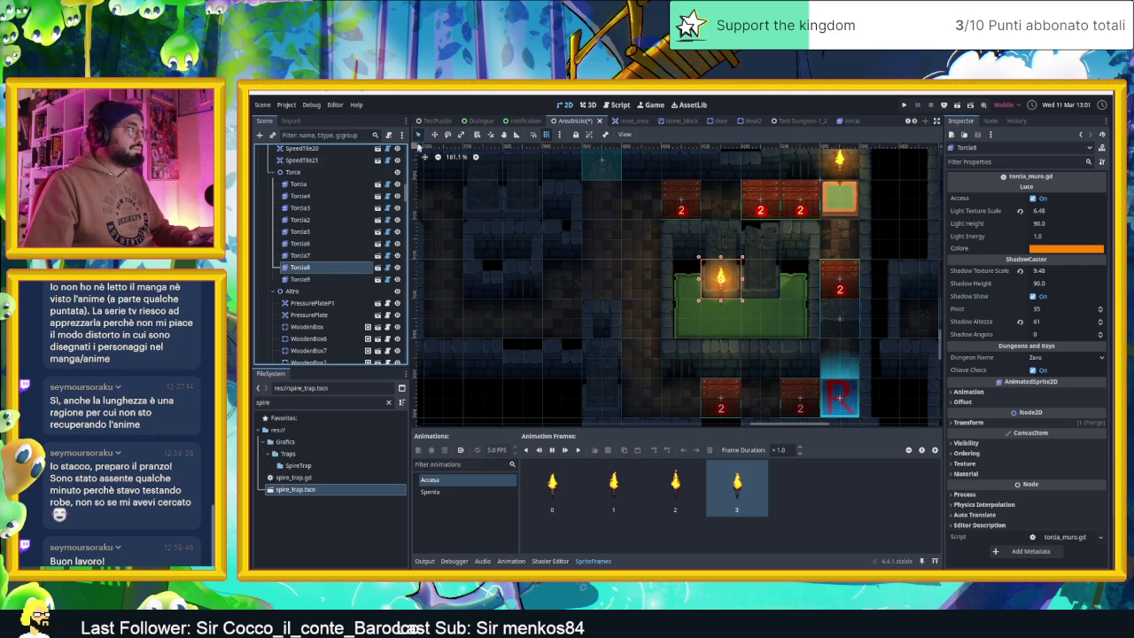
pyautogui.press('w')
pyautogui.moveTo(678, 271)
pyautogui.mouseDown()
pyautogui.moveTo(638, 283)
pyautogui.moveTo(590, 259)
pyautogui.moveTo(620, 246)
pyautogui.moveTo(584, 270)
pyautogui.mouseUp()
pyautogui.scroll(-3, 584, 269)
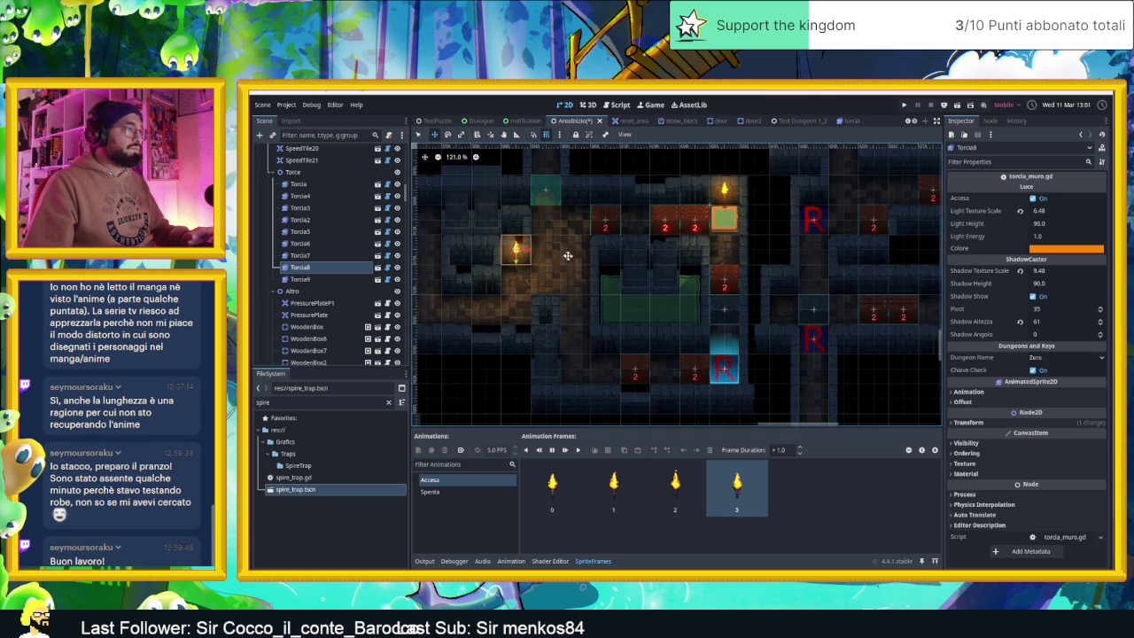
pyautogui.scroll(2, 622, 305)
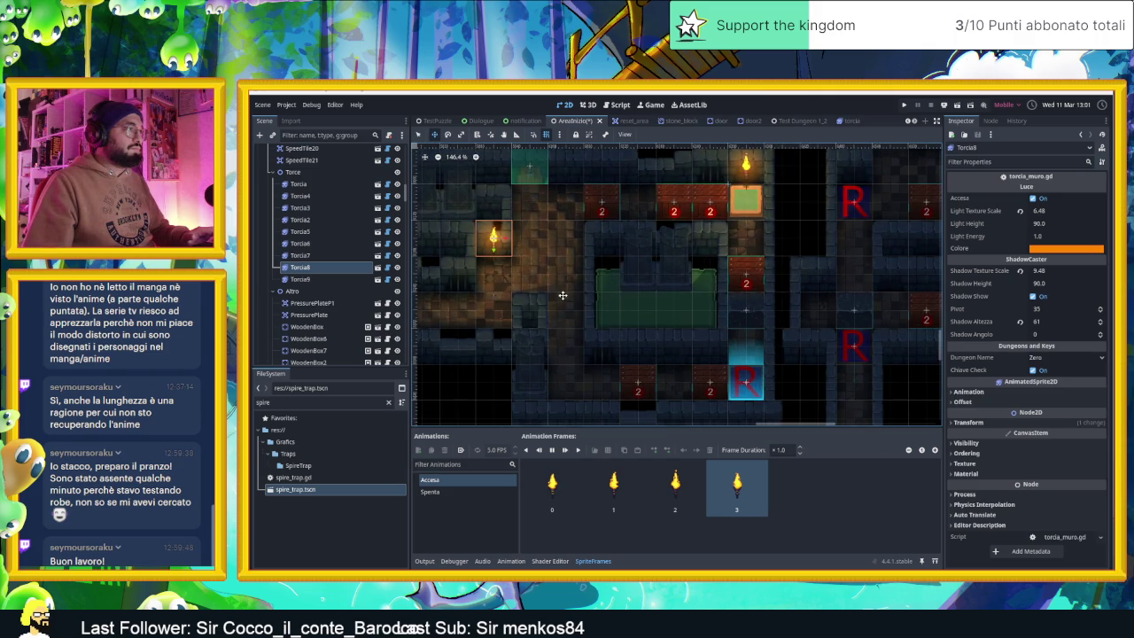
pyautogui.click(300, 279)
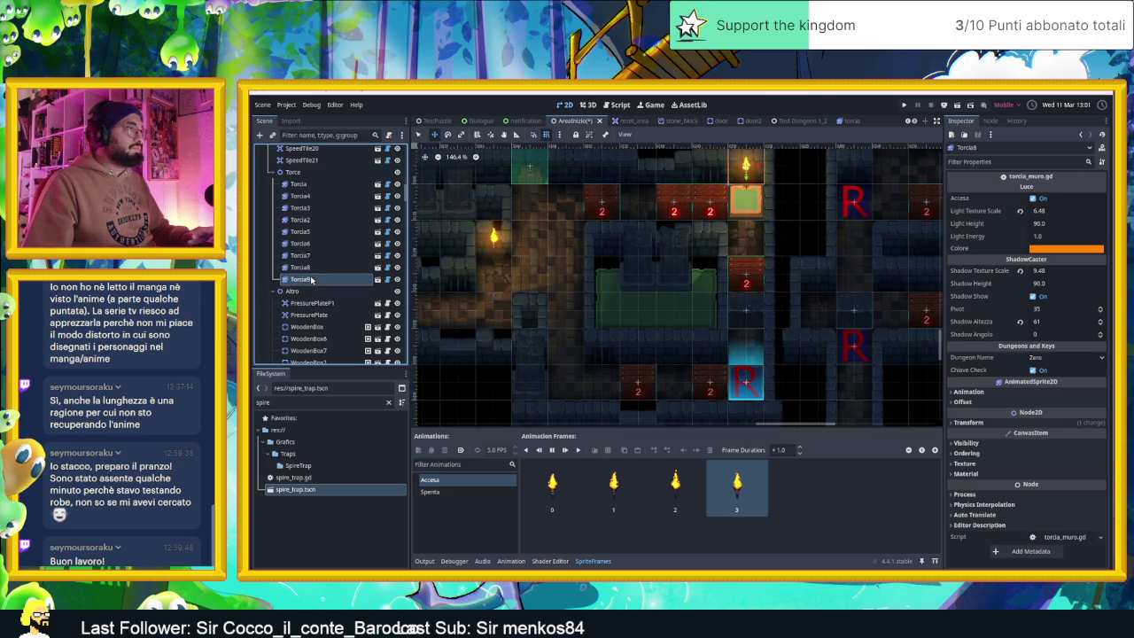
# - Raise Torcia9's Shadow Texture Scale to 10.975
pyautogui.click(981, 274)
pyautogui.moveTo(1063, 270); pyautogui.dragTo(1090, 271)
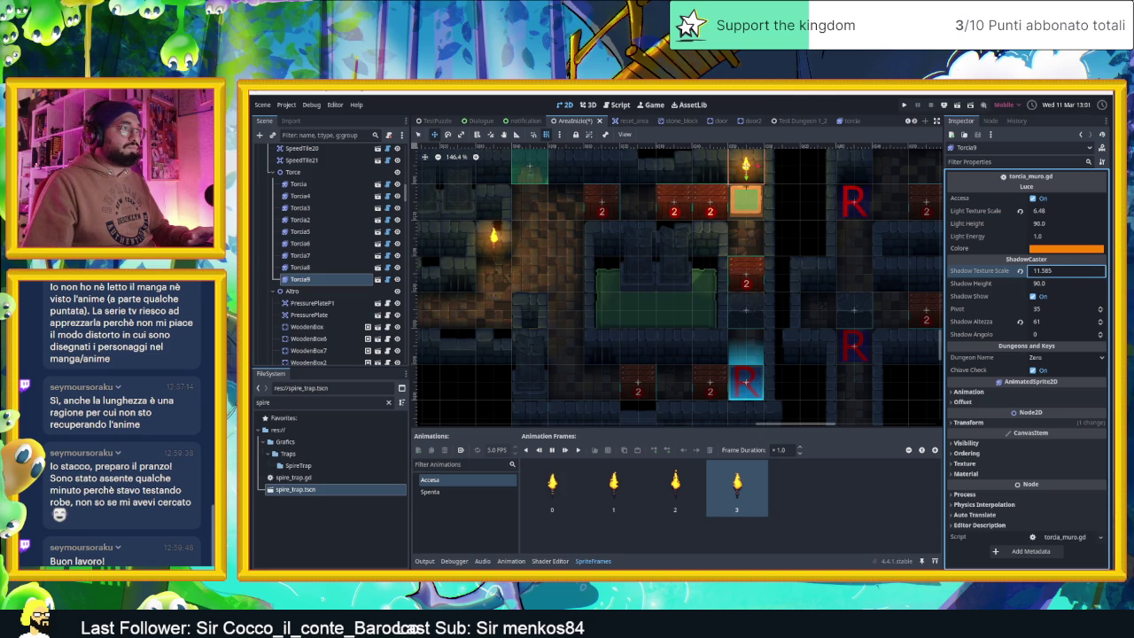
pyautogui.moveTo(1089, 270)
pyautogui.mouseDown()
pyautogui.moveTo(1044, 248)
pyautogui.moveTo(1059, 212)
pyautogui.mouseUp()
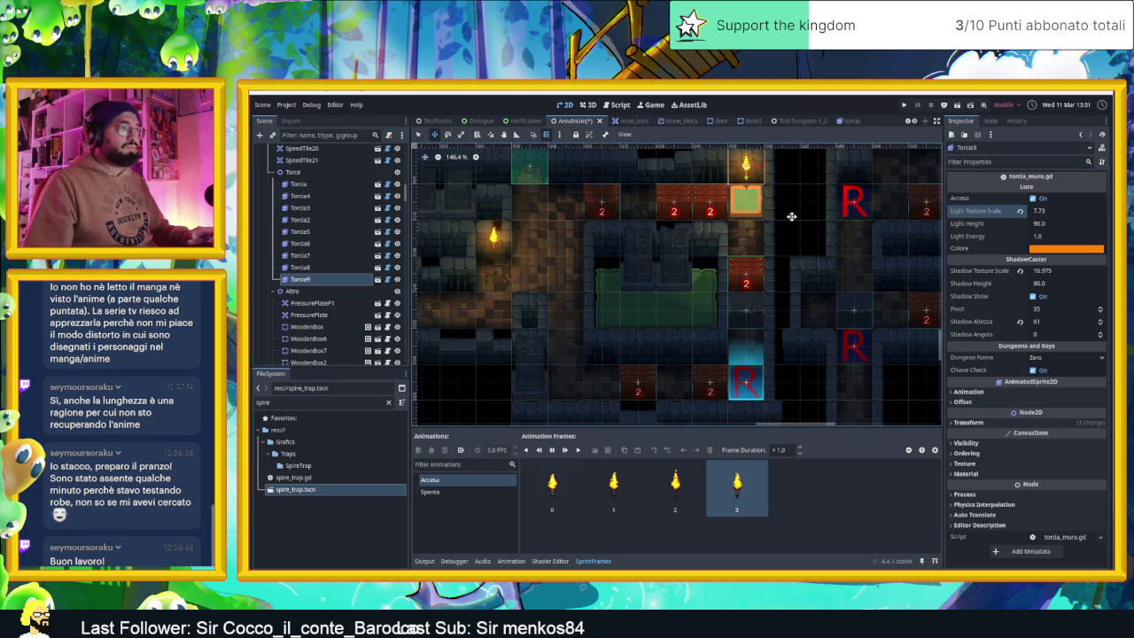
# - Pan and zoom across the whole level to review the torch lighting
pyautogui.moveTo(815, 214); pyautogui.dragTo(871, 264)
pyautogui.scroll(-4, 871, 264)
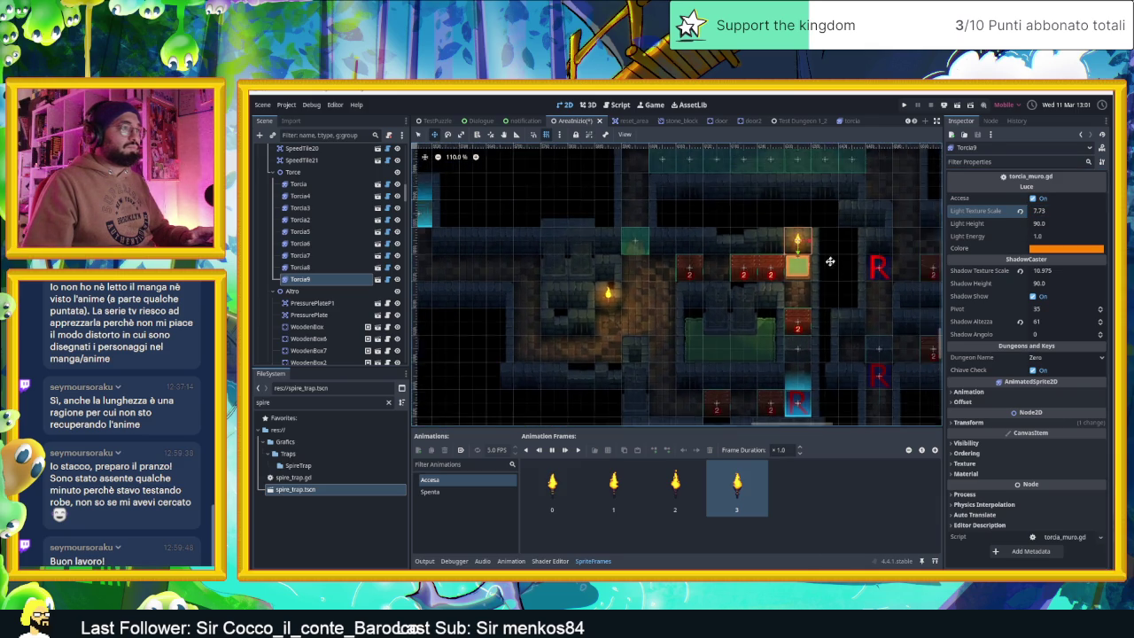
pyautogui.moveTo(759, 262); pyautogui.dragTo(789, 288)
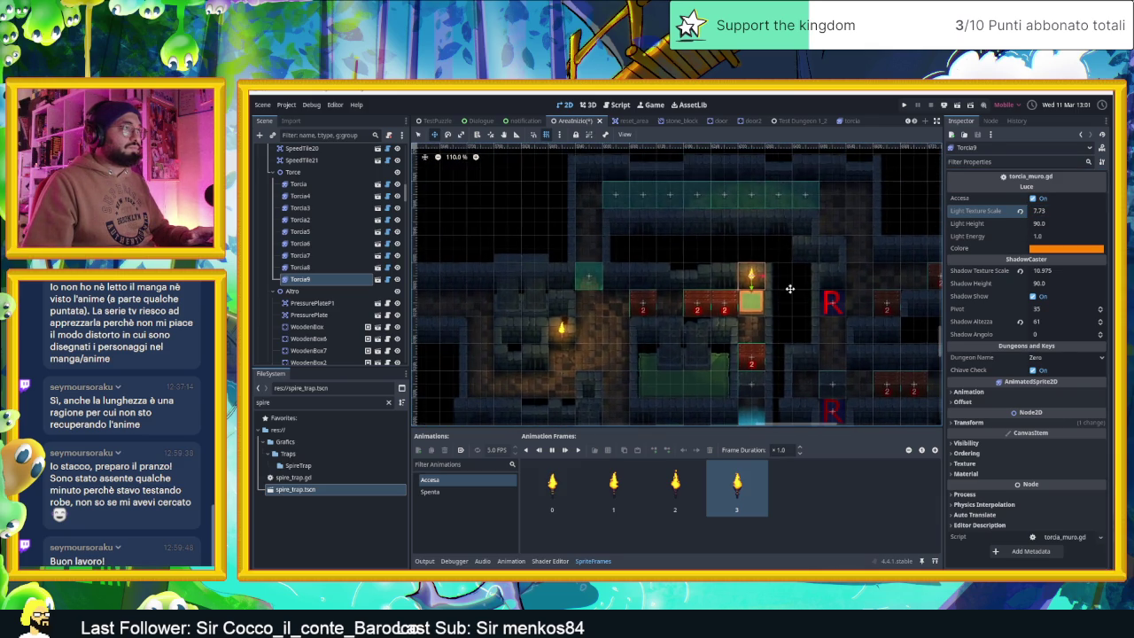
pyautogui.moveTo(747, 362); pyautogui.dragTo(738, 269)
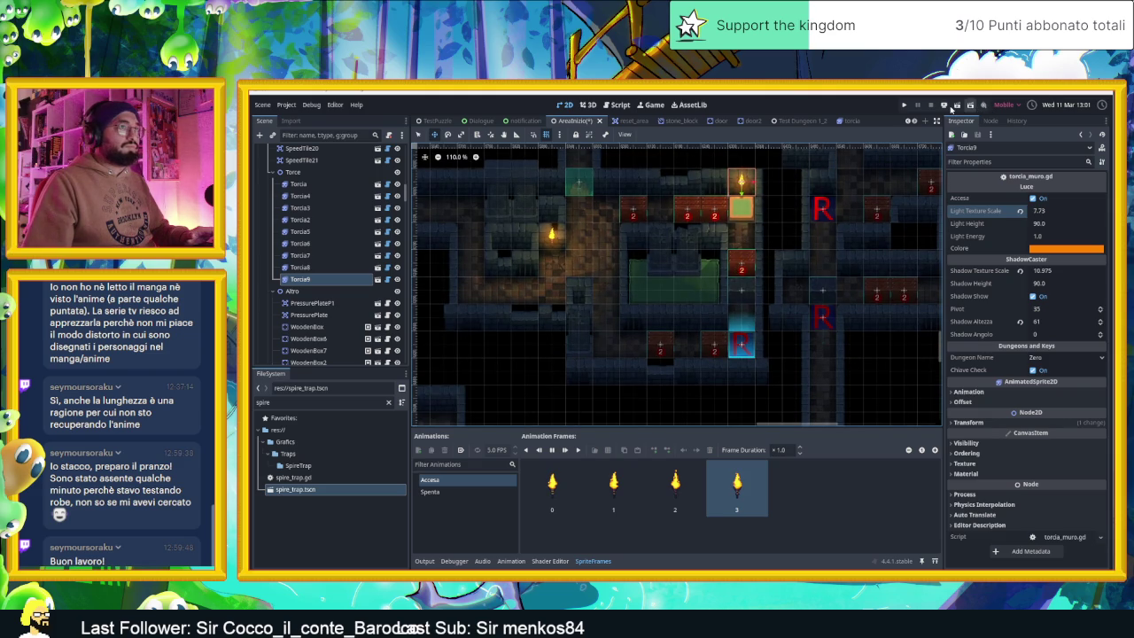
pyautogui.scroll(-5, 714, 250)
pyautogui.scroll(-5, 660, 256)
pyautogui.moveTo(660, 256); pyautogui.dragTo(750, 288)
pyautogui.moveTo(760, 333); pyautogui.dragTo(820, 306)
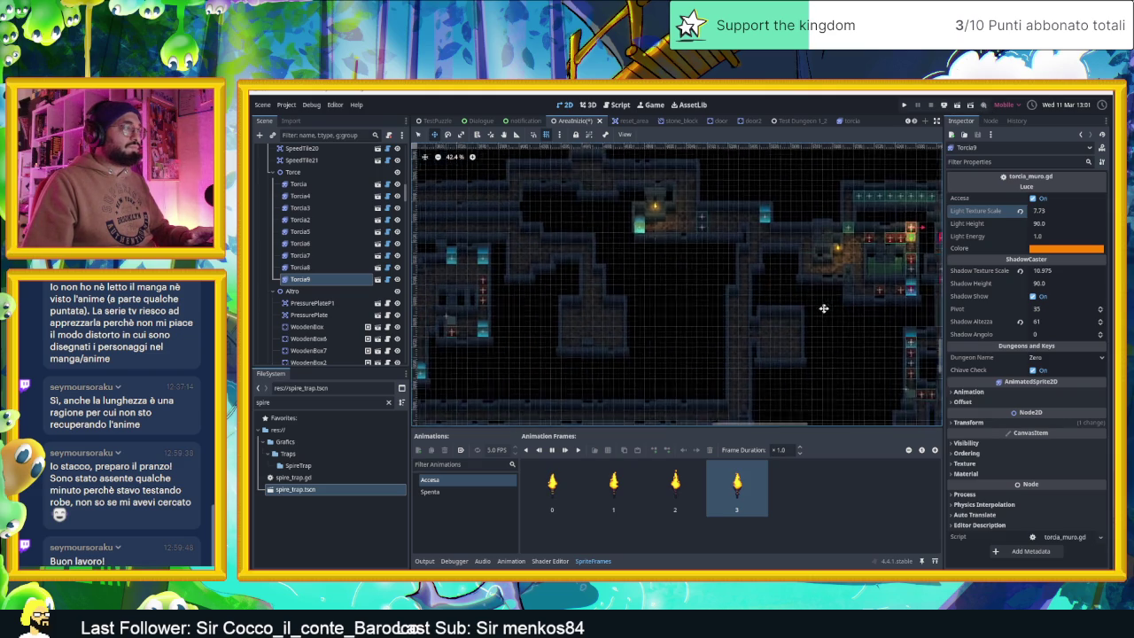
pyautogui.scroll(-4, 603, 288)
pyautogui.moveTo(602, 289)
pyautogui.mouseDown()
pyautogui.moveTo(777, 313)
pyautogui.moveTo(657, 286)
pyautogui.mouseUp()
pyautogui.scroll(6, 656, 287)
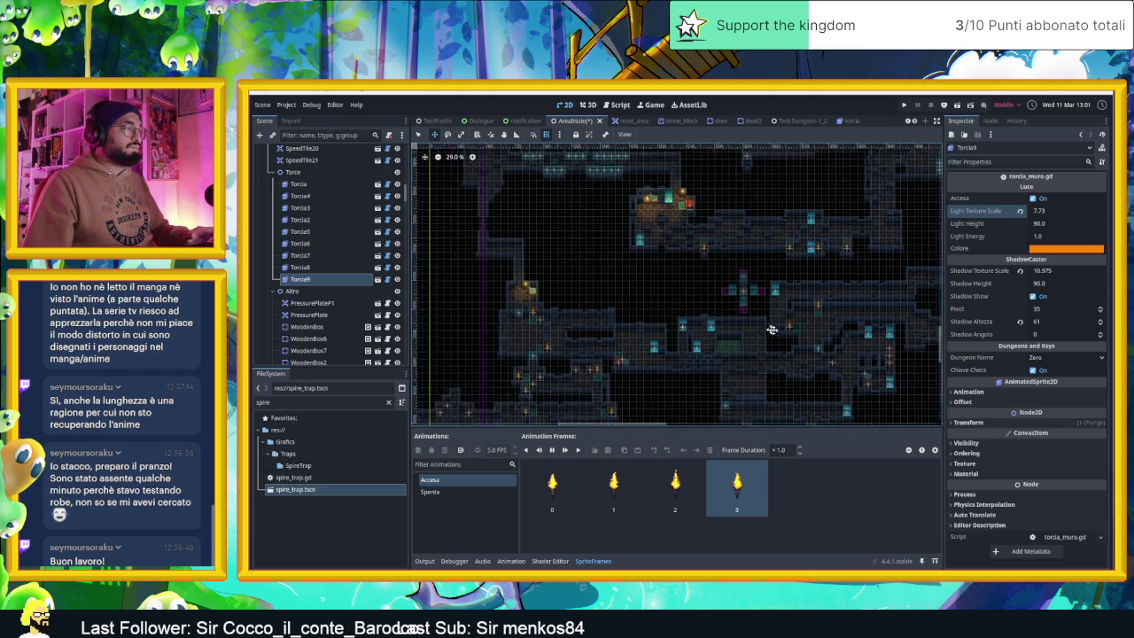
pyautogui.scroll(-8, 691, 318)
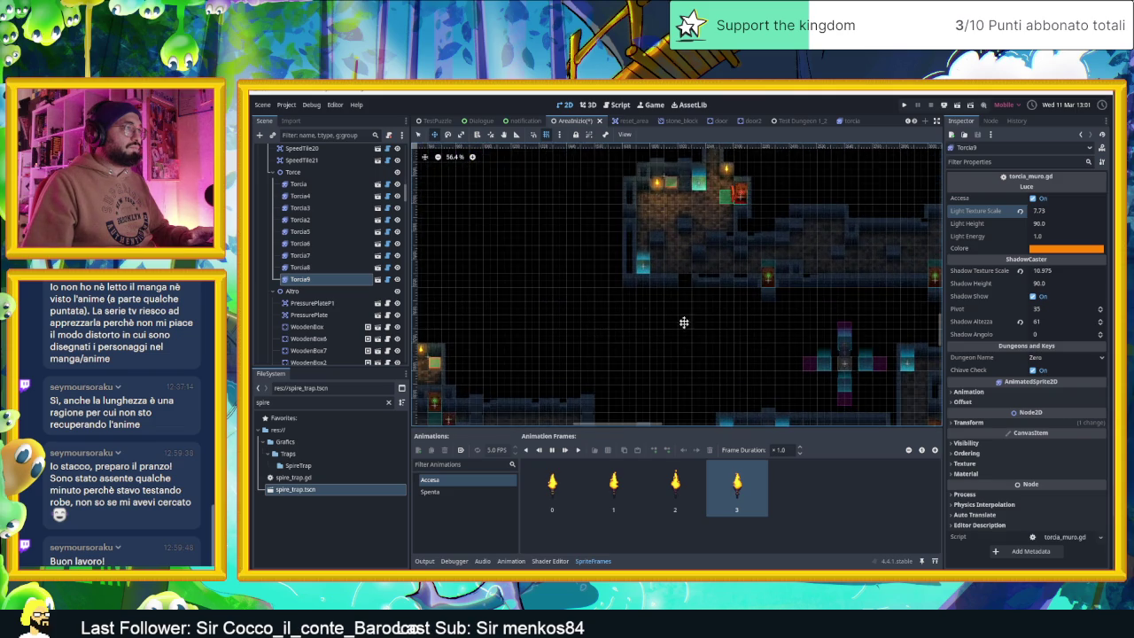
pyautogui.scroll(-1, 699, 316)
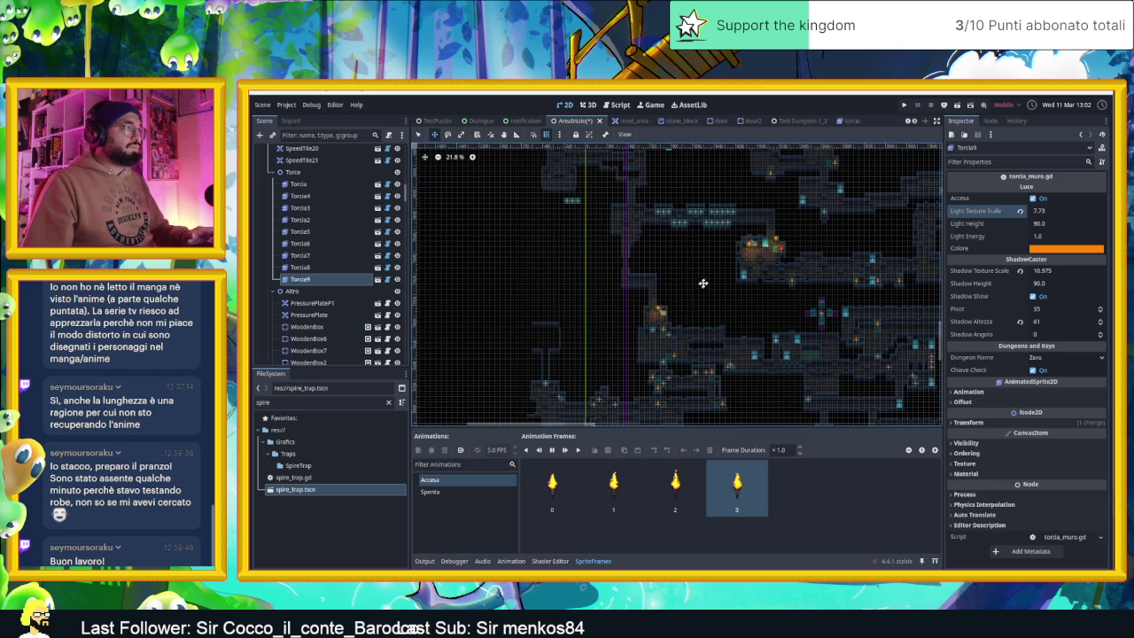
pyautogui.moveTo(825, 340); pyautogui.dragTo(694, 231)
pyautogui.moveTo(857, 267)
pyautogui.mouseDown()
pyautogui.moveTo(761, 280)
pyautogui.moveTo(774, 272)
pyautogui.moveTo(800, 291)
pyautogui.moveTo(792, 308)
pyautogui.moveTo(694, 307)
pyautogui.moveTo(764, 318)
pyautogui.moveTo(718, 244)
pyautogui.moveTo(752, 278)
pyautogui.moveTo(693, 278)
pyautogui.mouseUp()
pyautogui.scroll(1, 696, 271)
pyautogui.scroll(2, 695, 271)
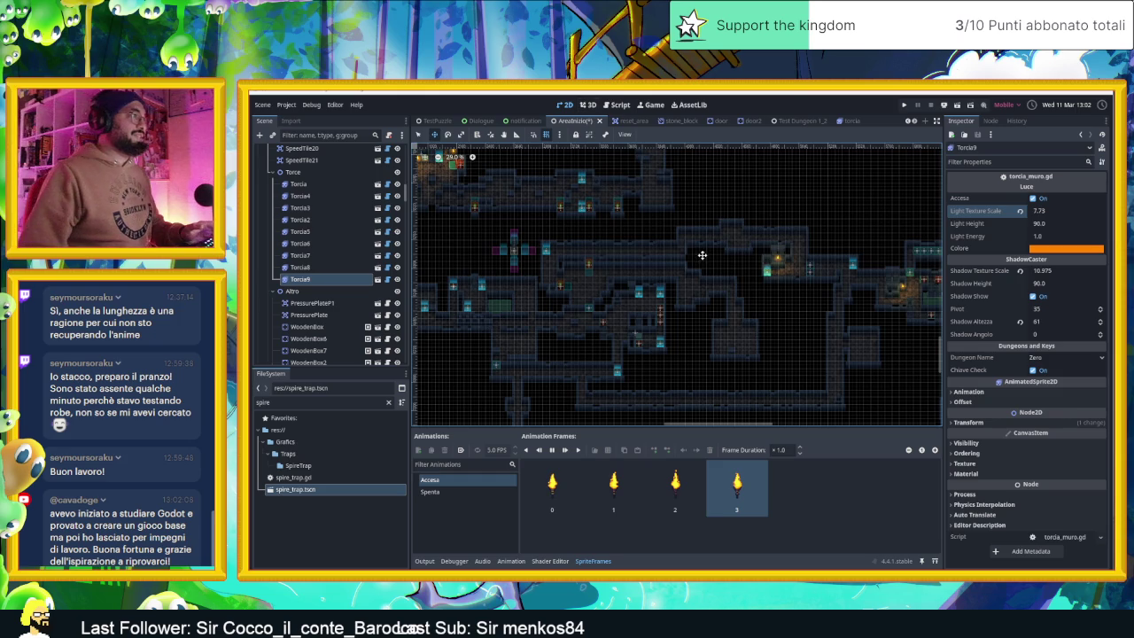
pyautogui.scroll(-4, 645, 231)
pyautogui.scroll(8, 645, 231)
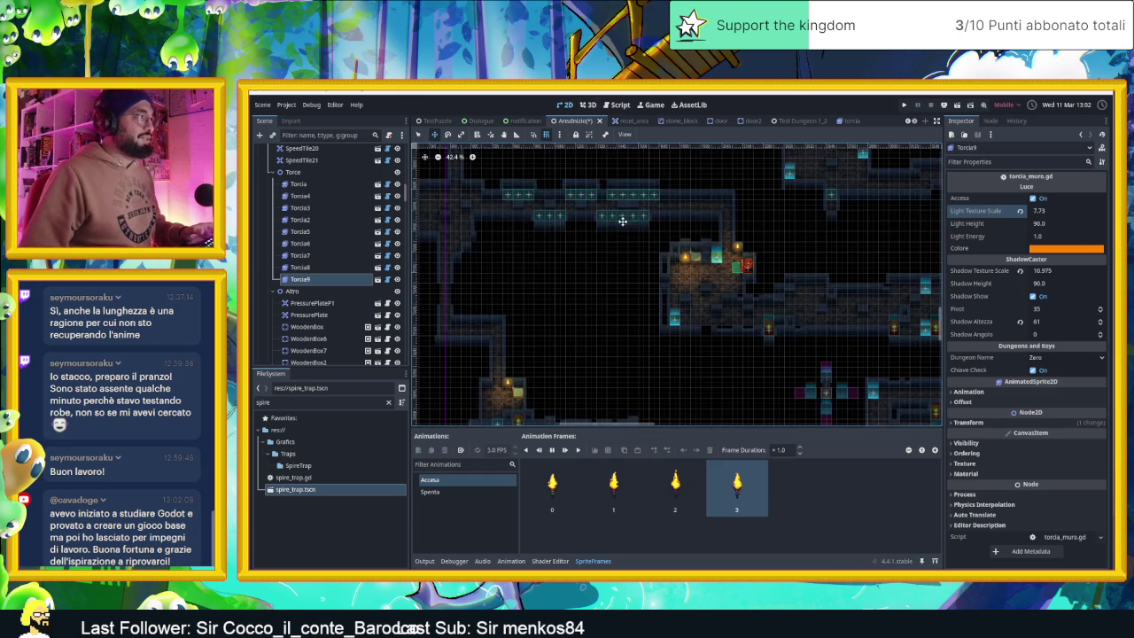
# - Select the Torcia8 torch and frame it with the lower-right rooms in view
pyautogui.press('Up')
pyautogui.press('Up')
pyautogui.press('Up')
pyautogui.moveTo(762, 252)
pyautogui.mouseDown()
pyautogui.moveTo(855, 316)
pyautogui.moveTo(825, 459)
pyautogui.moveTo(771, 469)
pyautogui.mouseUp()
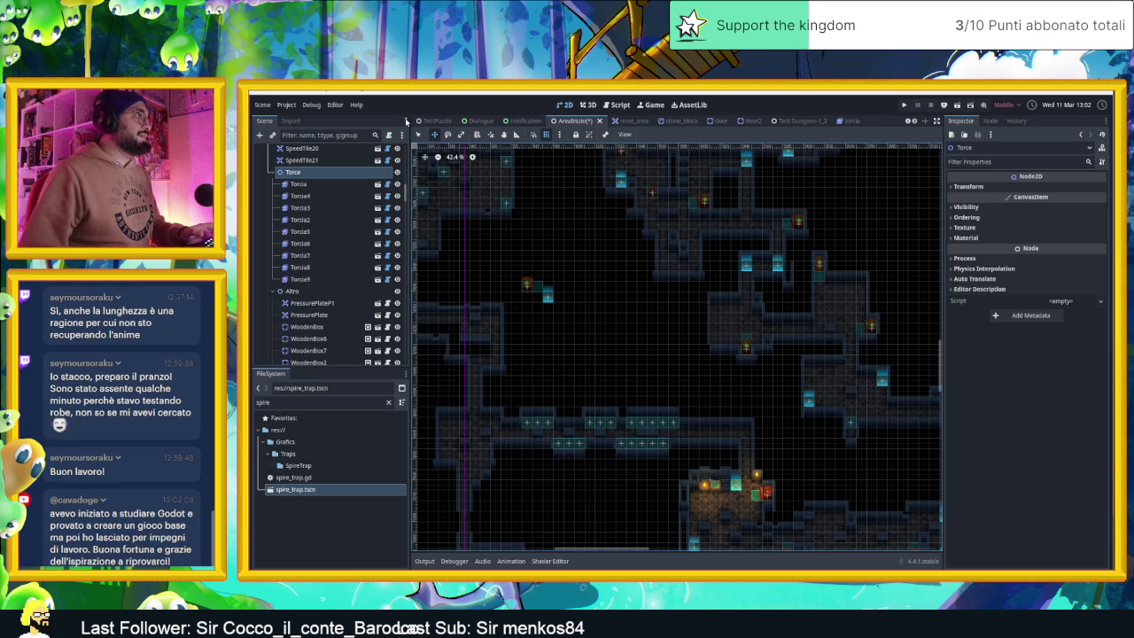
pyautogui.moveTo(714, 217)
pyautogui.mouseDown()
pyautogui.moveTo(711, 287)
pyautogui.moveTo(694, 293)
pyautogui.mouseUp()
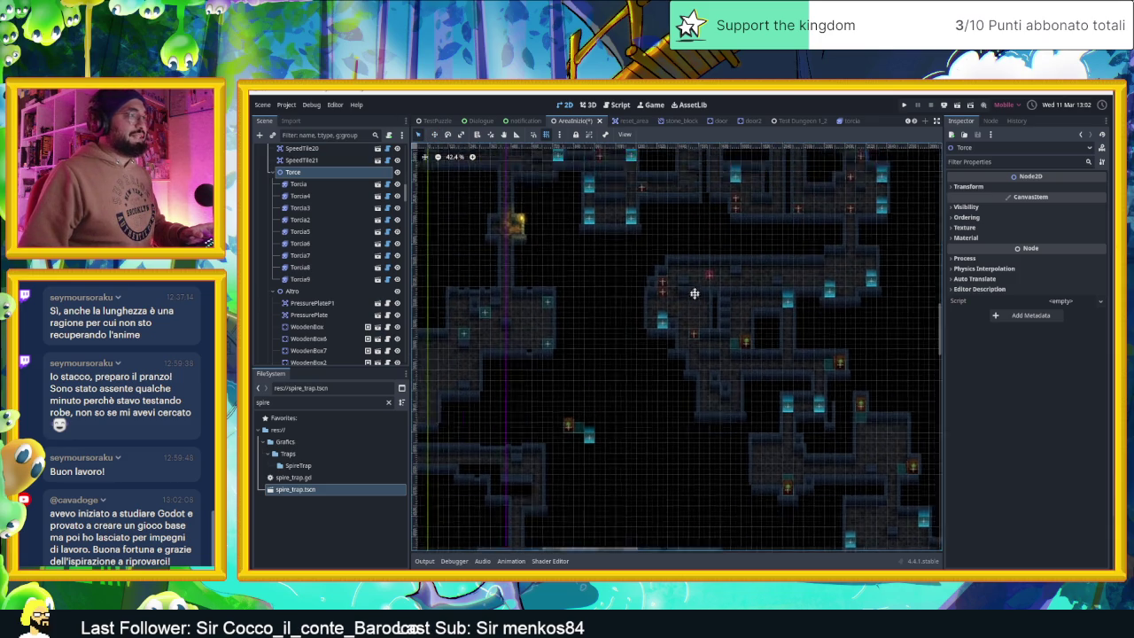
pyautogui.scroll(4, 734, 301)
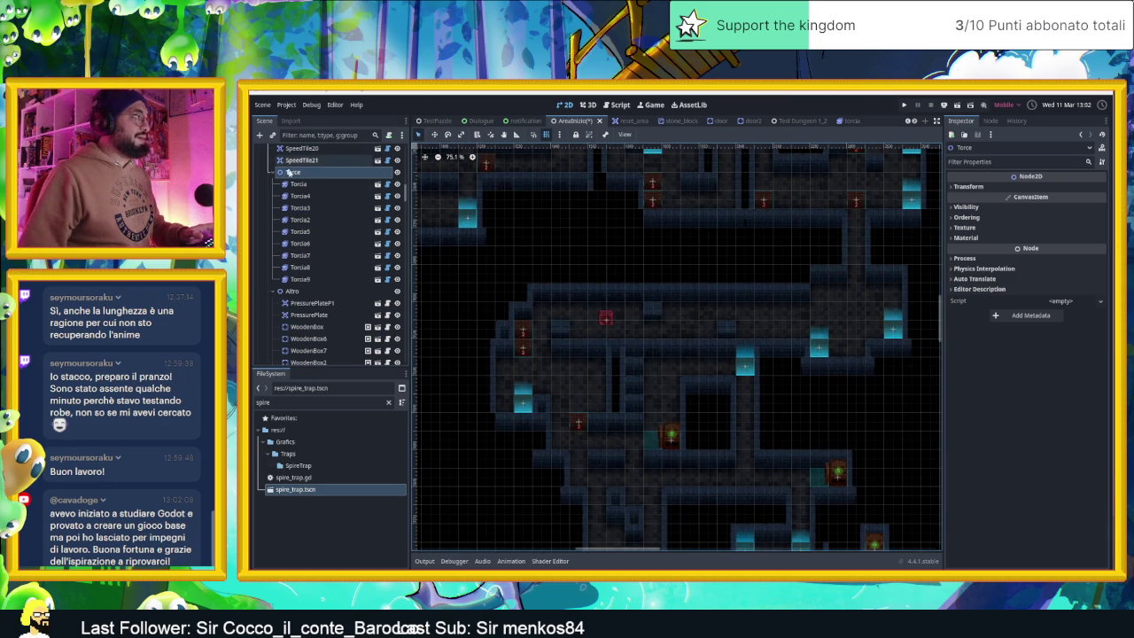
pyautogui.doubleClick(310, 267)
pyautogui.scroll(-3, 864, 384)
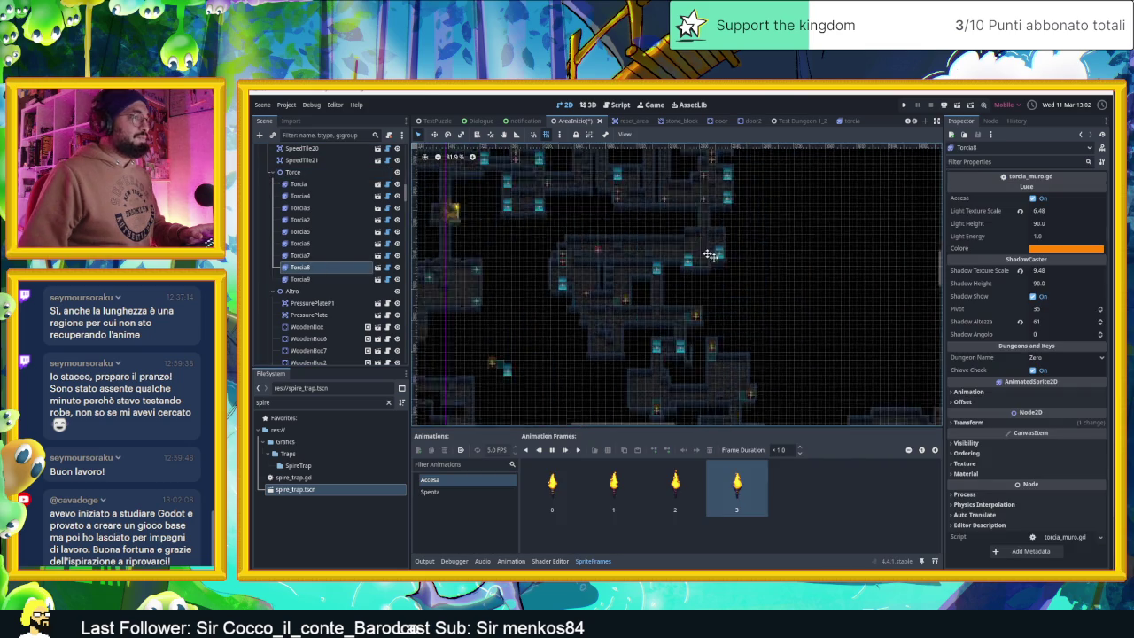
pyautogui.moveTo(793, 323); pyautogui.dragTo(743, 271)
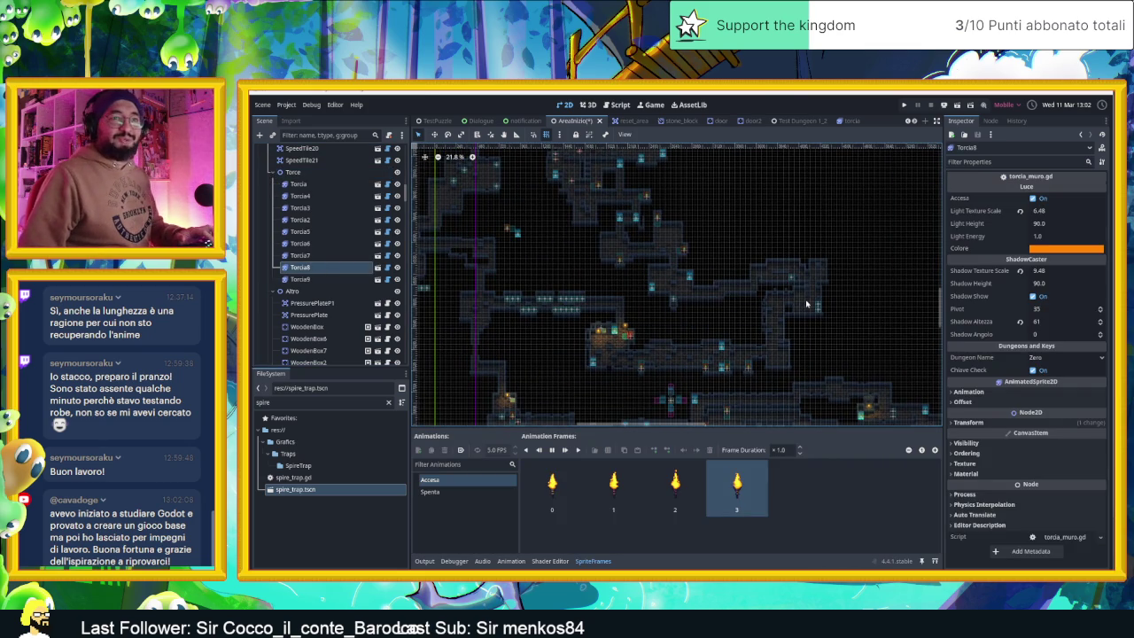
# - Duplicate Torcia8 as Torcia10 and move the copy into another room
pyautogui.hotkey('ctrl', 'd')
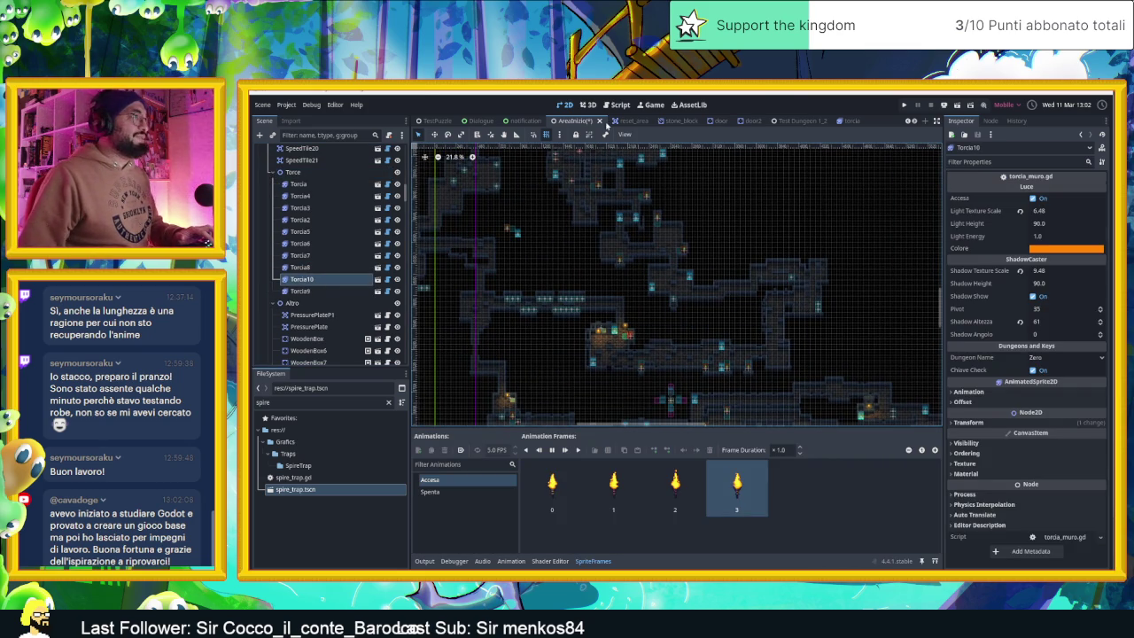
pyautogui.click(434, 134)
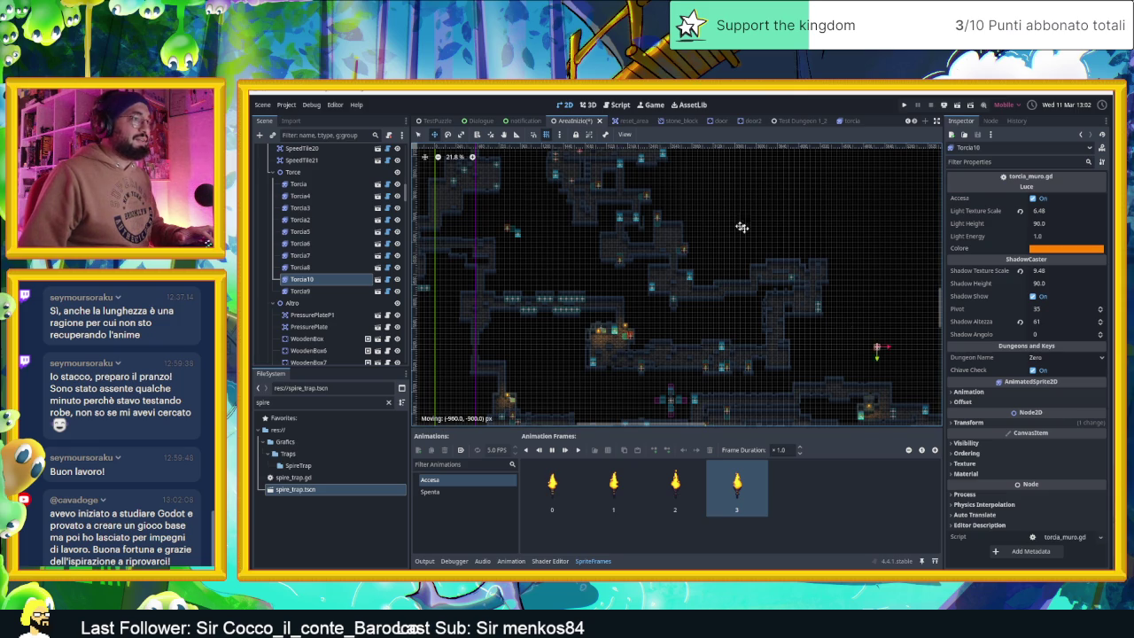
pyautogui.scroll(1, 616, 157)
pyautogui.moveTo(691, 213)
pyautogui.mouseDown()
pyautogui.moveTo(709, 208)
pyautogui.moveTo(698, 193)
pyautogui.moveTo(808, 356)
pyautogui.moveTo(754, 271)
pyautogui.moveTo(665, 197)
pyautogui.moveTo(698, 196)
pyautogui.mouseUp()
pyautogui.scroll(1, 698, 193)
pyautogui.scroll(6, 709, 231)
pyautogui.scroll(10, 708, 231)
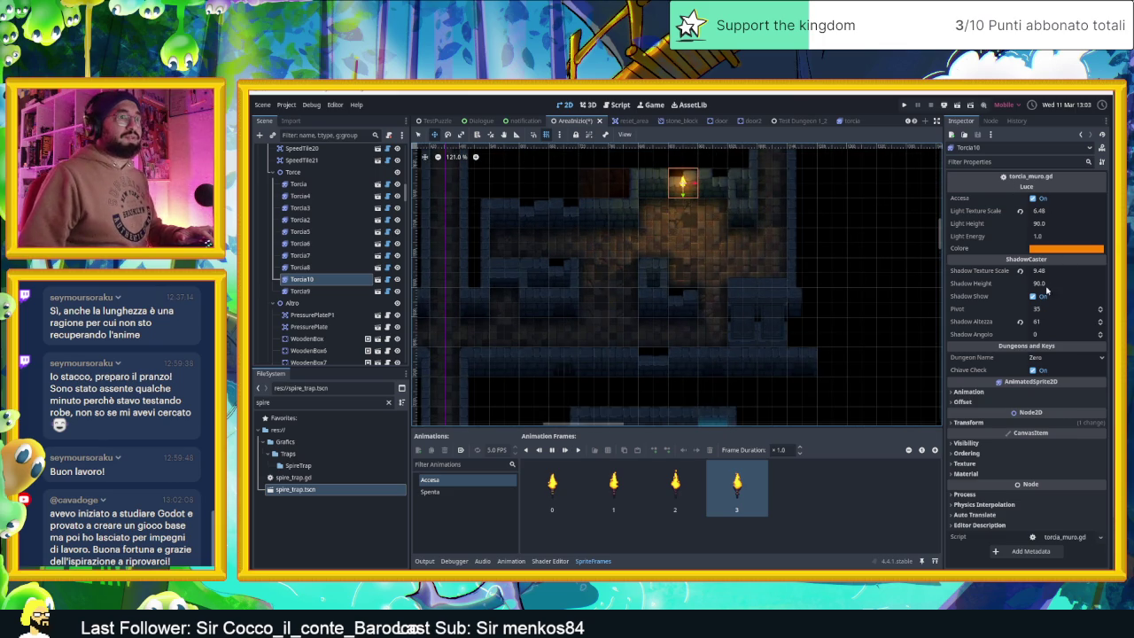
# - Increase Torcia10's shadow texture scale, lower its Shadow Altezza to 28, then duplicate it
pyautogui.click(1043, 211)
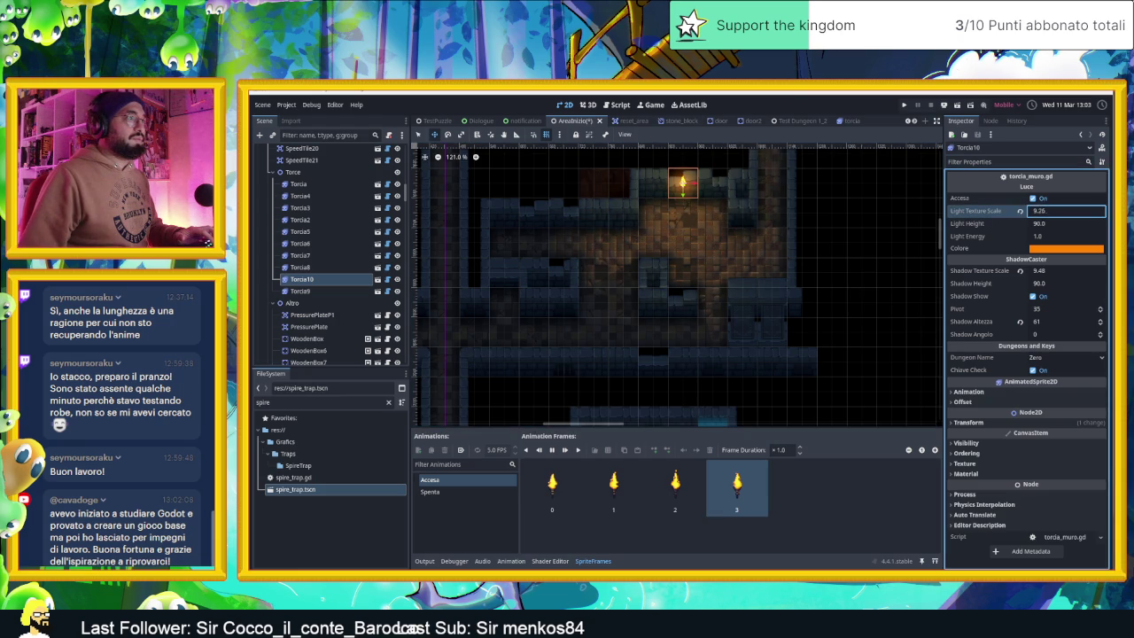
pyautogui.moveTo(1050, 271)
pyautogui.mouseDown()
pyautogui.moveTo(1079, 271)
pyautogui.moveTo(1069, 271)
pyautogui.mouseUp()
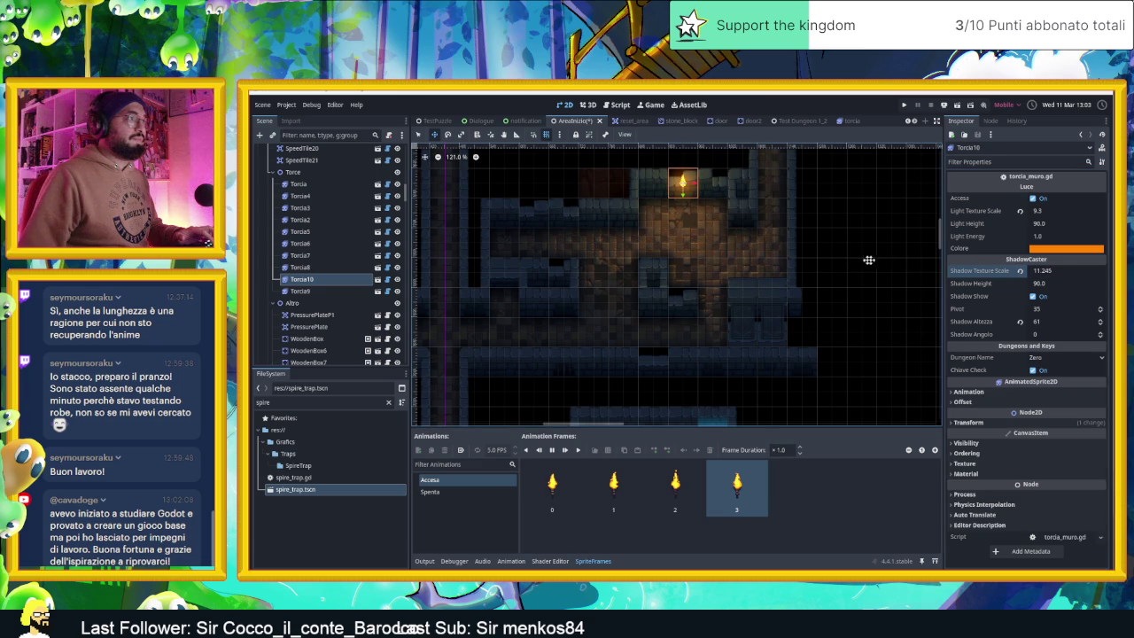
pyautogui.click(1102, 324)
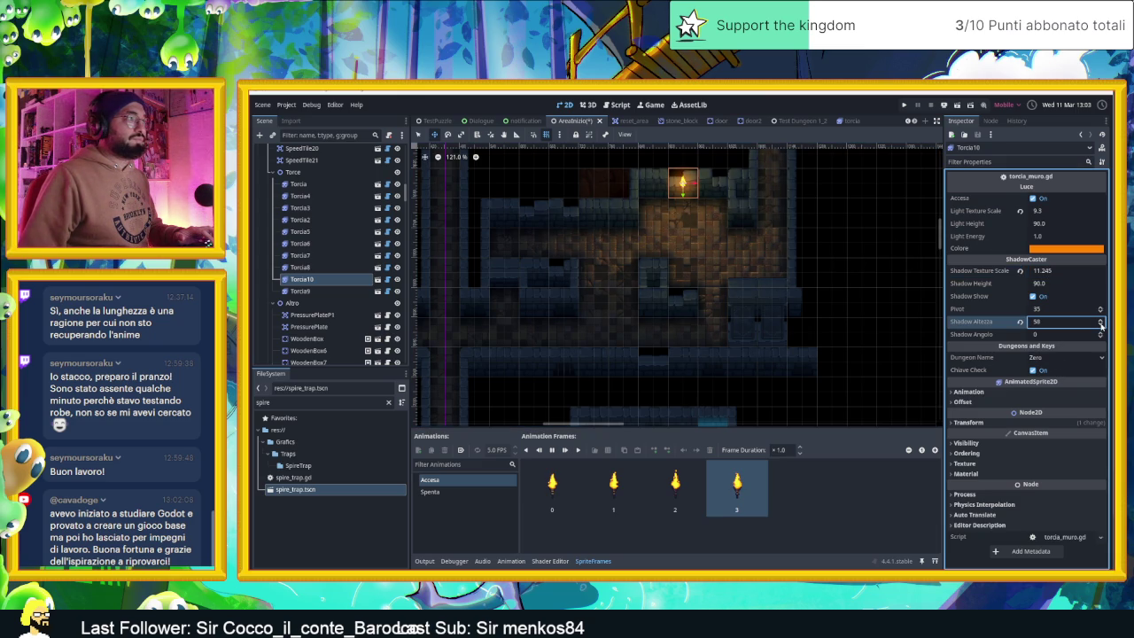
pyautogui.moveTo(1063, 325); pyautogui.dragTo(1070, 325)
pyautogui.scroll(-4, 800, 312)
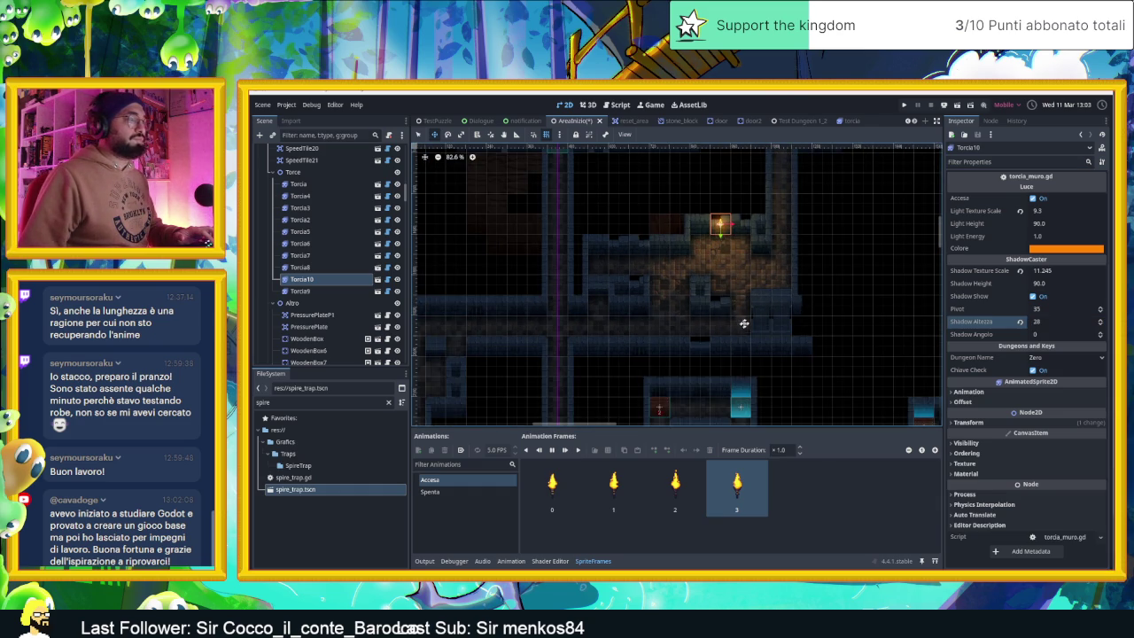
pyautogui.press('q')
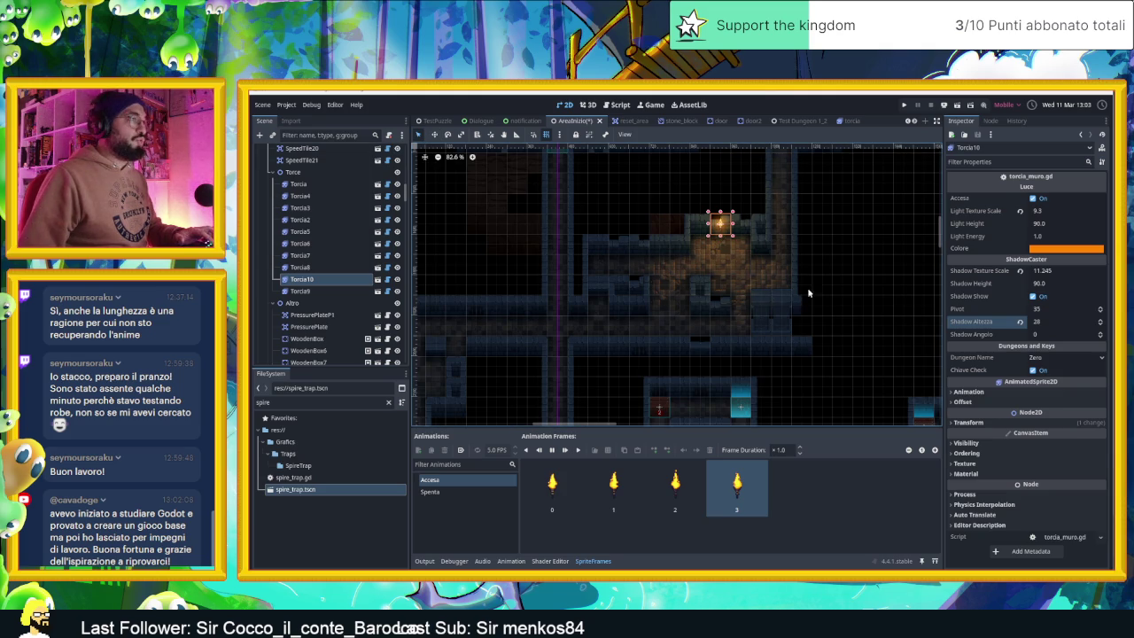
pyautogui.hotkey('ctrl', 'd')
# - Duplicate the Torcia10 torch and move the copy, Torcia11, onto the lower room's wall
pyautogui.press('w')
pyautogui.moveTo(747, 257); pyautogui.dragTo(621, 321)
pyautogui.scroll(3, 664, 315)
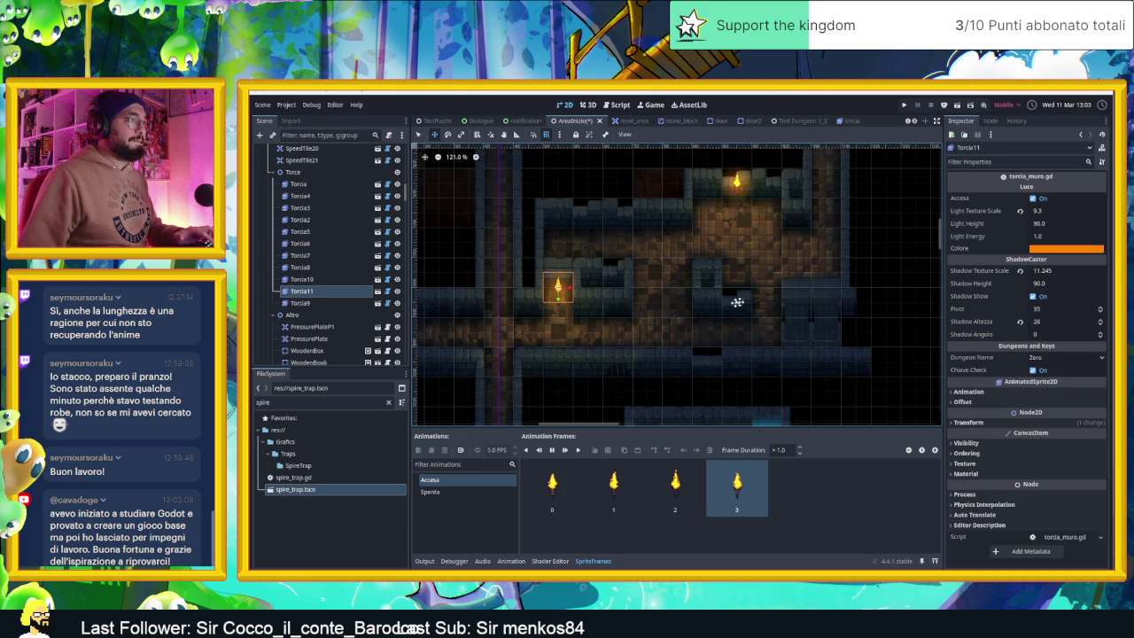
pyautogui.scroll(1, 770, 293)
pyautogui.moveTo(613, 336); pyautogui.dragTo(707, 330)
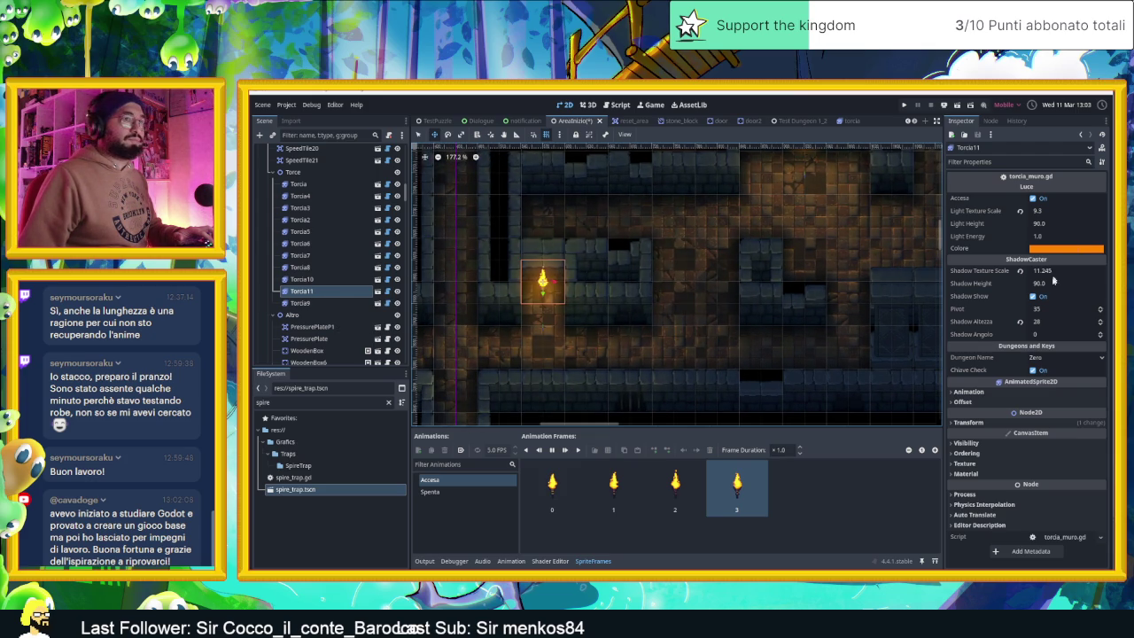
# - Set Torcia11's Shadow Altezza to 18 in the Inspector, then select the Player node
pyautogui.click(1100, 324)
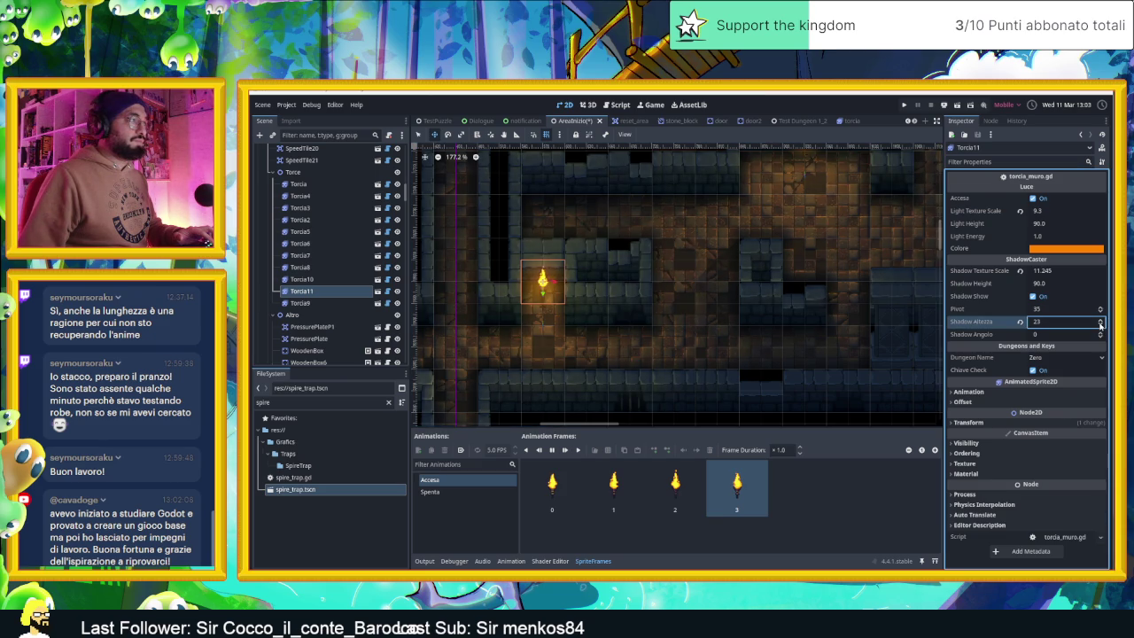
pyautogui.write('18')
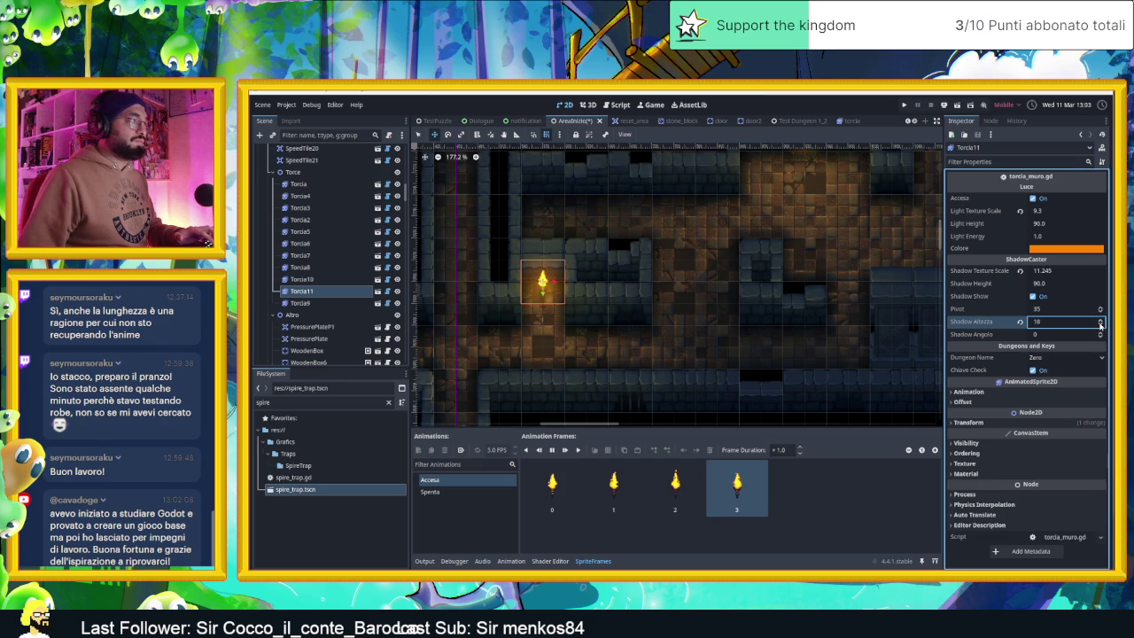
pyautogui.press('Return')
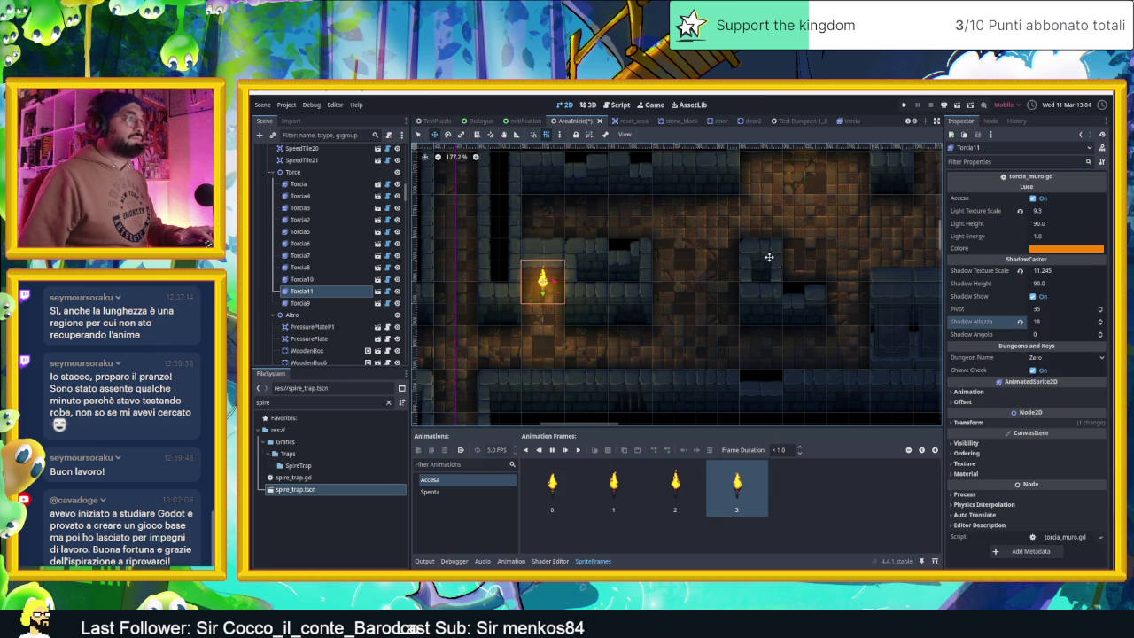
pyautogui.scroll(-2, 777, 261)
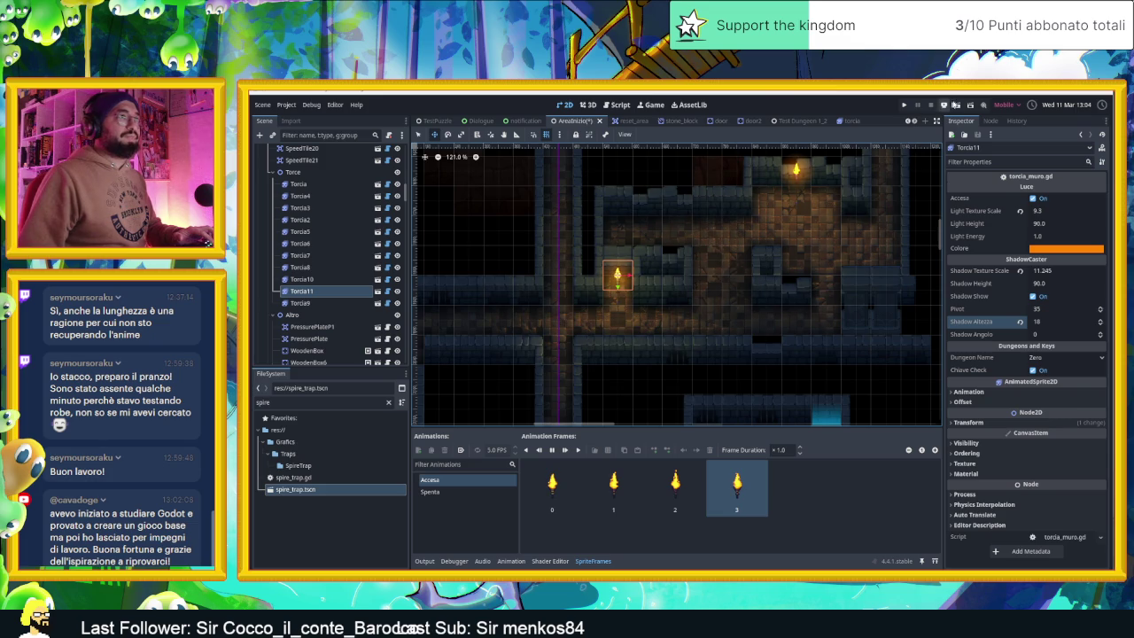
pyautogui.scroll(-2, 865, 205)
pyautogui.scroll(-1, 770, 309)
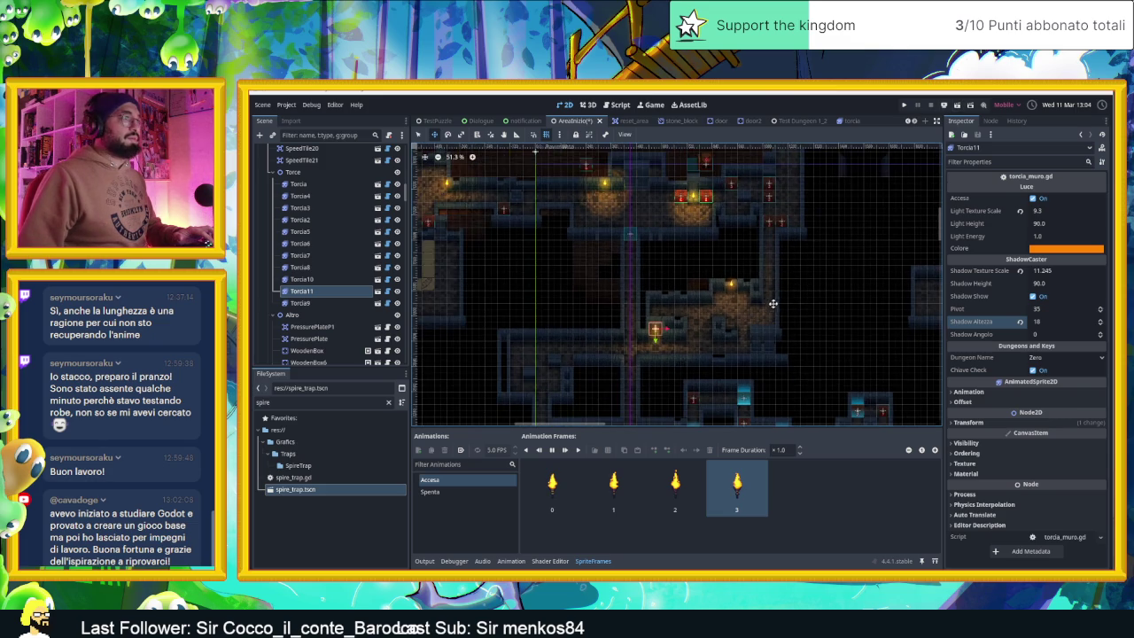
pyautogui.scroll(10, 342, 187)
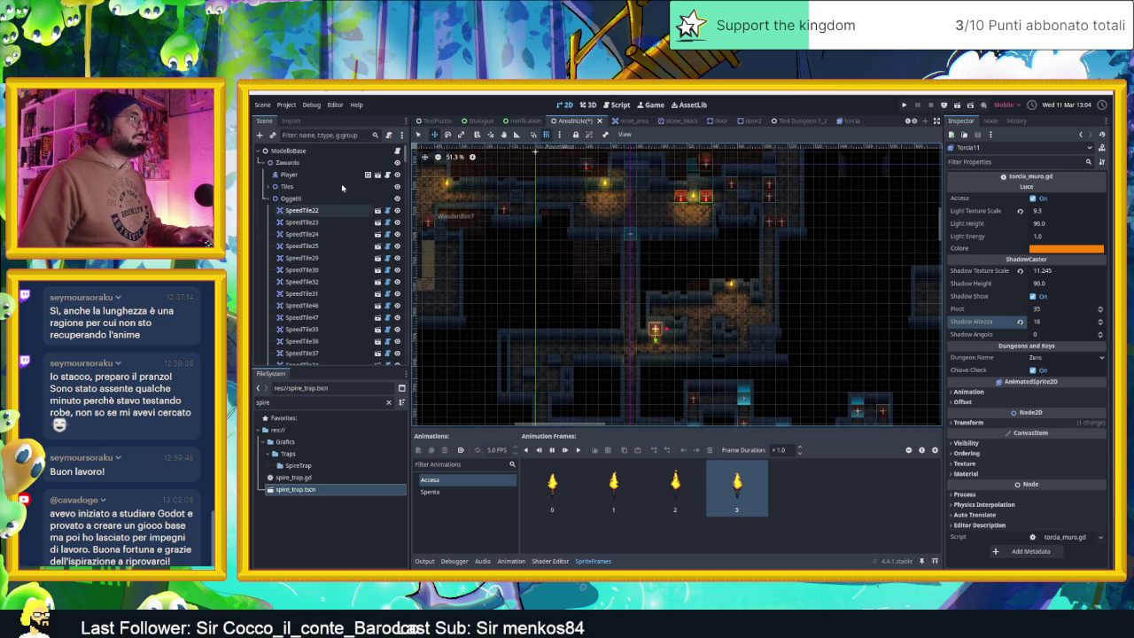
pyautogui.click(302, 174)
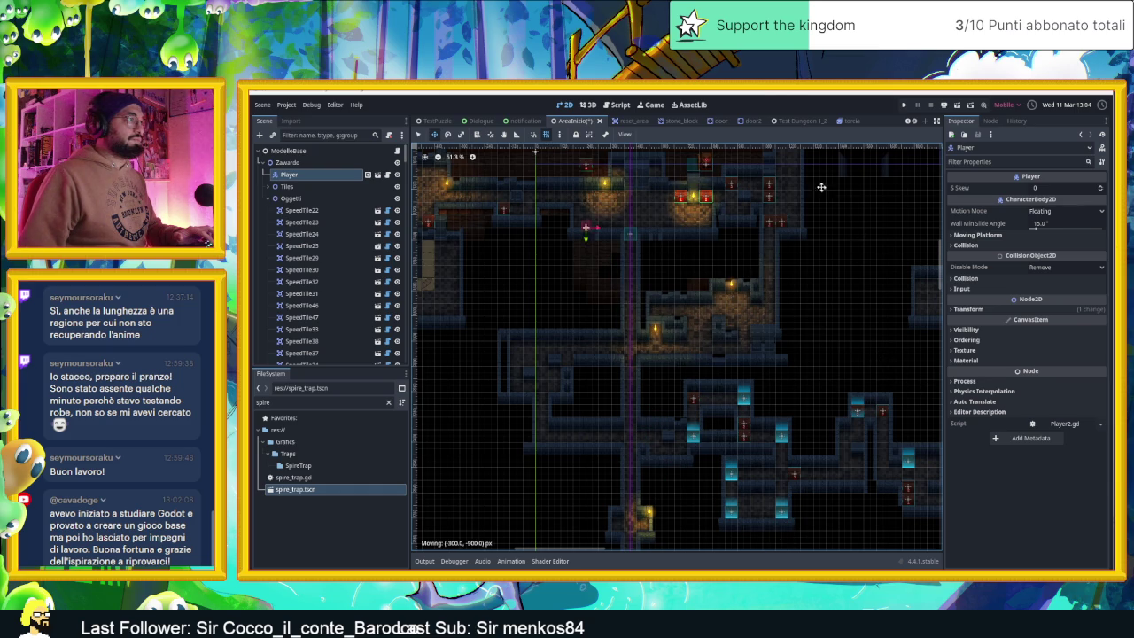
# - Save the scene, run the game, and walk the player right into the next room
pyautogui.click(945, 106)
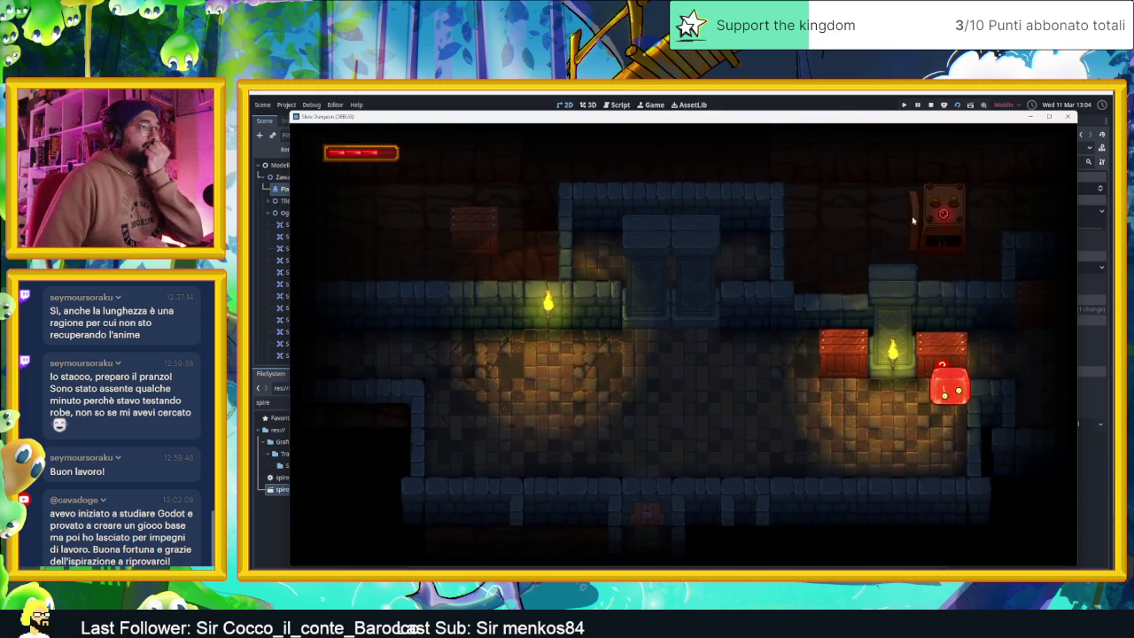
pyautogui.press('Right')
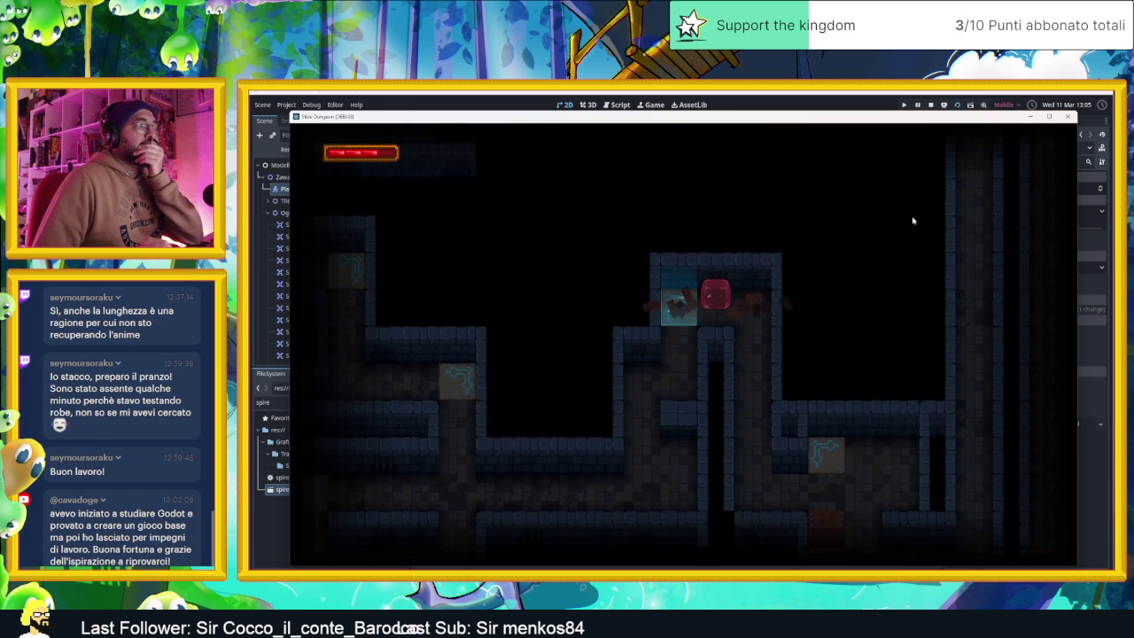
# - Stop the playtest and give CanvasModulate a darker tint from the saved colour swatches
pyautogui.click(929, 103)
pyautogui.scroll(-10, 334, 226)
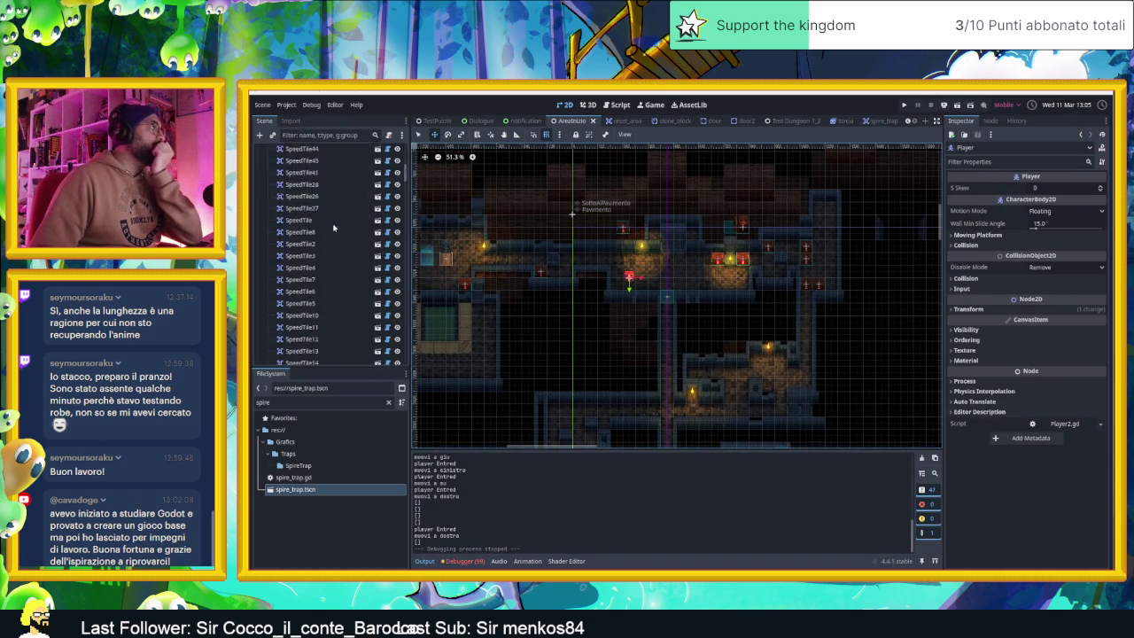
pyautogui.click(297, 297)
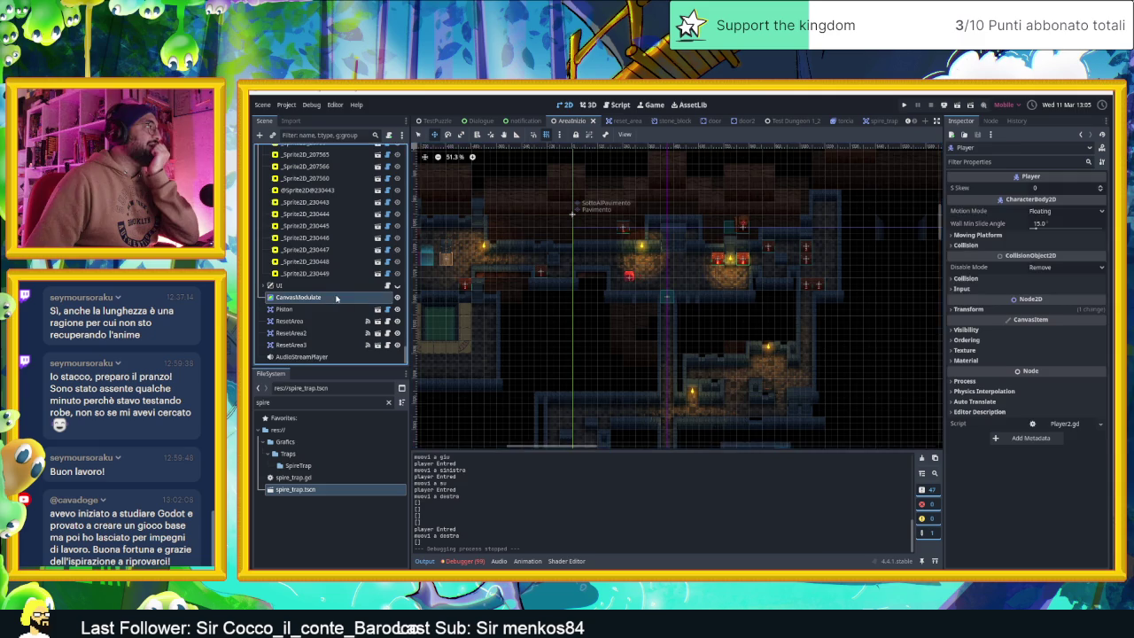
pyautogui.click(1097, 188)
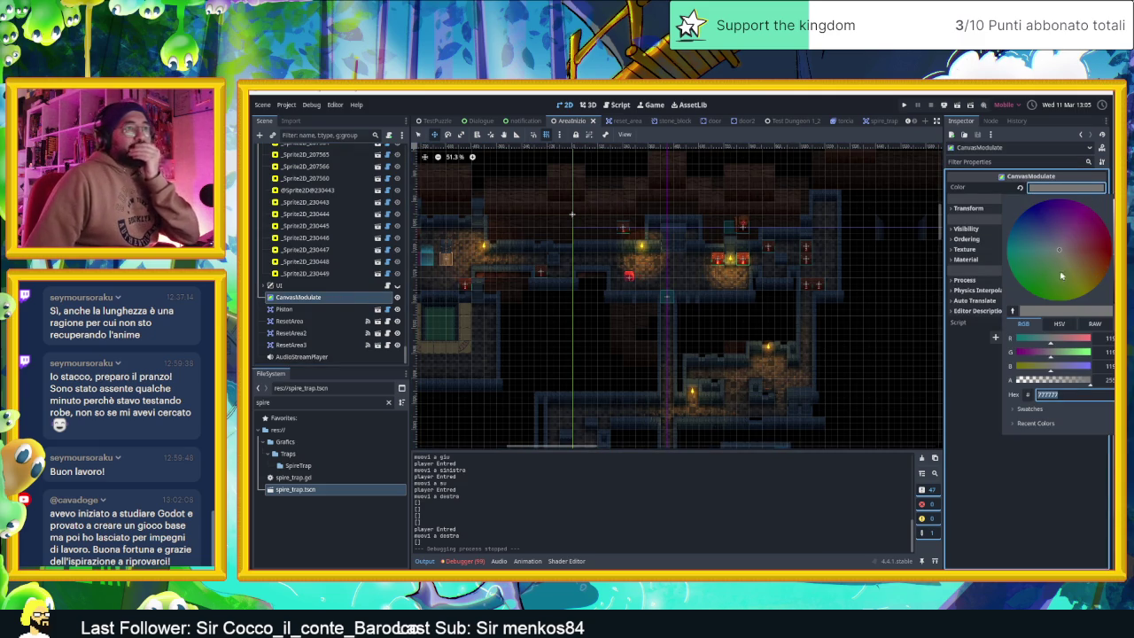
pyautogui.click(1029, 409)
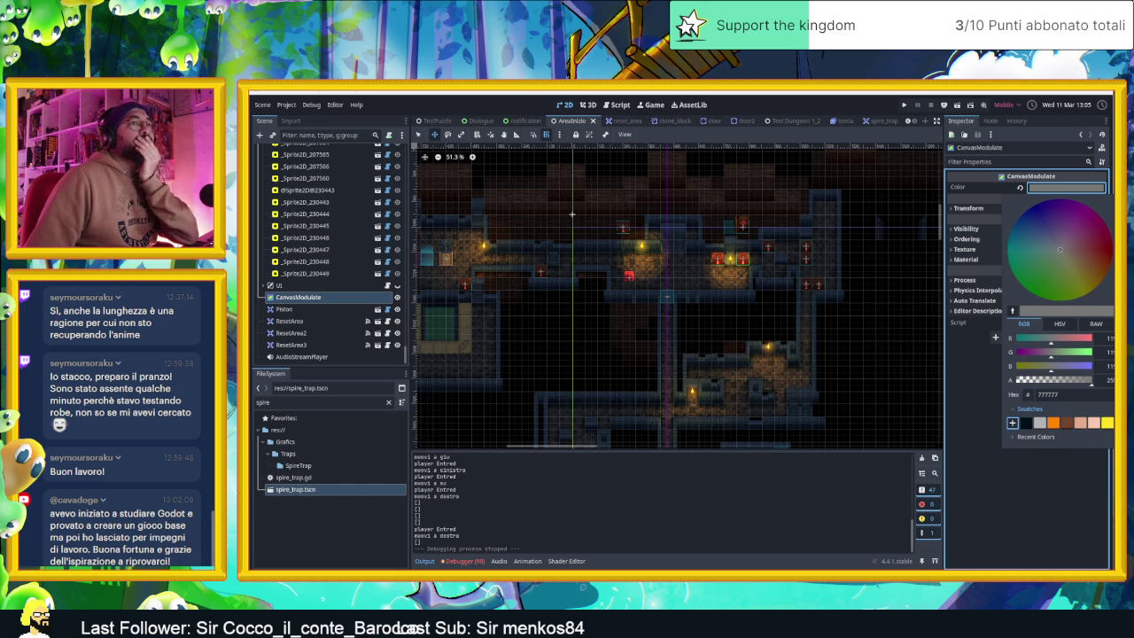
pyautogui.scroll(-2, 1060, 249)
pyautogui.scroll(-2, 1060, 249)
pyautogui.scroll(-2, 1059, 249)
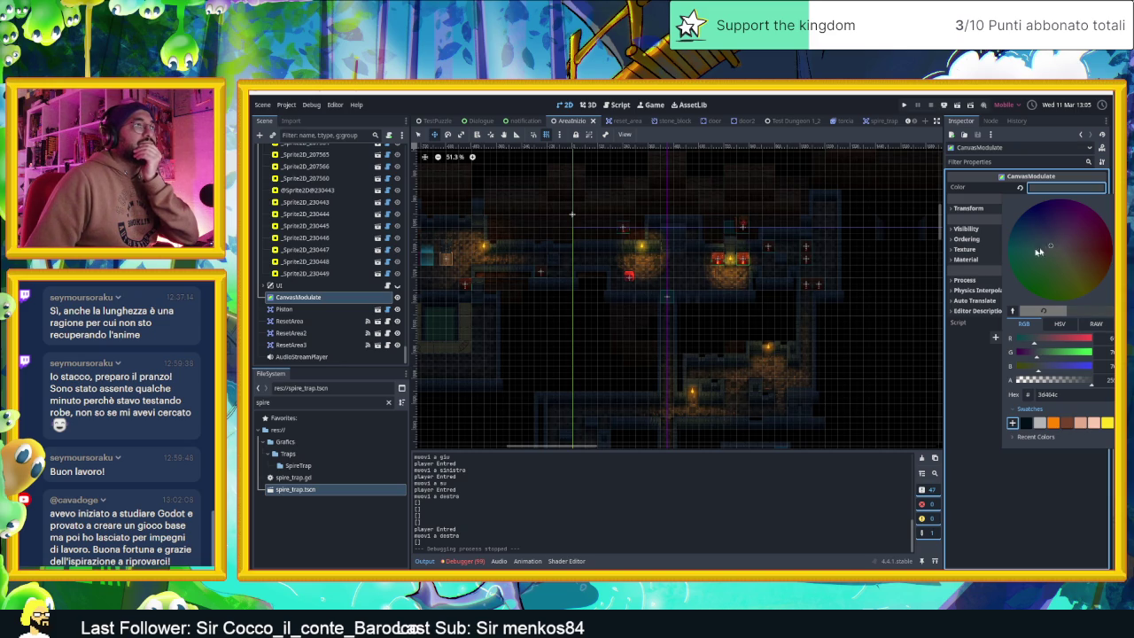
pyautogui.scroll(6, 612, 240)
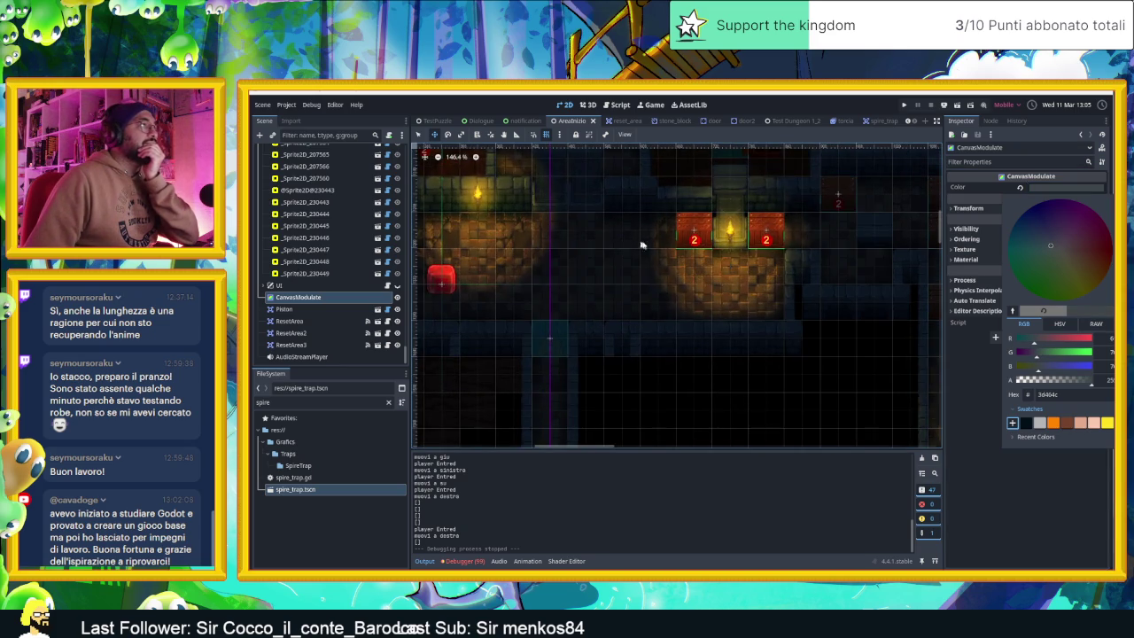
pyautogui.scroll(-1, 654, 249)
pyautogui.click(670, 256)
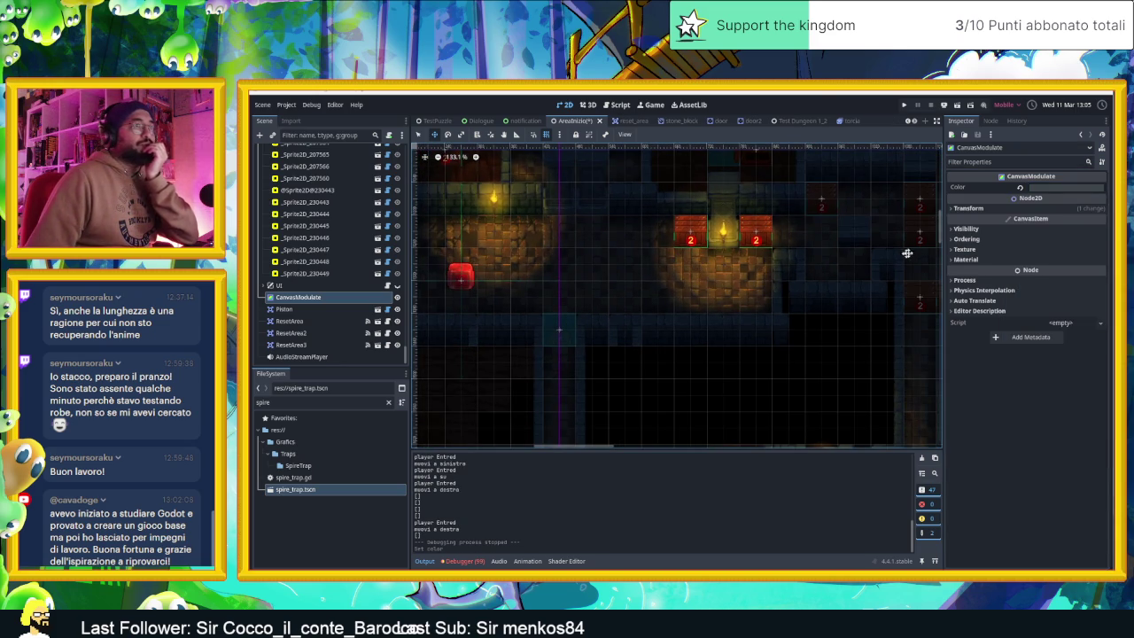
# - Change the CanvasModulate colour to blue-grey 565c64, then save and rerun the game
pyautogui.click(1056, 189)
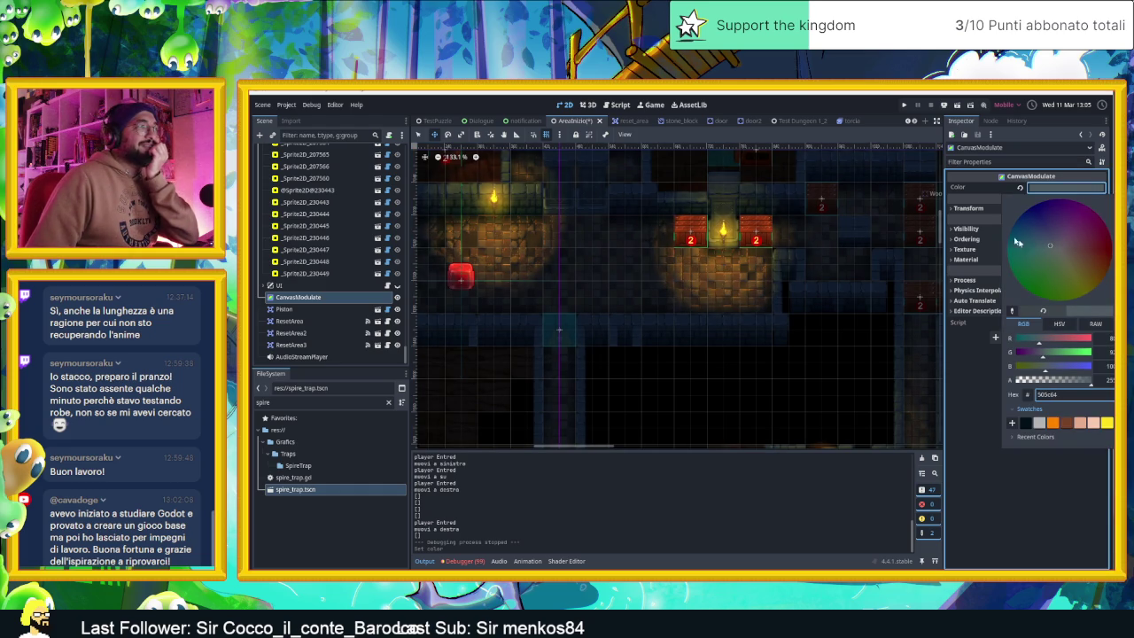
pyautogui.click(835, 203)
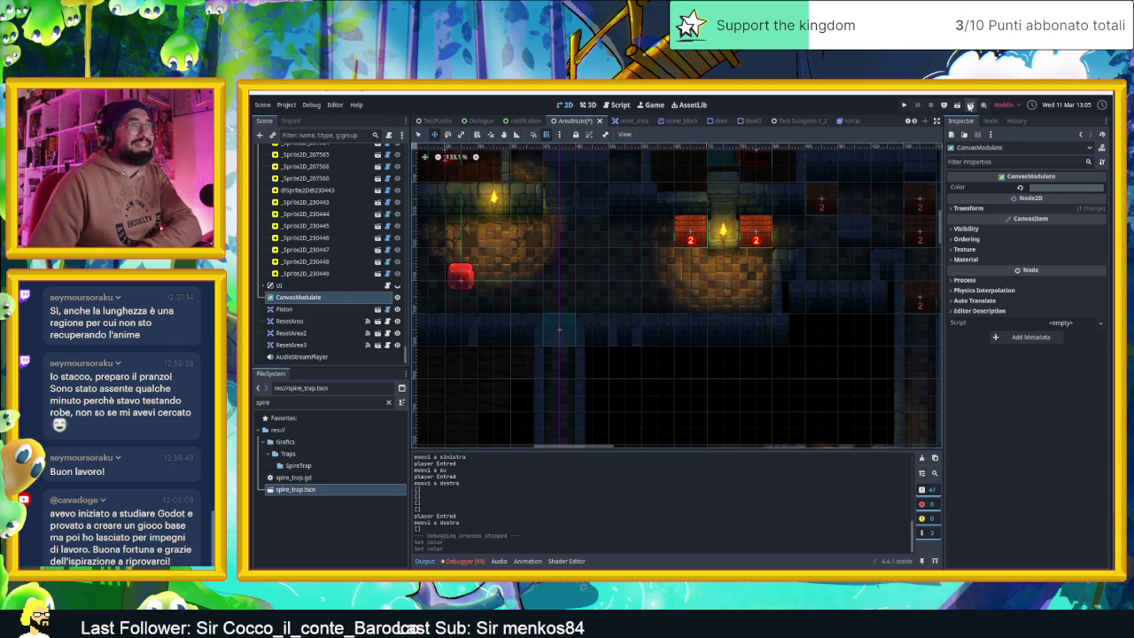
pyautogui.click(961, 106)
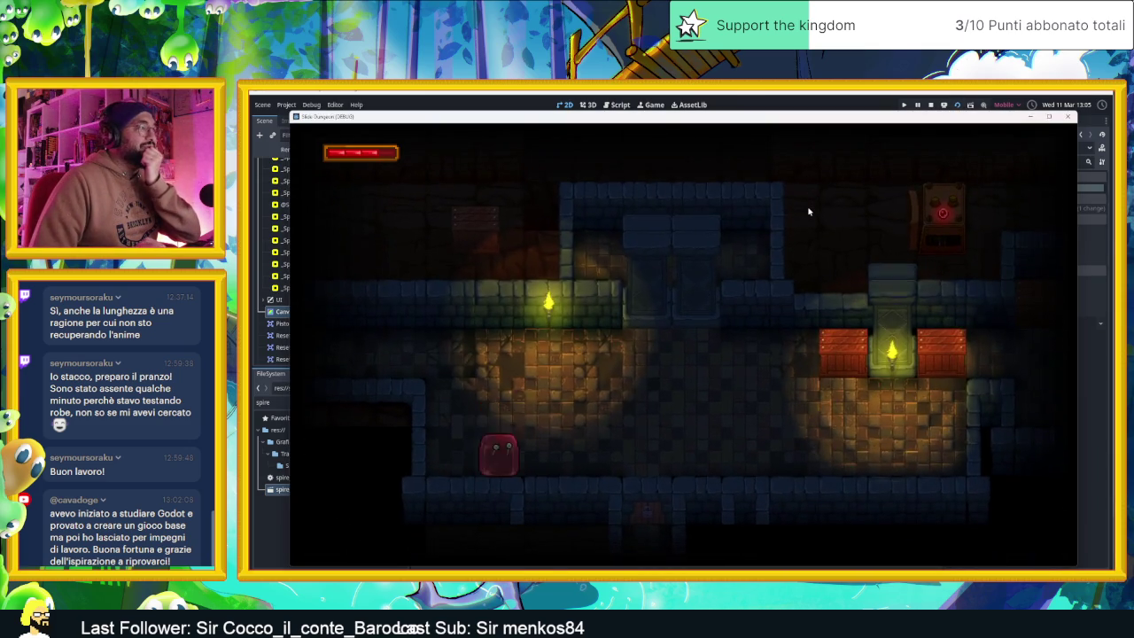
# - Slide the player right past the chest, into the next area, and to the corridor's bottom
pyautogui.press('Right')
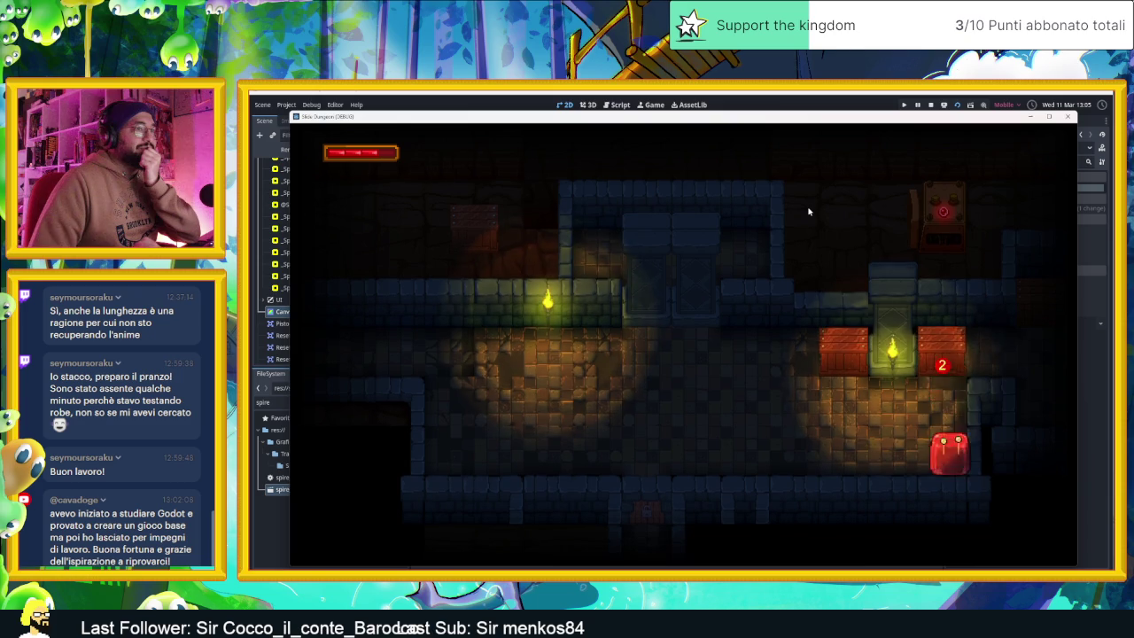
pyautogui.press('Up')
pyautogui.press('Right')
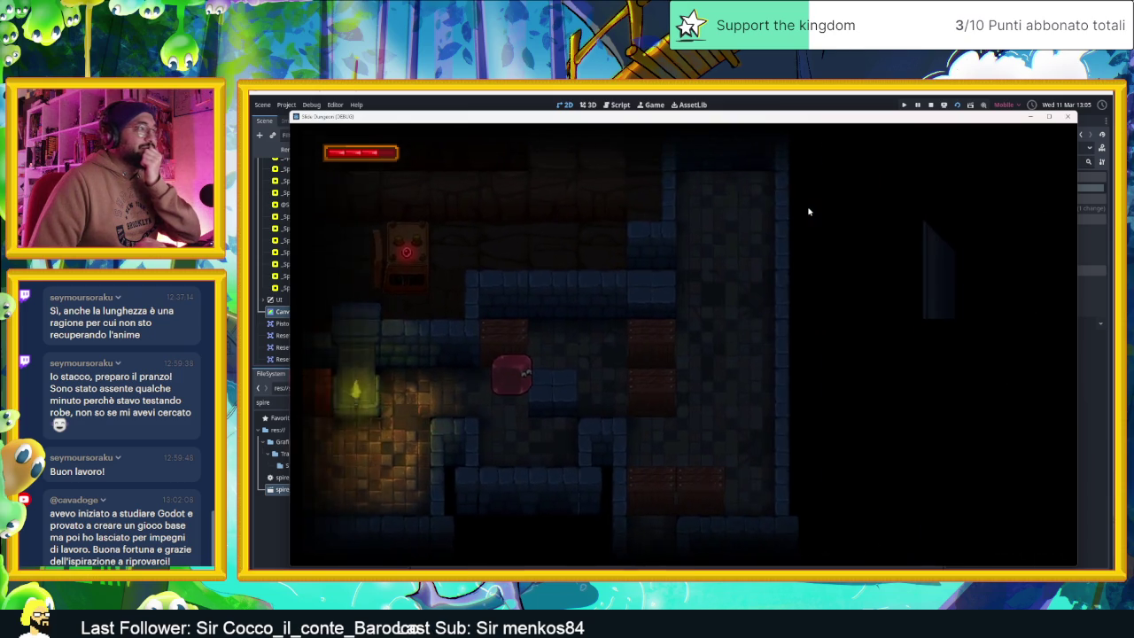
pyautogui.press('Up')
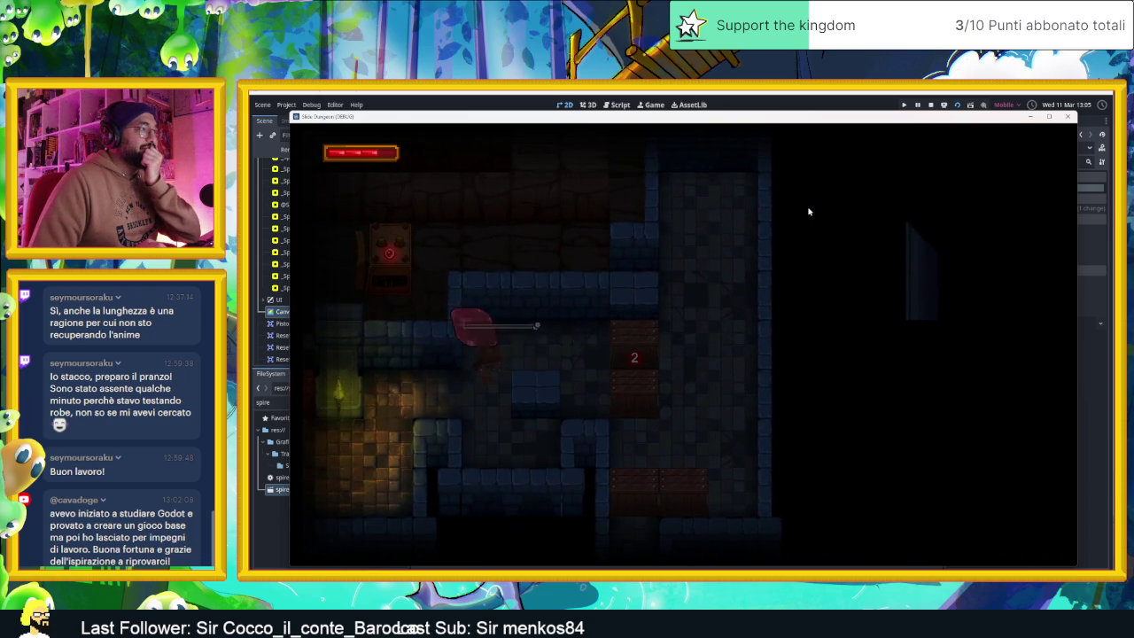
pyautogui.press('Right')
pyautogui.press('Left')
pyautogui.press('Up')
pyautogui.press('Down')
pyautogui.press('Up')
pyautogui.press('Down')
pyautogui.press('Up')
pyautogui.press('Down')
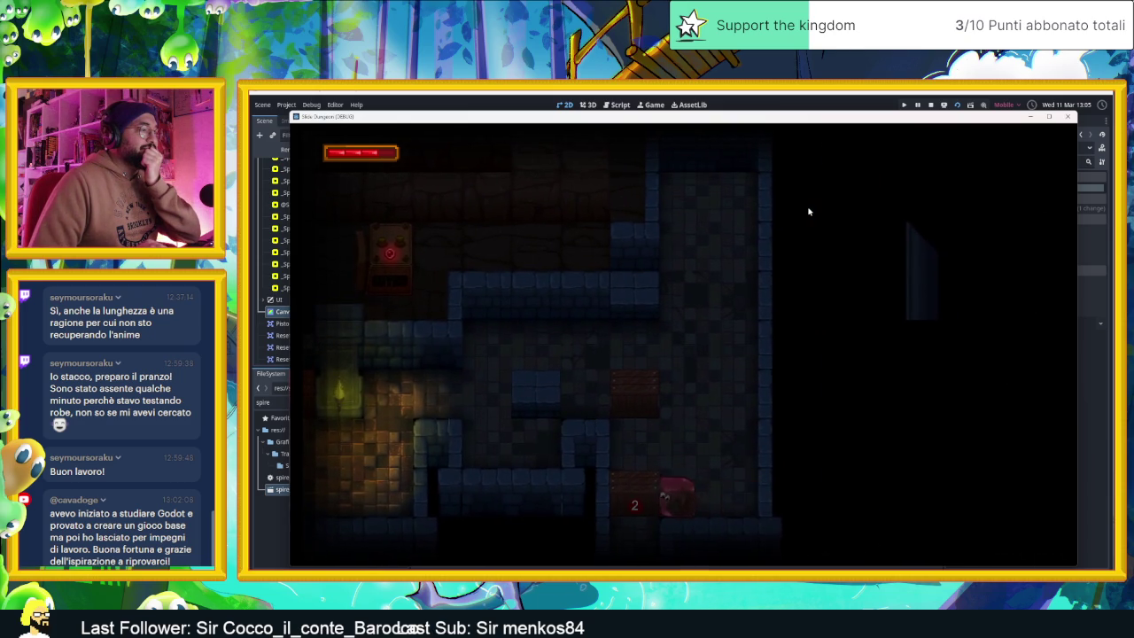
# - Move the player along the bottom row into the next room and around its corners
pyautogui.press('Right')
pyautogui.press('Left')
pyautogui.press('Right')
pyautogui.press('Left')
pyautogui.press('Down')
pyautogui.press('Left')
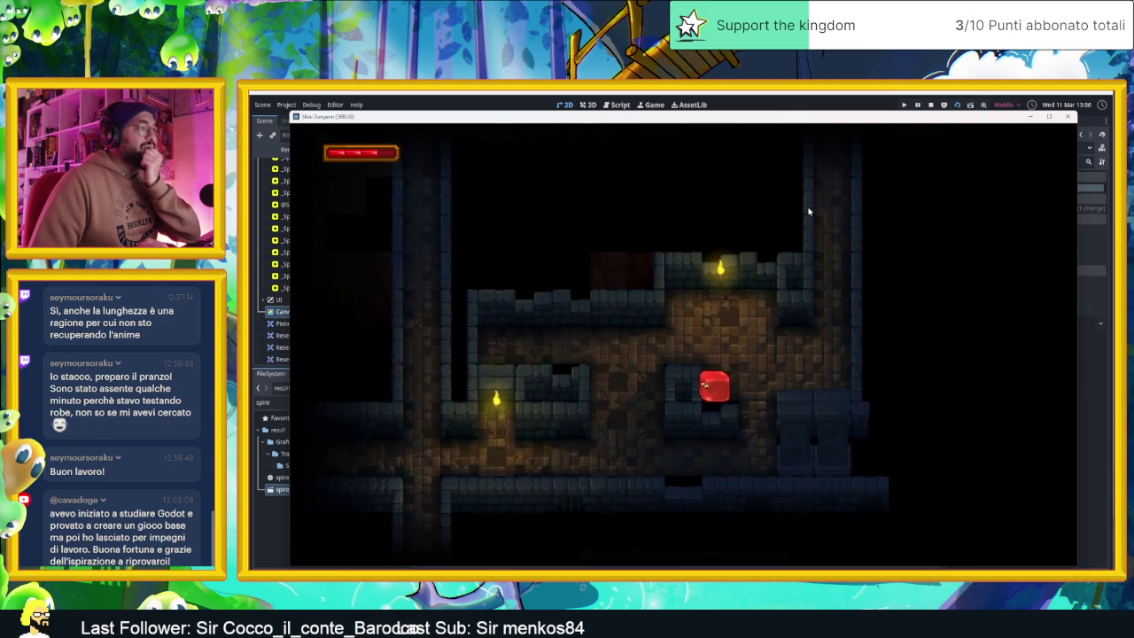
pyautogui.press('Up')
pyautogui.press('Right')
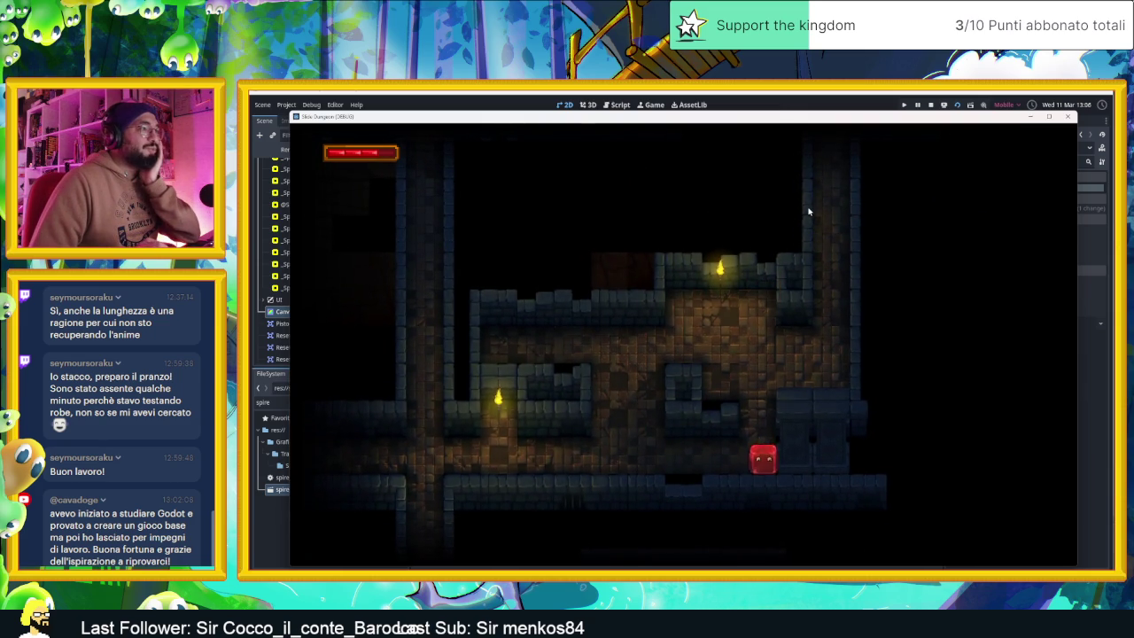
pyautogui.press('Left')
pyautogui.press('Up')
pyautogui.press('Right')
pyautogui.press('Down')
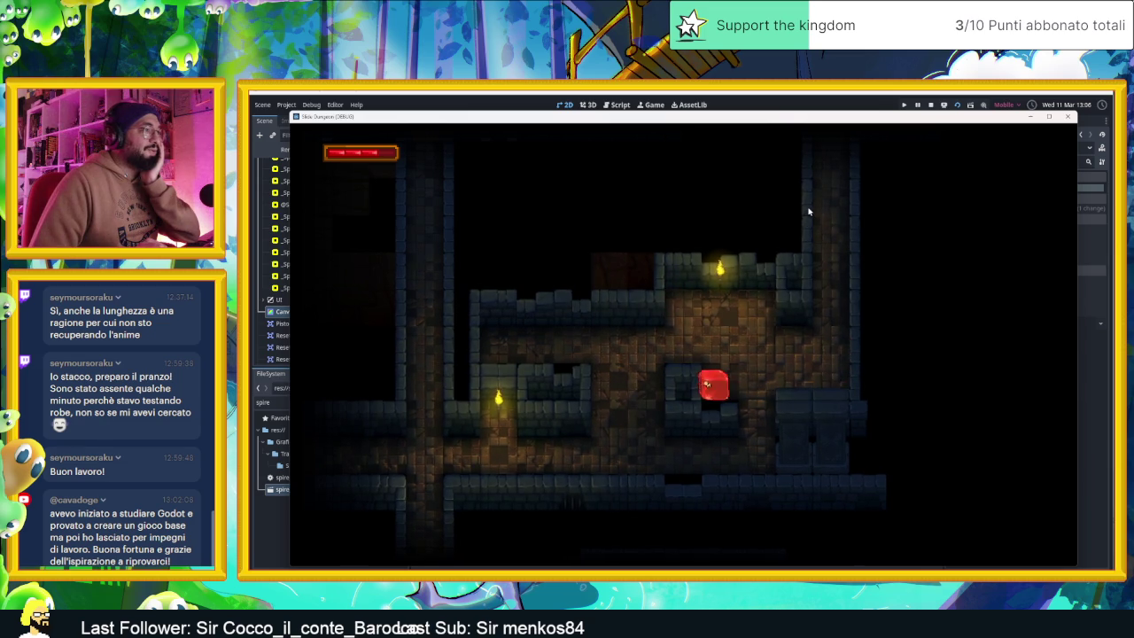
# - Guide the player through corridors, collect the small red item, and land on the blue arrow tile
pyautogui.press('Down')
pyautogui.press('Left')
pyautogui.press('Up')
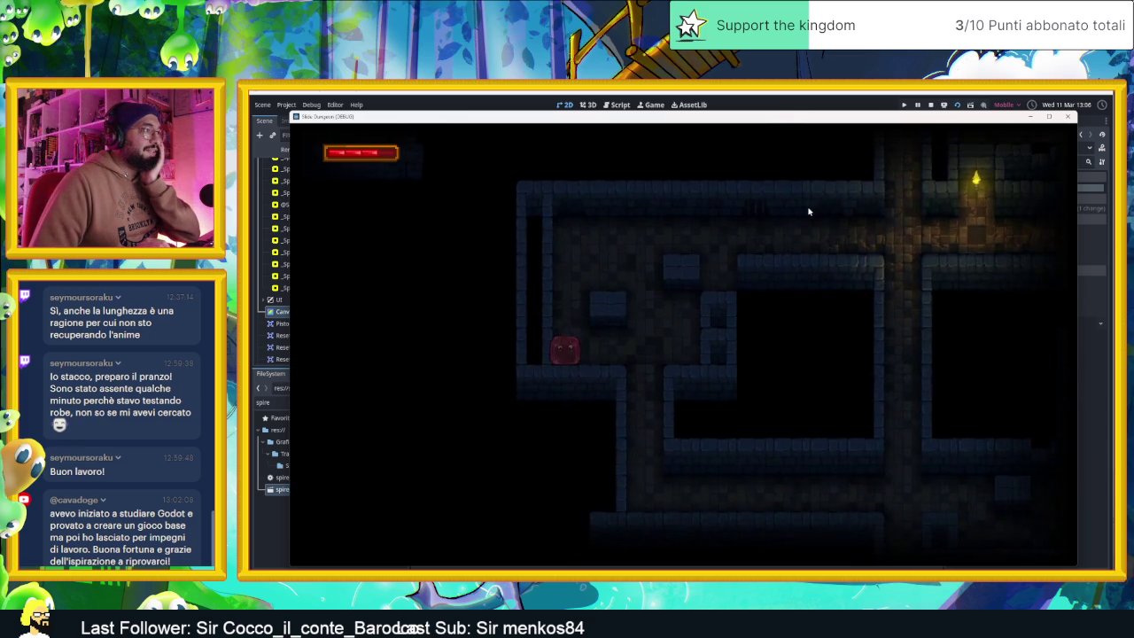
pyautogui.press('Right')
pyautogui.press('Up')
pyautogui.press('Down')
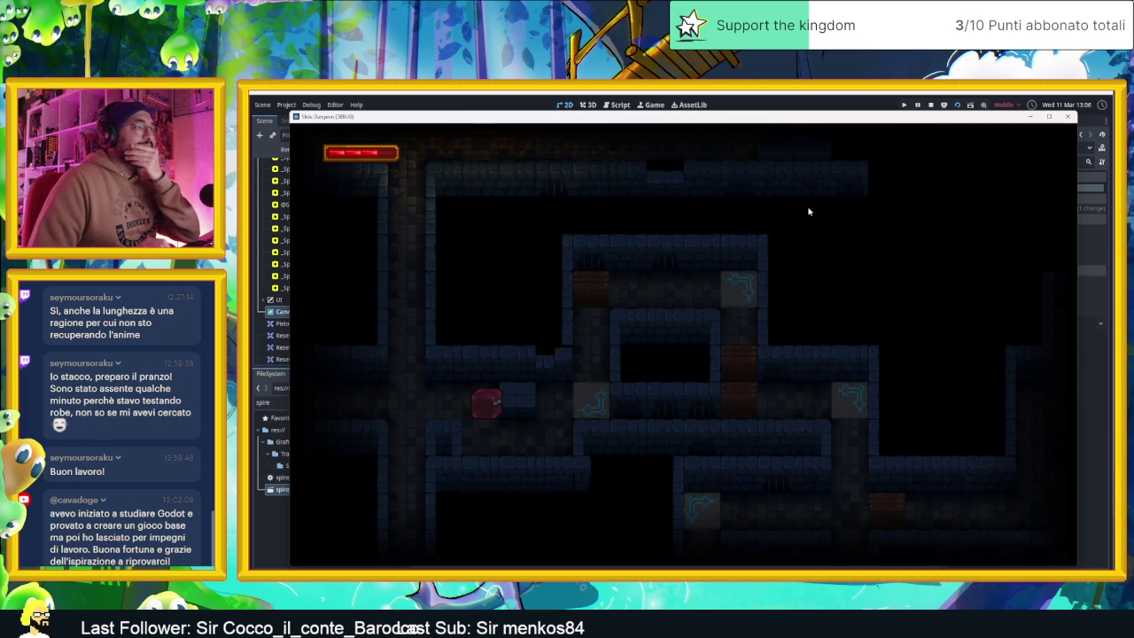
pyautogui.press('Up')
pyautogui.press('Right')
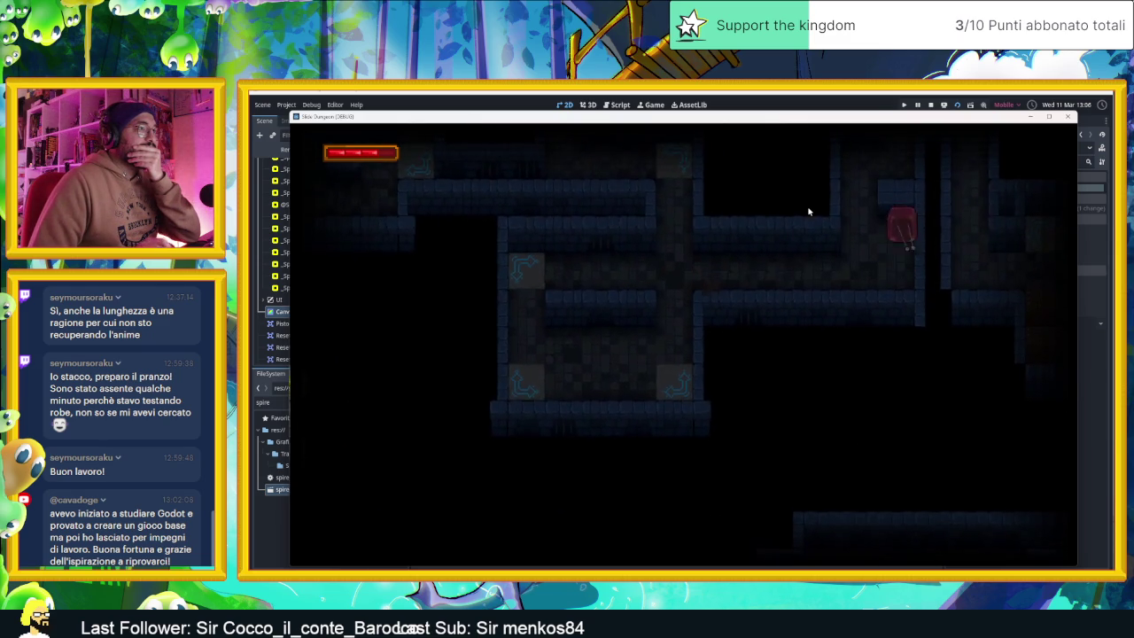
pyautogui.press('Down')
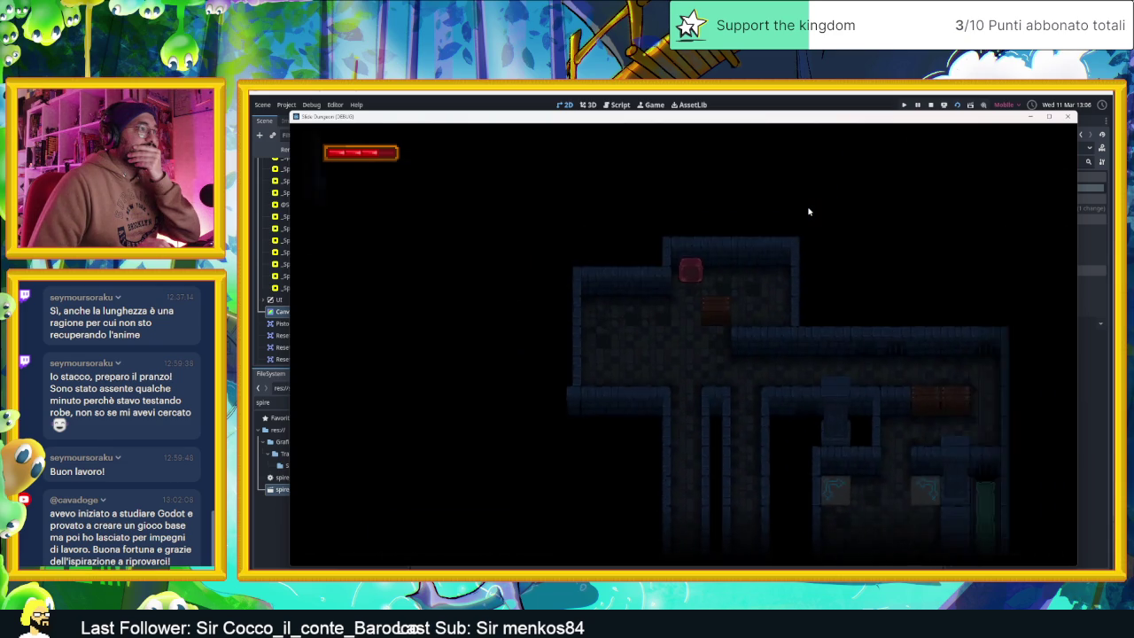
pyautogui.press('Left')
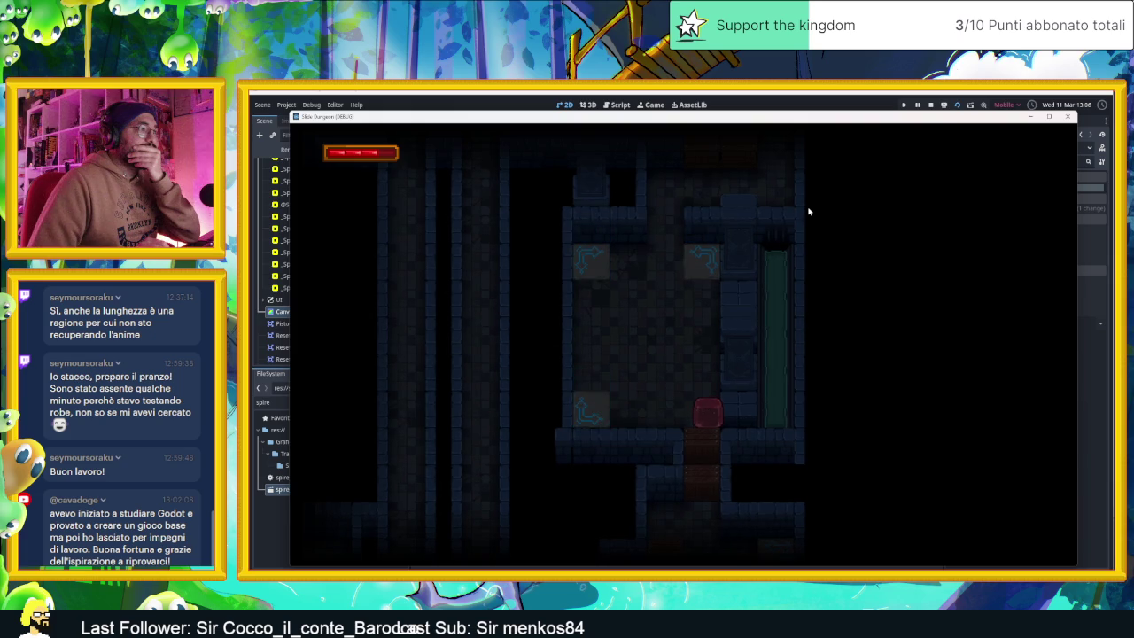
pyautogui.press('Down')
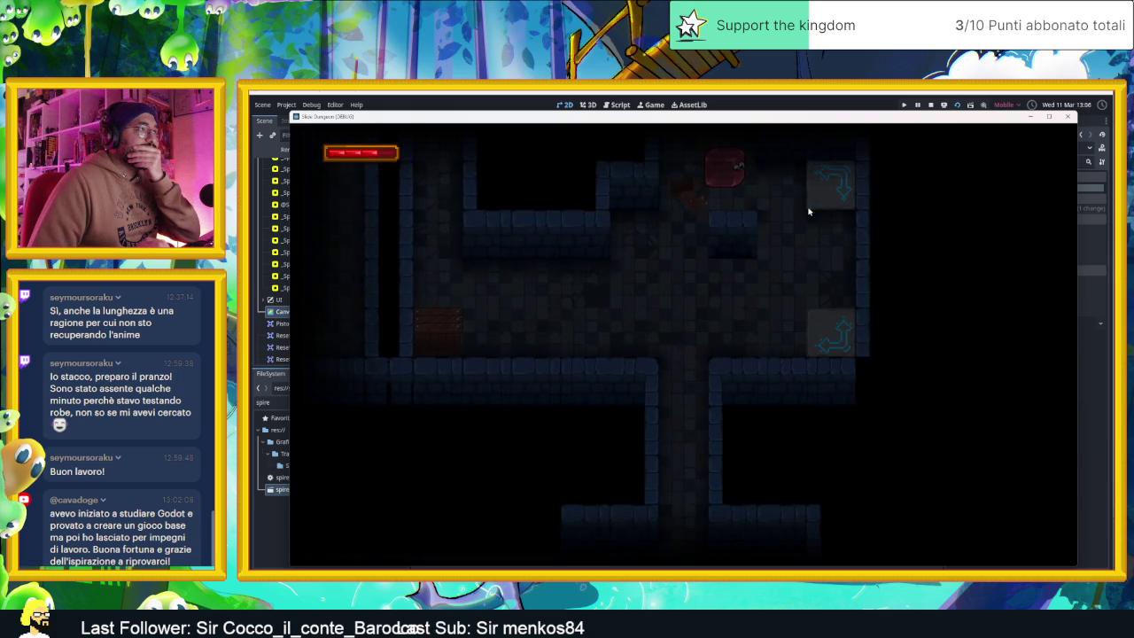
# - Slide the player from the top wall through the passage and corridor into new areas
pyautogui.press('Down')
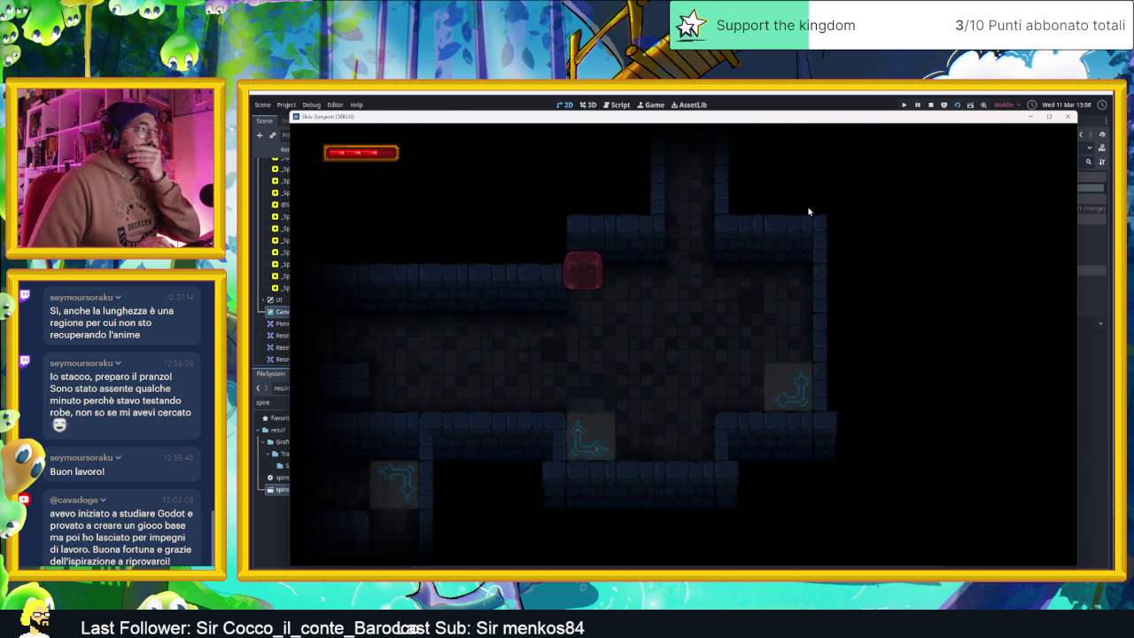
pyautogui.press('Left')
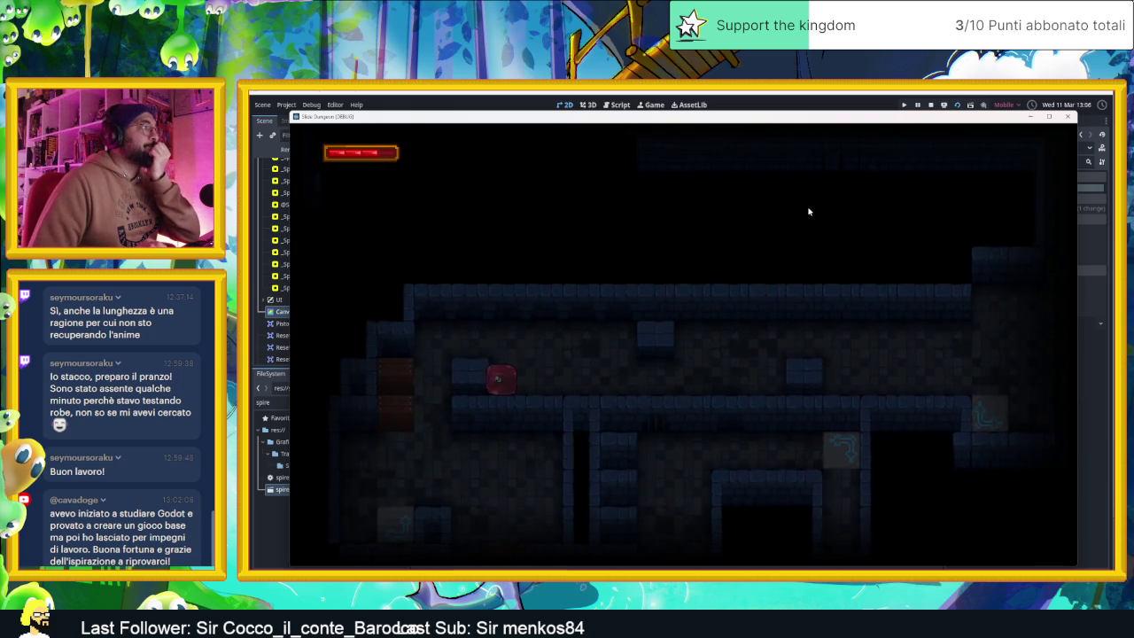
pyautogui.press('Up')
pyautogui.press('Left')
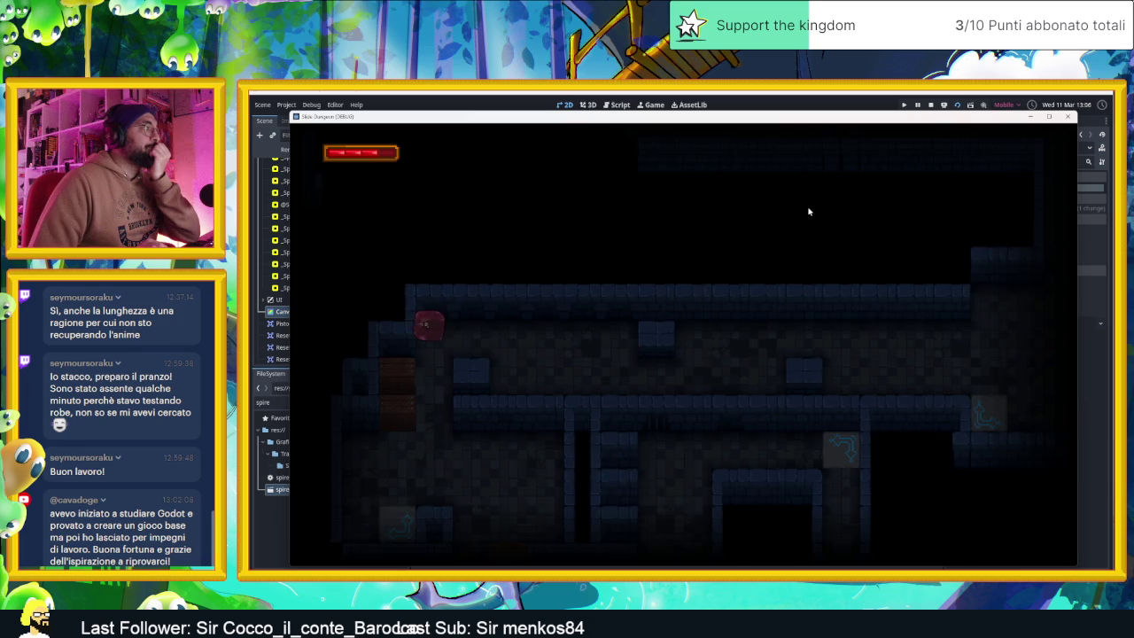
pyautogui.press('Down')
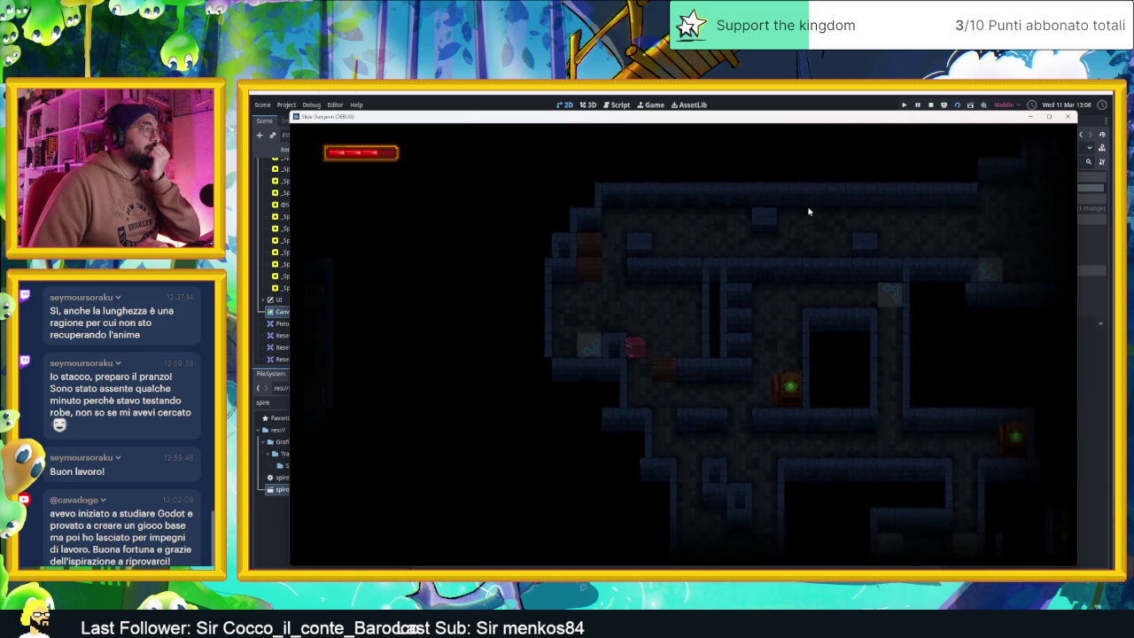
pyautogui.press('Right')
pyautogui.press('Up')
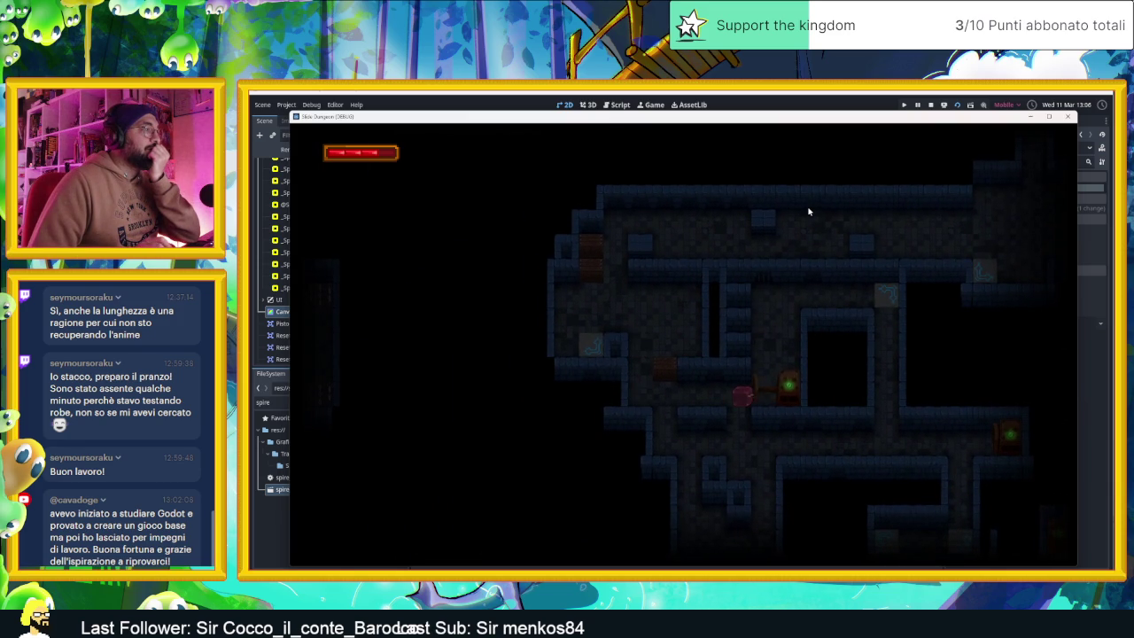
pyautogui.press('Down')
pyautogui.press('Left')
# - Send the player through doors and rooms, dropping onto an arrow tile and through another door
pyautogui.press('Right')
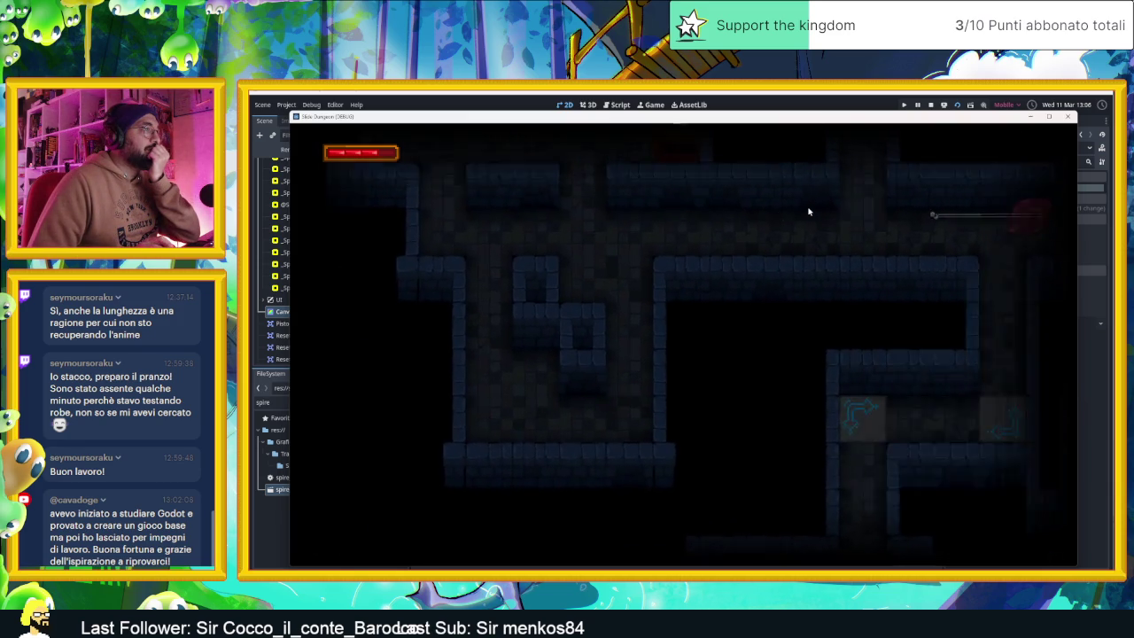
pyautogui.press('Down')
pyautogui.press('Up')
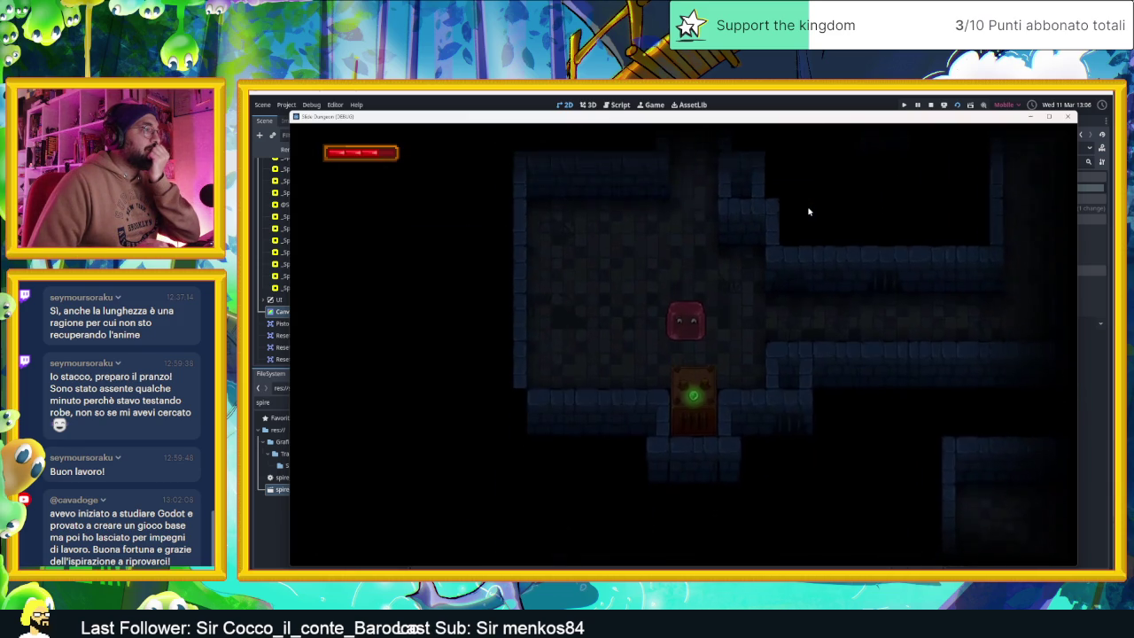
pyautogui.press('Down')
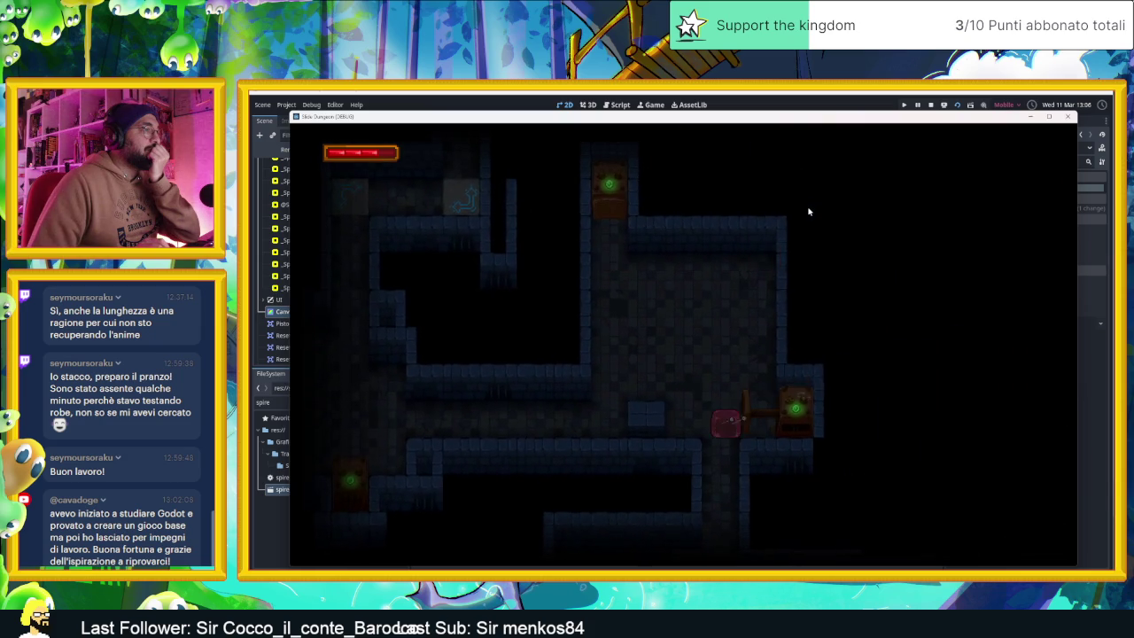
pyautogui.press('Up')
pyautogui.press('Left')
pyautogui.press('Down')
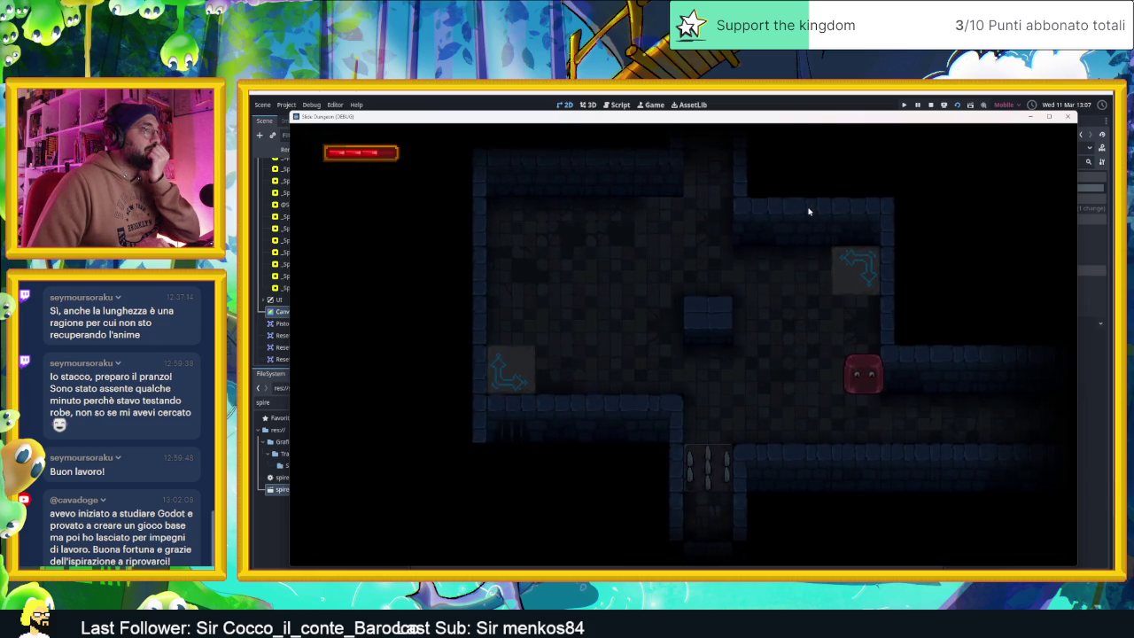
pyautogui.press('Down')
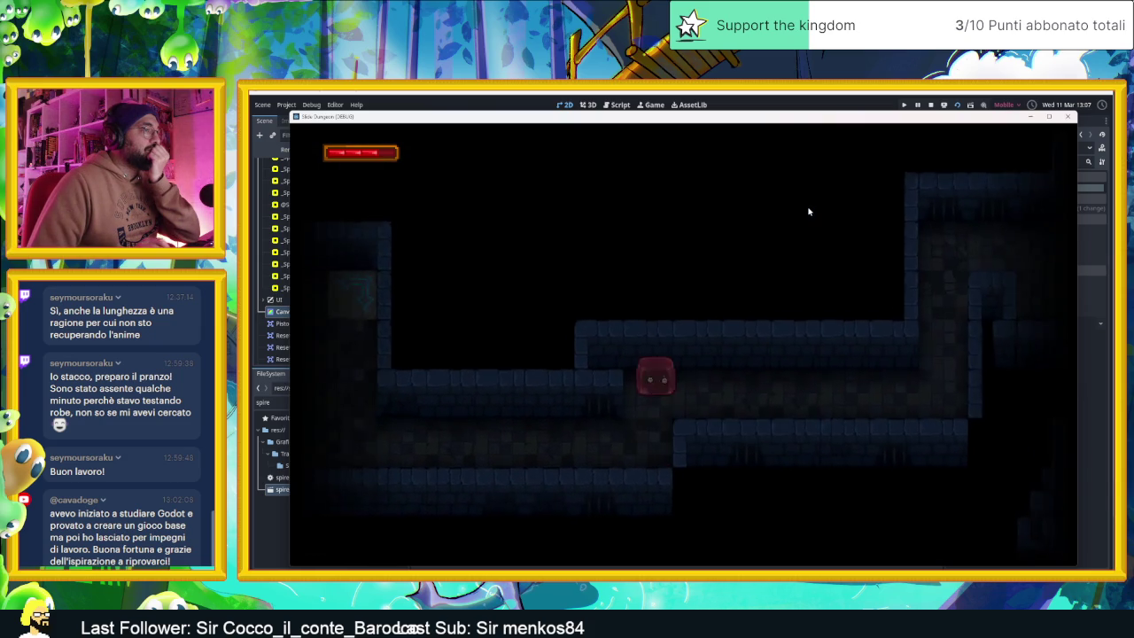
# - Move the player up the corridor and through new rooms to a room's corner
pyautogui.press('Up')
pyautogui.press('Down')
pyautogui.press('Left')
pyautogui.press('Right')
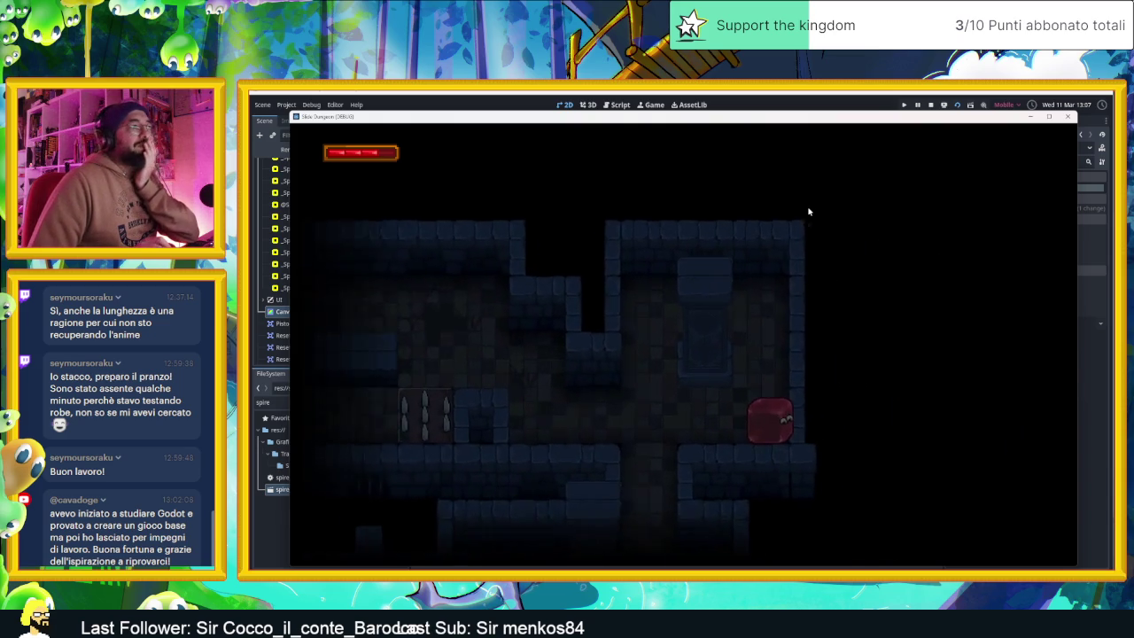
pyautogui.press('Left')
pyautogui.press('Up')
pyautogui.press('Down')
pyautogui.press('Left')
pyautogui.press('Up')
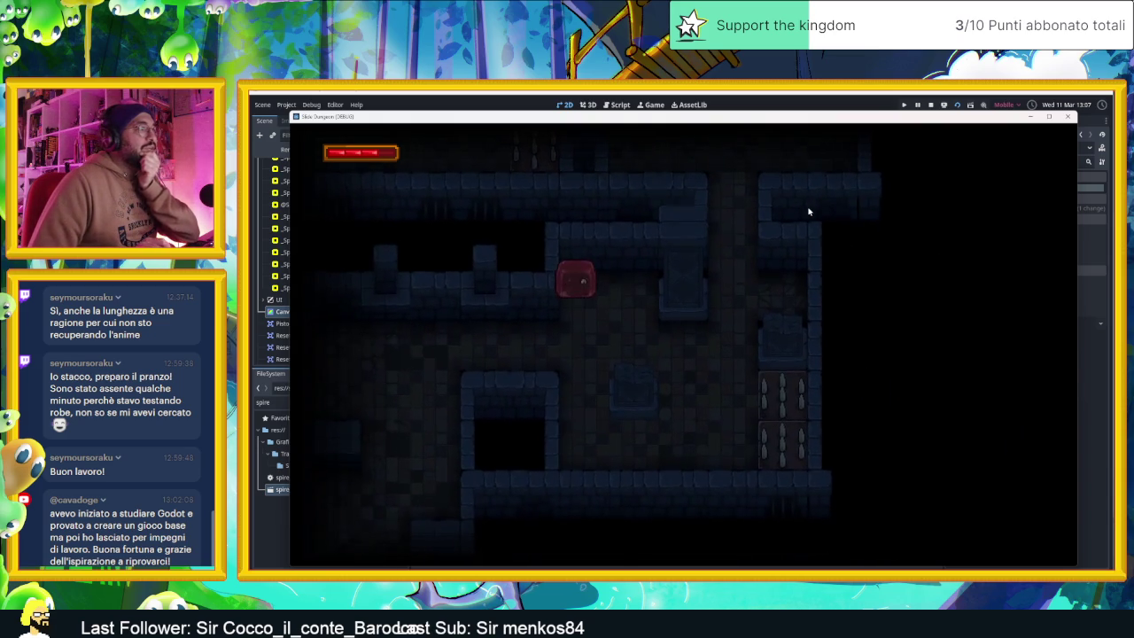
# - Send the player through several rooms and down the vertical corridor beside the door
pyautogui.press('Up')
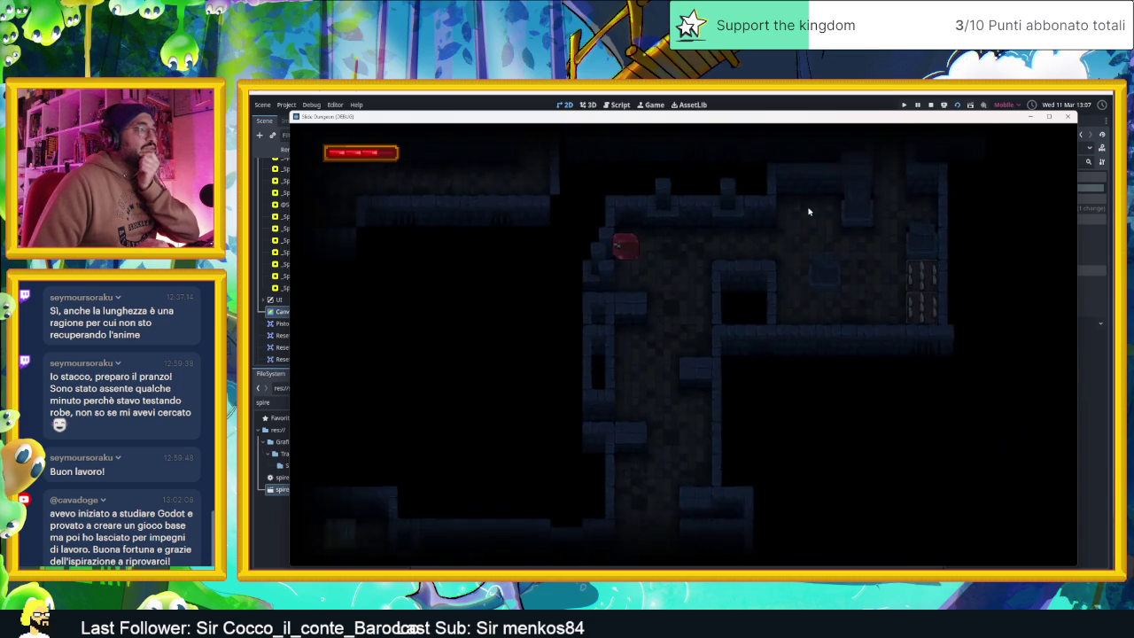
pyautogui.press('Right')
pyautogui.press('Down')
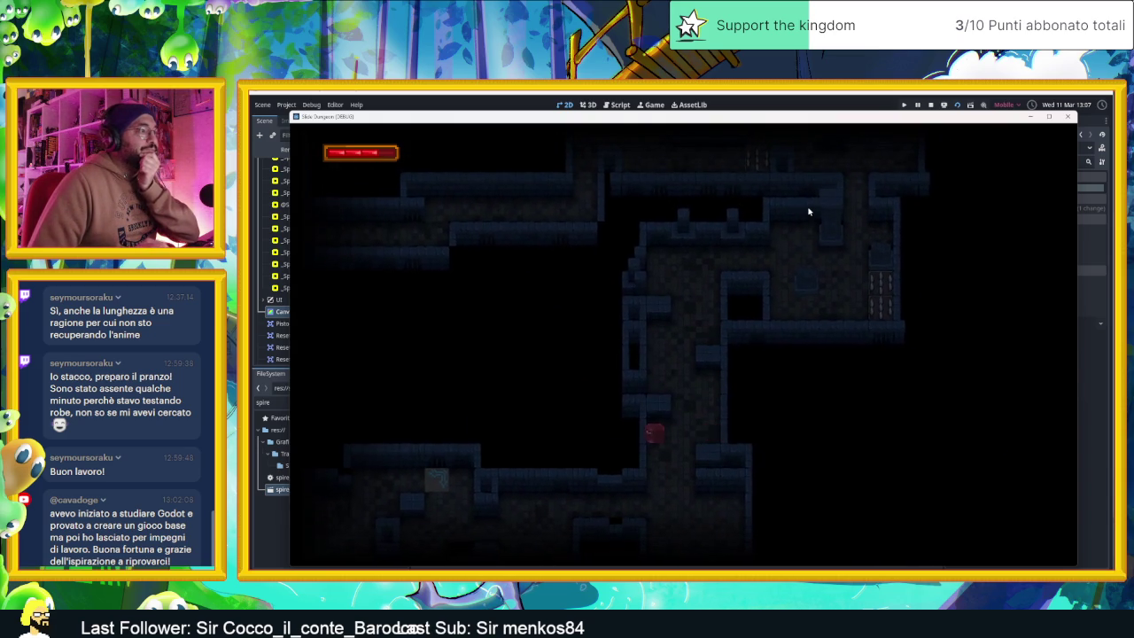
pyautogui.press('Left')
pyautogui.press('Right')
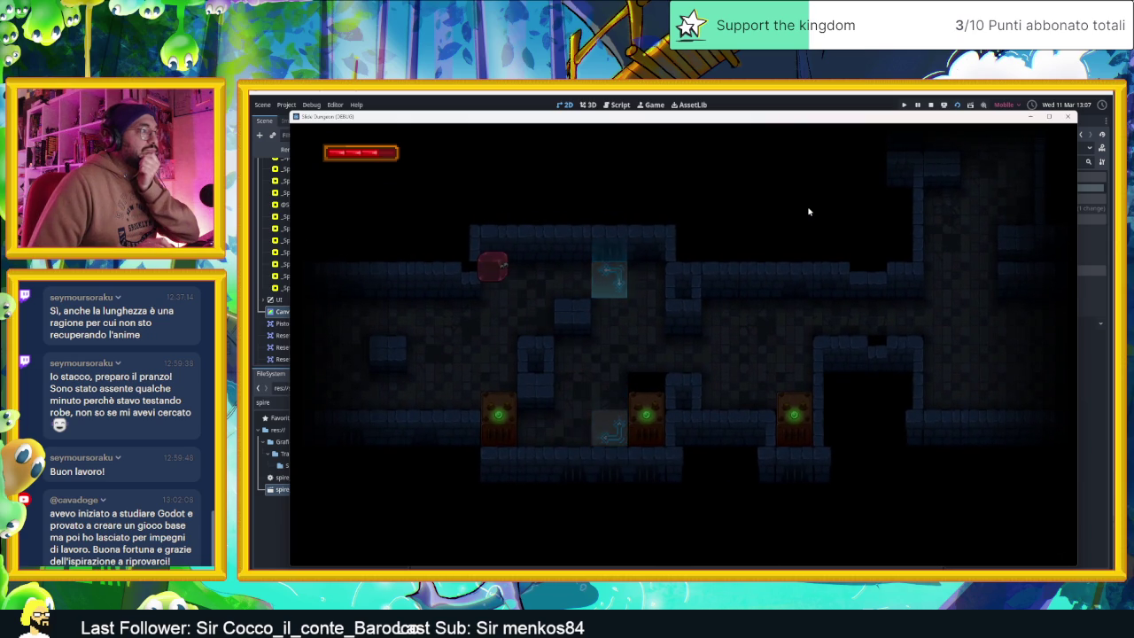
# - Bring the player into the lit room, turning the switch green by the red door block
pyautogui.press('Right')
pyautogui.press('Left')
pyautogui.press('Up')
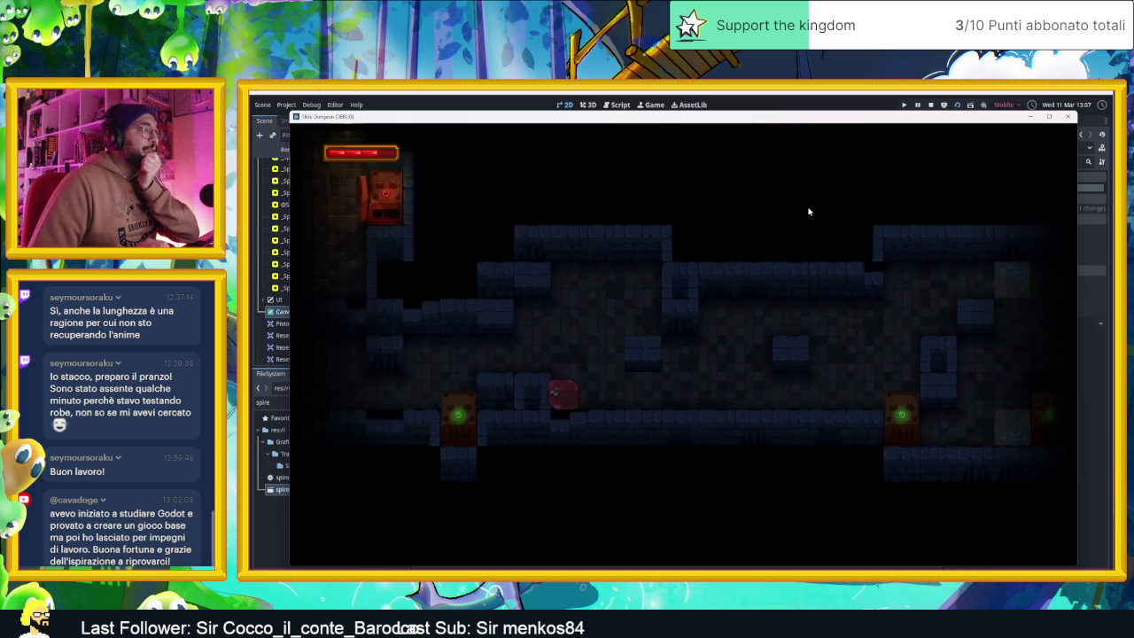
pyautogui.press('Up')
pyautogui.press('Left')
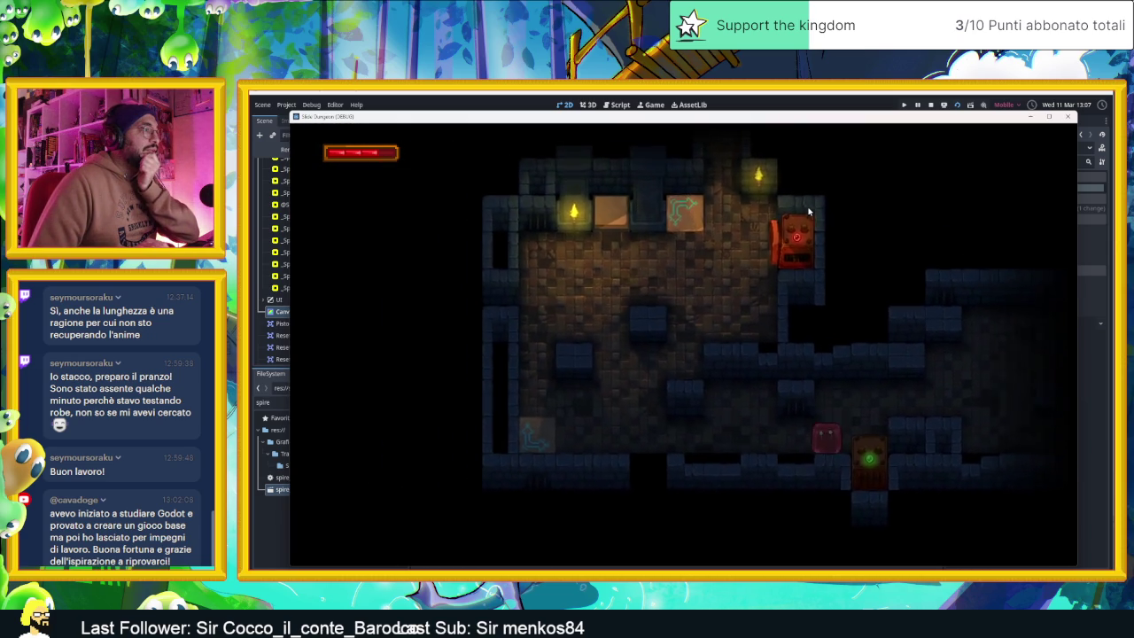
pyautogui.press('Up')
pyautogui.press('Right')
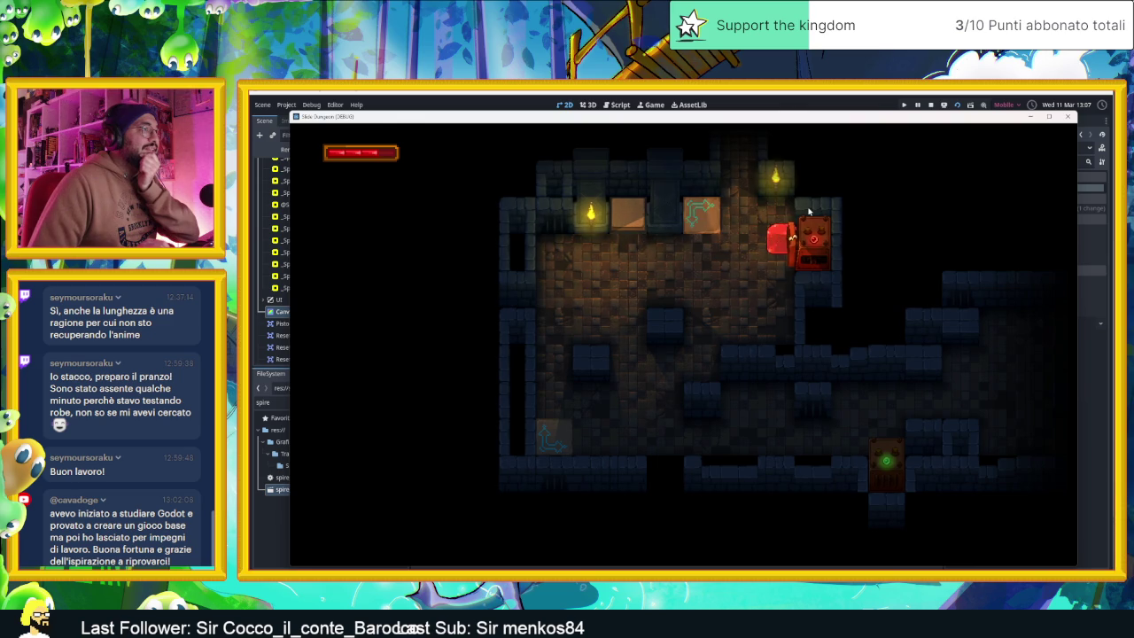
pyautogui.press('Up')
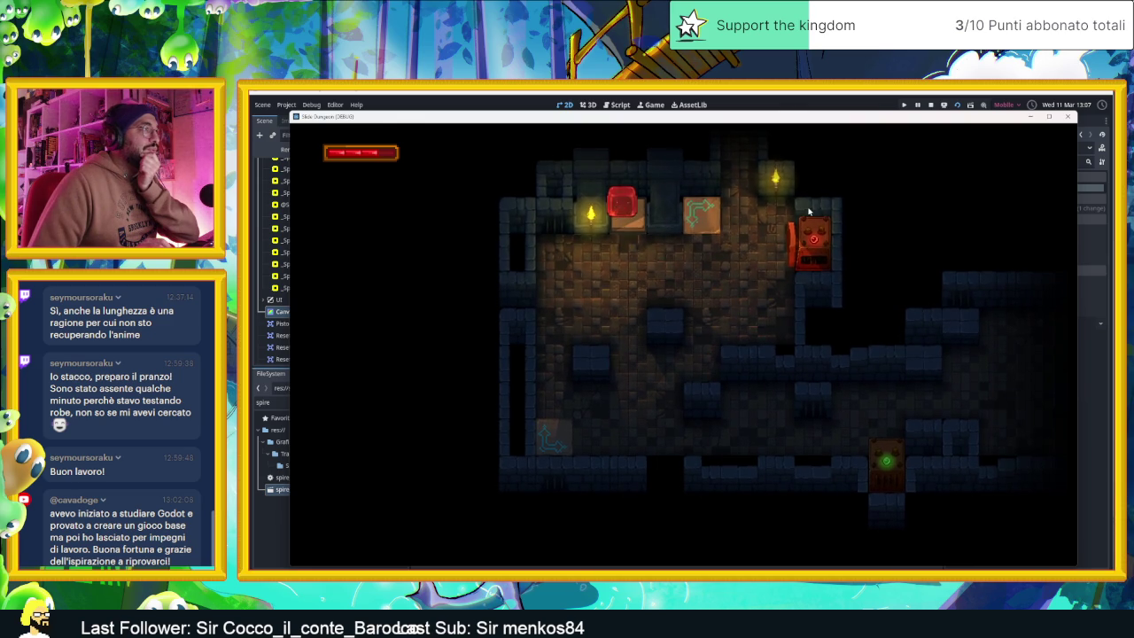
pyautogui.press('Down')
pyautogui.press('Left')
pyautogui.press('Up')
pyautogui.press('Right')
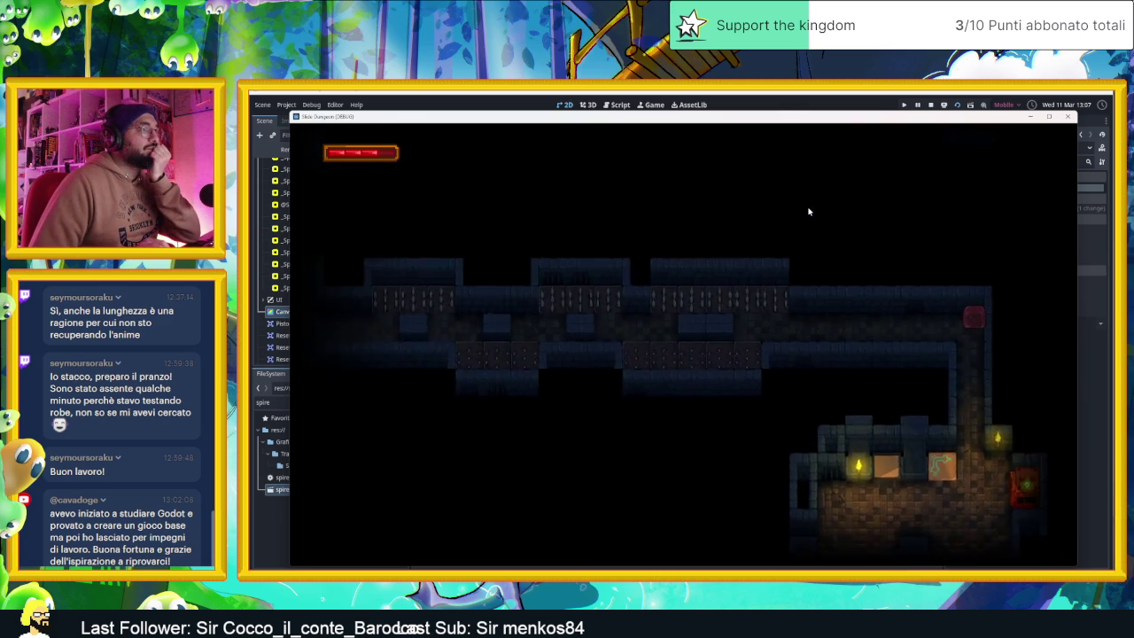
# - Cross the spike-trap corridor to its left end as the spikes toggle
pyautogui.press('Left')
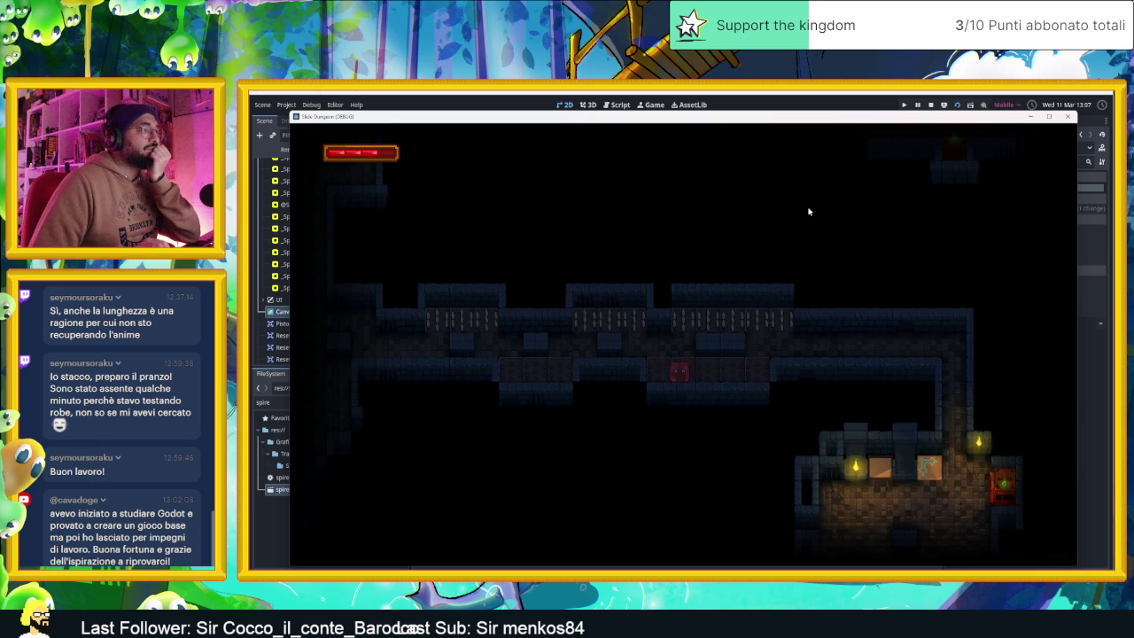
pyautogui.press('Up')
pyautogui.press('Left')
pyautogui.press('Left')
pyautogui.press('Up')
pyautogui.press('Left')
pyautogui.press('Up')
pyautogui.press('Left')
pyautogui.press('Down')
pyautogui.press('Left')
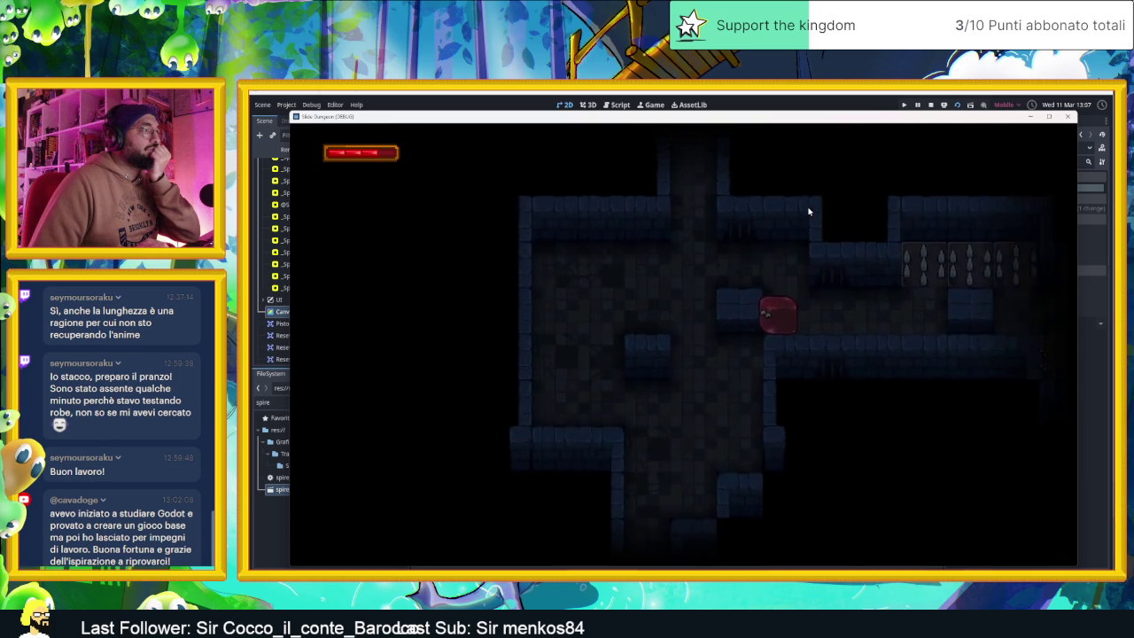
pyautogui.press('Up')
# - Slide the player onward into the torch-lit room
pyautogui.press('Left')
pyautogui.press('Down')
pyautogui.press('Right')
pyautogui.press('Down')
pyautogui.press('Left')
pyautogui.press('Down')
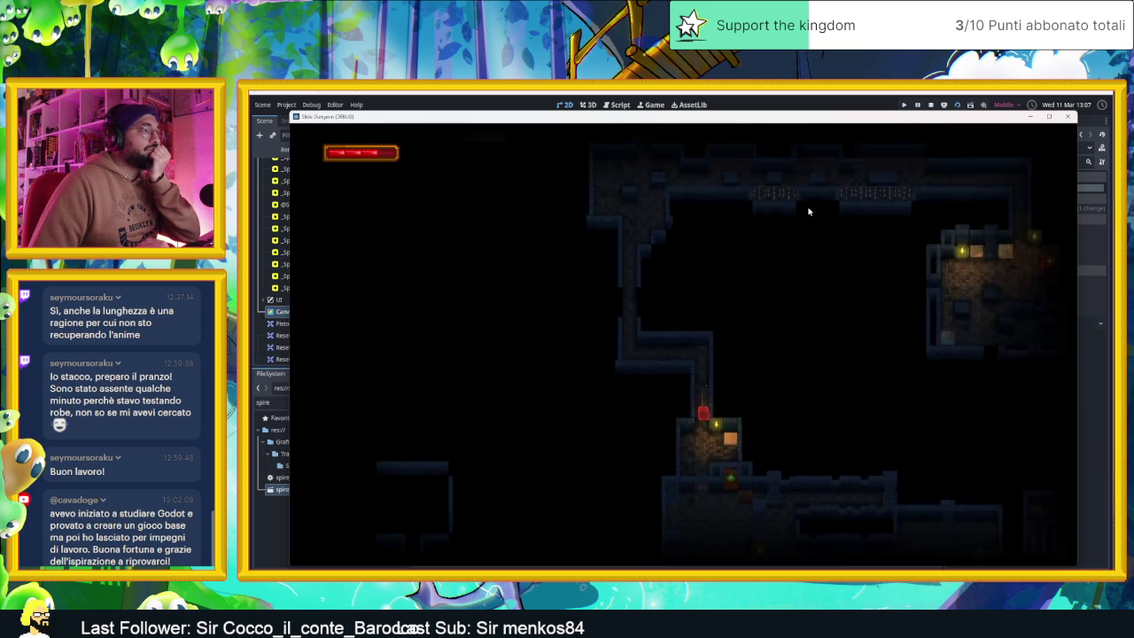
pyautogui.press('Left')
pyautogui.press('Left')
# - Steer the player up to the crate, then down through the door into the next rooms
pyautogui.press('Up')
pyautogui.press('Right')
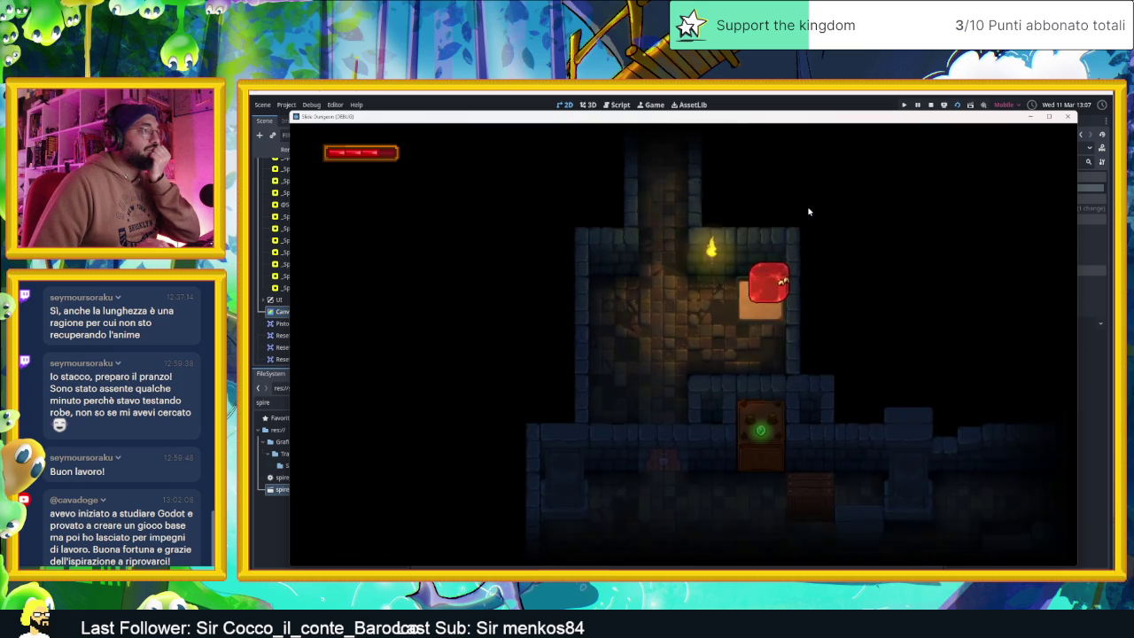
pyautogui.press('Down')
pyautogui.press('Left')
pyautogui.press('Down')
pyautogui.press('Right')
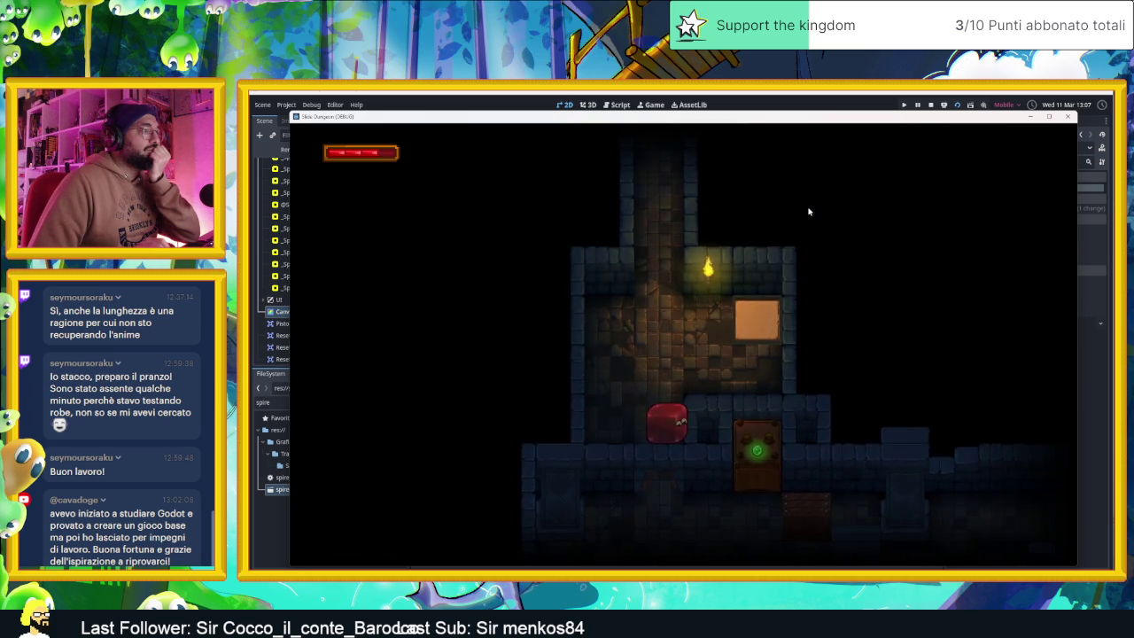
pyautogui.press('Down')
pyautogui.press('Right')
pyautogui.press('Up')
pyautogui.press('Right')
pyautogui.press('Down')
# - Keep sliding the player through several rooms and along the corridor
pyautogui.press('Right')
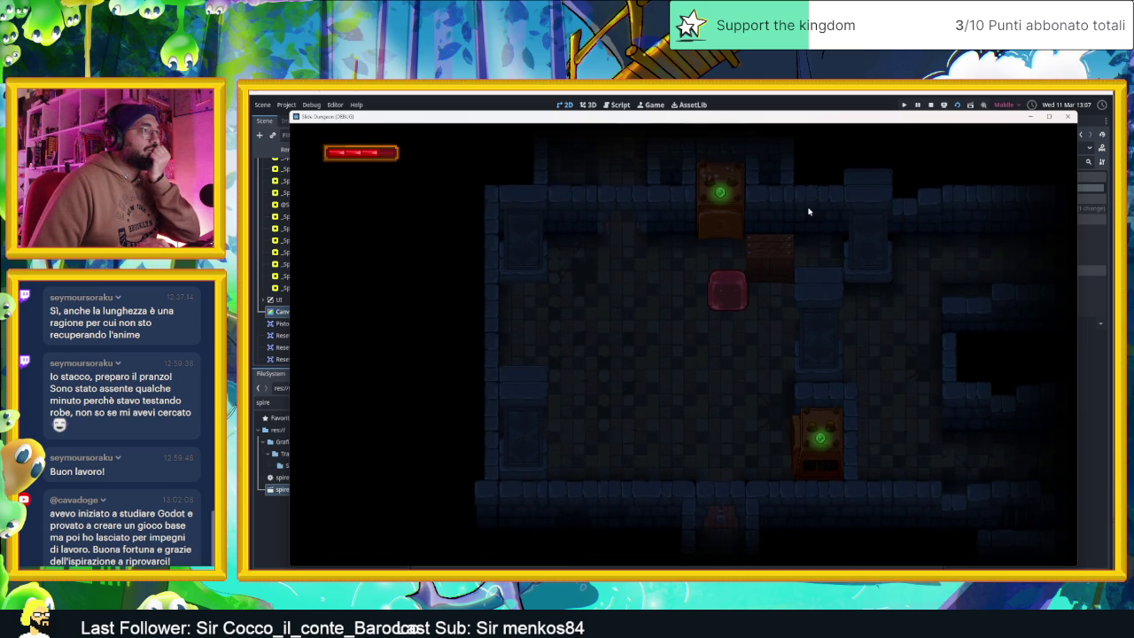
pyautogui.press('Up')
pyautogui.press('Left')
pyautogui.press('Down')
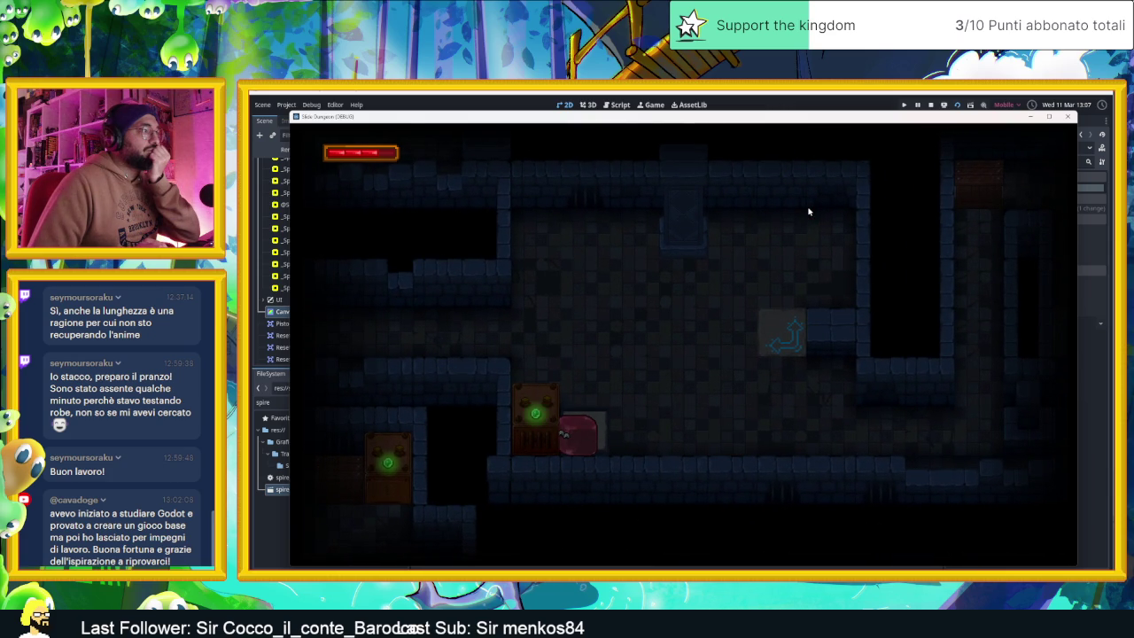
pyautogui.press('Up')
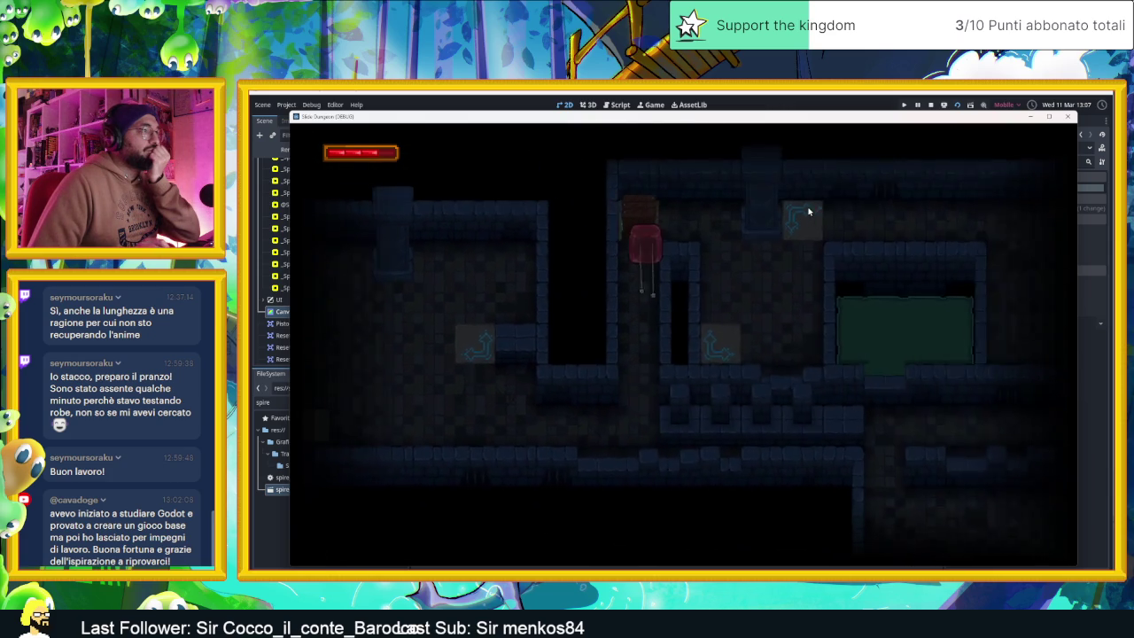
pyautogui.press('Down')
pyautogui.press('Up')
pyautogui.press('Right')
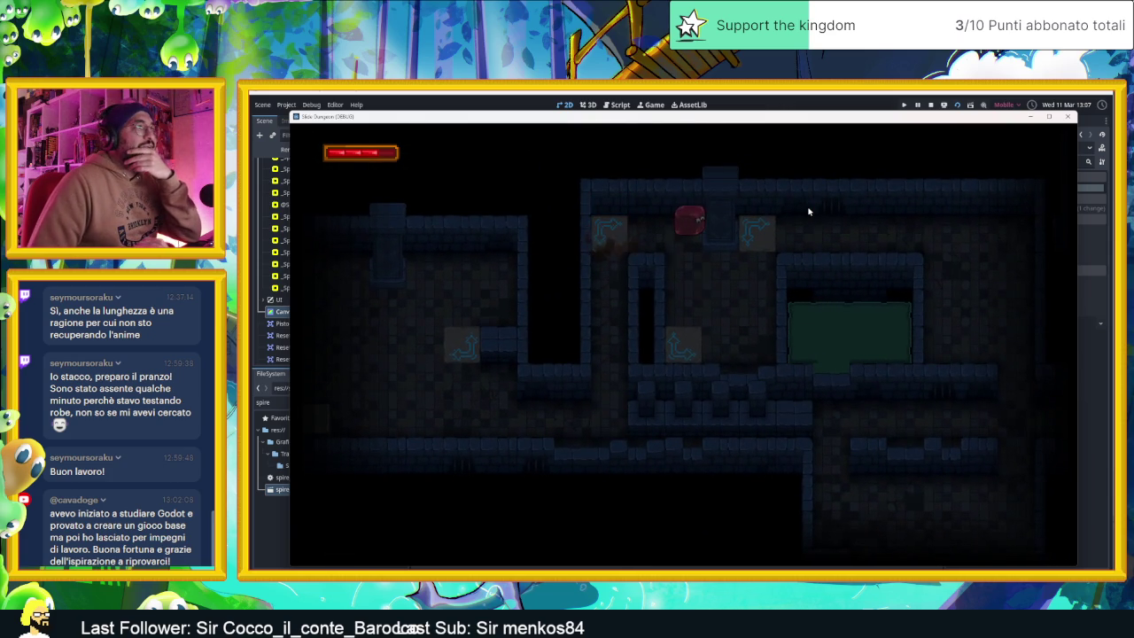
pyautogui.press('Right')
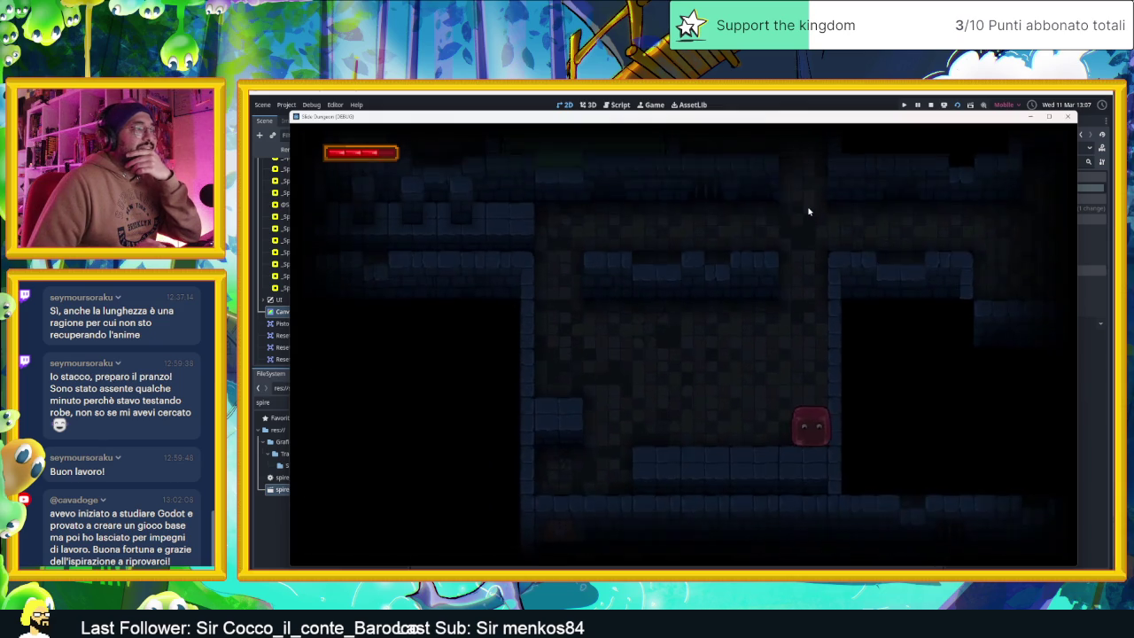
pyautogui.press('Left')
pyautogui.press('Right')
pyautogui.press('Down')
pyautogui.press('Down')
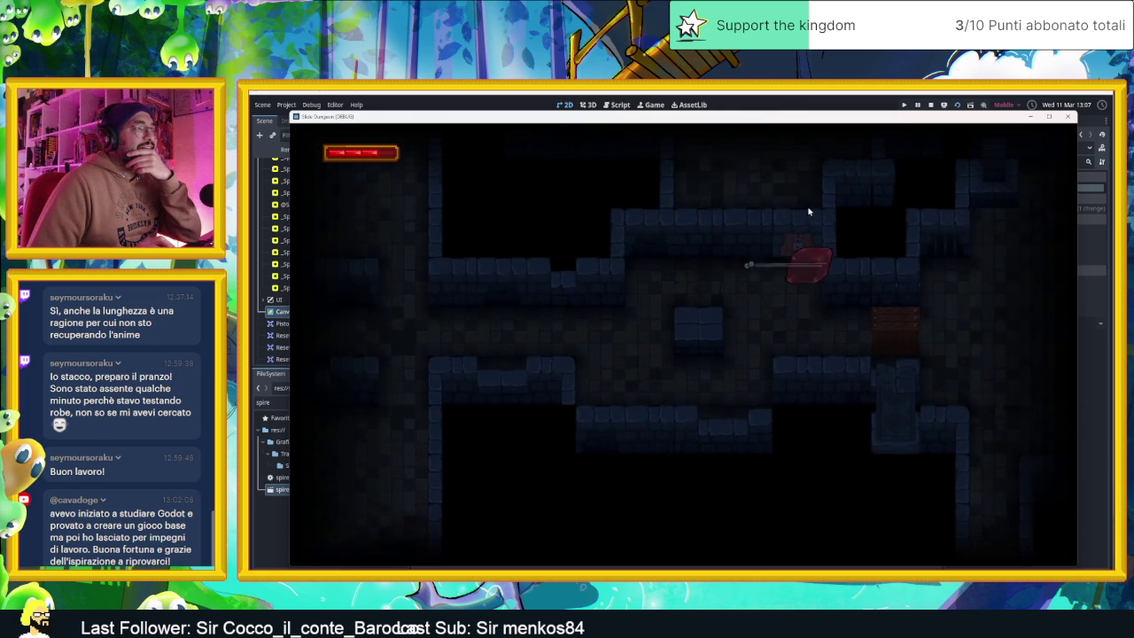
# - Move the player past the chest onto the cyan teleport tiles, the lower-right room, and back out
pyautogui.press('Up')
pyautogui.press('Left')
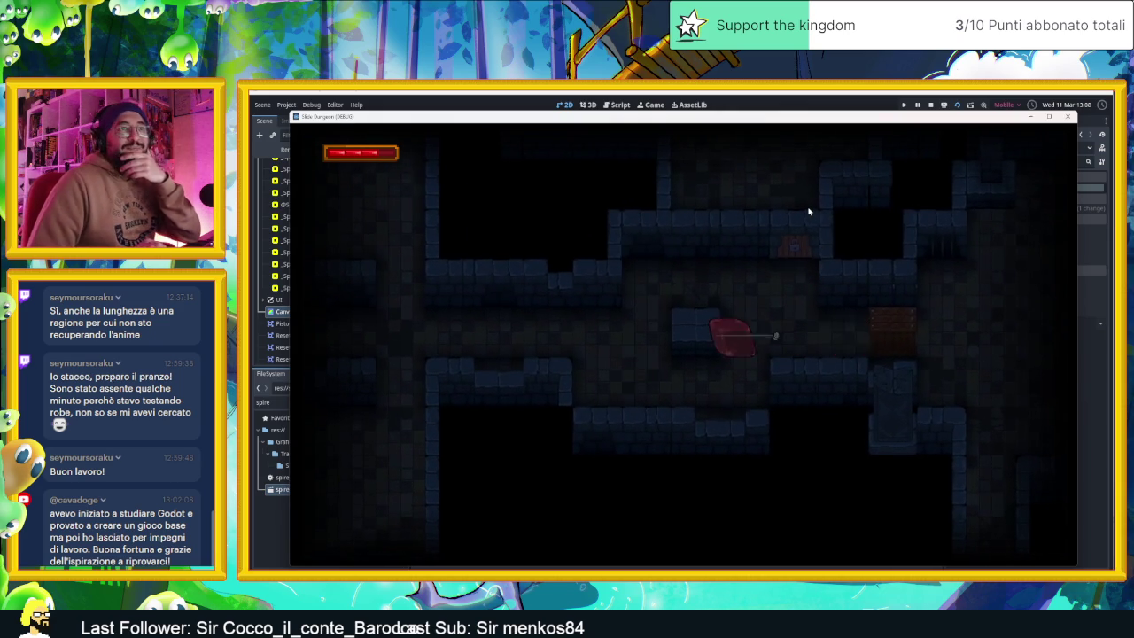
pyautogui.press('Right')
pyautogui.press('Left')
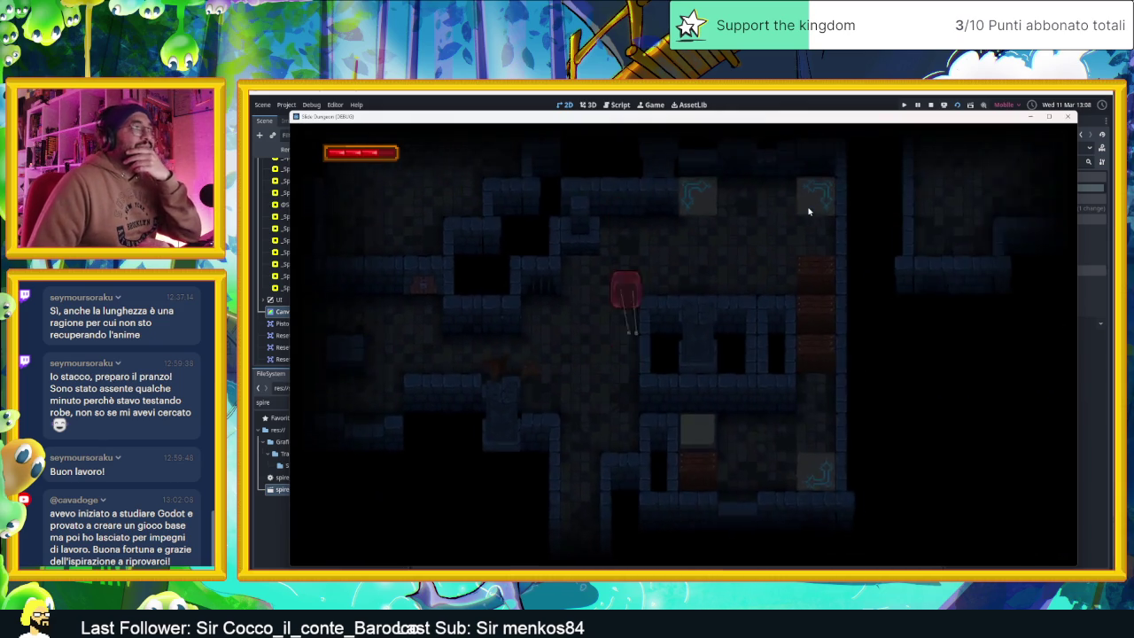
pyautogui.press('Right')
pyautogui.press('Up')
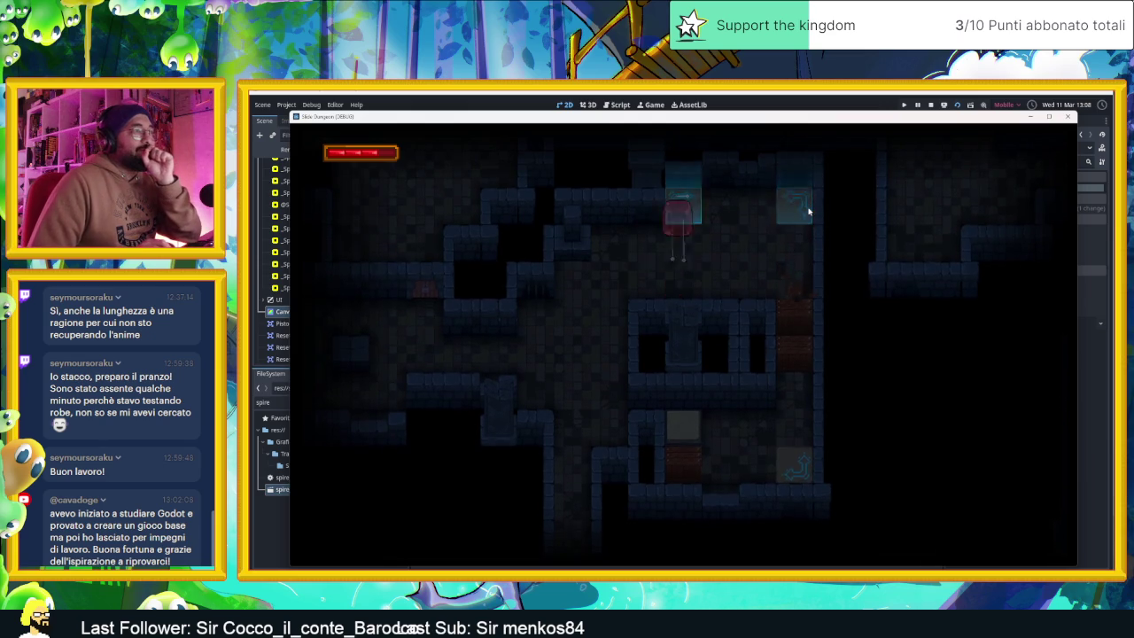
pyautogui.press('Up')
pyautogui.press('Left')
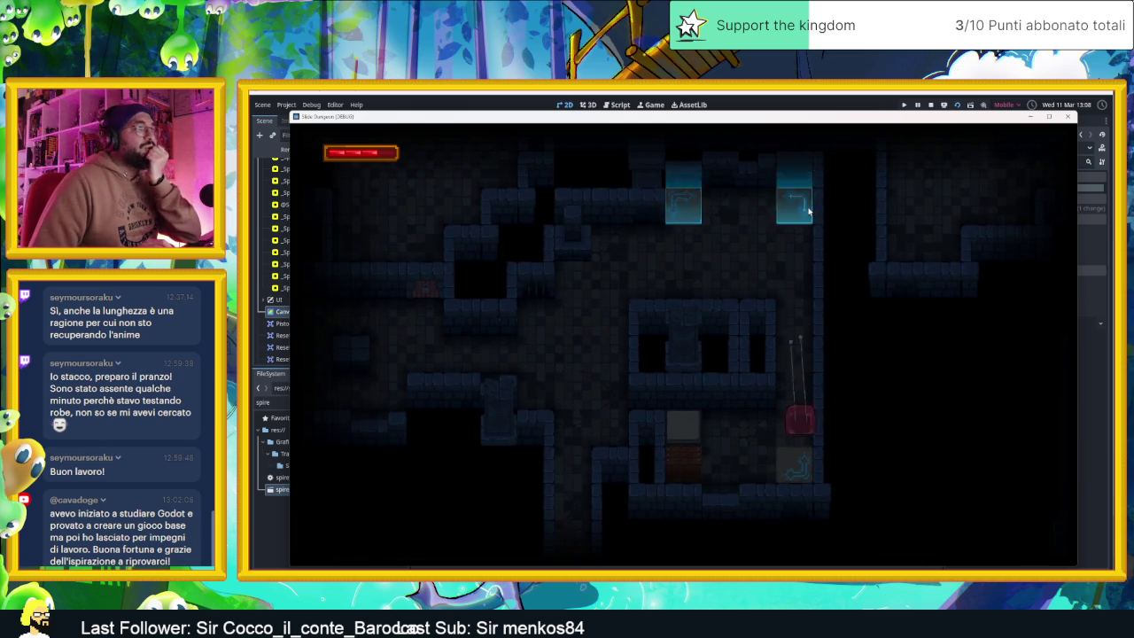
pyautogui.press('Down')
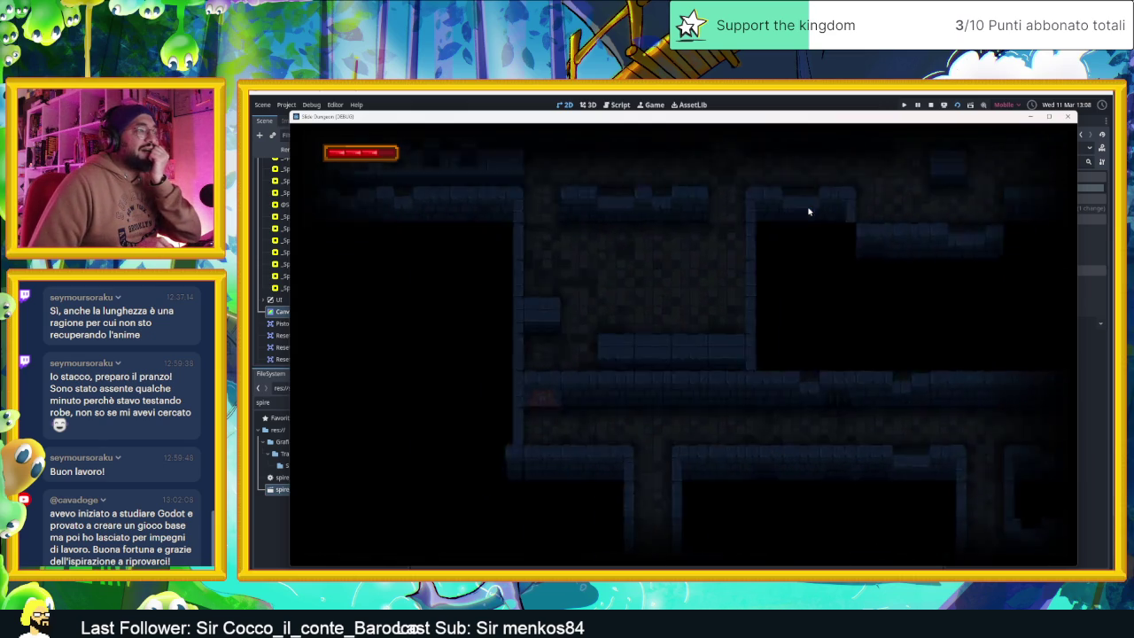
pyautogui.press('Up')
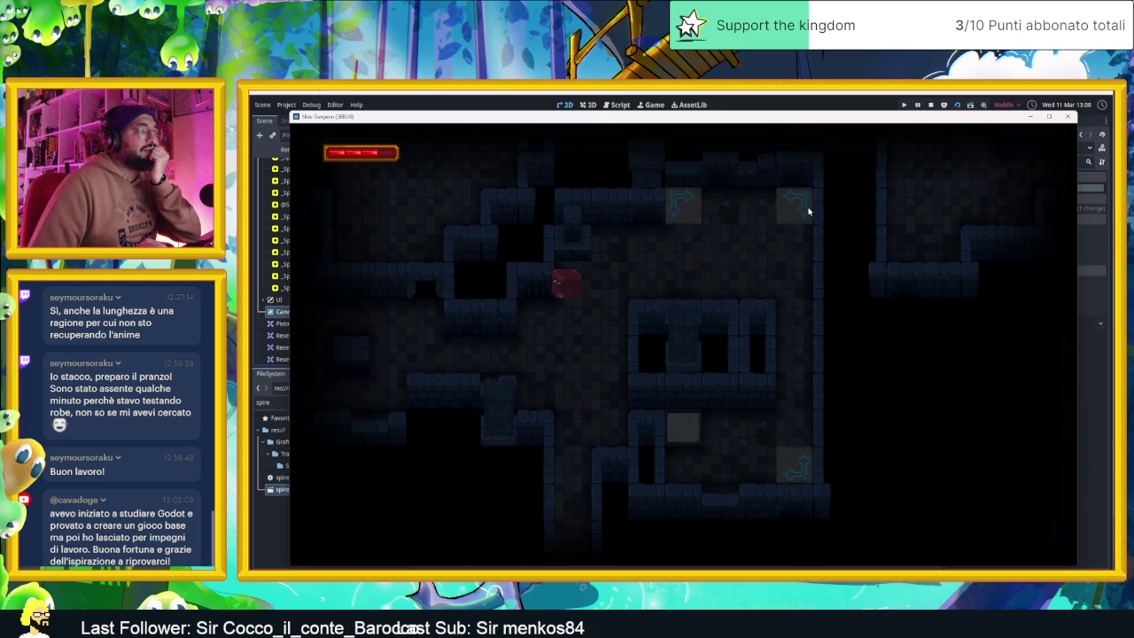
pyautogui.press('Left')
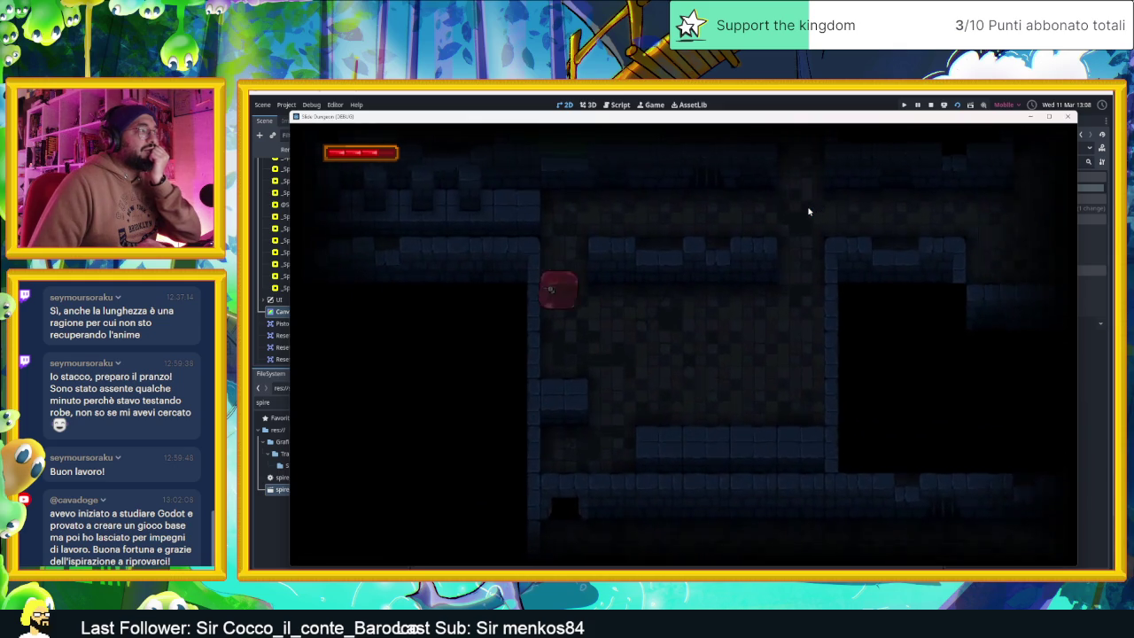
# - Slide the player up through further rooms and along the lower corridor into a new room
pyautogui.press('Up')
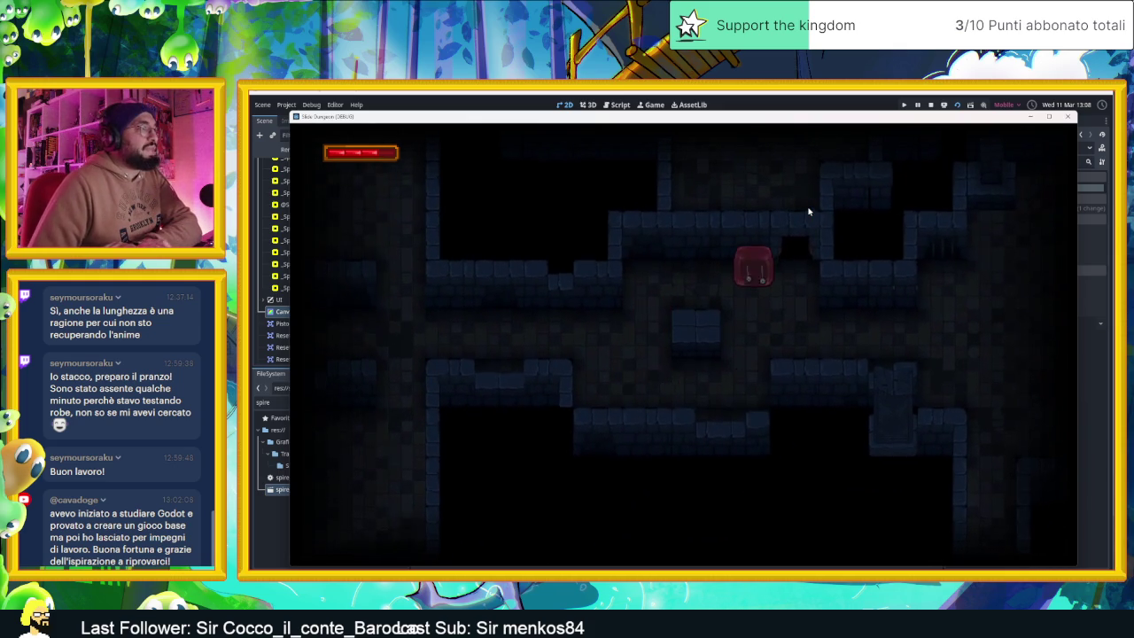
pyautogui.press('Right')
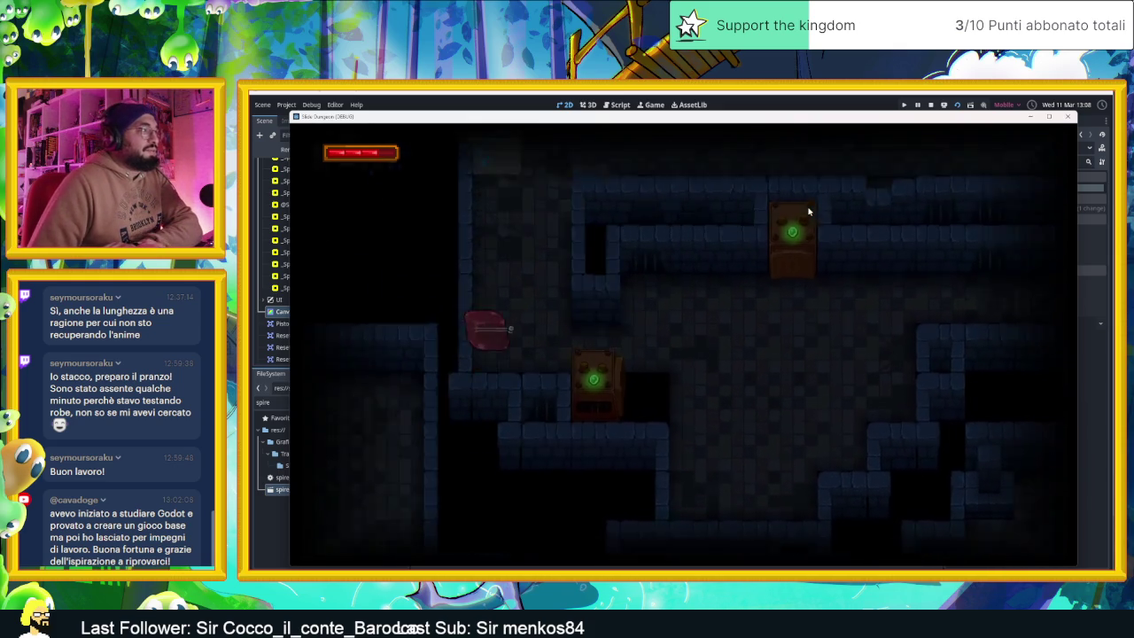
pyautogui.press('Up')
pyautogui.press('Right')
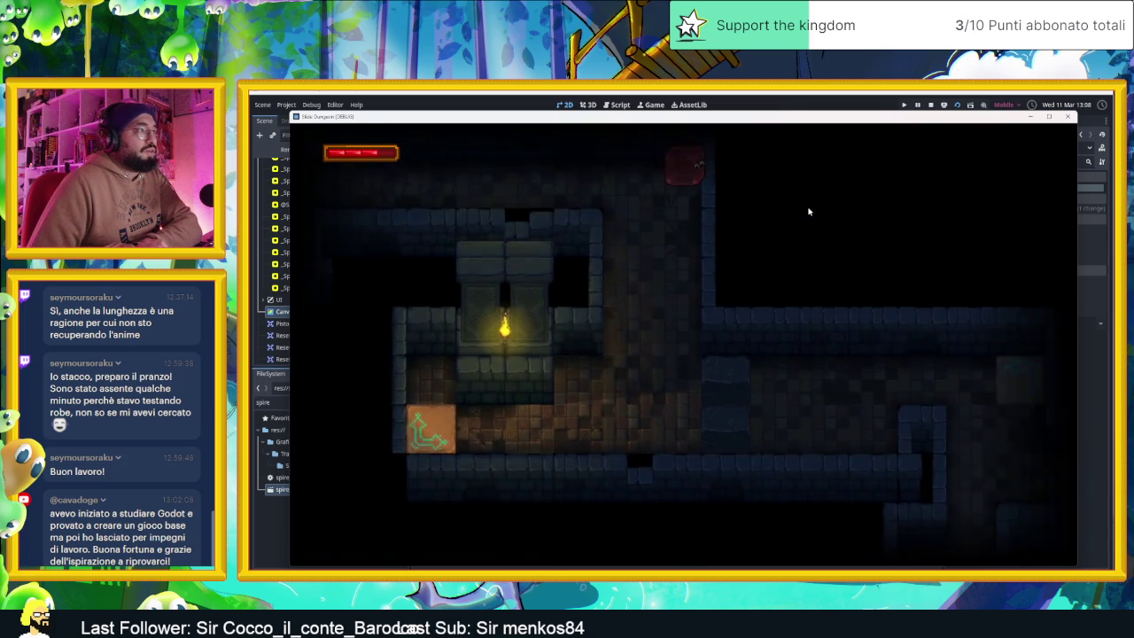
pyautogui.press('Down')
pyautogui.press('Left')
pyautogui.press('Right')
pyautogui.press('Left')
pyautogui.press('Down')
pyautogui.press('Right')
pyautogui.press('Left')
pyautogui.press('Right')
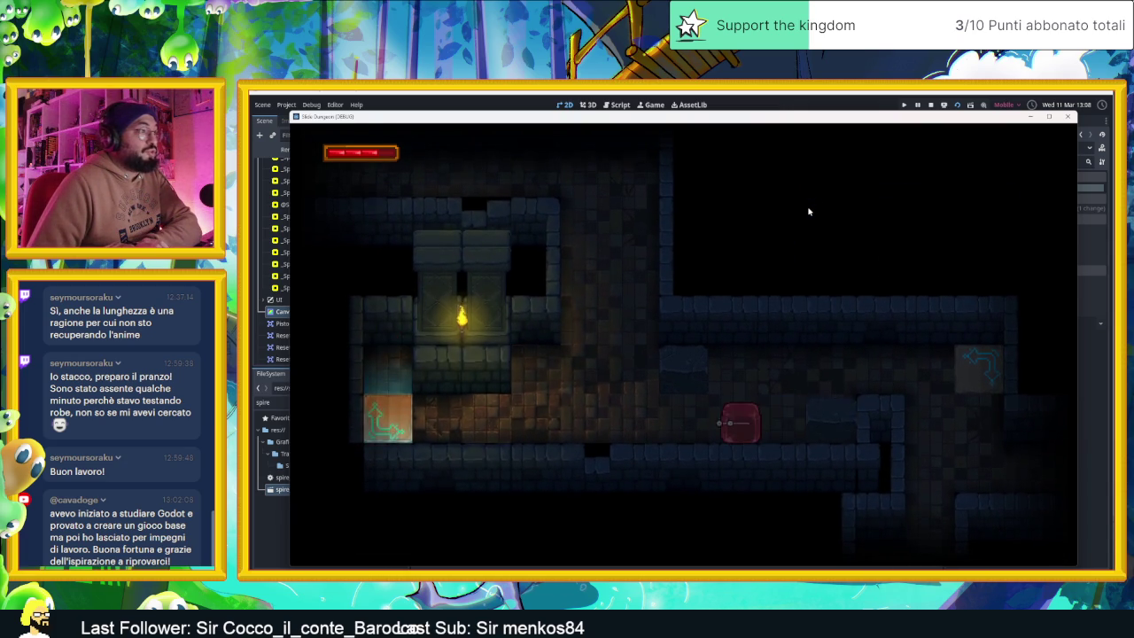
pyautogui.press('Right')
# - Slide the player through the first rooms, along the top corridor and across the bottom row
pyautogui.press('Up')
pyautogui.press('Left')
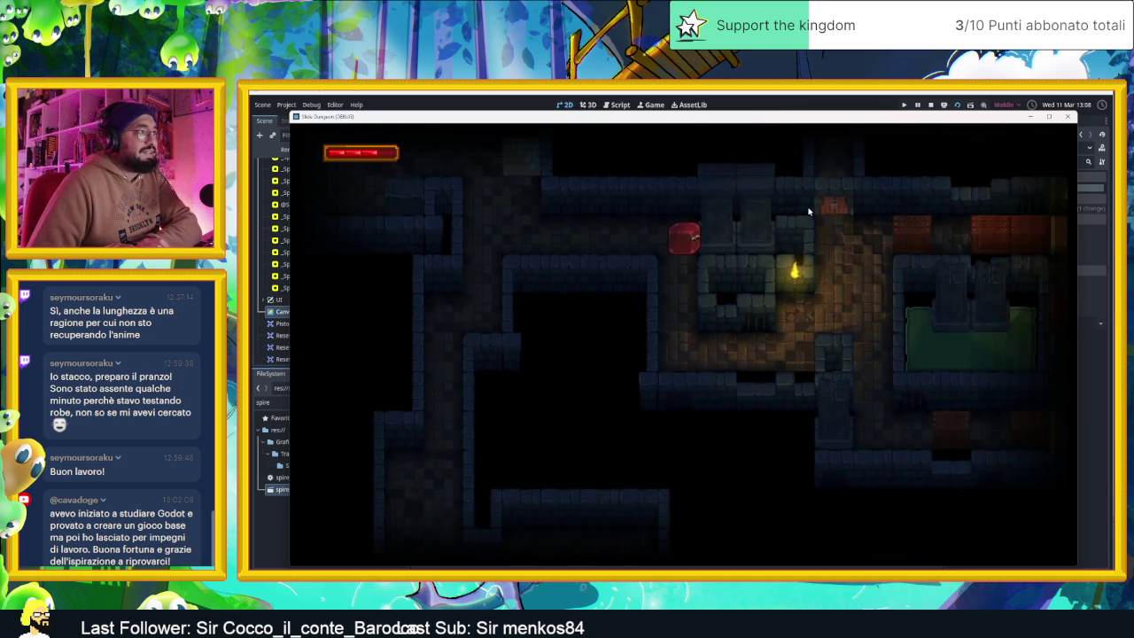
pyautogui.press('Down')
pyautogui.press('Right')
pyautogui.press('Right')
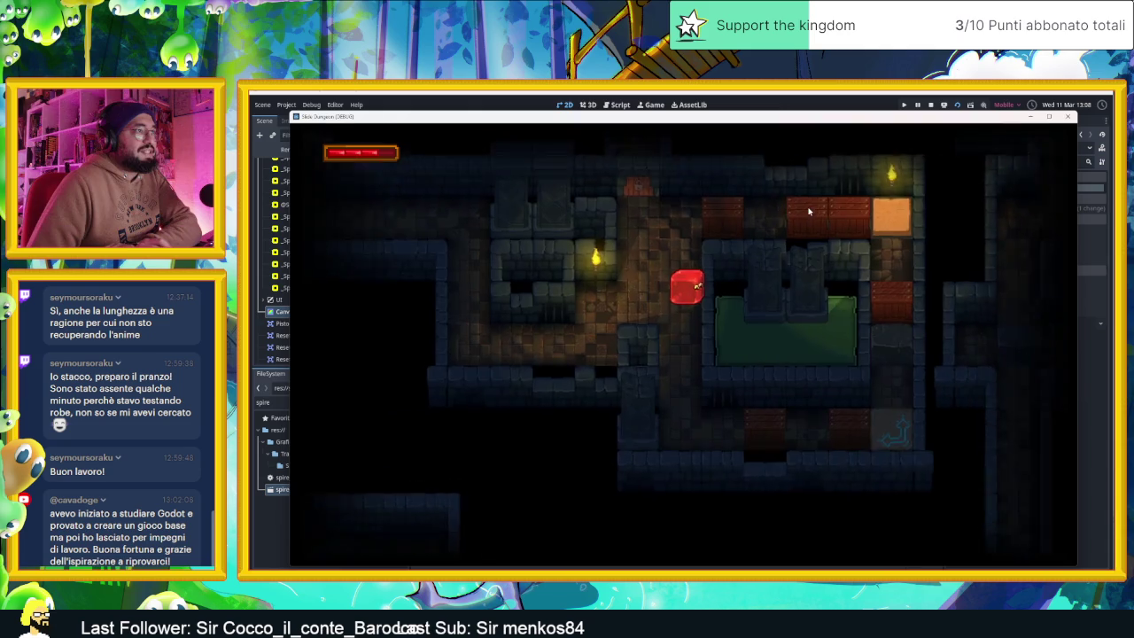
pyautogui.press('Up')
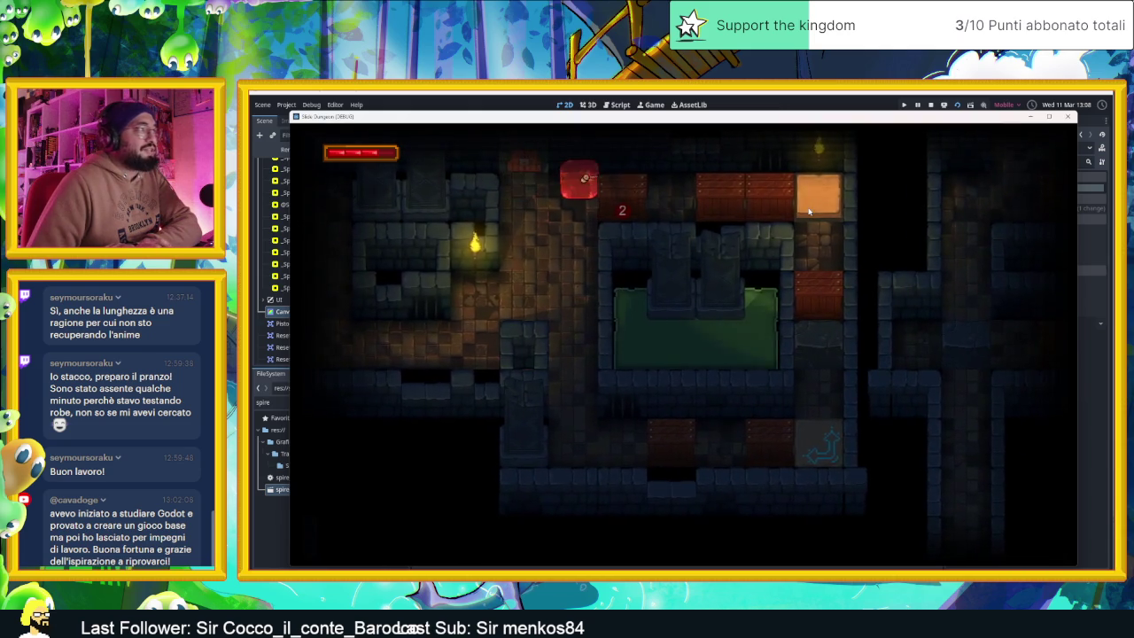
pyautogui.press('Left')
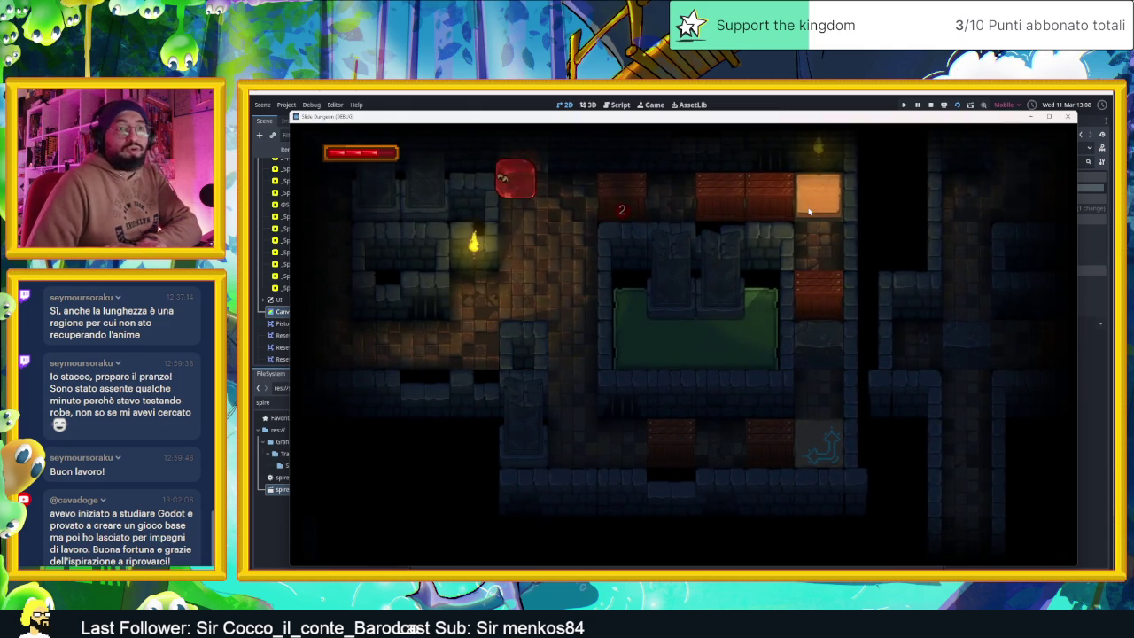
pyautogui.press('Right')
pyautogui.press('Right')
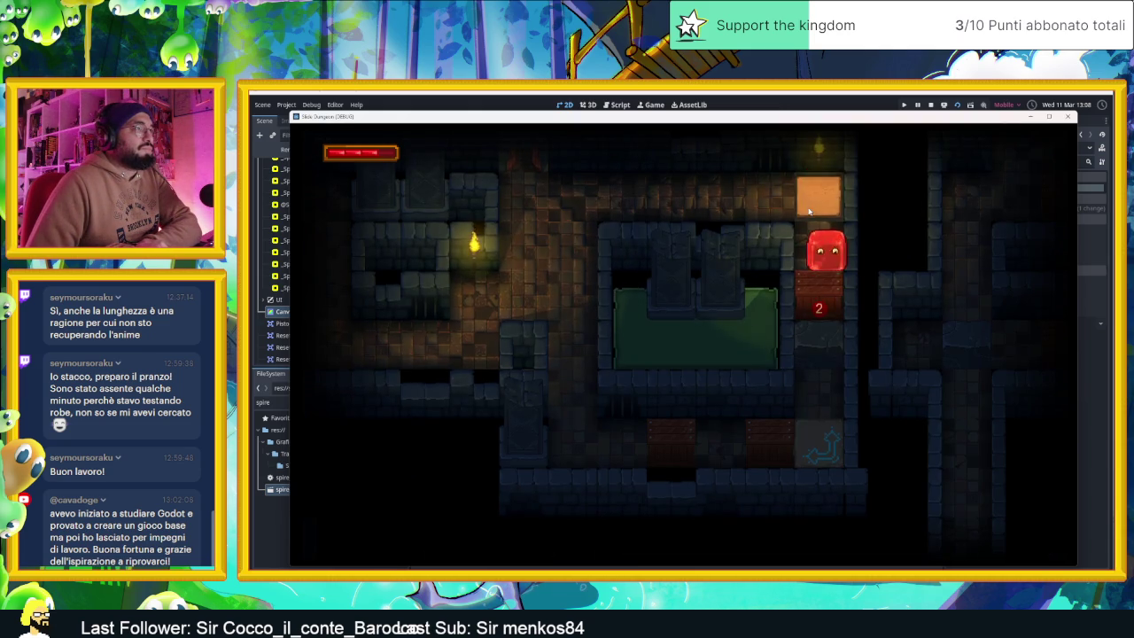
pyautogui.press('Down')
pyautogui.press('Left')
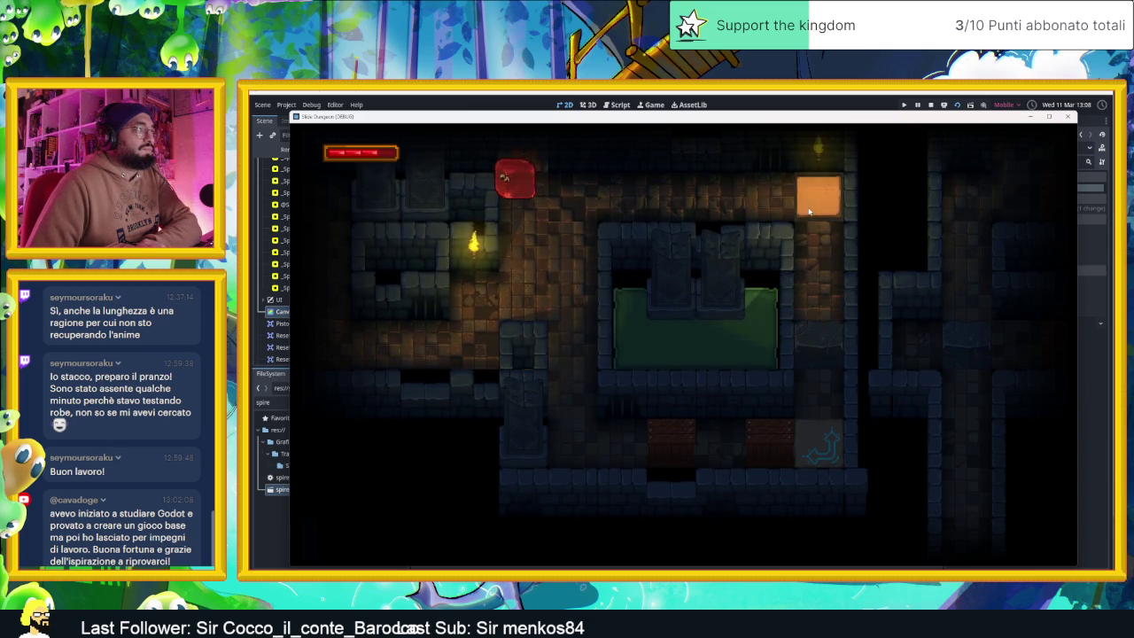
pyautogui.press('Down')
pyautogui.press('Right')
pyautogui.press('Down')
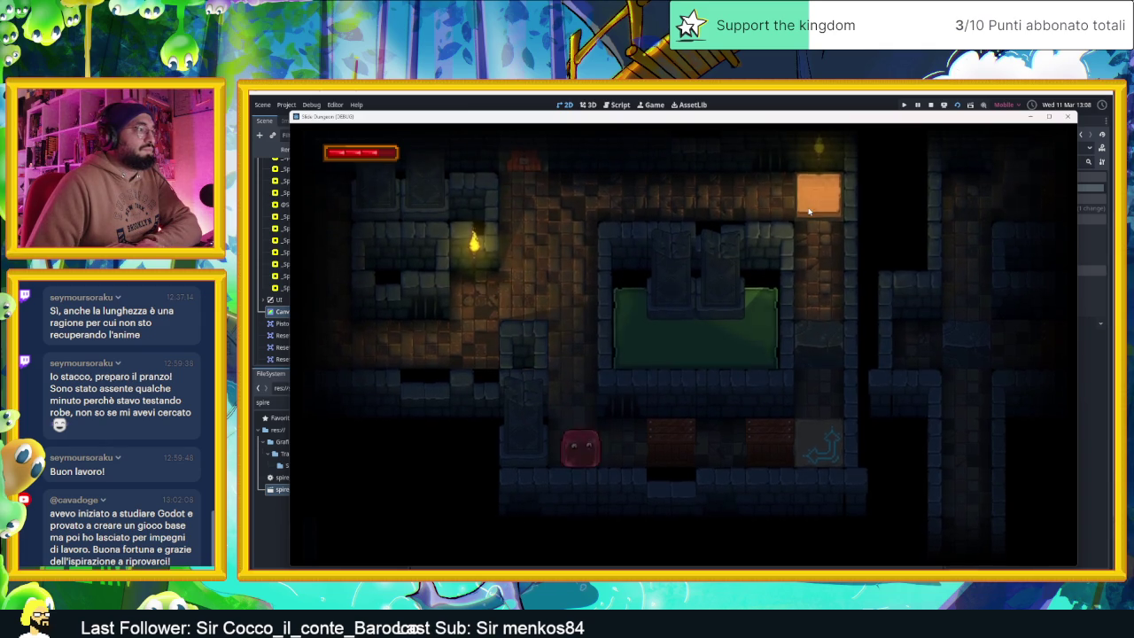
pyautogui.press('Right')
pyautogui.press('Left')
pyautogui.press('Right')
pyautogui.press('Left')
pyautogui.press('Right')
pyautogui.press('Left')
pyautogui.press('Right')
pyautogui.press('Up')
pyautogui.press('Down')
pyautogui.press('Left')
pyautogui.press('Right')
pyautogui.press('Left')
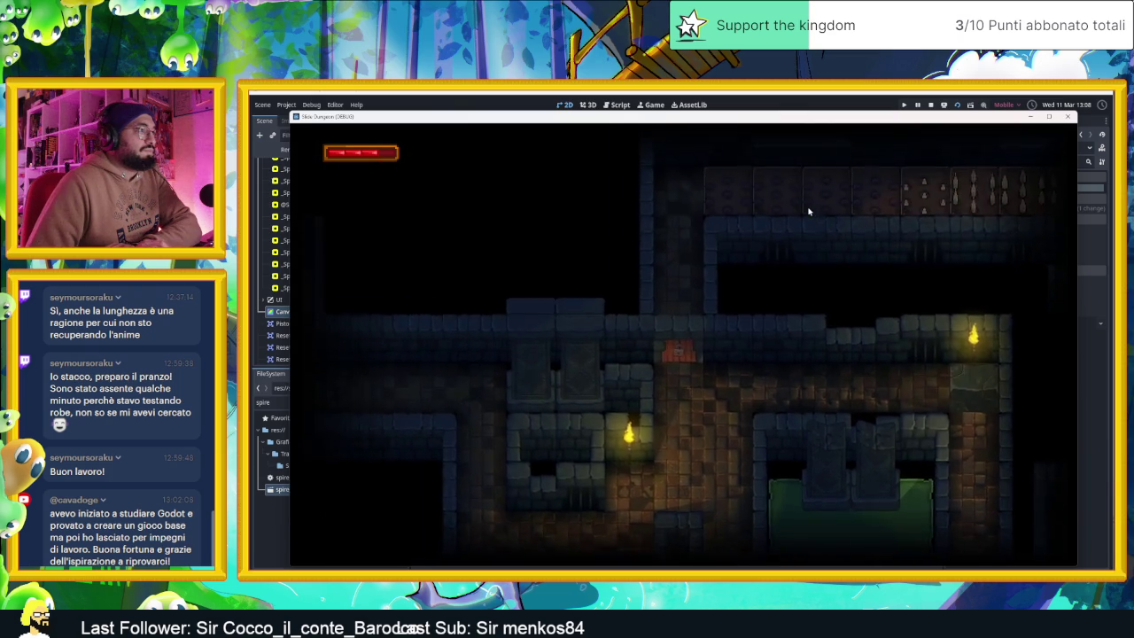
# - Take the player along the spiked corridor and through the teleporters, then stop the game
pyautogui.press('Up')
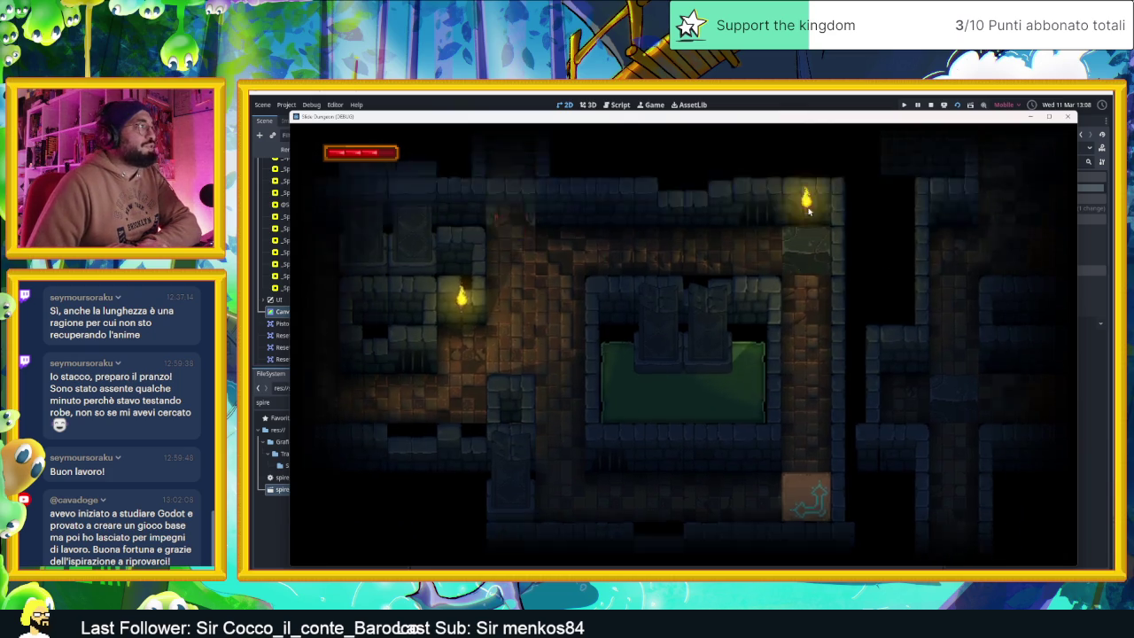
pyautogui.press('Right')
pyautogui.press('Down')
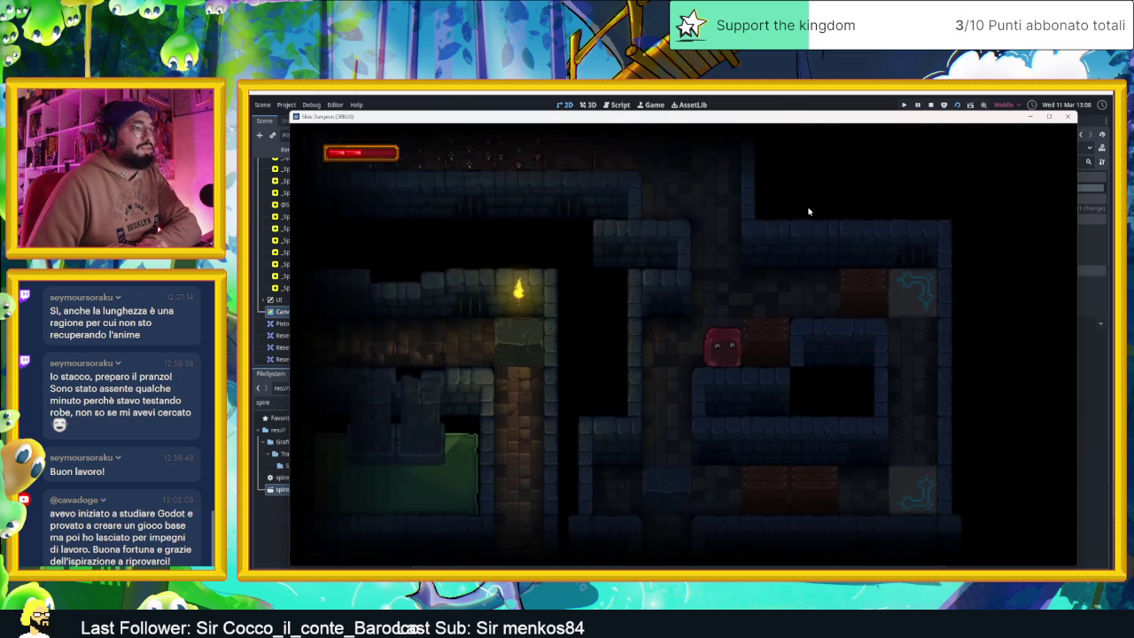
pyautogui.press('Left')
pyautogui.press('Right')
pyautogui.press('Up')
pyautogui.press('Left')
pyautogui.press('Right')
pyautogui.press('Left')
pyautogui.press('Right')
pyautogui.press('Right')
pyautogui.press('Left')
pyautogui.press('Down')
pyautogui.press('Right')
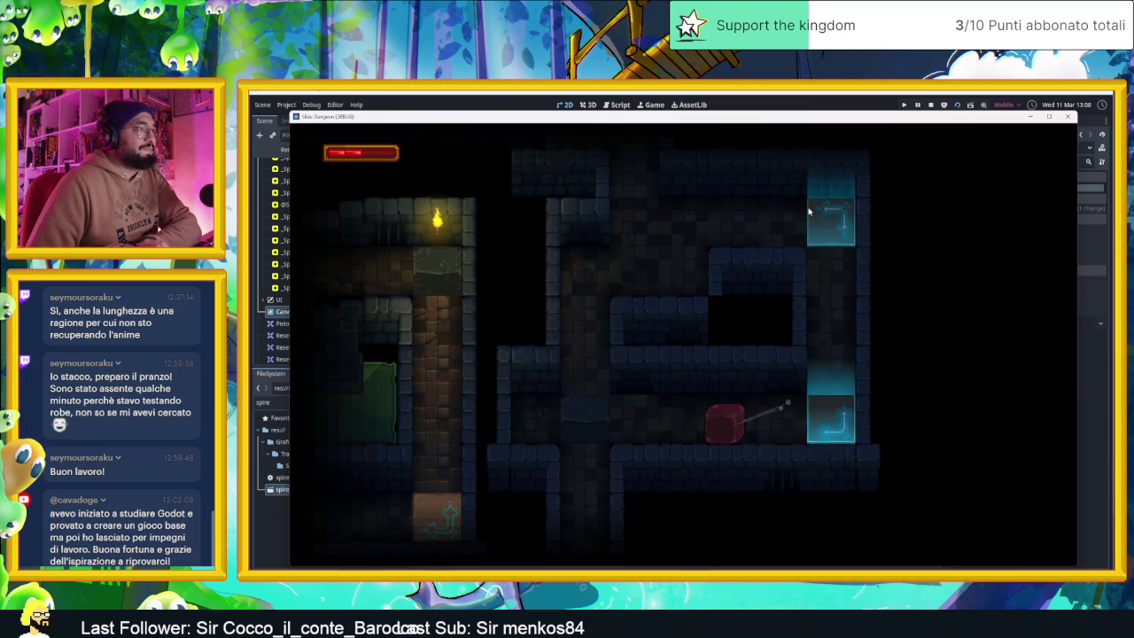
pyautogui.press('Down')
pyautogui.press('Left')
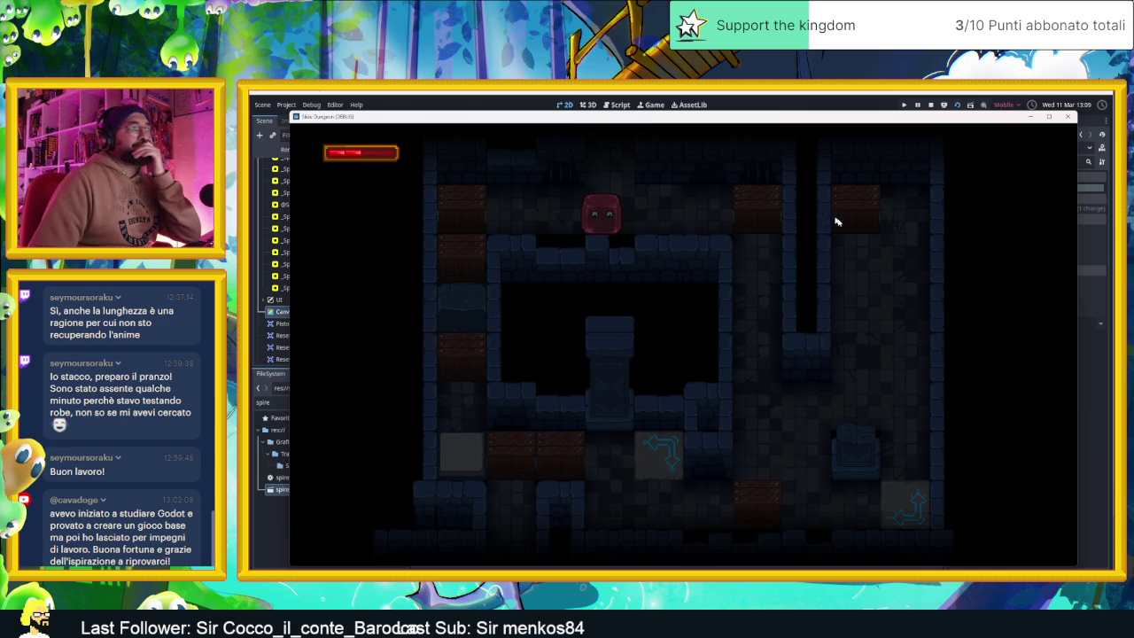
pyautogui.click(931, 104)
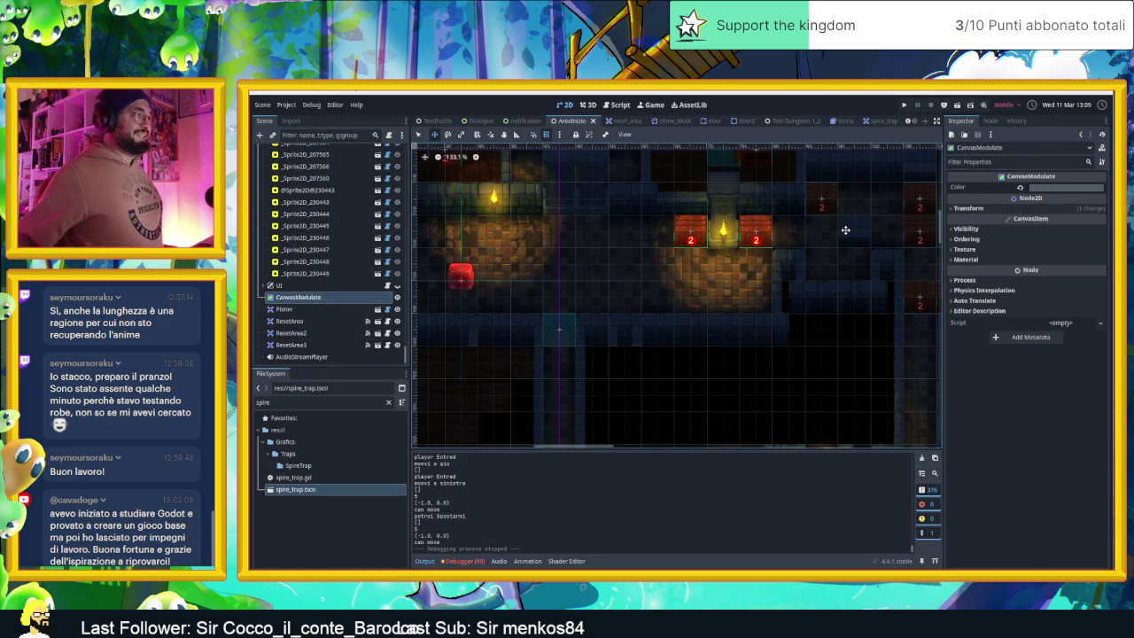
# - Zoom out and pan across every room of the dungeon map, then save the scene with Ctrl+S
pyautogui.scroll(-5, 797, 288)
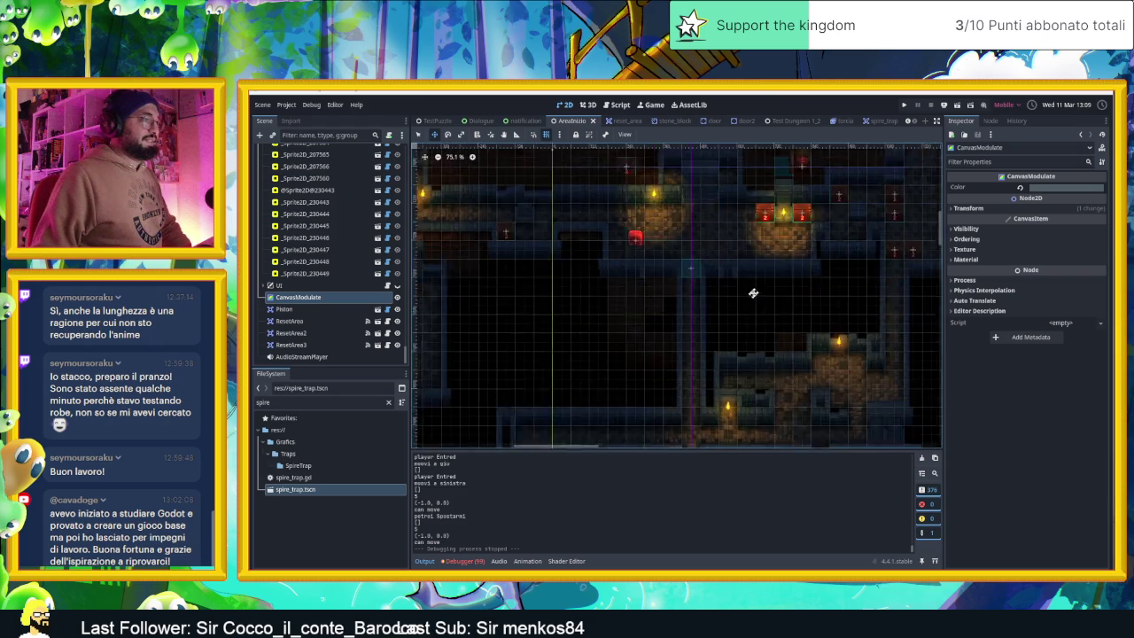
pyautogui.scroll(-2, 753, 293)
pyautogui.scroll(-2, 794, 333)
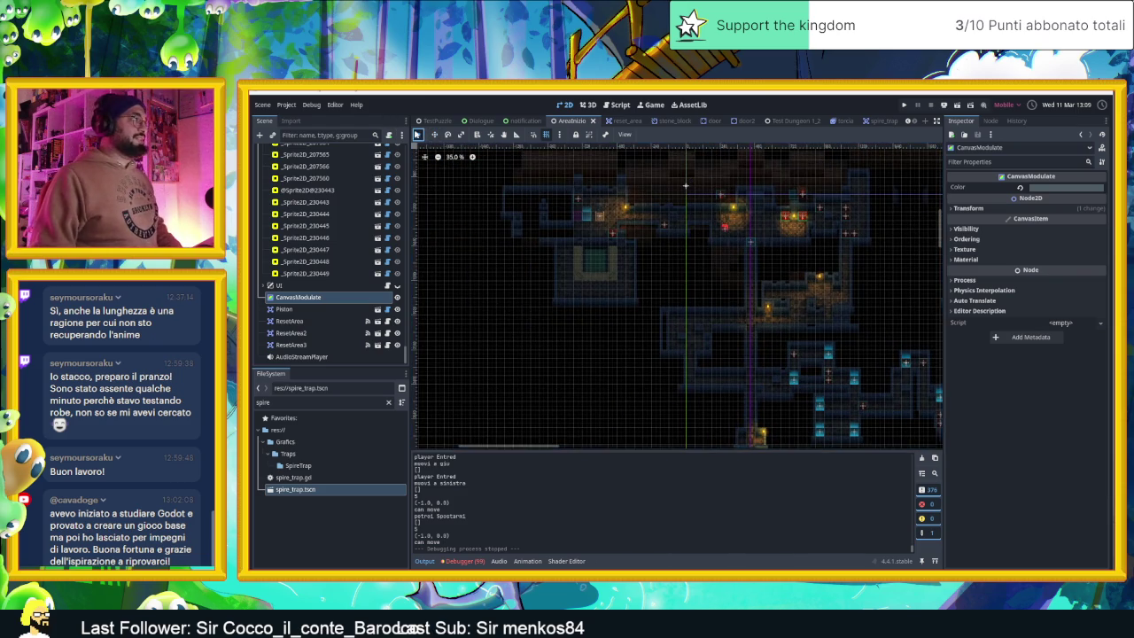
pyautogui.scroll(-3, 762, 266)
pyautogui.hscroll(4, 762, 266)
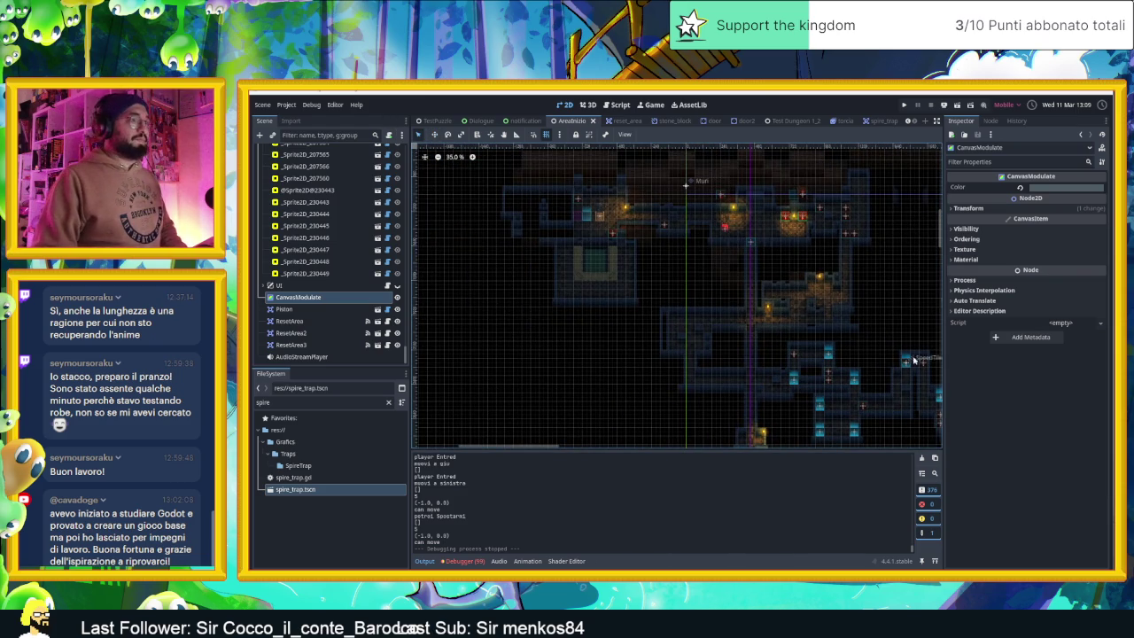
pyautogui.scroll(-5, 797, 284)
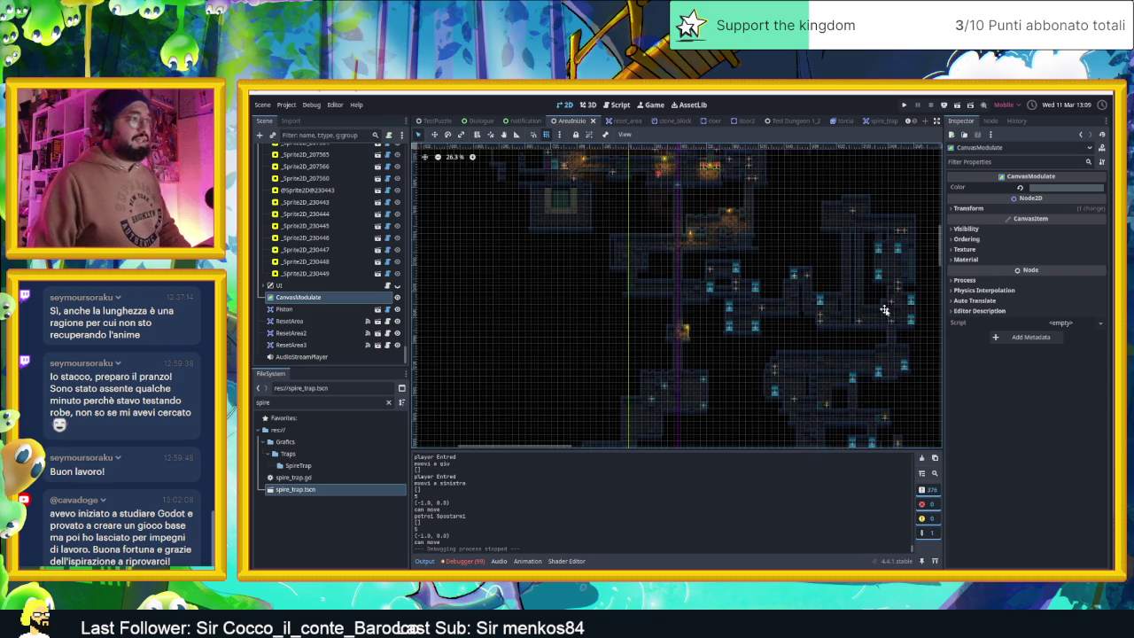
pyautogui.scroll(-3, 797, 299)
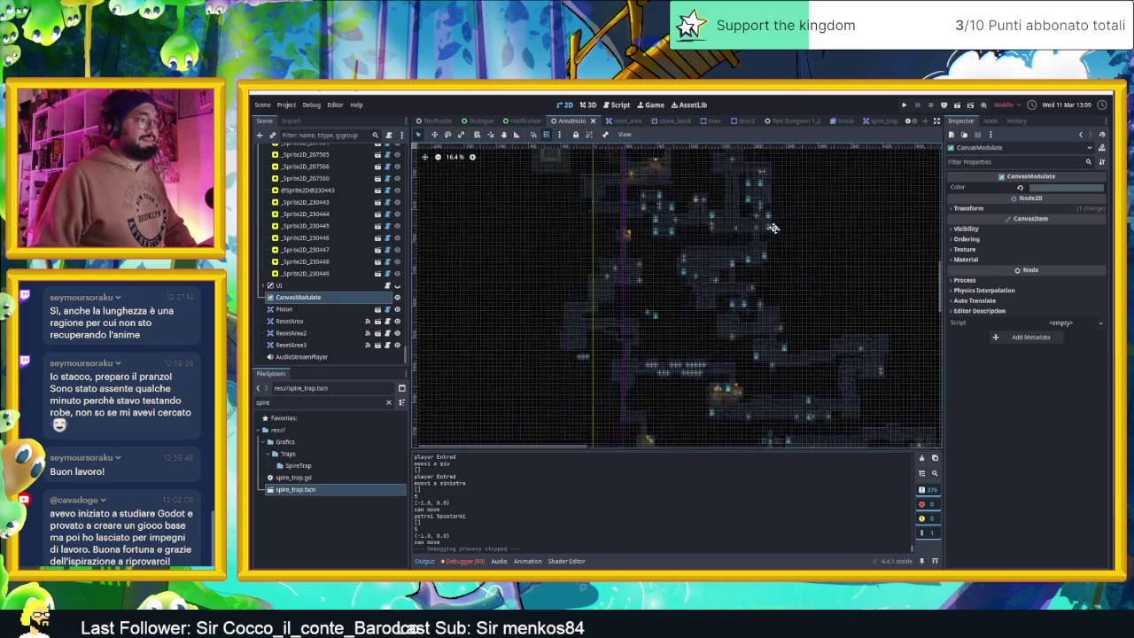
pyautogui.moveTo(820, 293); pyautogui.dragTo(742, 226)
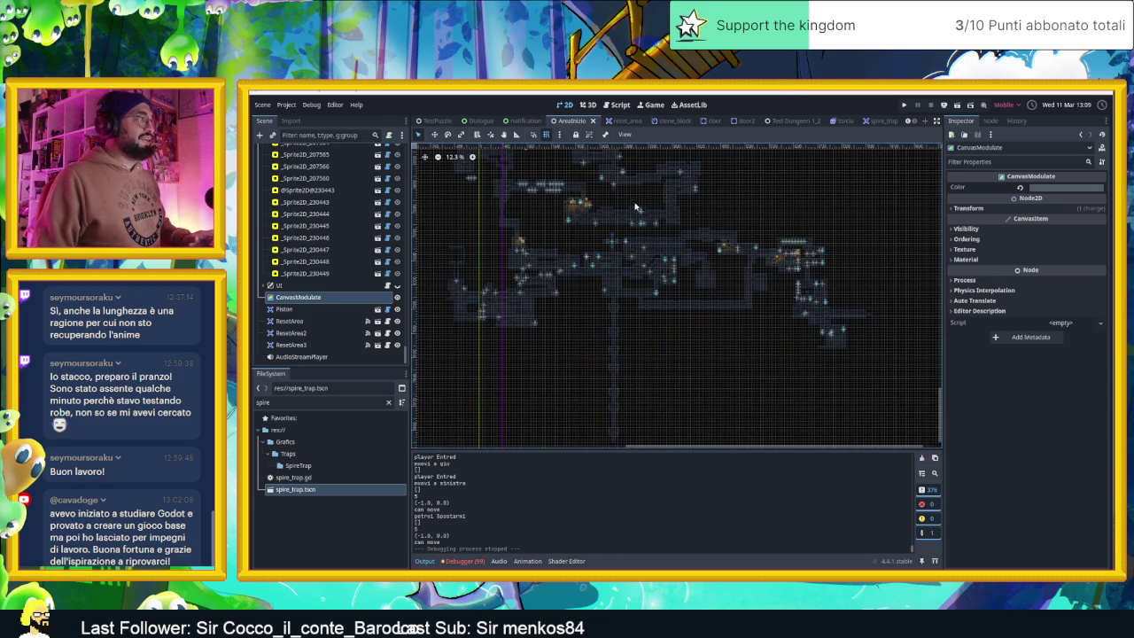
pyautogui.scroll(2, 634, 208)
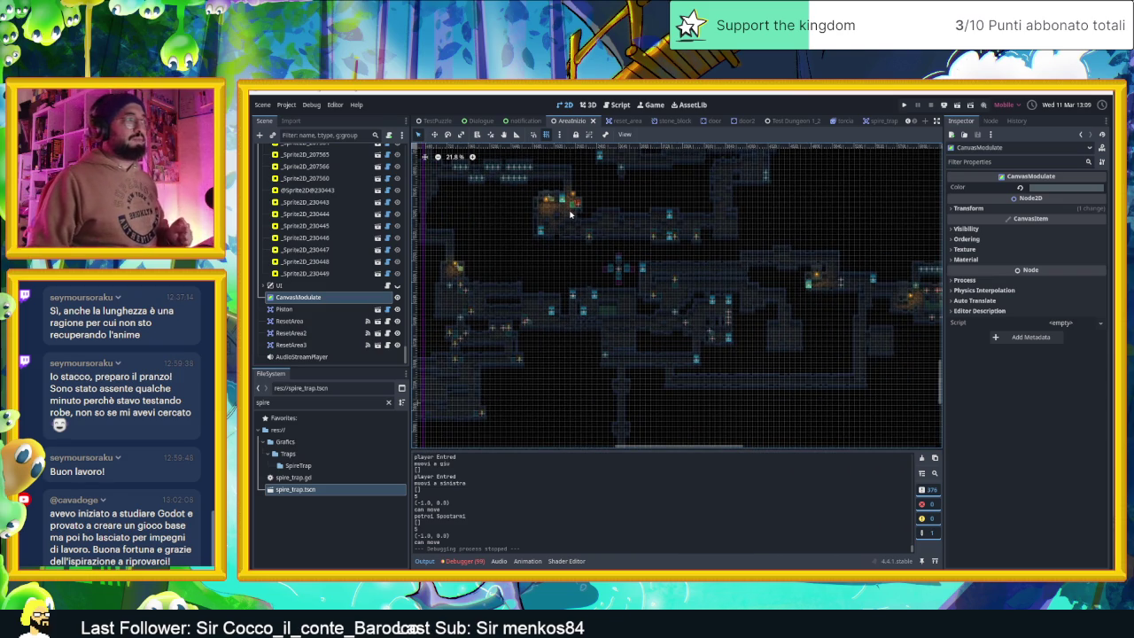
pyautogui.scroll(2, 569, 213)
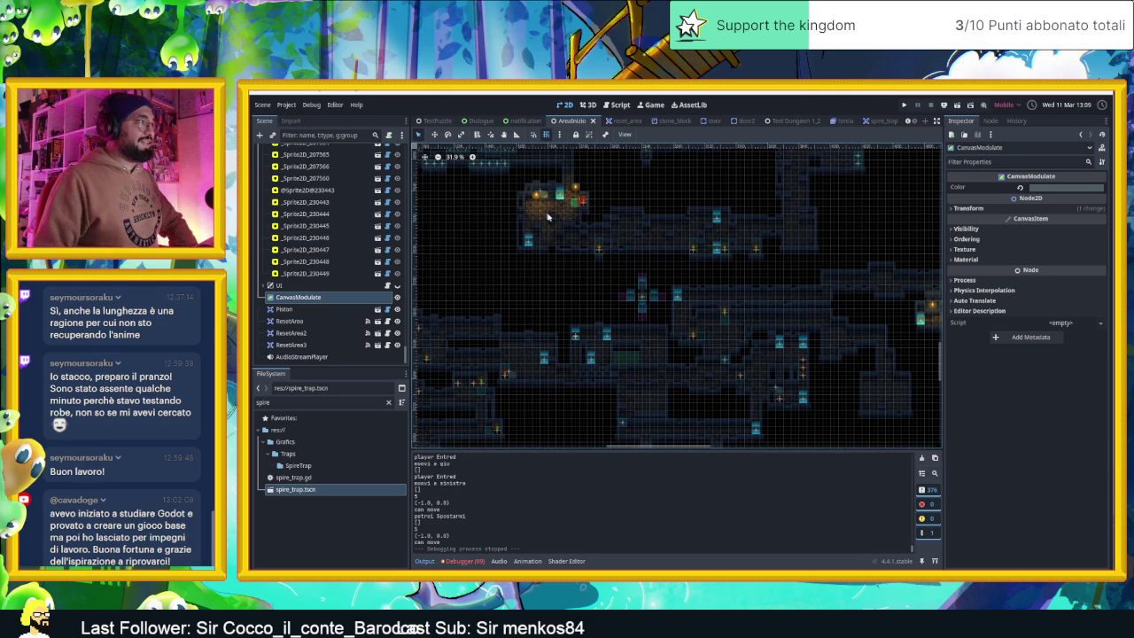
pyautogui.scroll(5, 548, 216)
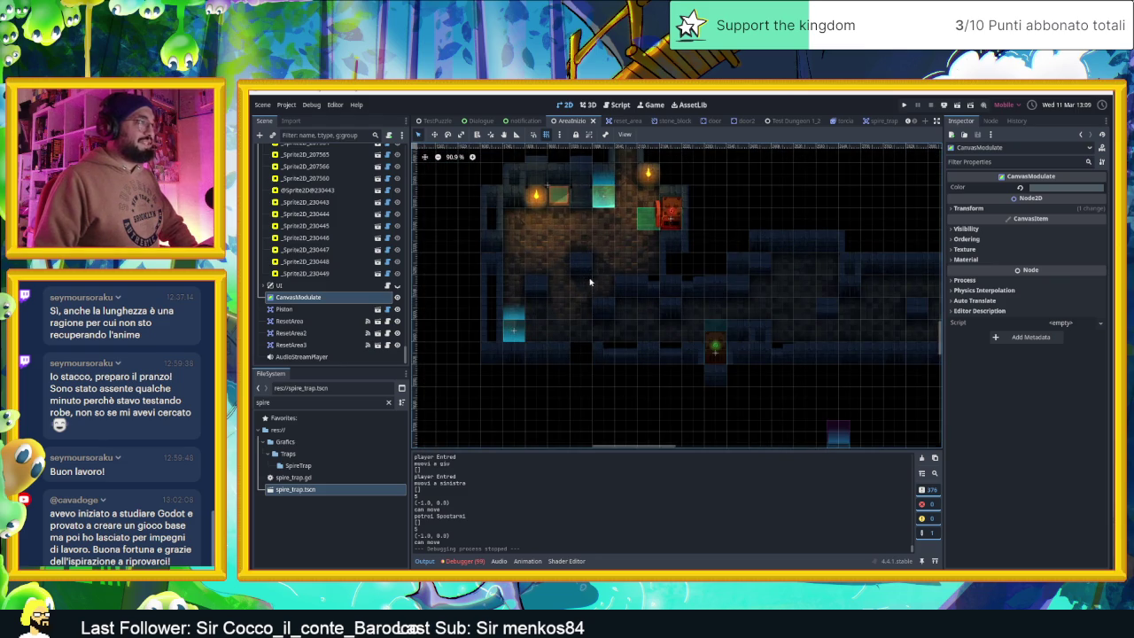
pyautogui.scroll(-5, 596, 283)
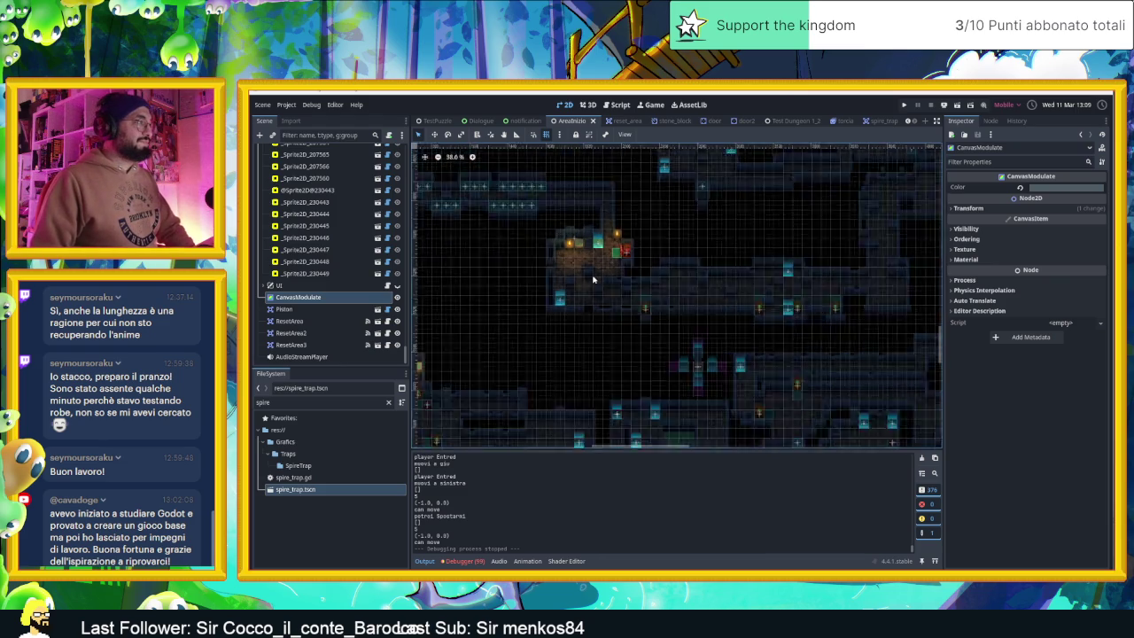
pyautogui.scroll(-3, 580, 352)
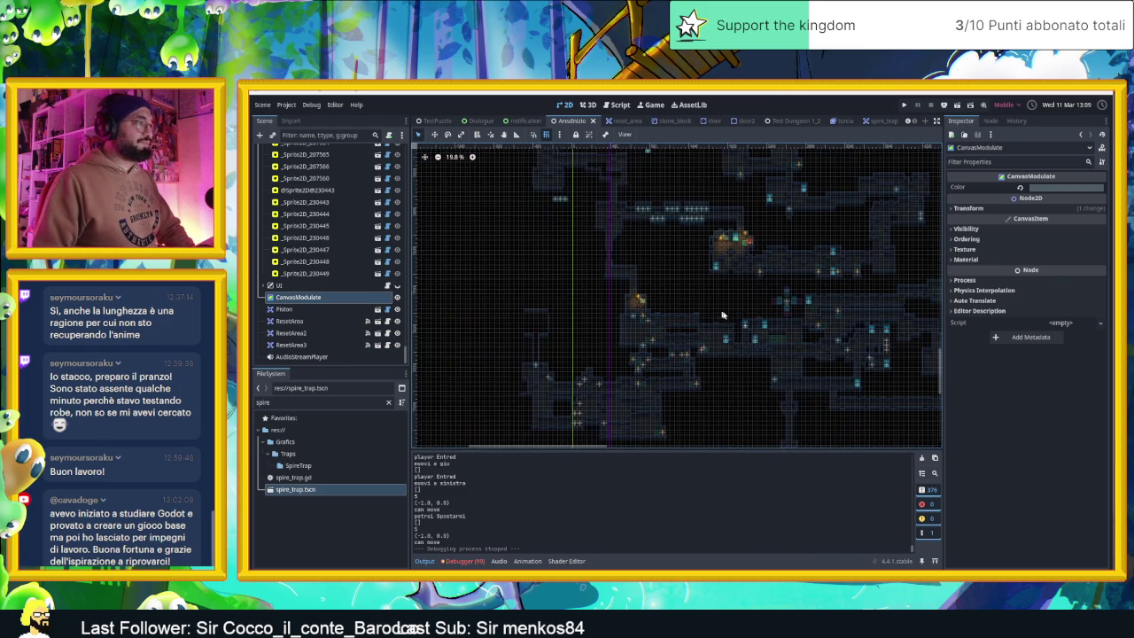
pyautogui.scroll(-2, 635, 321)
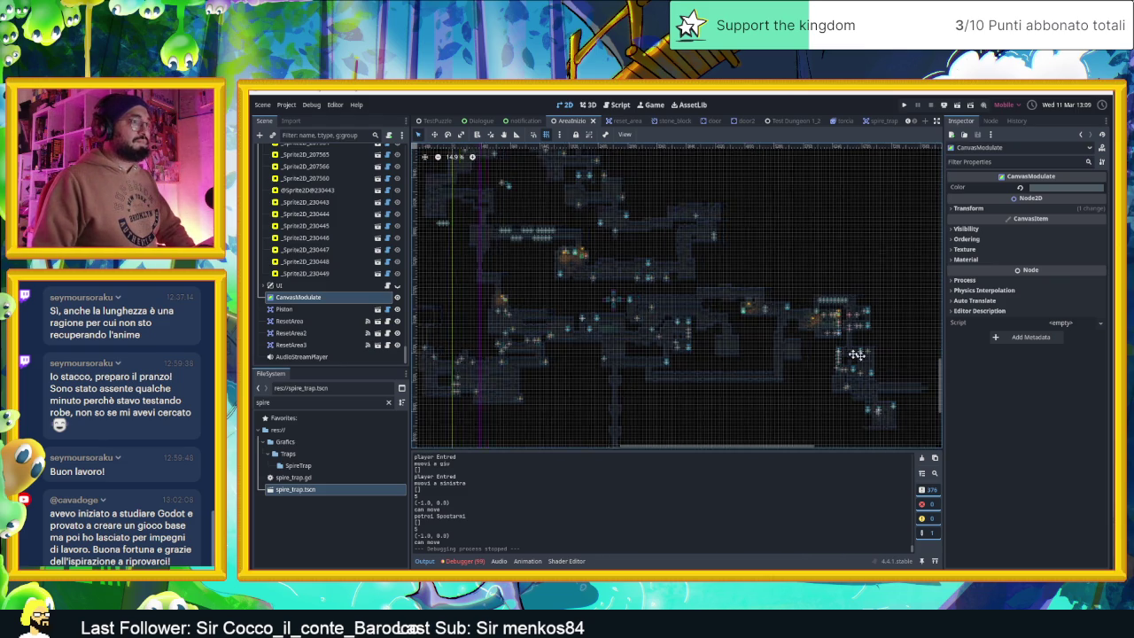
pyautogui.scroll(6, 753, 361)
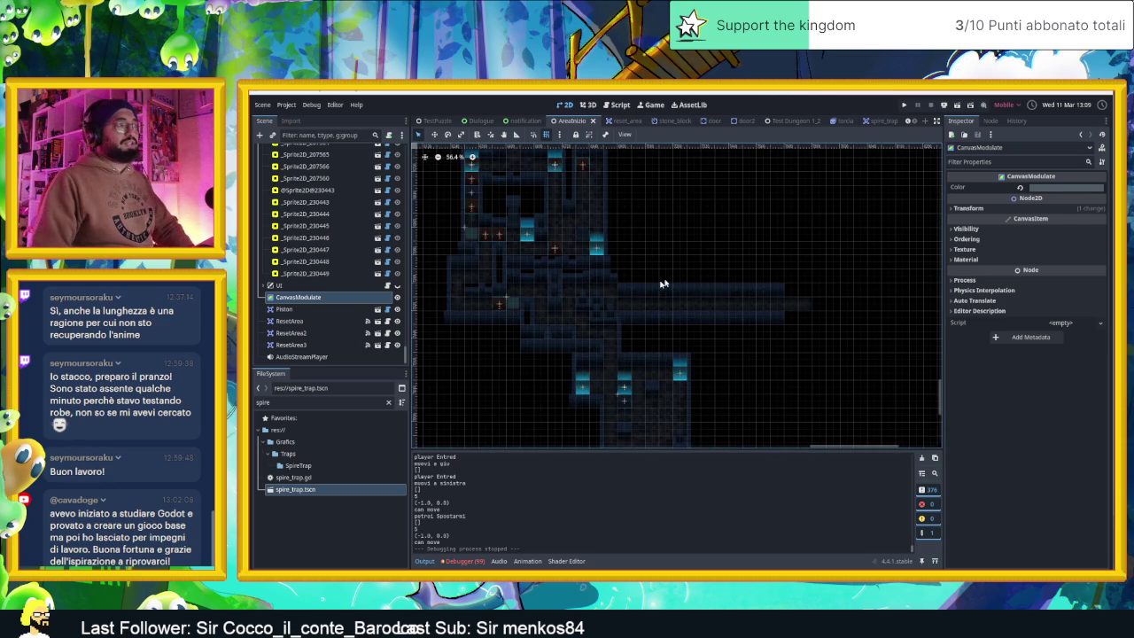
pyautogui.scroll(1, 722, 344)
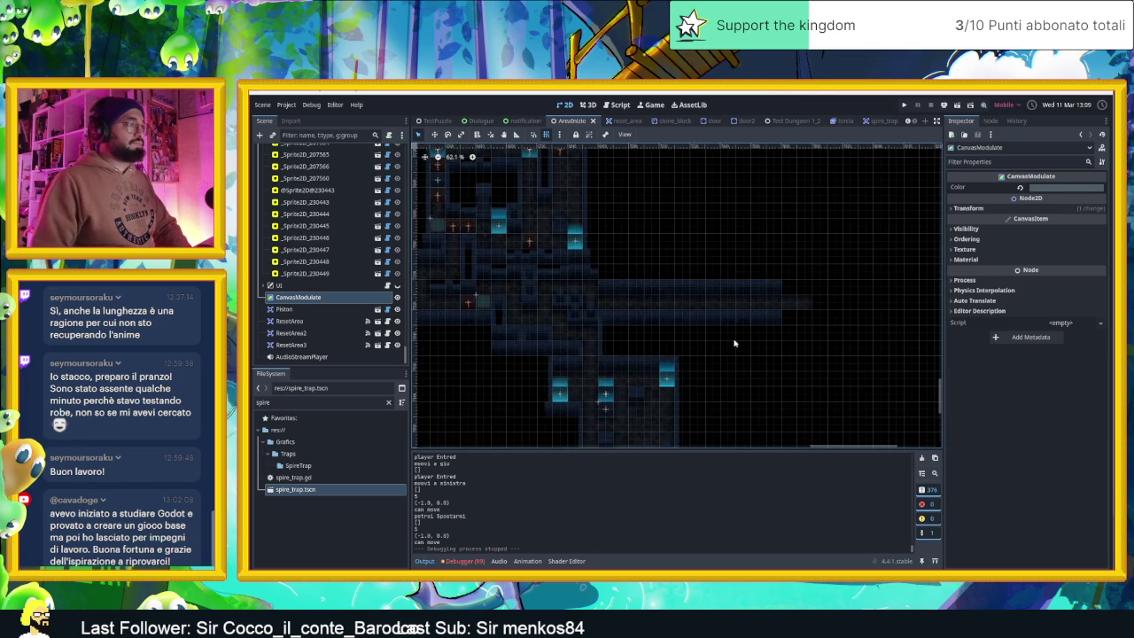
pyautogui.hotkey('ctrl', 's')
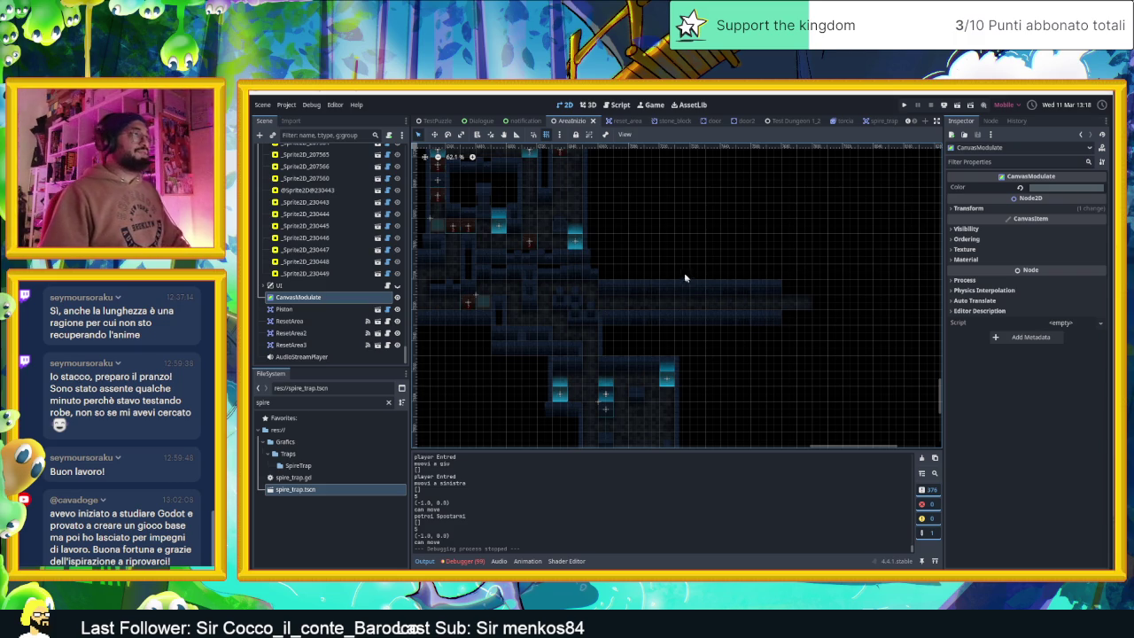
# - Zoom out on the dungeon map in the 2D viewport
pyautogui.scroll(-1, 685, 272)
# - Reset the CanvasModulate Color to white, then set it to medium grey 777777
pyautogui.click(1022, 189)
pyautogui.click(1063, 186)
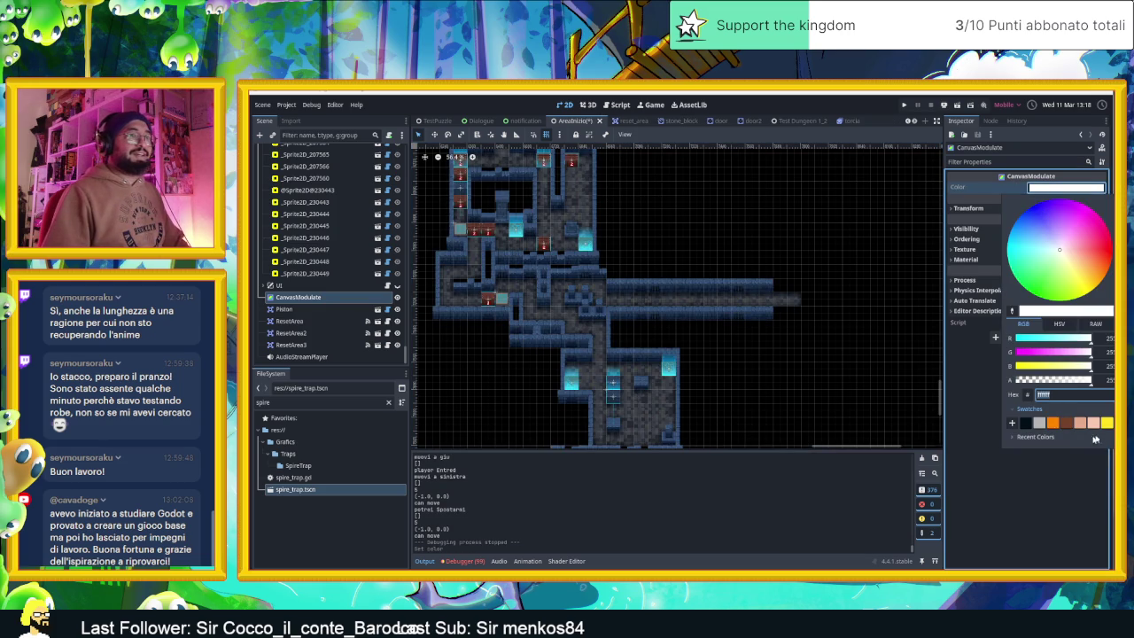
pyautogui.click(1042, 310)
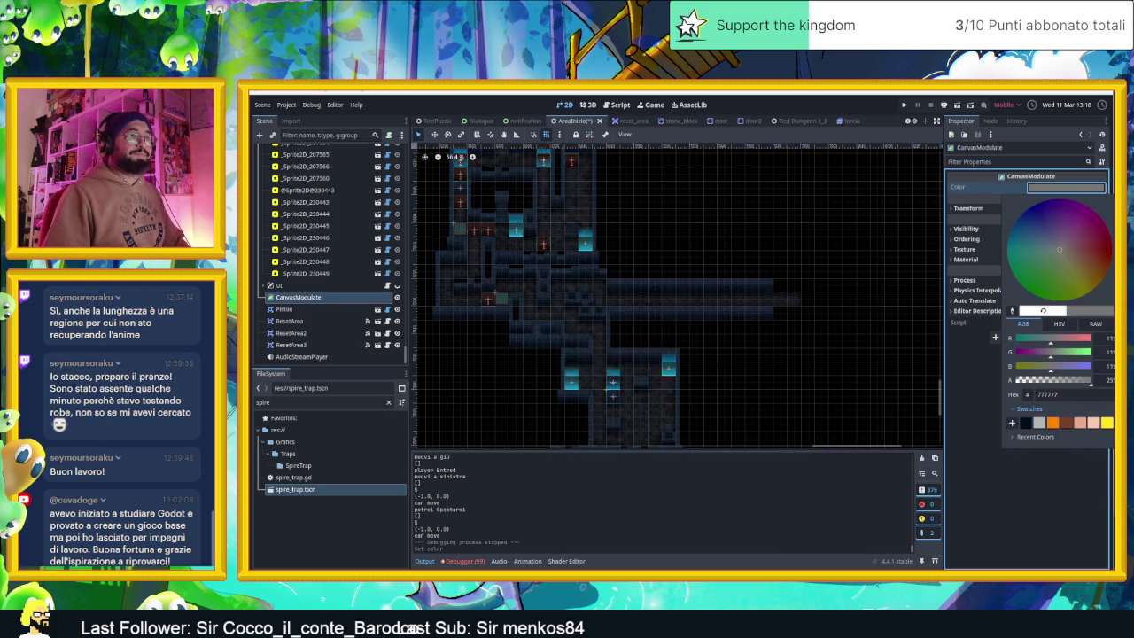
pyautogui.click(790, 272)
# - Zoom in on the corridor gaps and select the wall layer that owns the tile
pyautogui.scroll(3, 800, 272)
pyautogui.hscroll(-5, 780, 275)
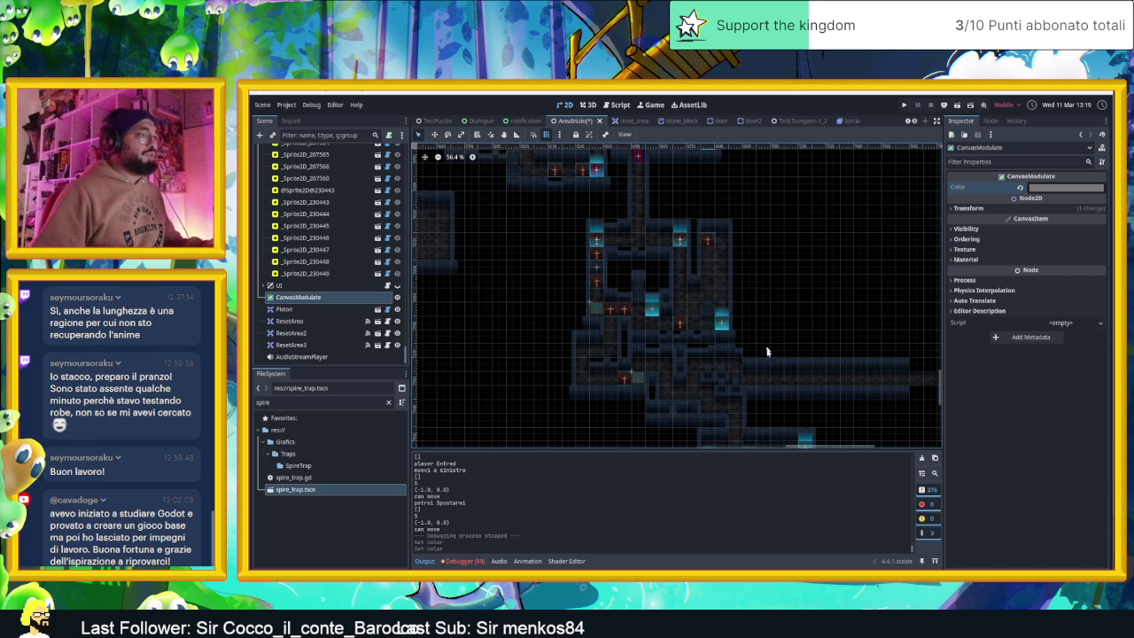
pyautogui.scroll(2, 768, 394)
pyautogui.scroll(8, 762, 390)
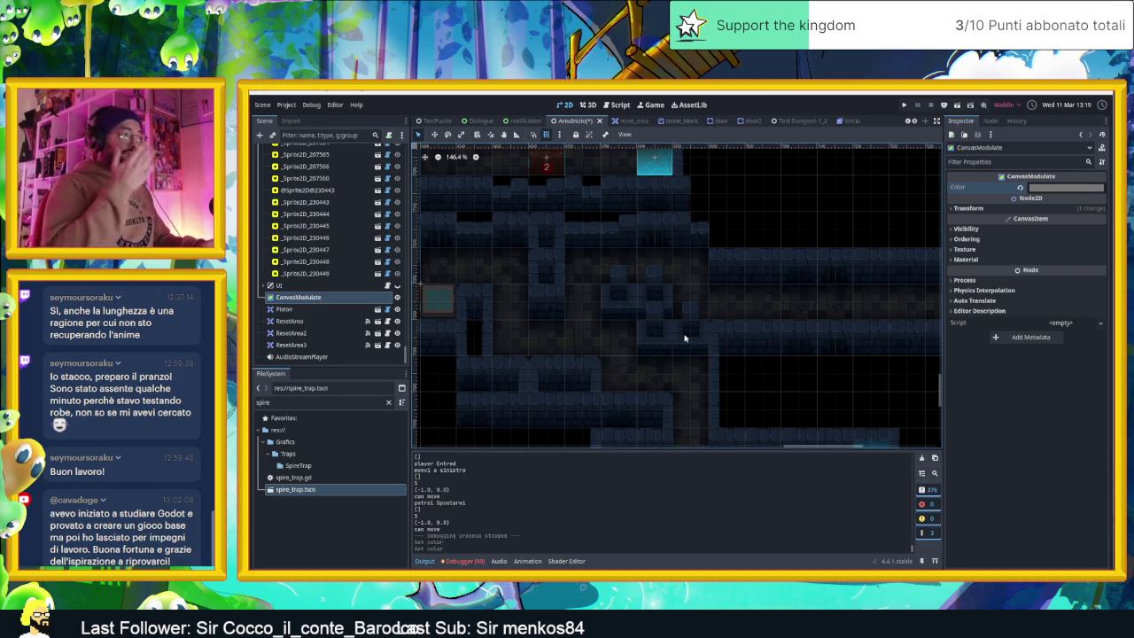
pyautogui.scroll(-3, 709, 333)
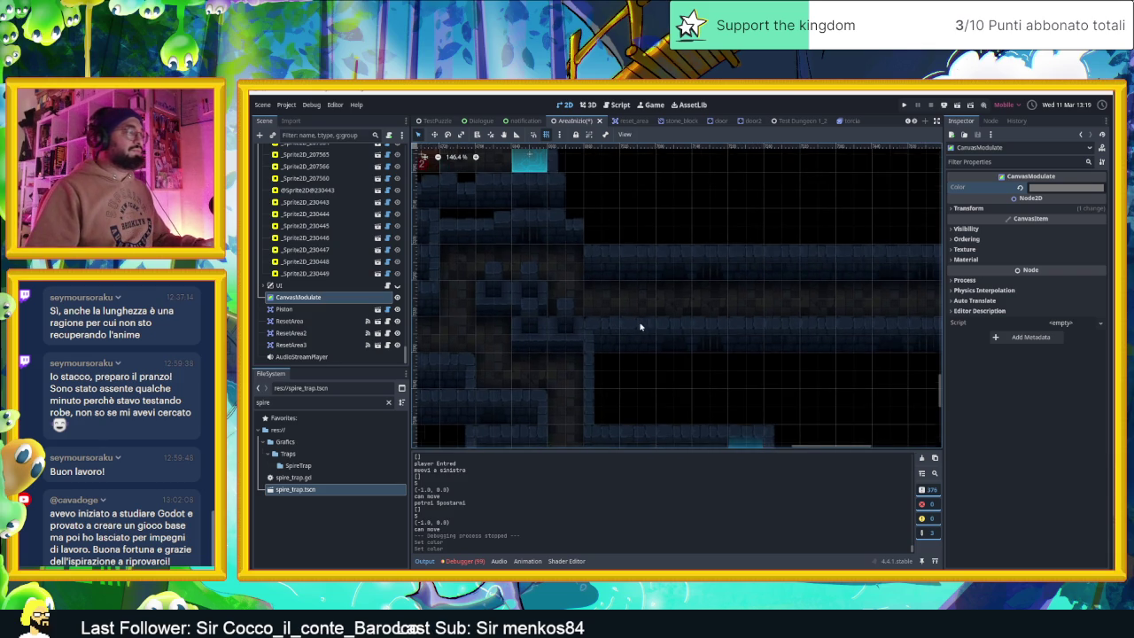
pyautogui.click(585, 327)
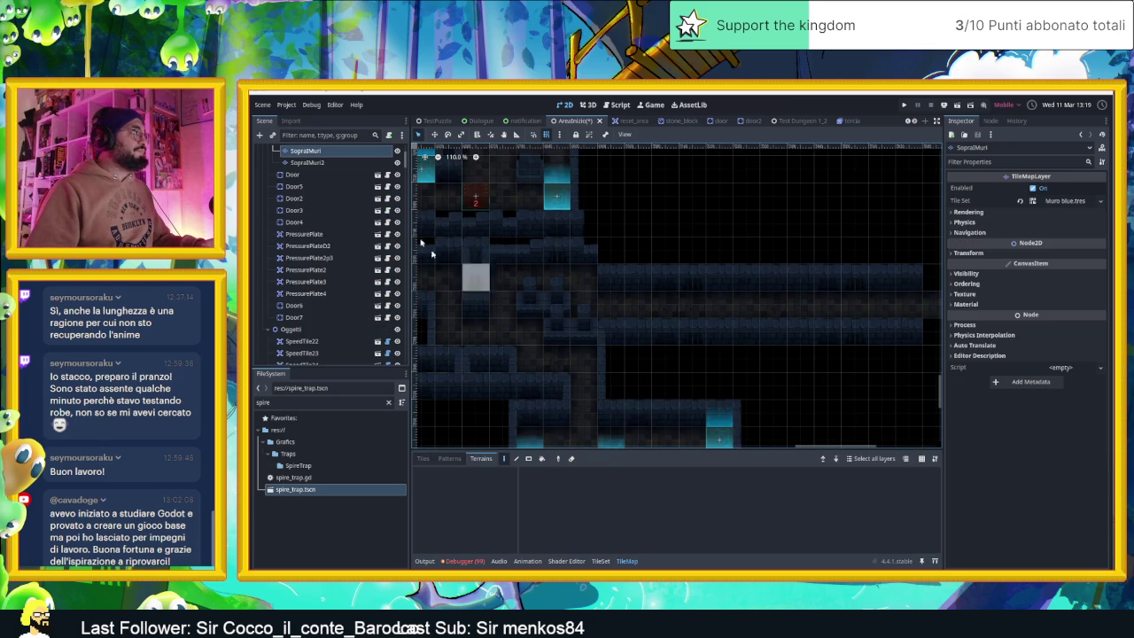
# - Check the SopraMuri2 and Muri layers, choose SopraMuri and show its Muro blue tile atlas
pyautogui.click(325, 162)
pyautogui.click(321, 152)
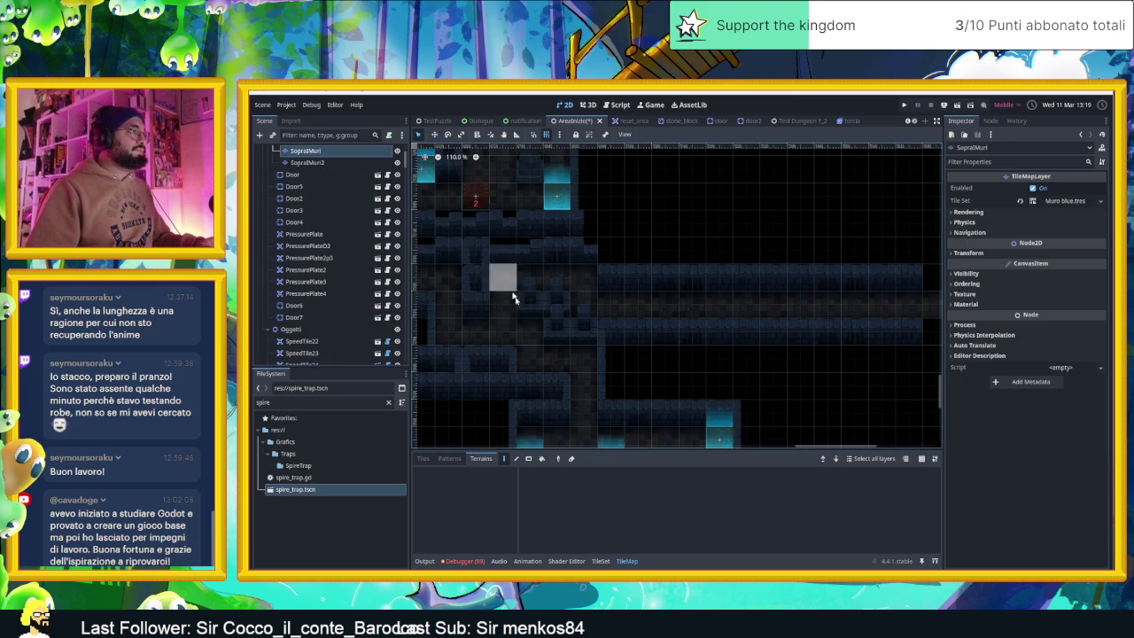
pyautogui.click(578, 329)
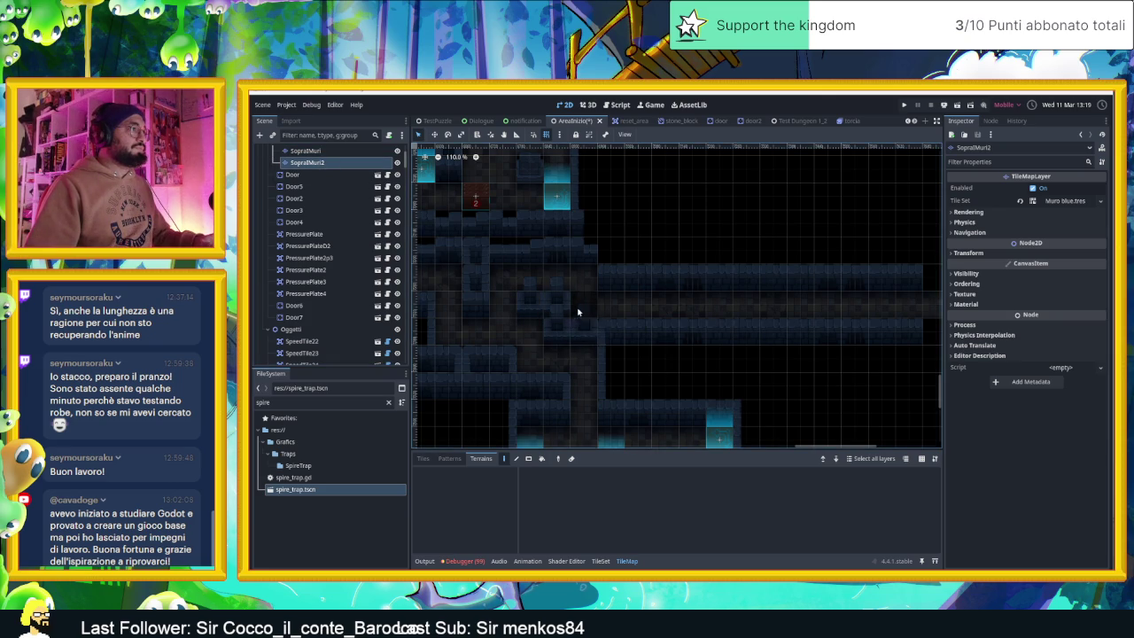
pyautogui.scroll(3, 321, 224)
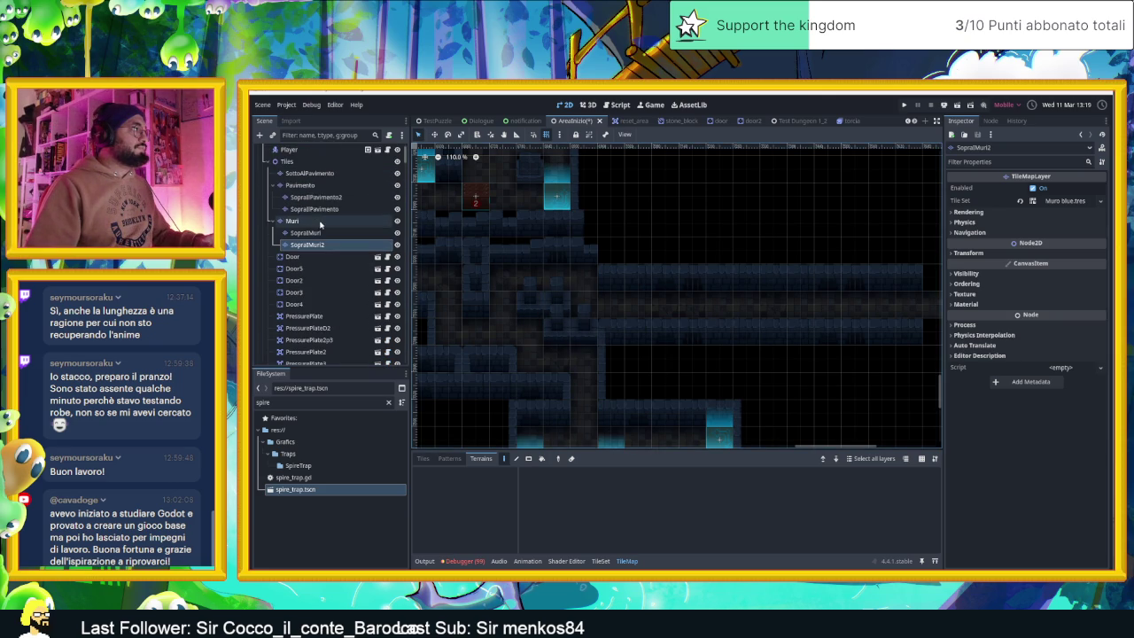
pyautogui.click(319, 221)
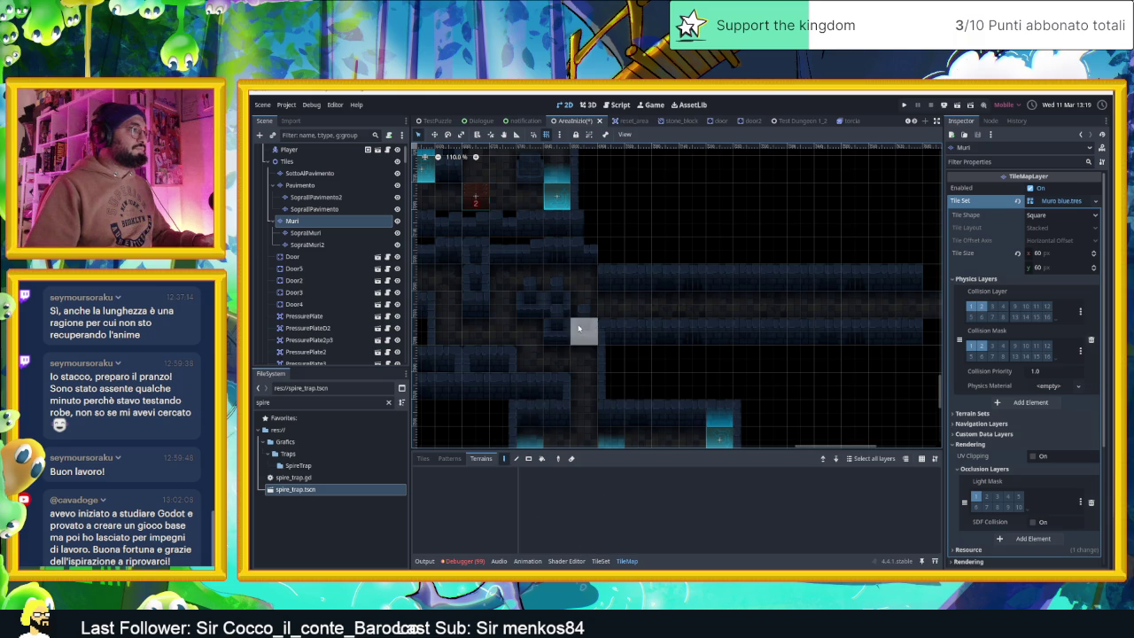
pyautogui.click(319, 233)
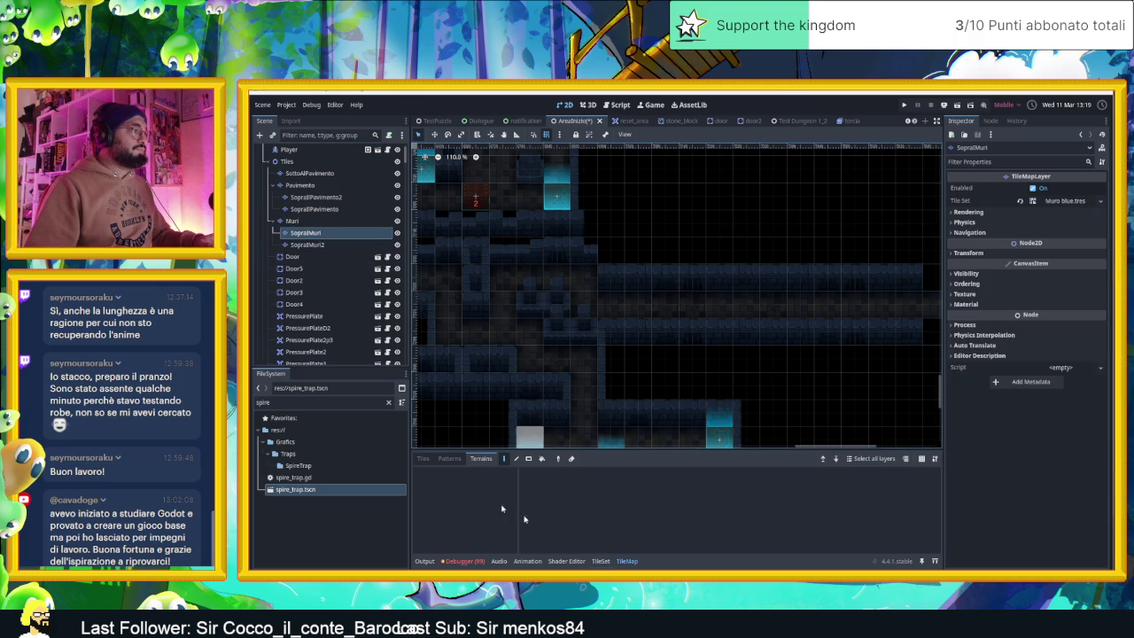
pyautogui.click(424, 459)
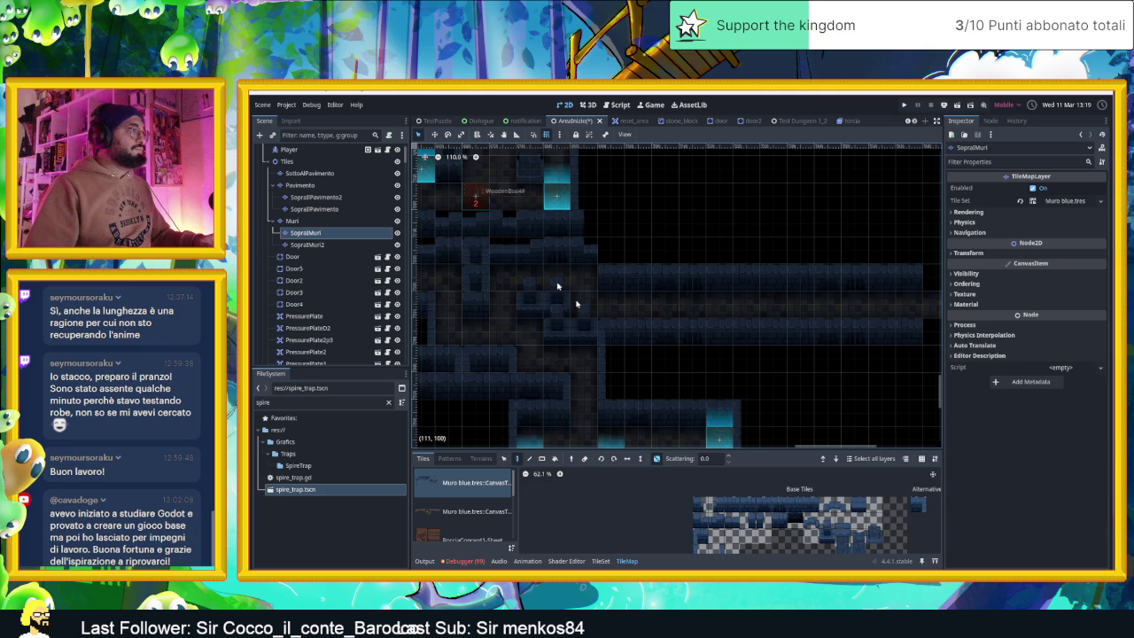
# - Erase two stray Muri wall tiles below the corridor and pick a two-tile Muro blue block for SopraMuri
pyautogui.click(315, 244)
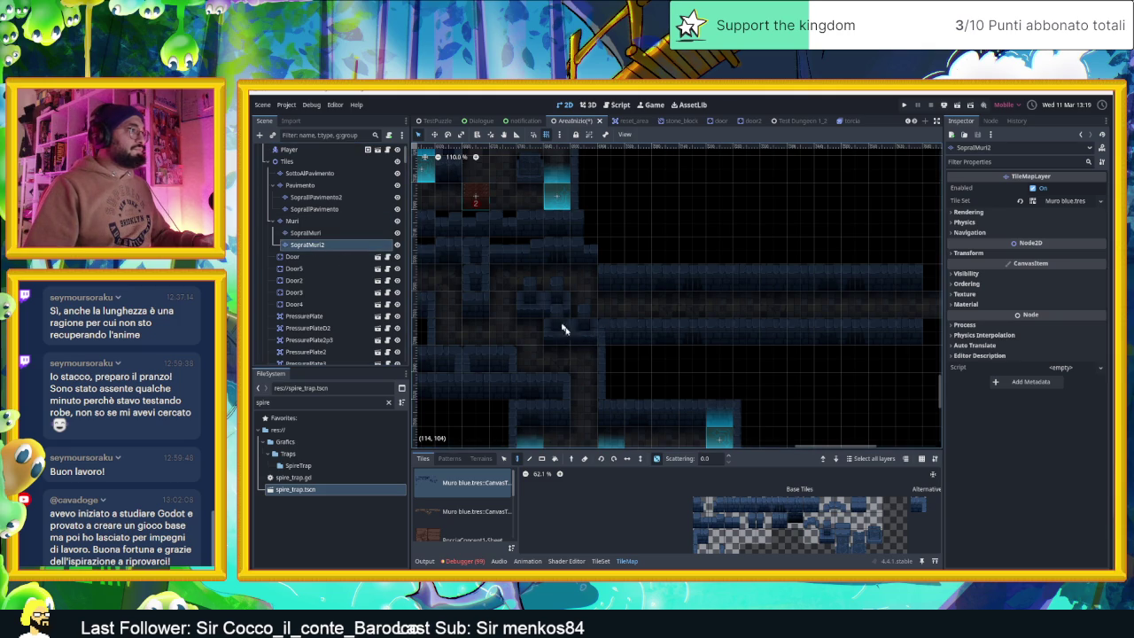
pyautogui.click(297, 220)
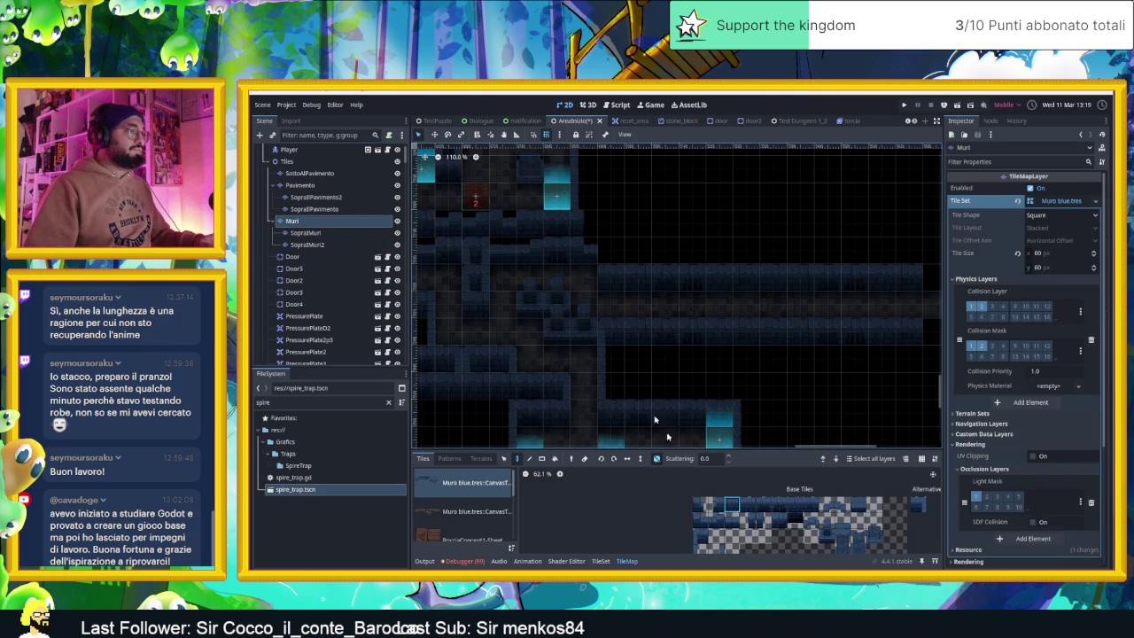
pyautogui.press('Down')
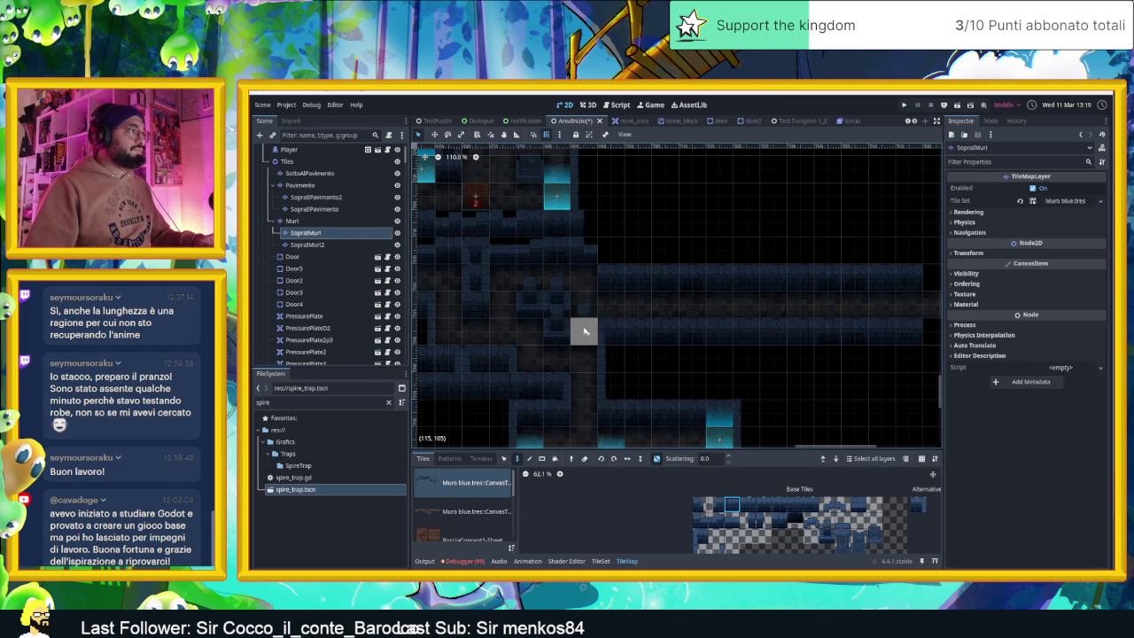
pyautogui.scroll(2, 620, 307)
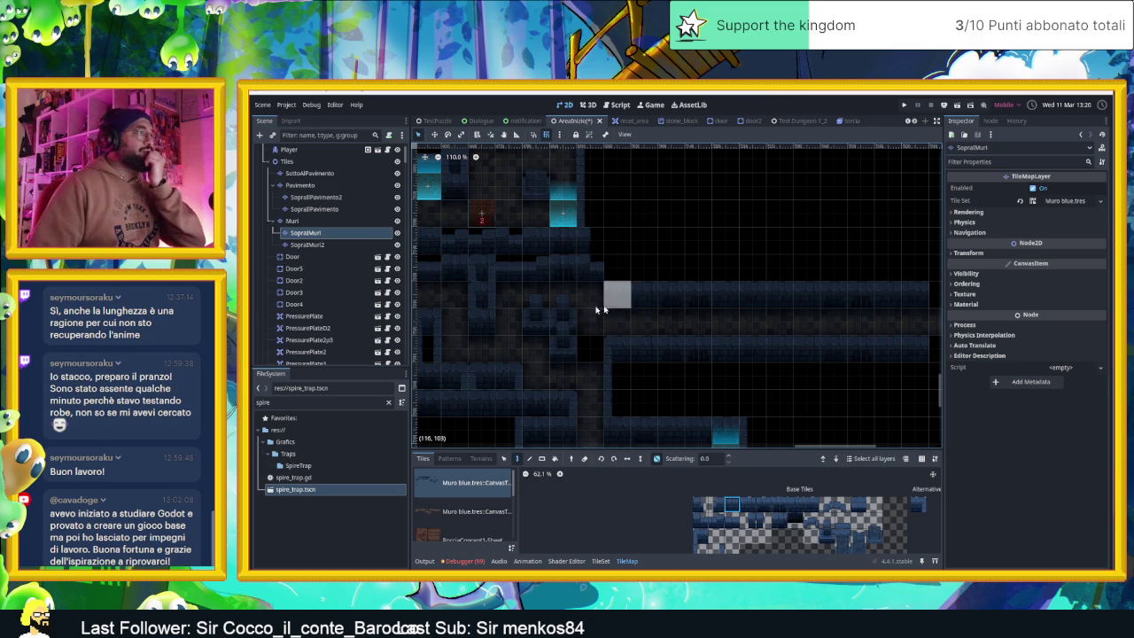
pyautogui.click(293, 220)
pyautogui.rightClick(617, 295)
pyautogui.rightClick(617, 349)
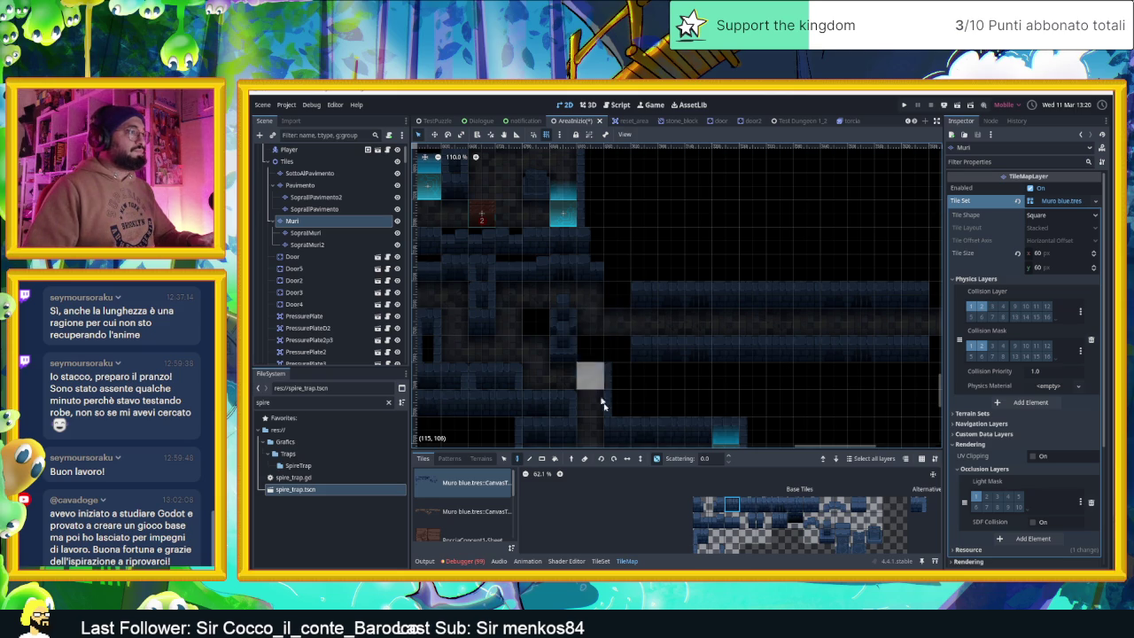
pyautogui.click(305, 232)
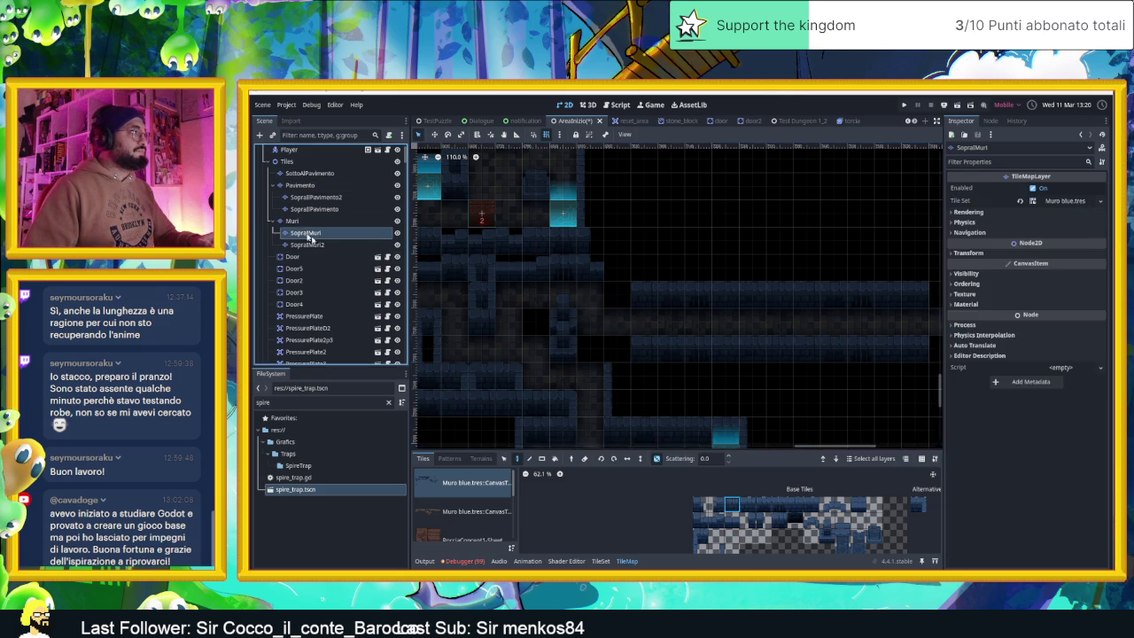
pyautogui.moveTo(828, 537); pyautogui.dragTo(827, 521)
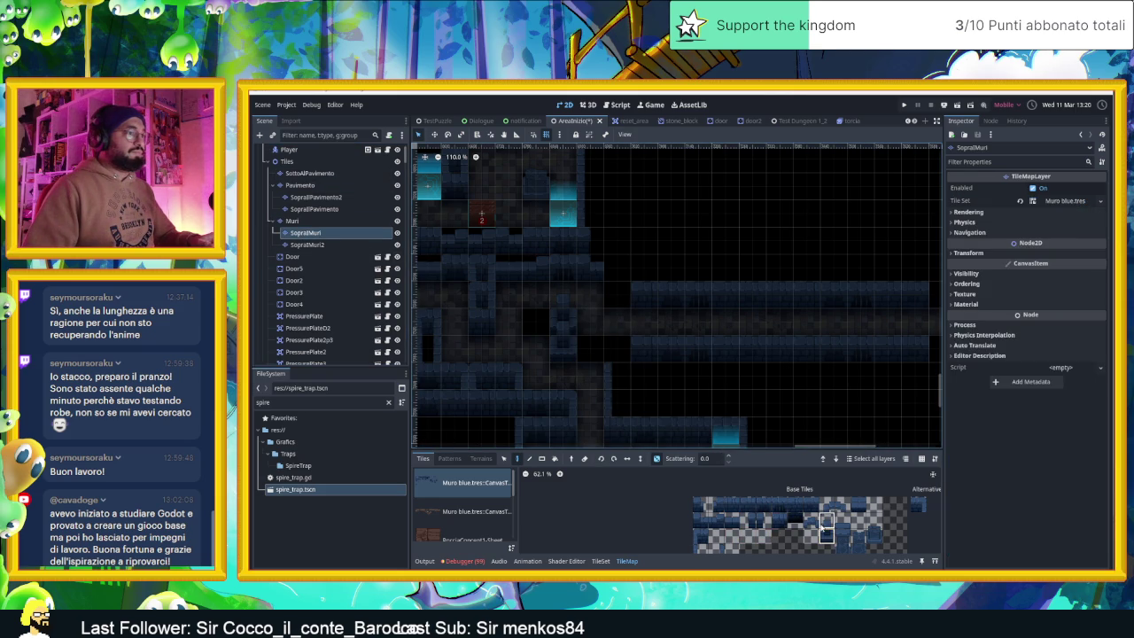
# - Paint the two-tile wall block, then pick six wall variants with random placement enabled
pyautogui.click(594, 347)
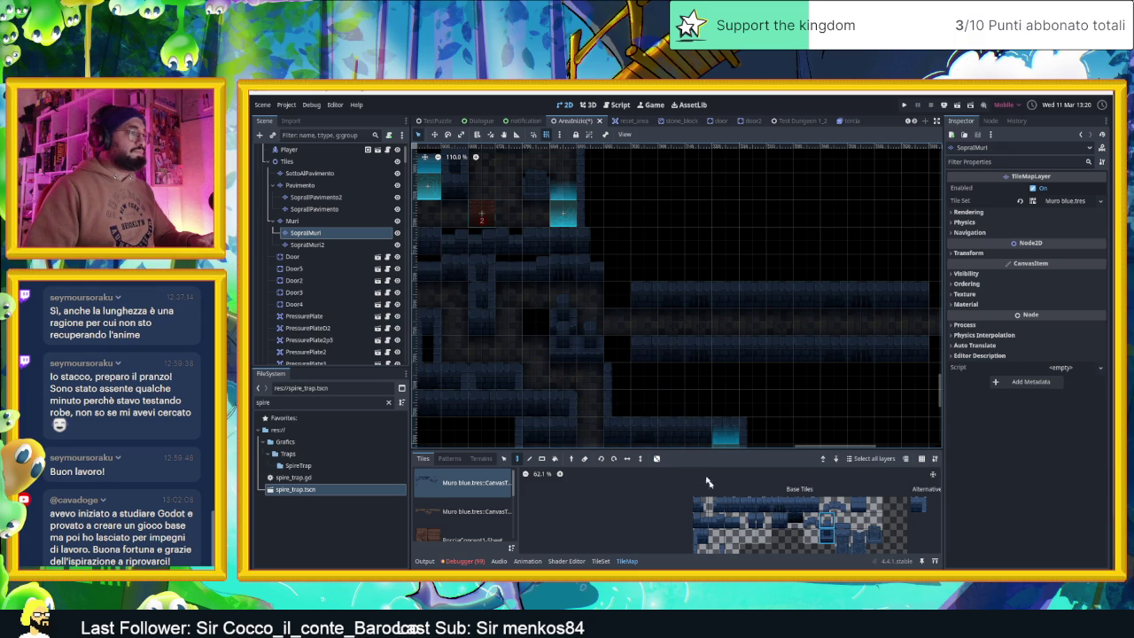
pyautogui.moveTo(731, 504); pyautogui.dragTo(811, 503)
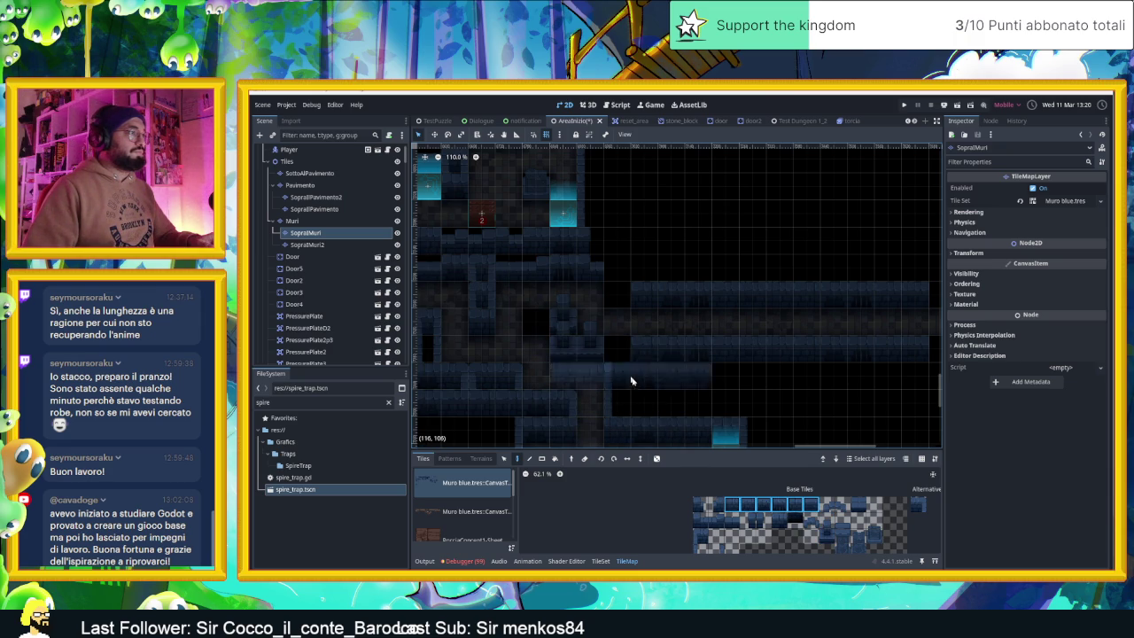
pyautogui.click(655, 459)
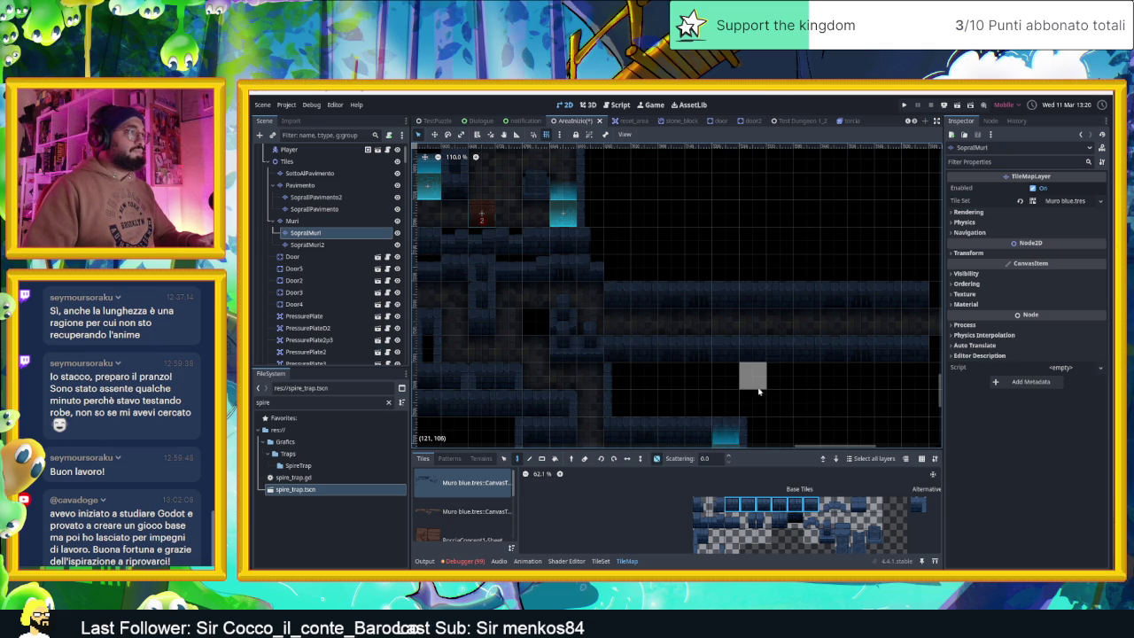
# - Extend the corridor's upper and lower wall rows rightward with the randomly varied wall tiles
pyautogui.moveTo(733, 389); pyautogui.dragTo(719, 390)
pyautogui.scroll(-2, 718, 389)
pyautogui.scroll(-2, 739, 396)
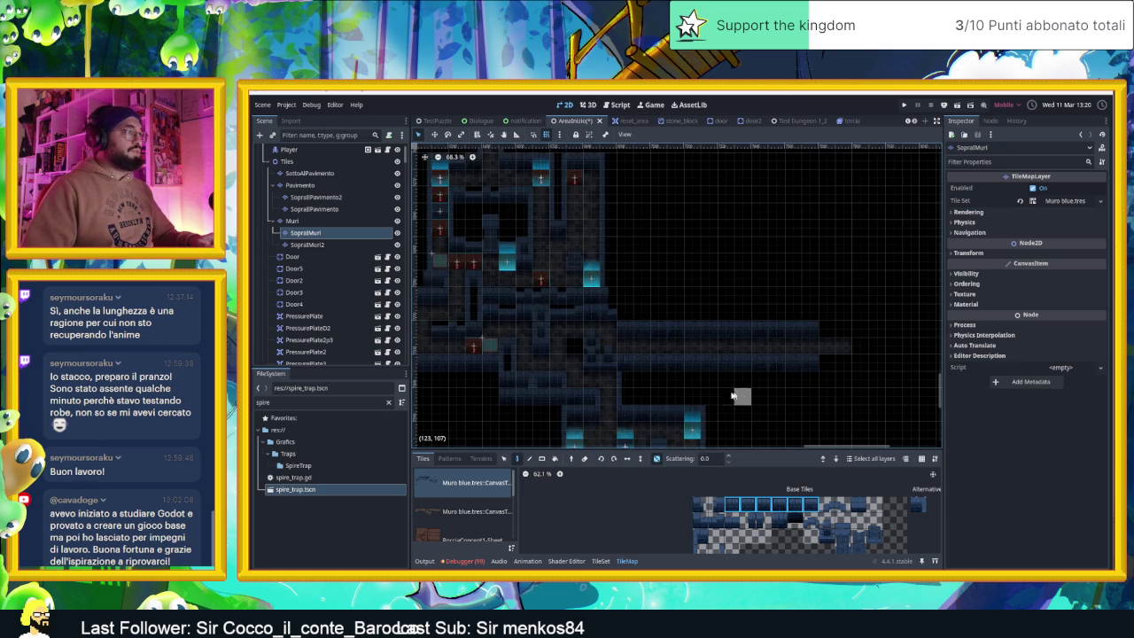
pyautogui.scroll(2, 653, 396)
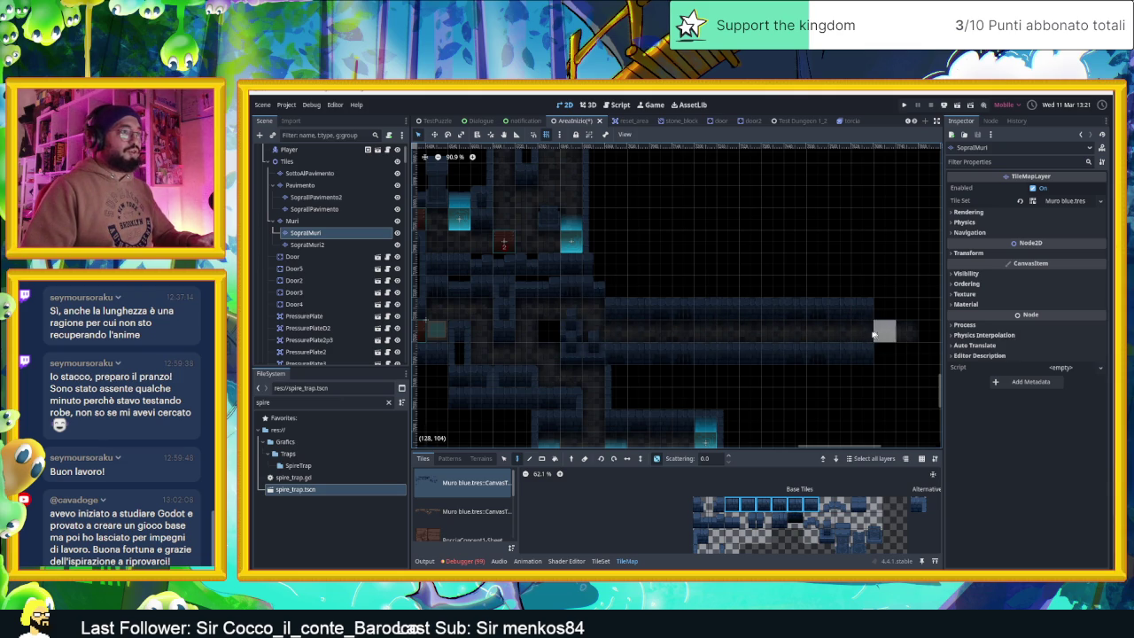
pyautogui.hscroll(3, 751, 335)
pyautogui.hscroll(1, 751, 335)
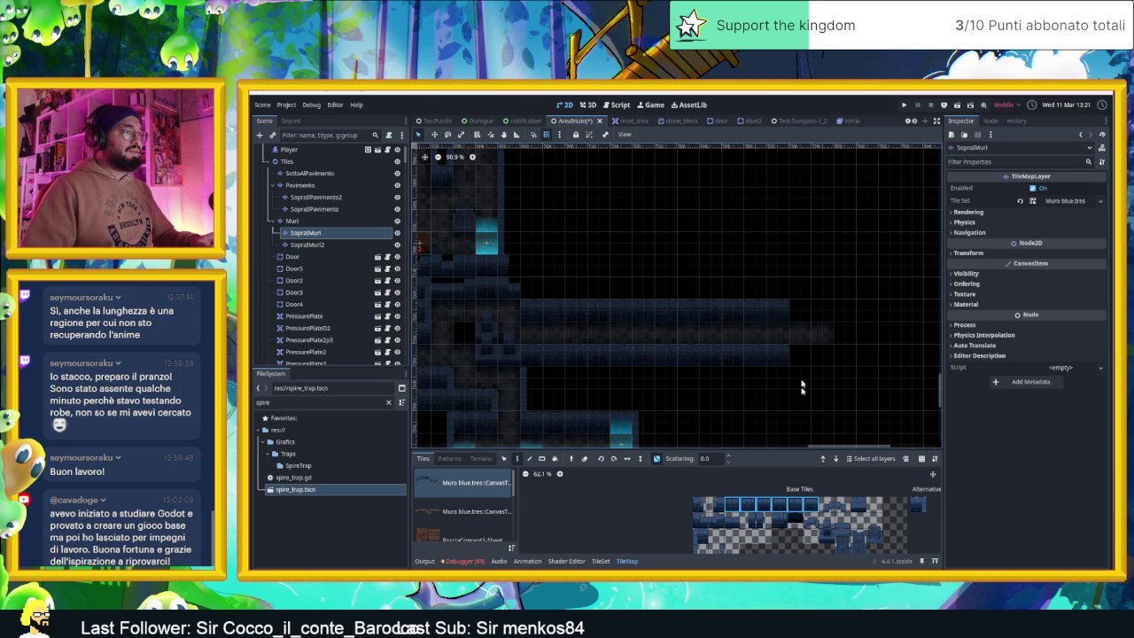
pyautogui.moveTo(801, 315); pyautogui.dragTo(845, 312)
pyautogui.moveTo(801, 354); pyautogui.dragTo(845, 355)
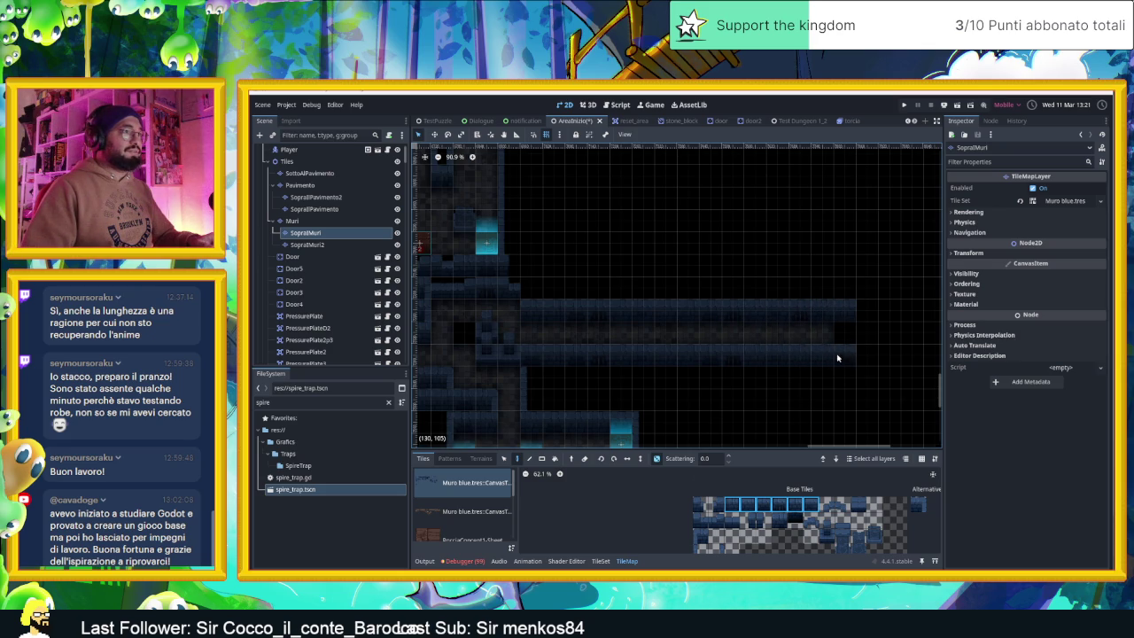
pyautogui.scroll(-1, 665, 377)
pyautogui.hscroll(-3, 668, 393)
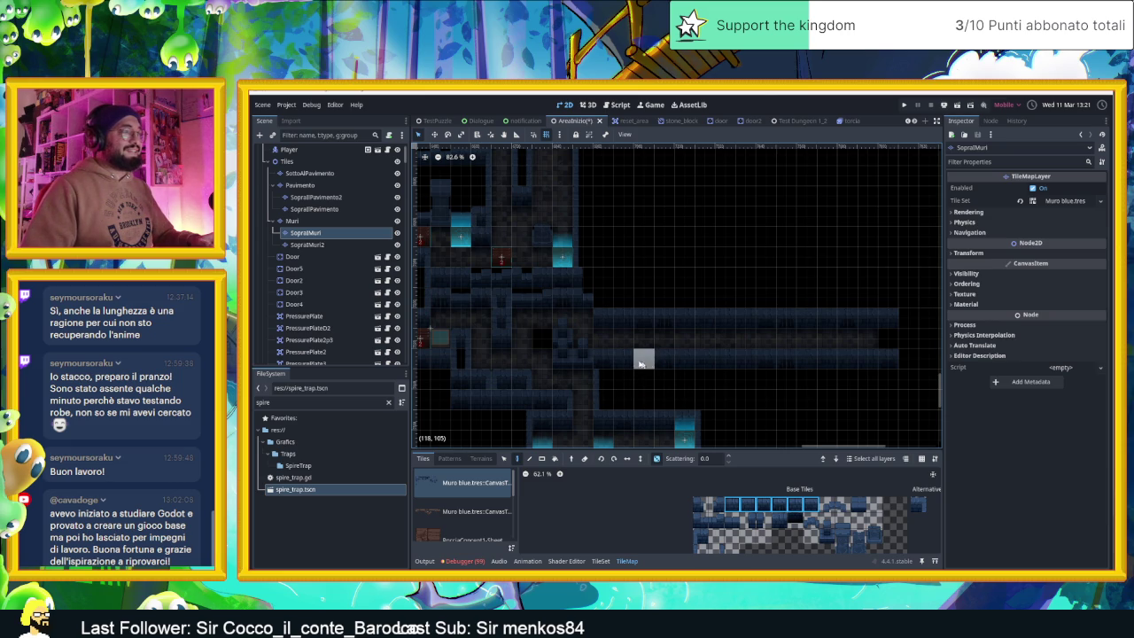
pyautogui.moveTo(738, 381)
pyautogui.mouseDown()
pyautogui.moveTo(742, 357)
pyautogui.moveTo(711, 349)
pyautogui.mouseUp()
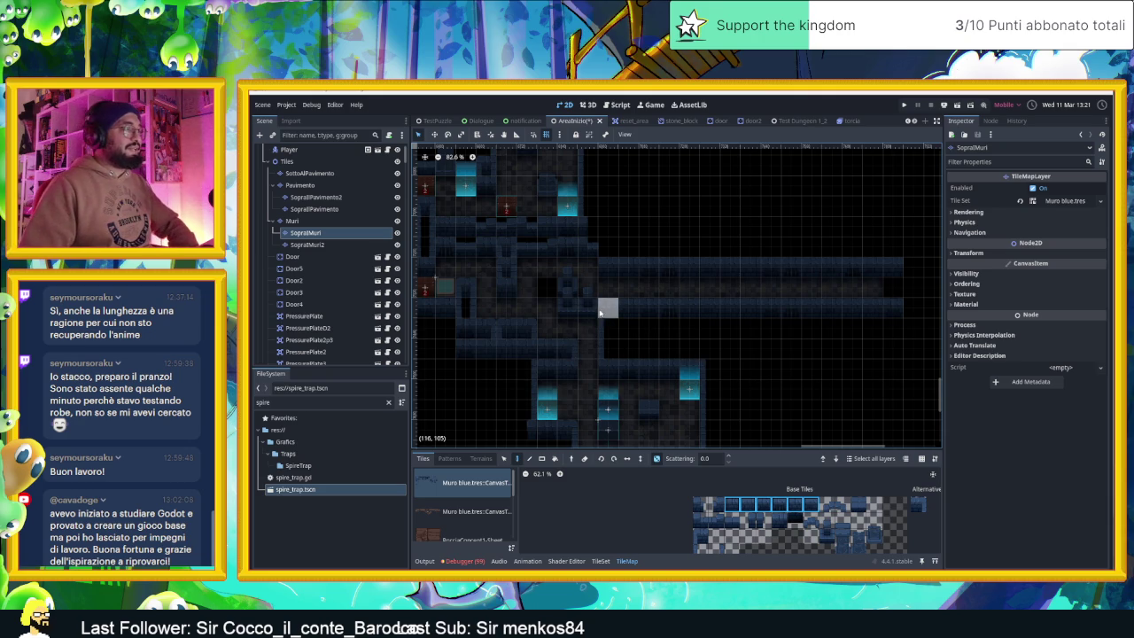
pyautogui.scroll(-2, 647, 399)
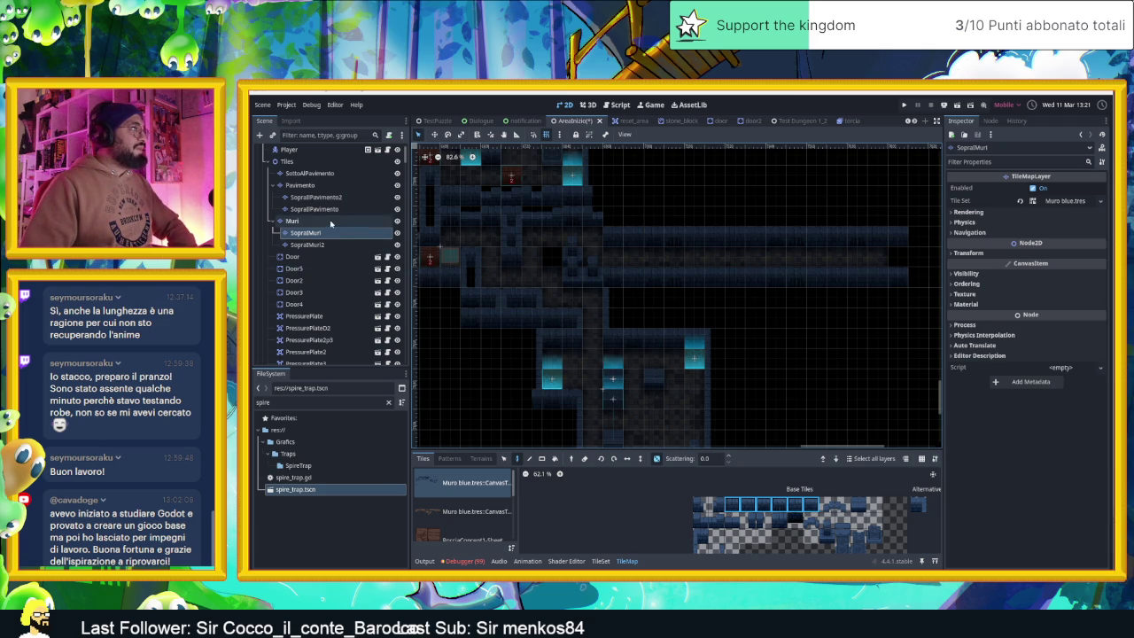
# - Select the Muri layer, then the Tiles group and the Pavimento floor layer
pyautogui.click(301, 221)
pyautogui.moveTo(613, 274); pyautogui.dragTo(576, 312)
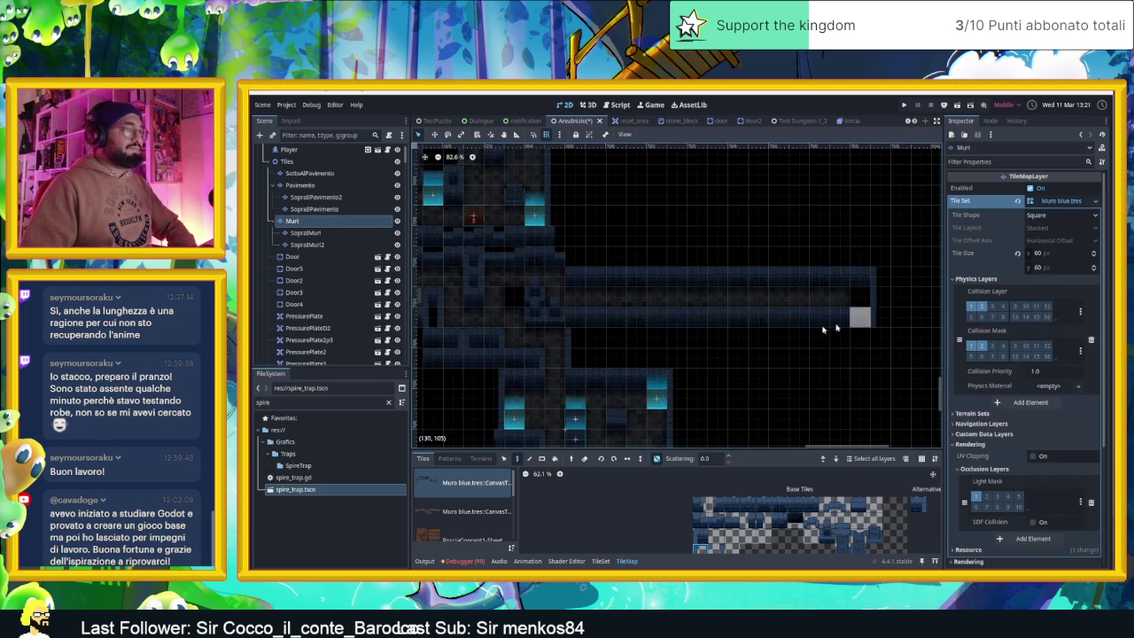
pyautogui.click(287, 161)
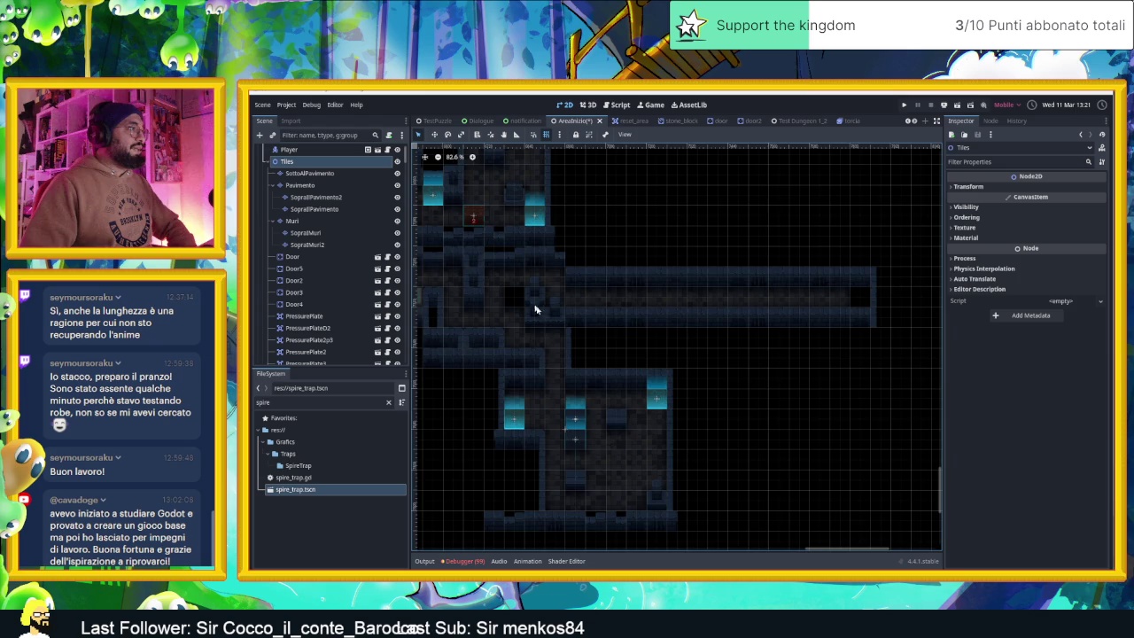
pyautogui.scroll(3, 535, 310)
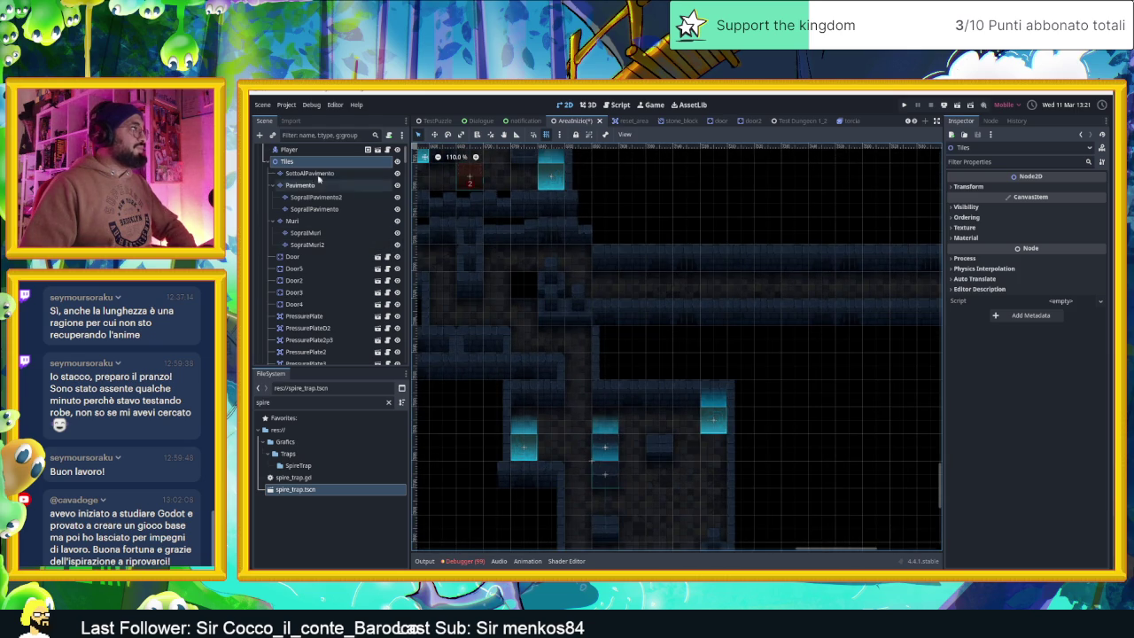
pyautogui.click(354, 185)
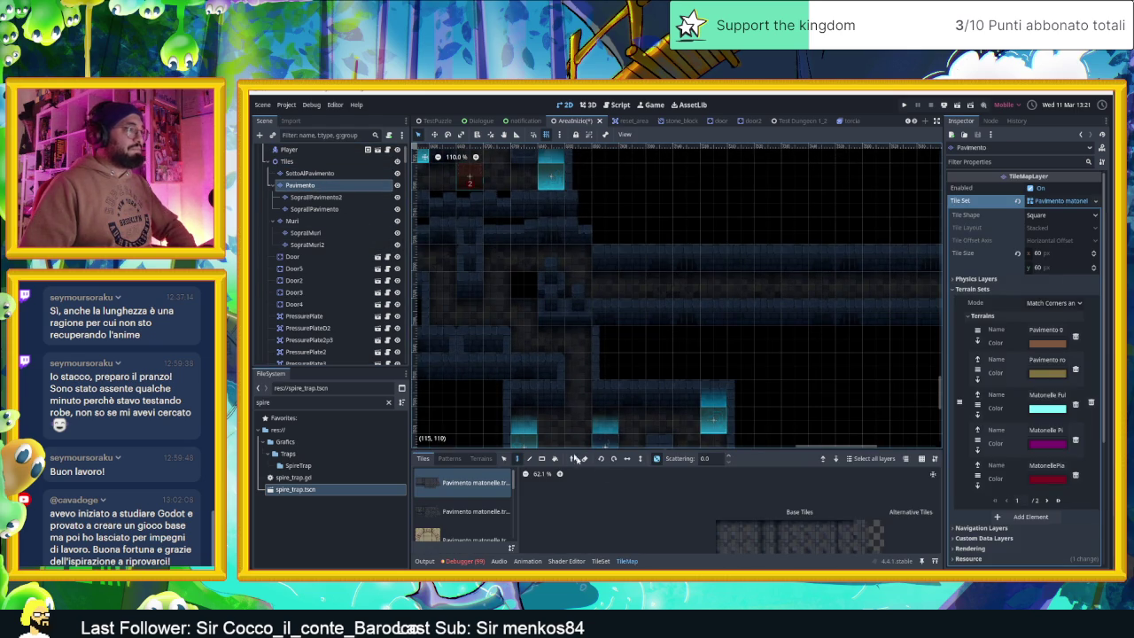
# - Choose the Matonelle Full Random terrain for Pavimento, then return to the Muri wall layer
pyautogui.click(481, 458)
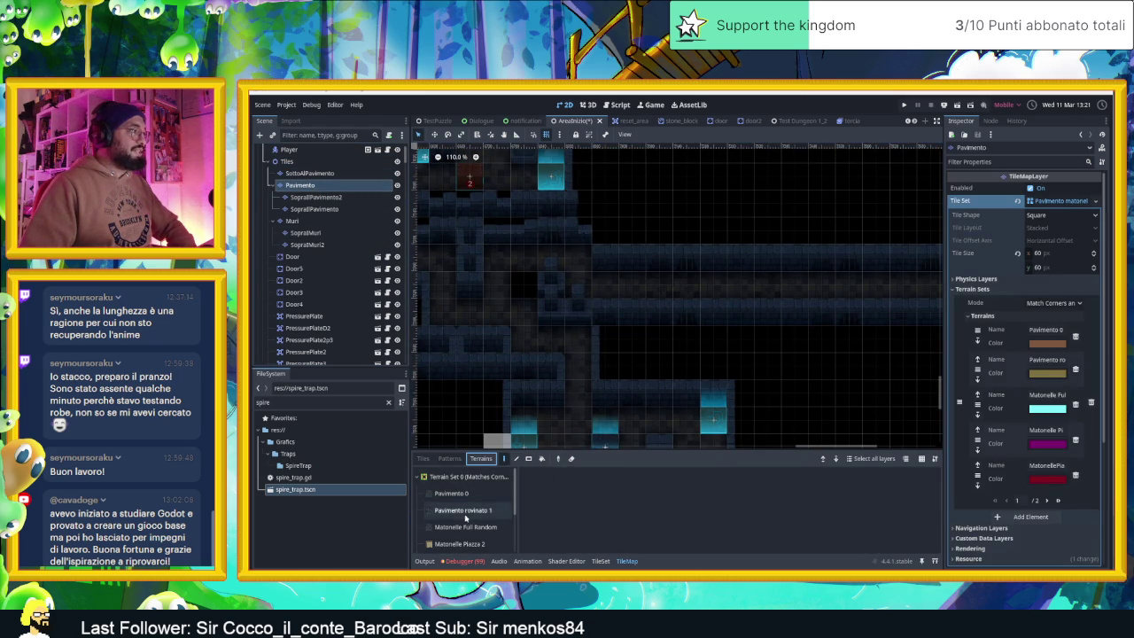
pyautogui.click(465, 527)
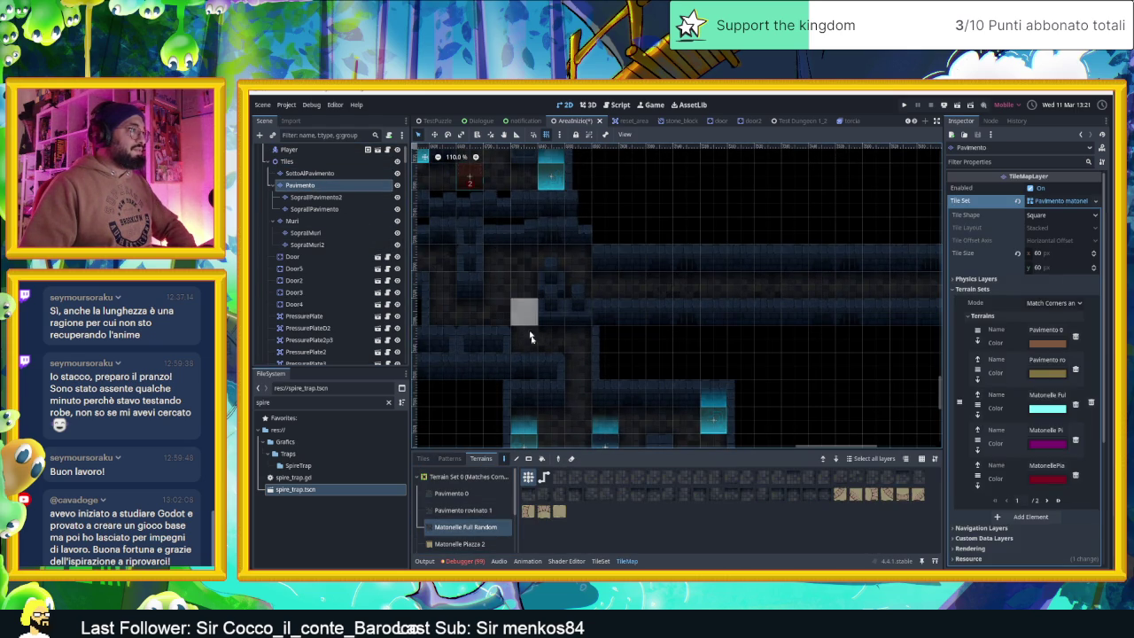
pyautogui.moveTo(669, 381)
pyautogui.mouseDown()
pyautogui.moveTo(679, 379)
pyautogui.moveTo(578, 384)
pyautogui.mouseUp()
pyautogui.scroll(-2, 680, 380)
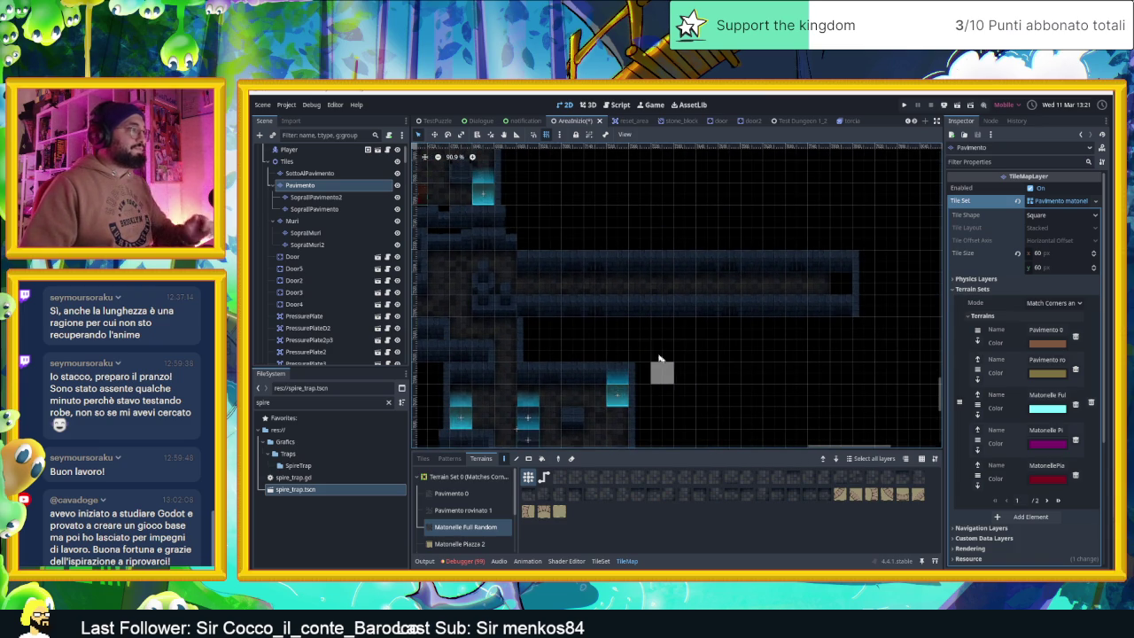
pyautogui.scroll(2, 651, 353)
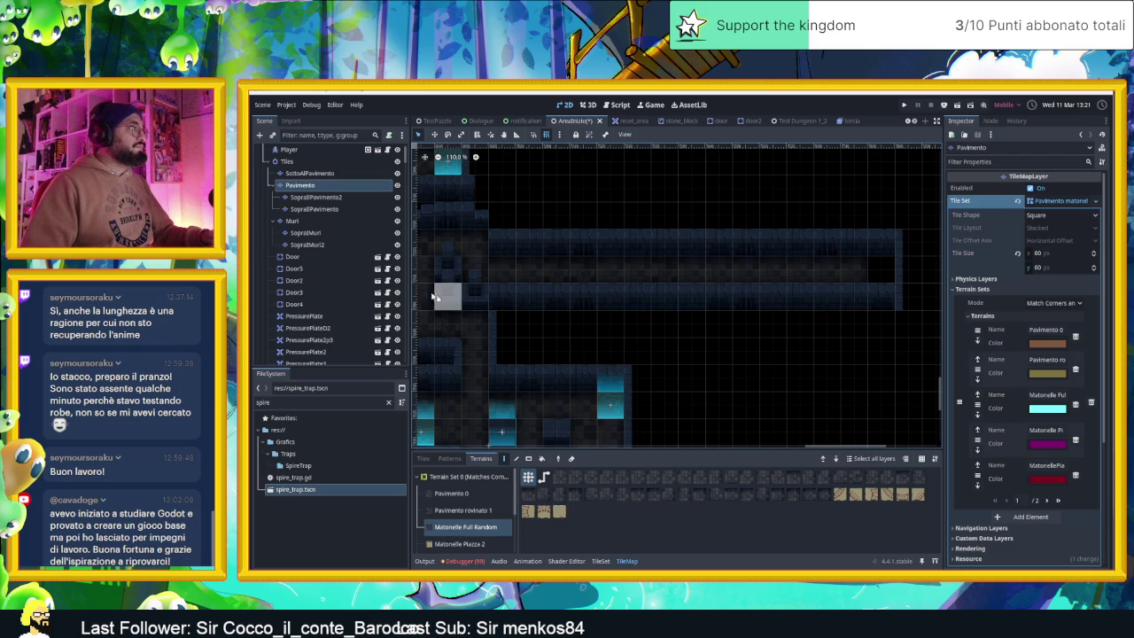
pyautogui.click(327, 223)
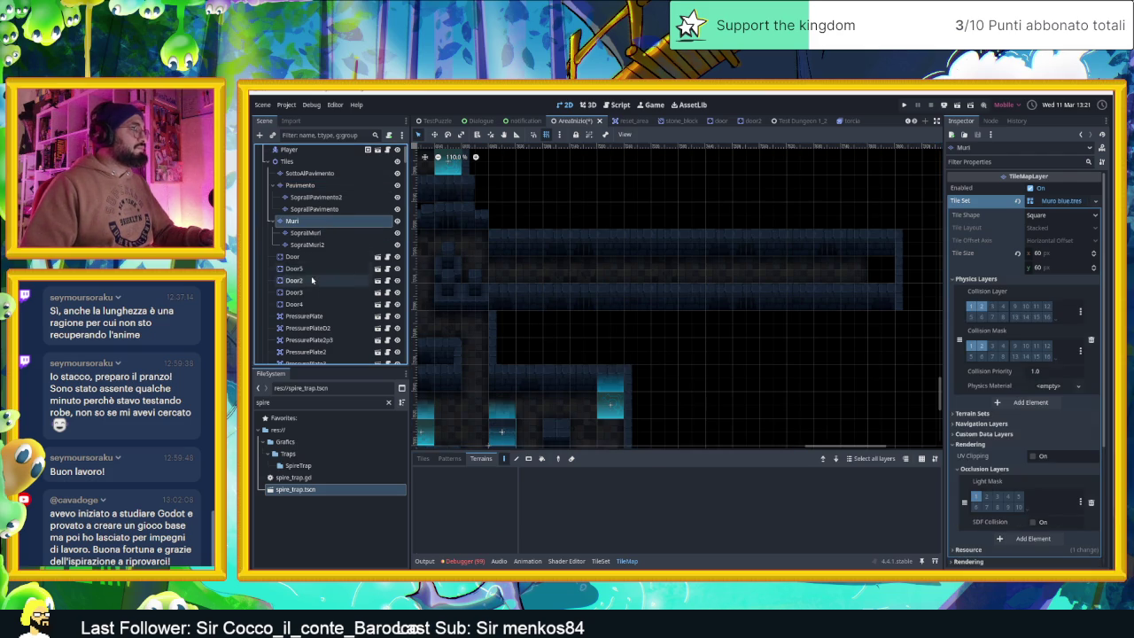
# - Scroll the Scene tree past the Altro group and select the Trapole group
pyautogui.scroll(-10, 323, 283)
pyautogui.scroll(-5, 330, 293)
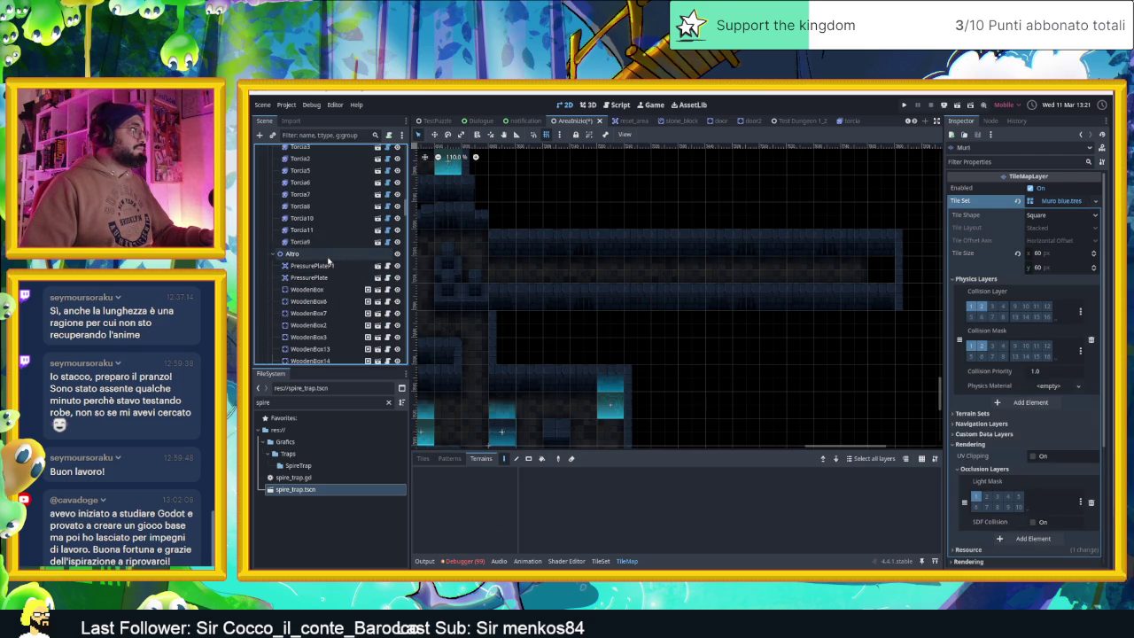
pyautogui.click(328, 254)
pyautogui.scroll(-2, 329, 282)
pyautogui.scroll(-5, 328, 282)
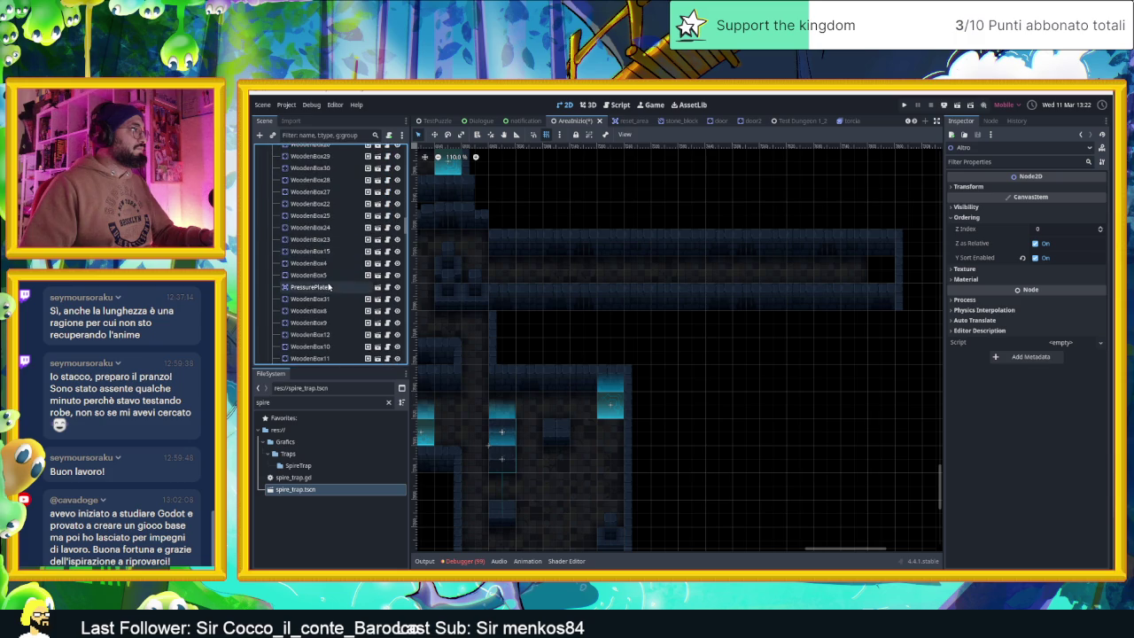
pyautogui.scroll(-5, 330, 291)
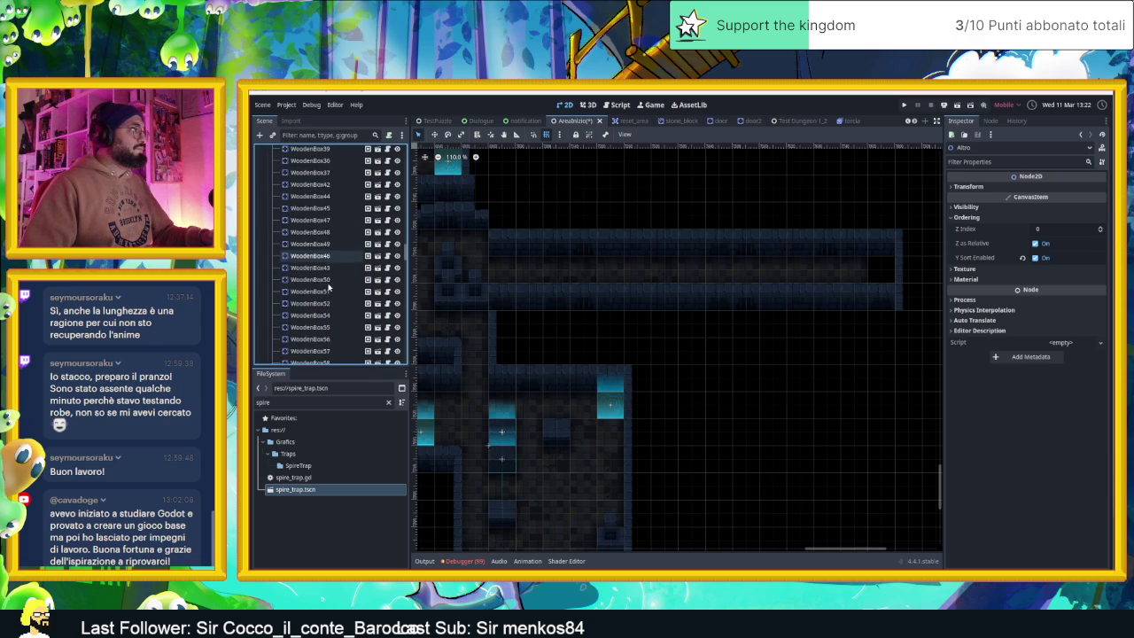
pyautogui.scroll(-4, 333, 292)
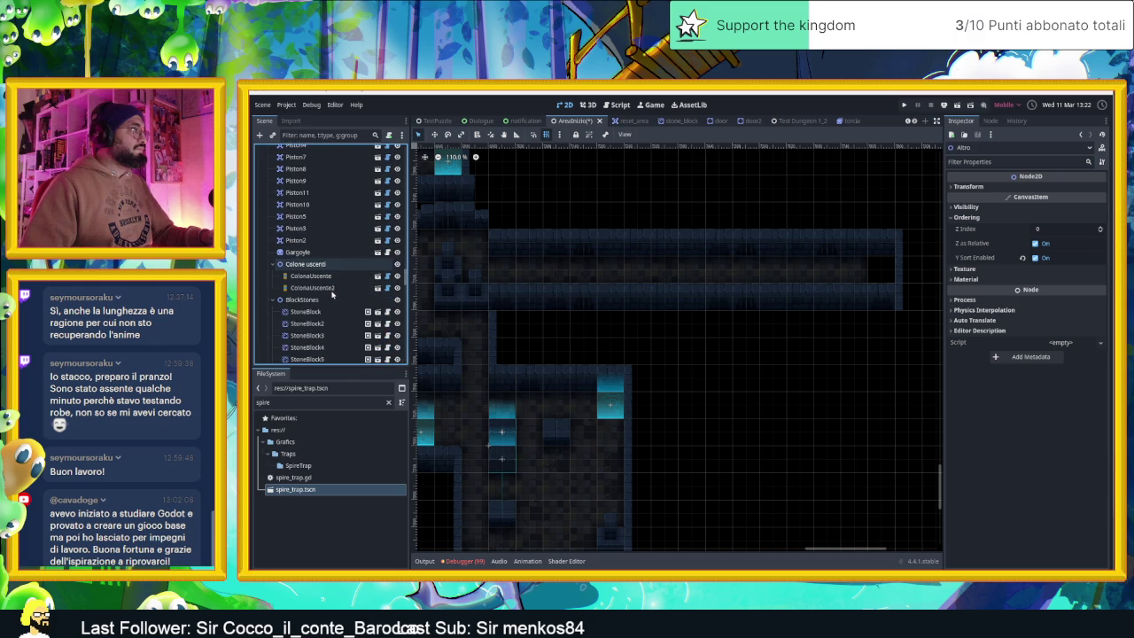
pyautogui.scroll(-4, 332, 292)
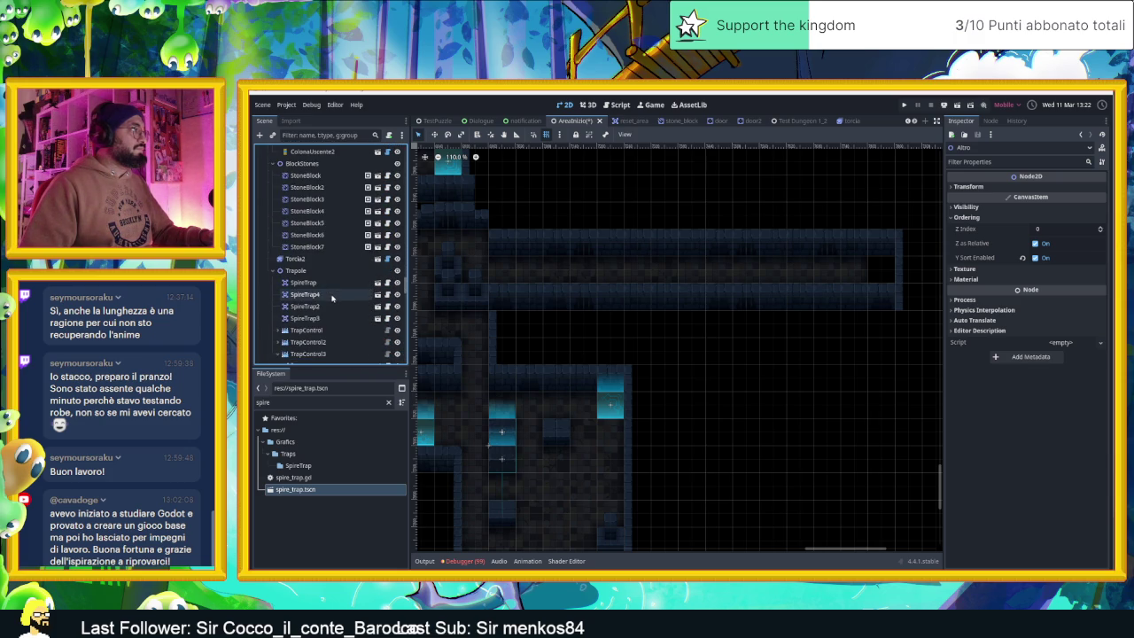
pyautogui.click(296, 270)
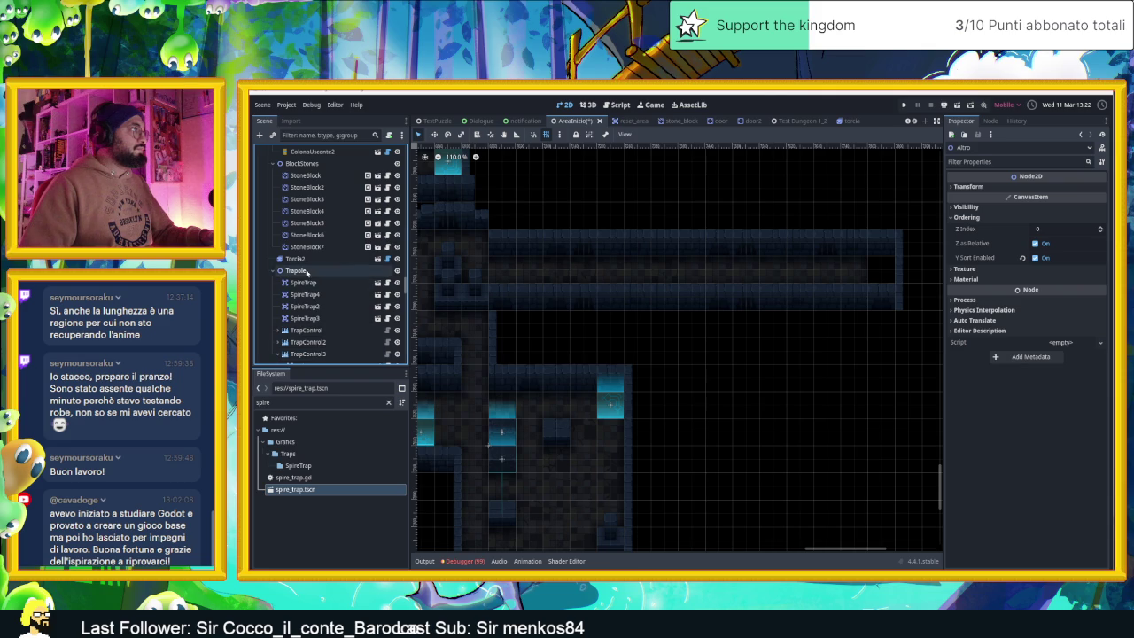
# - Add a TrapControl4 child under Trapole and drop a spire_trap.tscn instance at the corridor's west end
pyautogui.click(259, 134)
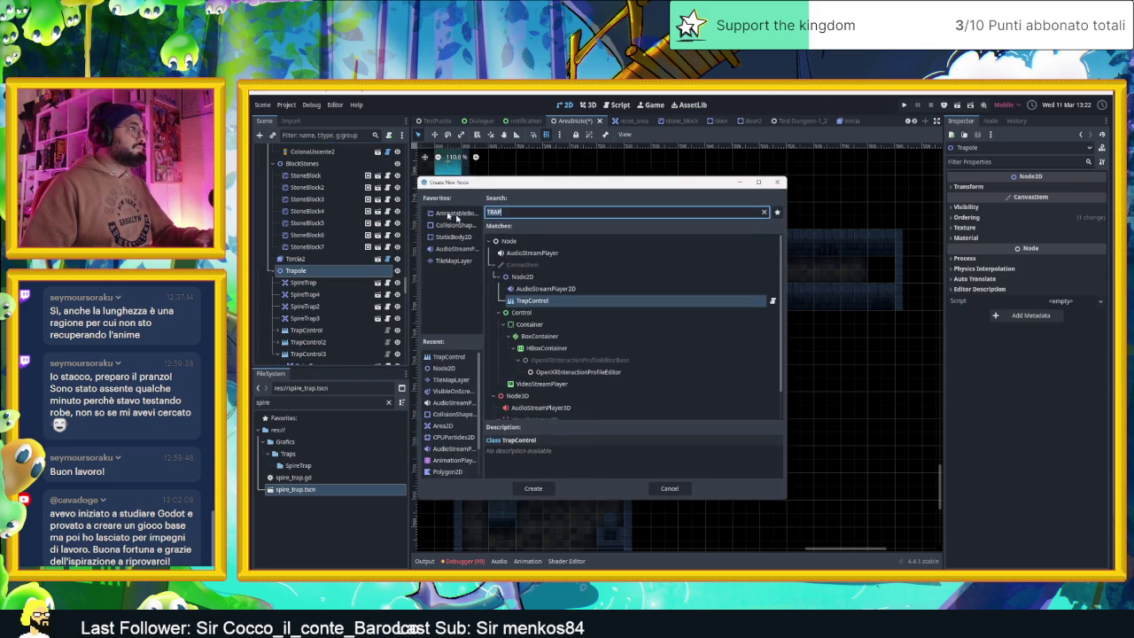
pyautogui.press('Return')
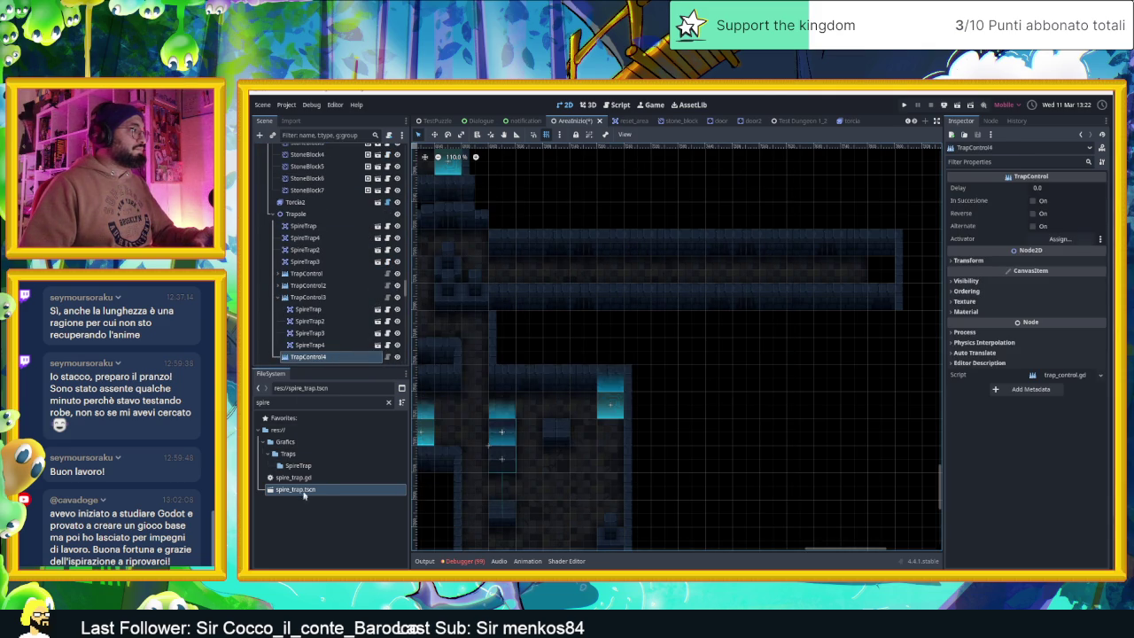
pyautogui.moveTo(301, 492)
pyautogui.mouseDown()
pyautogui.moveTo(425, 416)
pyautogui.moveTo(519, 266)
pyautogui.moveTo(447, 242)
pyautogui.mouseUp()
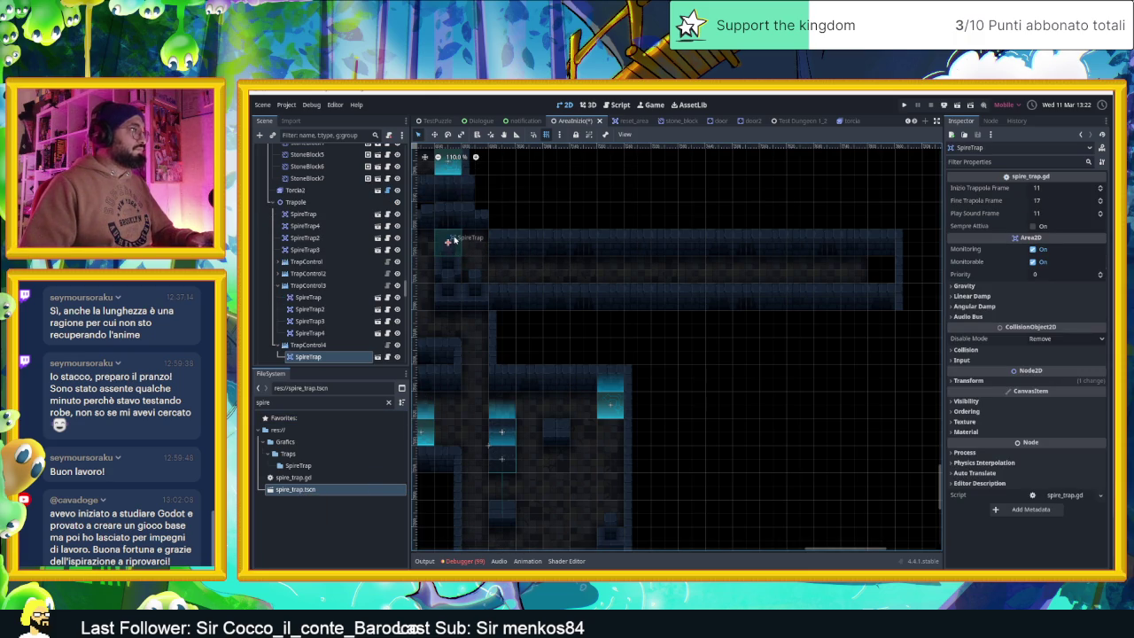
# - Duplicate the spire trap with Ctrl+D and line copies along the corridor up to SpireTrap18
pyautogui.hotkey('ctrl', 'd')
pyautogui.hotkey('ctrl', 'd')
pyautogui.moveTo(476, 241)
pyautogui.mouseDown()
pyautogui.moveTo(476, 259)
pyautogui.moveTo(518, 267)
pyautogui.moveTo(798, 268)
pyautogui.mouseUp()
pyautogui.hotkey('ctrl', 'd')
pyautogui.hotkey('ctrl', 'd')
pyautogui.hotkey('ctrl', 'd')
pyautogui.hotkey('ctrl', 'd')
pyautogui.hotkey('ctrl', 'd')
pyautogui.hotkey('ctrl', 'd')
pyautogui.hotkey('ctrl', 'd')
pyautogui.hotkey('ctrl', 'd')
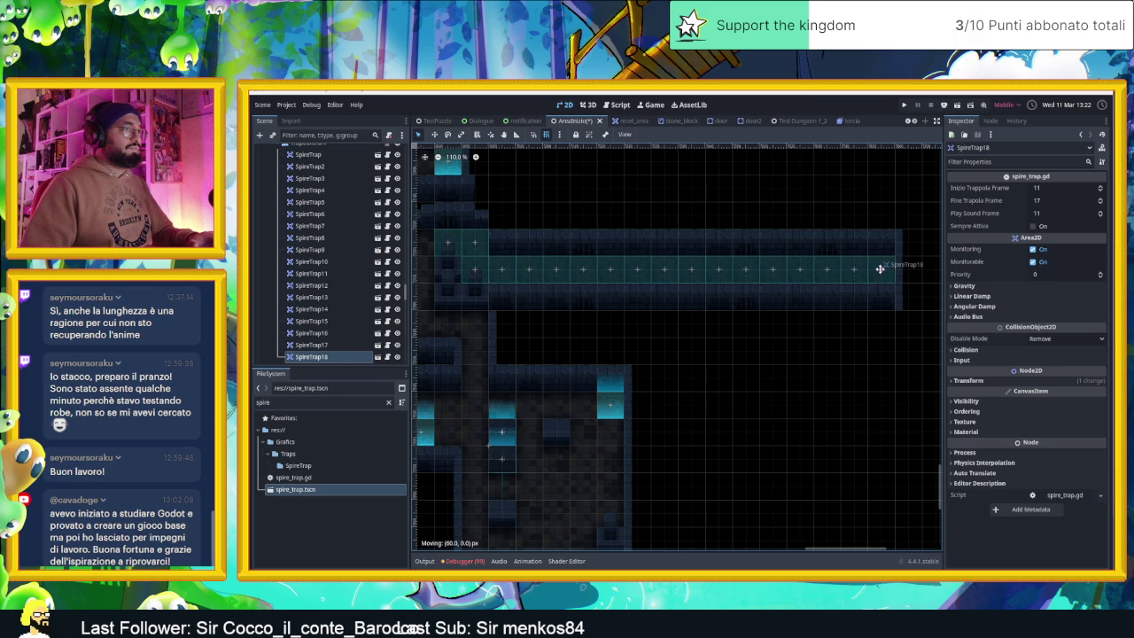
pyautogui.rightClick(880, 271)
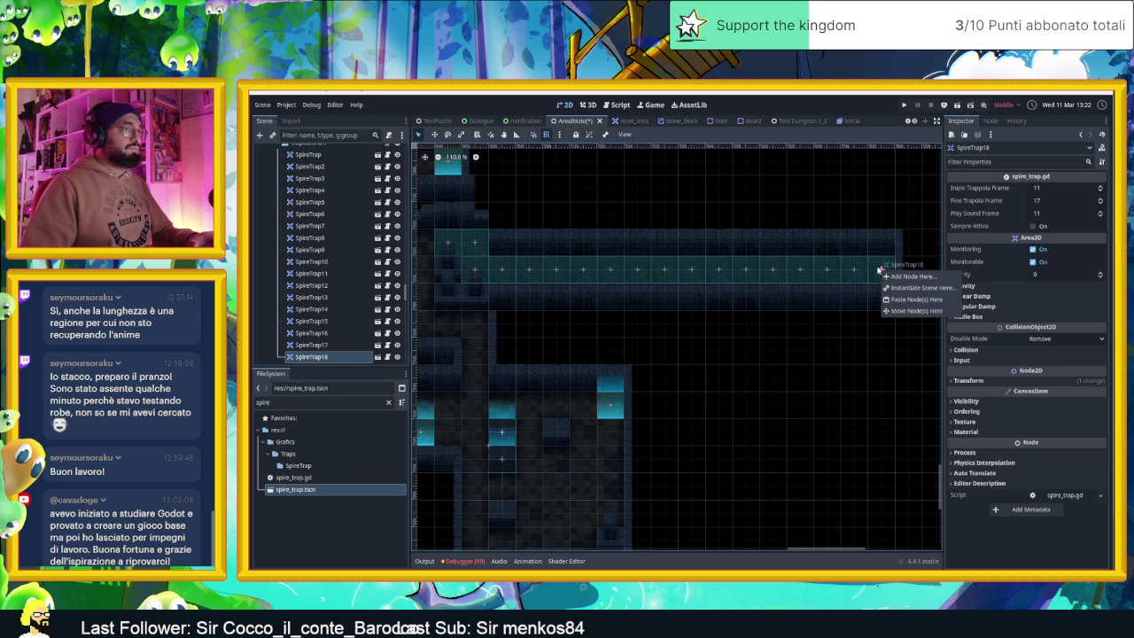
pyautogui.click(907, 247)
# - Collapse TrapControl4 and pan and zoom the canvas to check the row of traps
pyautogui.moveTo(600, 294); pyautogui.dragTo(670, 293)
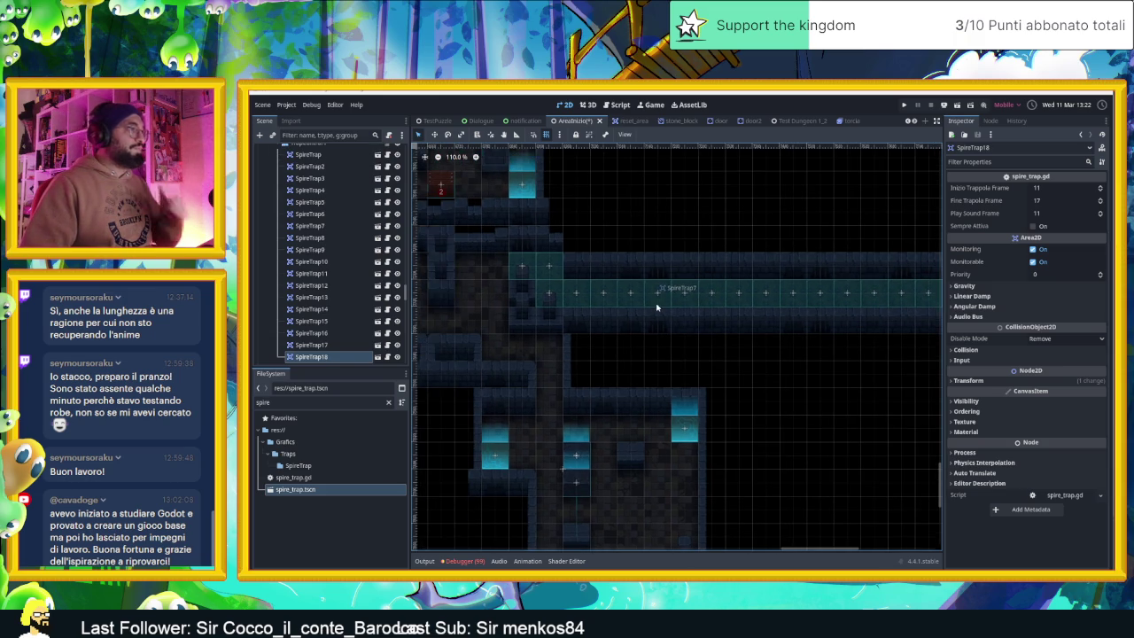
pyautogui.scroll(3, 310, 293)
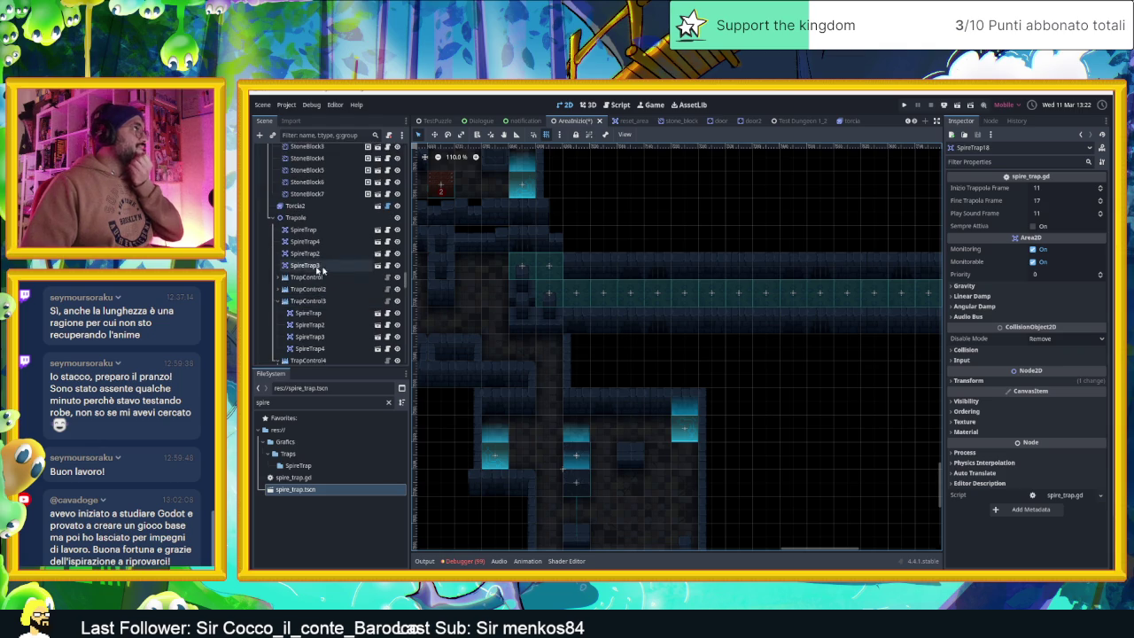
pyautogui.scroll(3, 282, 322)
pyautogui.click(280, 333)
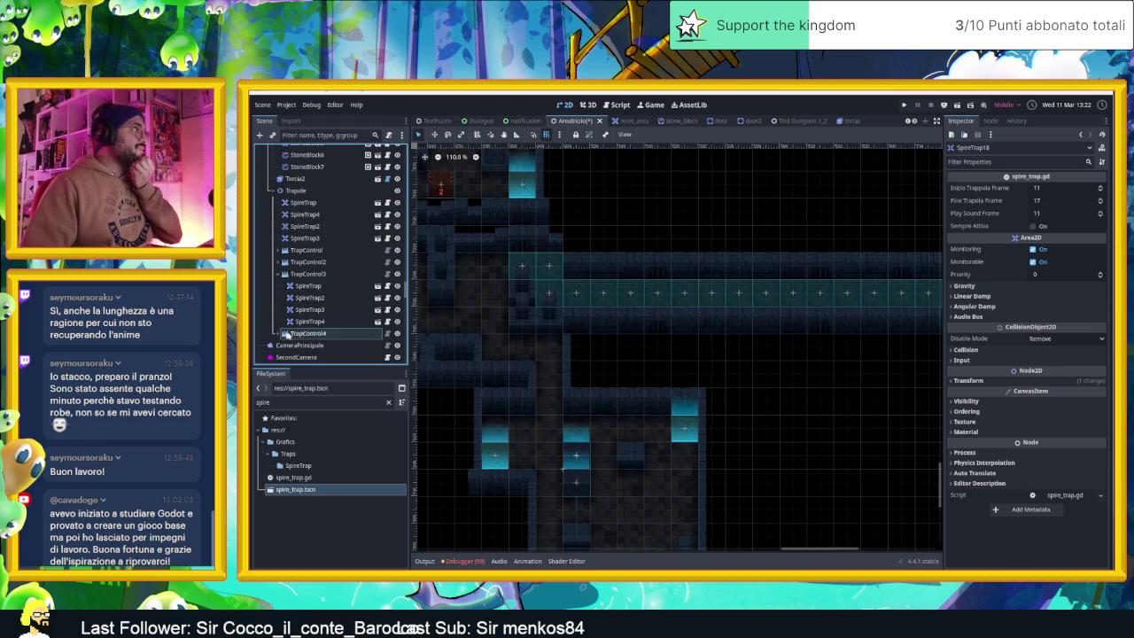
pyautogui.scroll(-1, 332, 305)
pyautogui.scroll(-5, 507, 337)
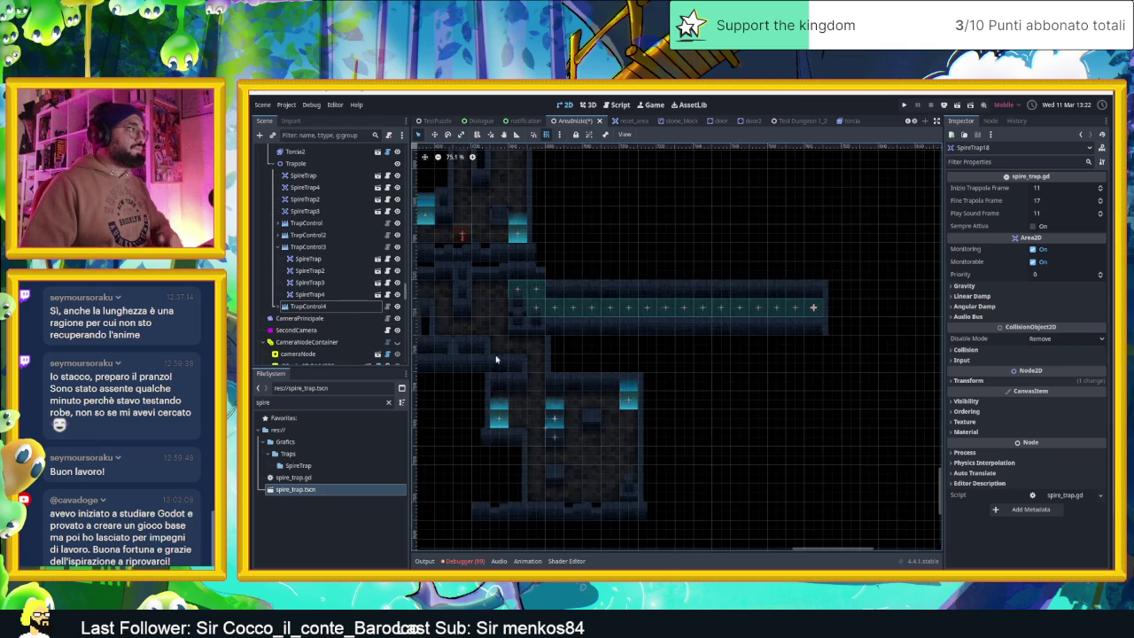
pyautogui.moveTo(530, 360); pyautogui.dragTo(634, 349)
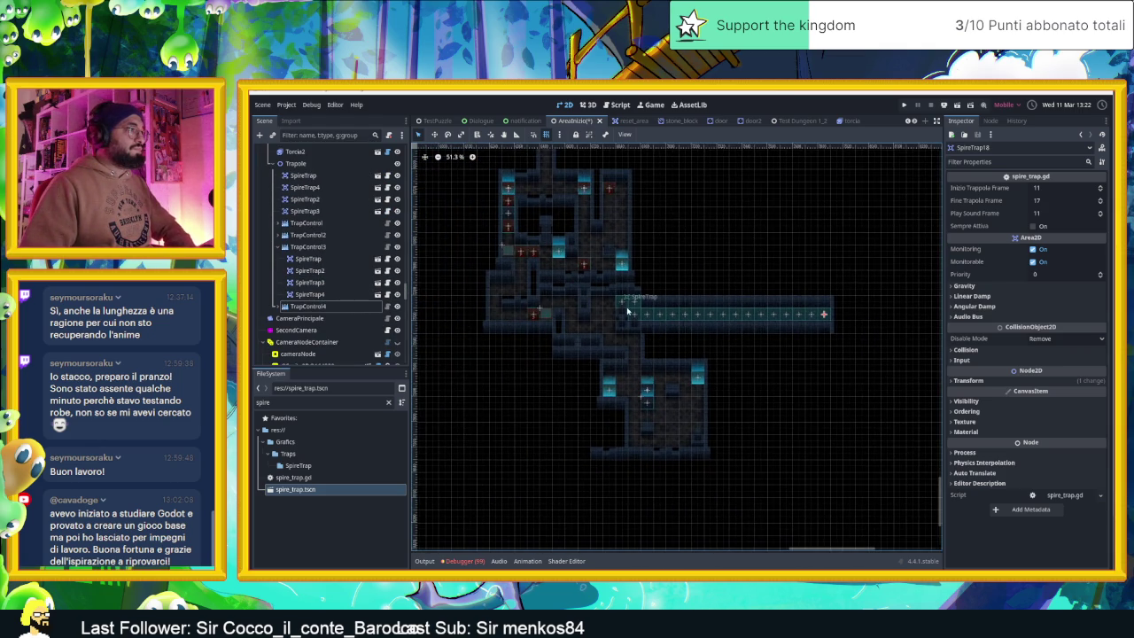
pyautogui.scroll(4, 626, 310)
pyautogui.scroll(3, 564, 314)
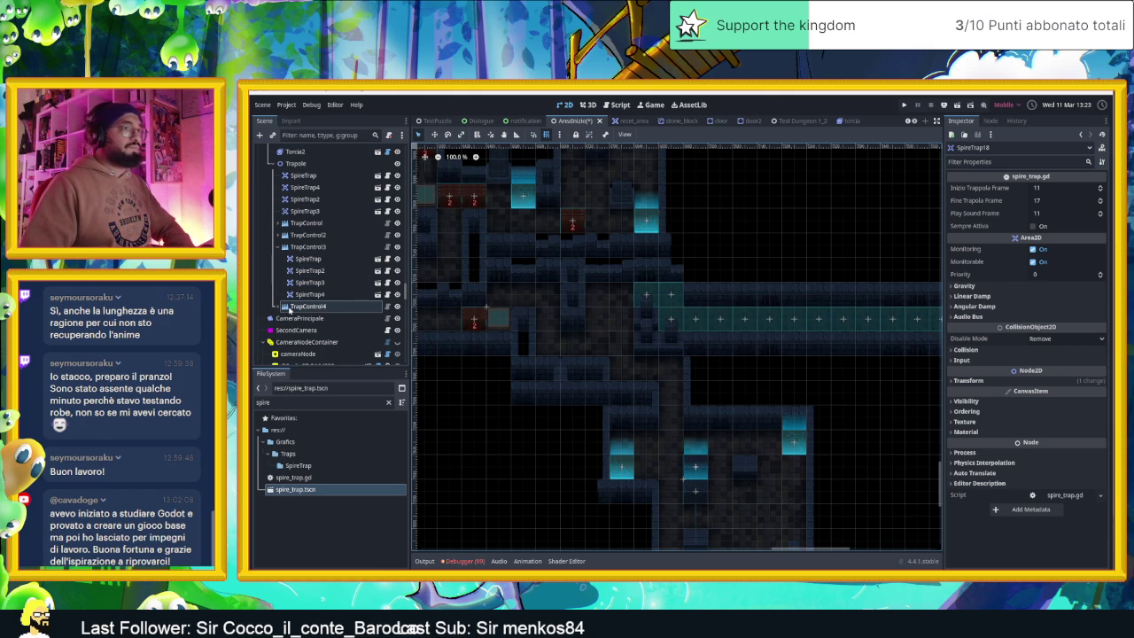
# - Set TrapControl4's Delay to 0.2 in the Inspector
pyautogui.click(290, 306)
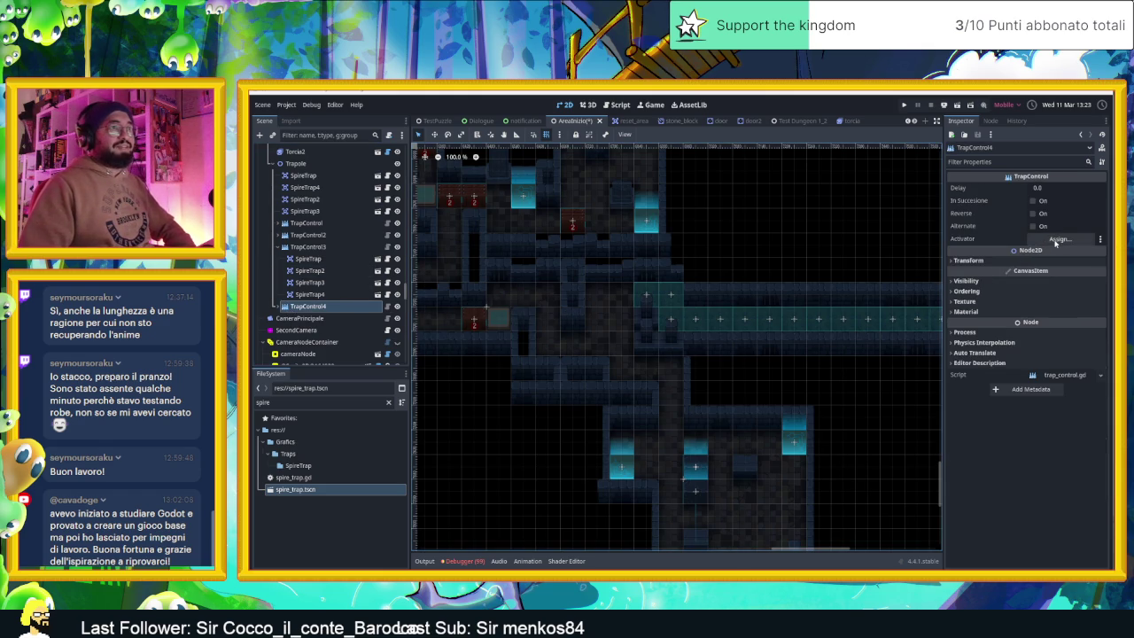
pyautogui.click(1051, 188)
pyautogui.write('0.2')
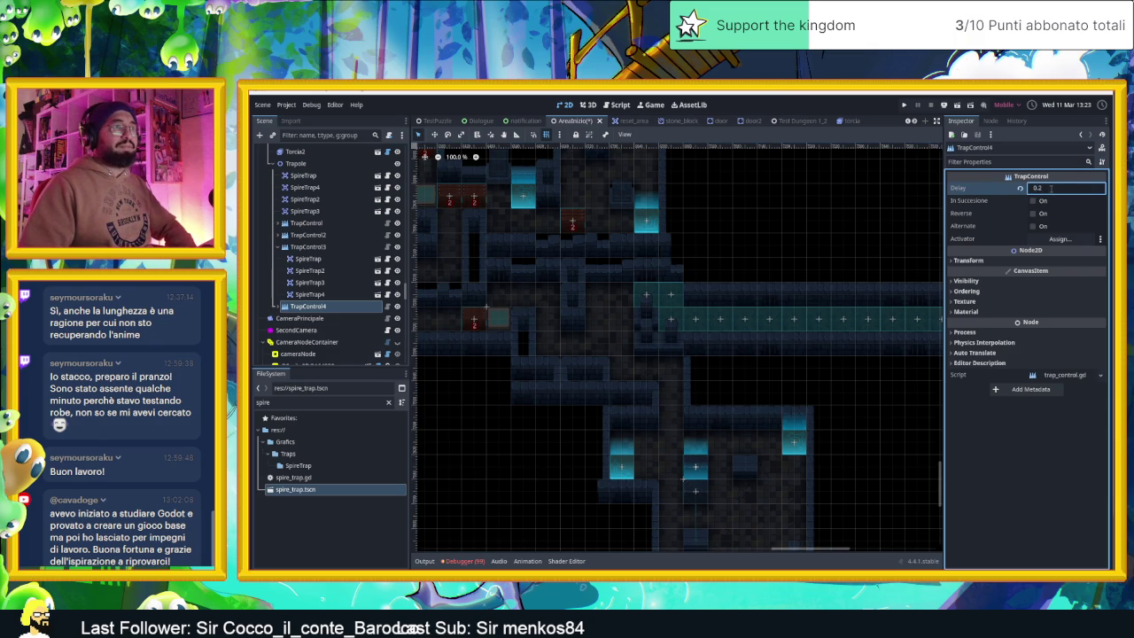
pyautogui.press('Return')
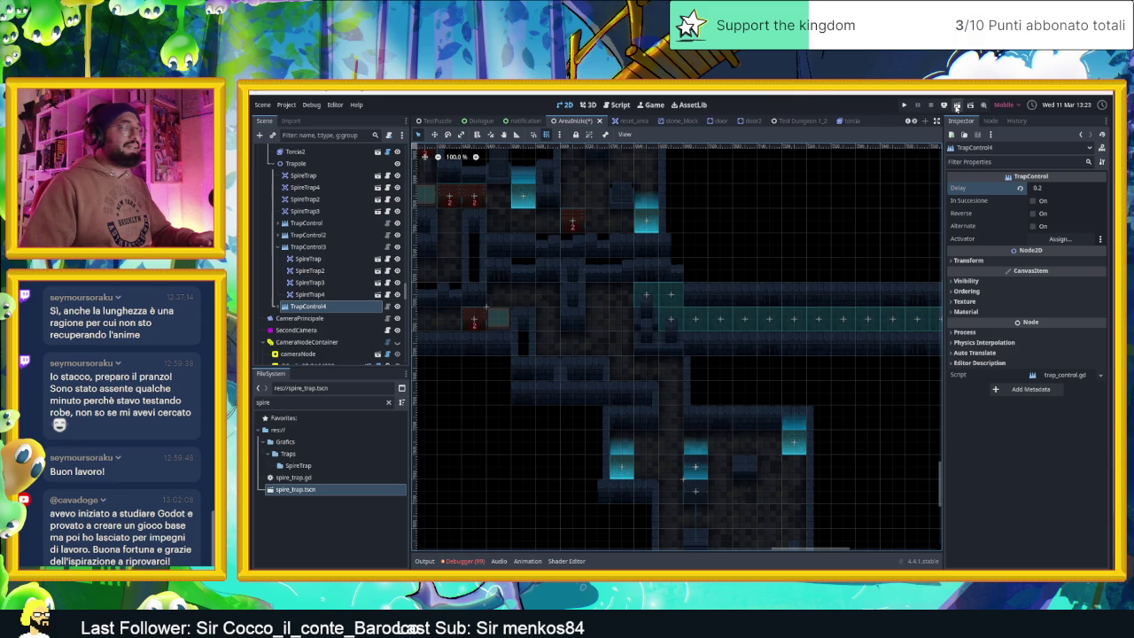
pyautogui.scroll(-4, 549, 275)
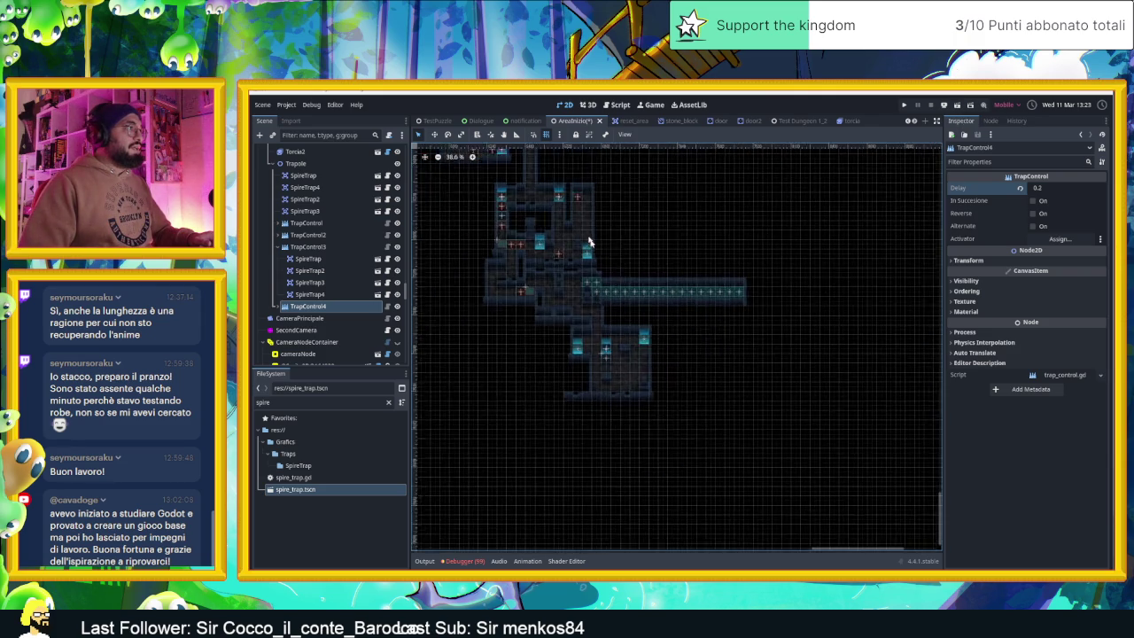
pyautogui.scroll(-5, 319, 230)
pyautogui.scroll(-2, 297, 175)
pyautogui.scroll(10, 301, 178)
# - Select the Player with the Move tool, check the level, then save and run the scene
pyautogui.click(300, 174)
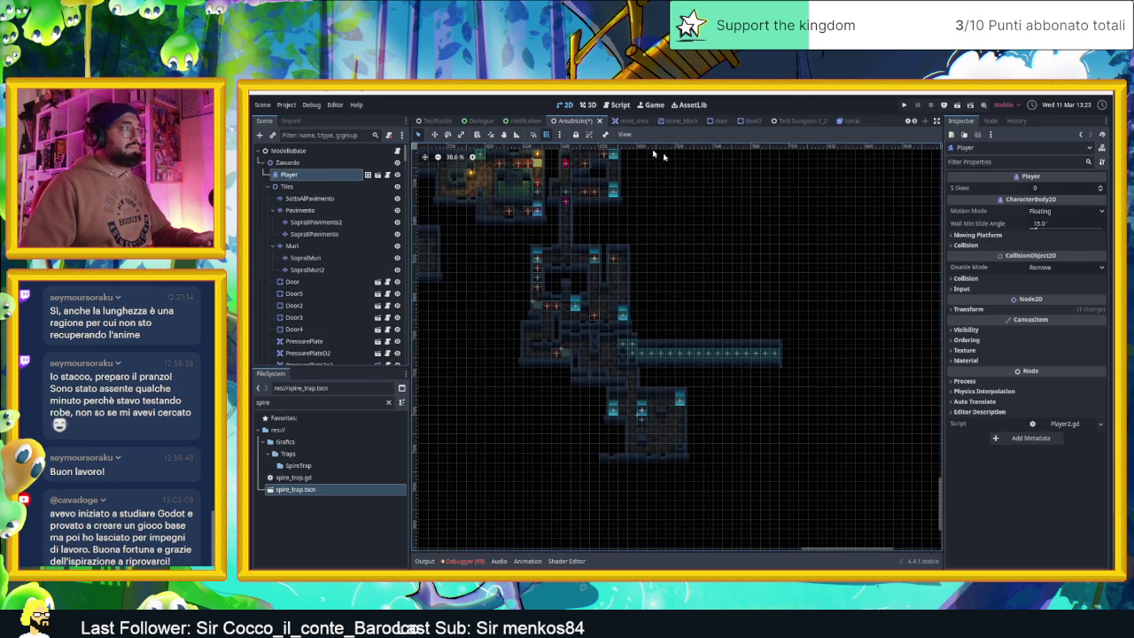
pyautogui.click(434, 134)
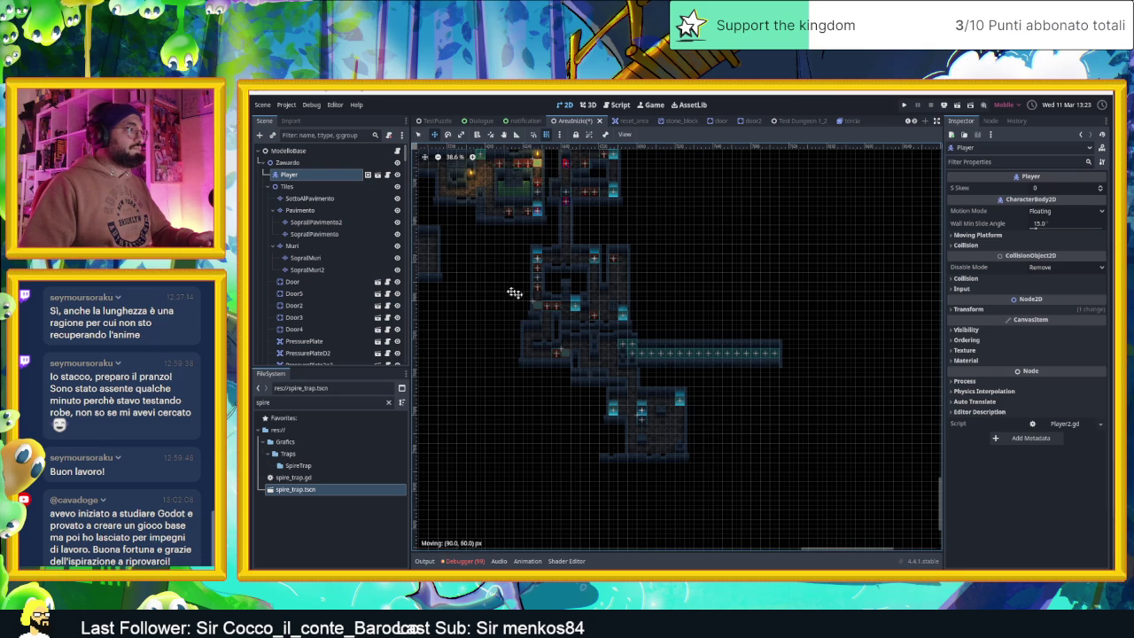
pyautogui.scroll(-5, 604, 326)
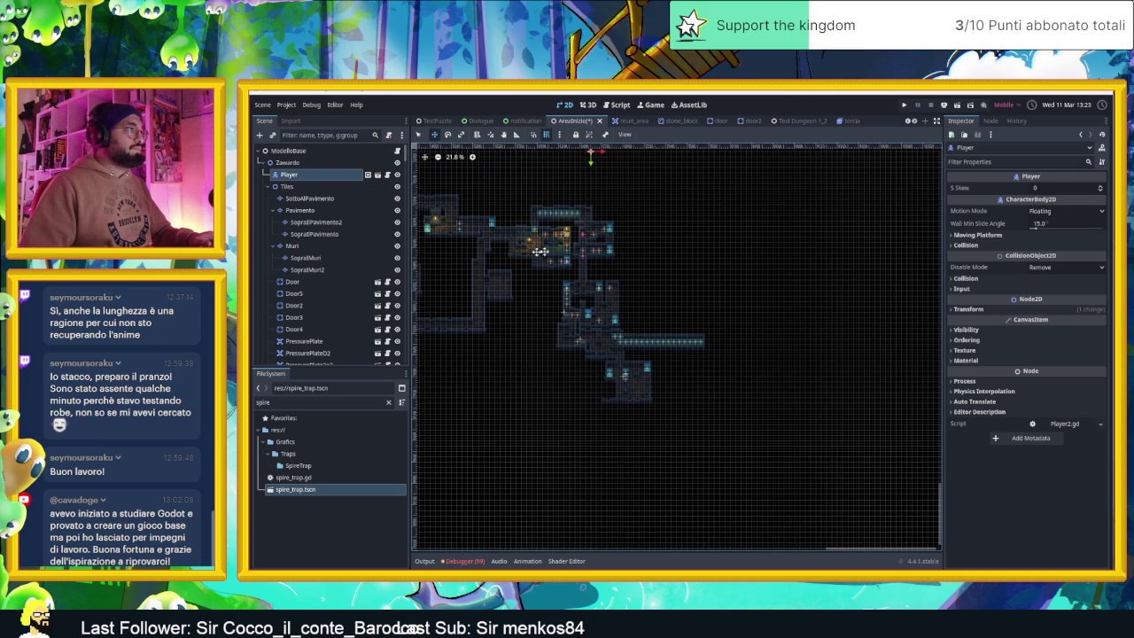
pyautogui.scroll(10, 532, 317)
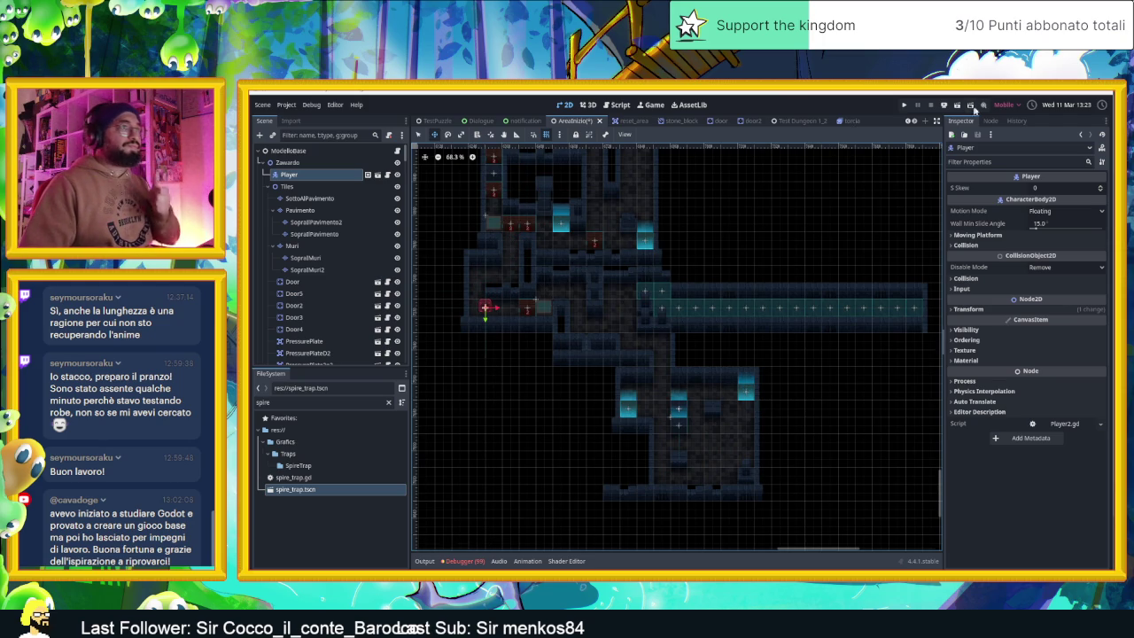
pyautogui.click(958, 105)
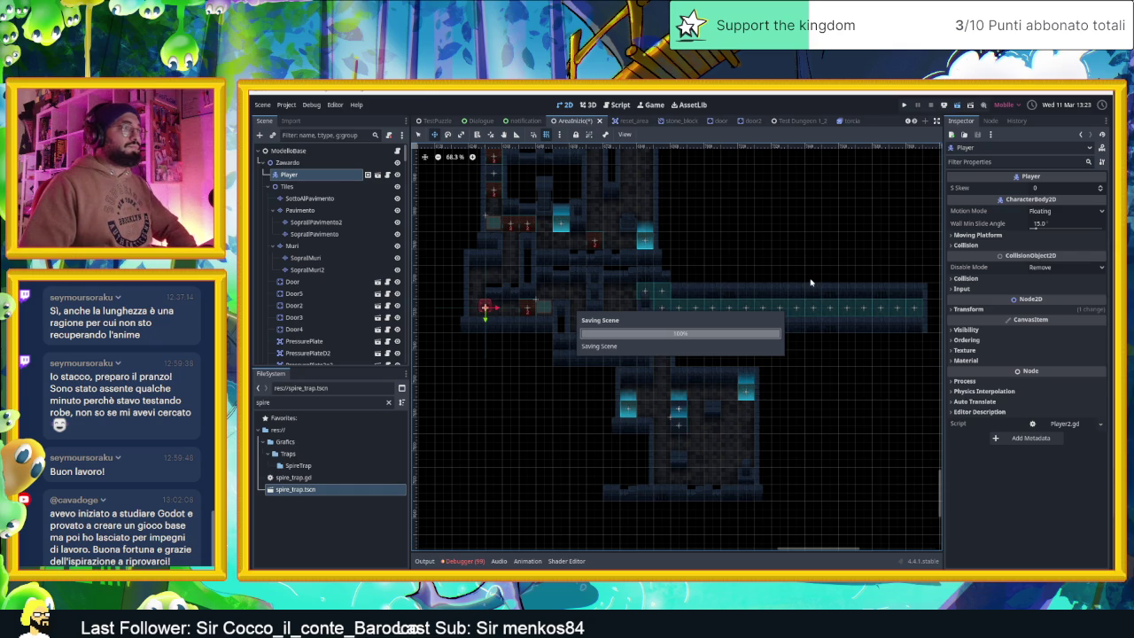
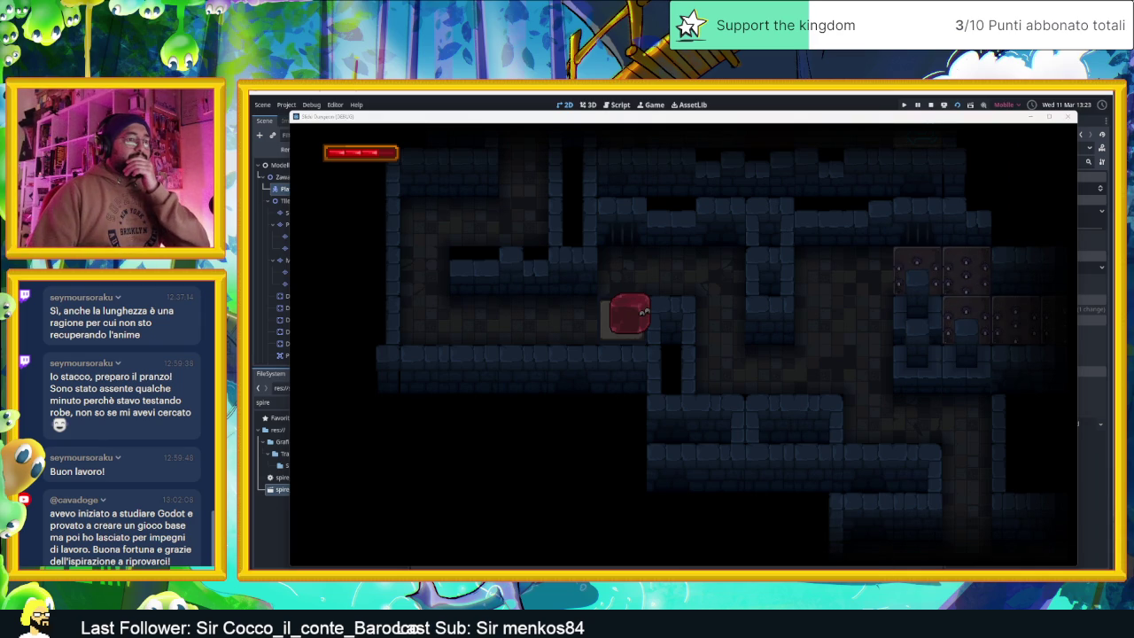
# - Close the running game and start the Fantasy Ballad 01 track in the music player
pyautogui.click(1034, 120)
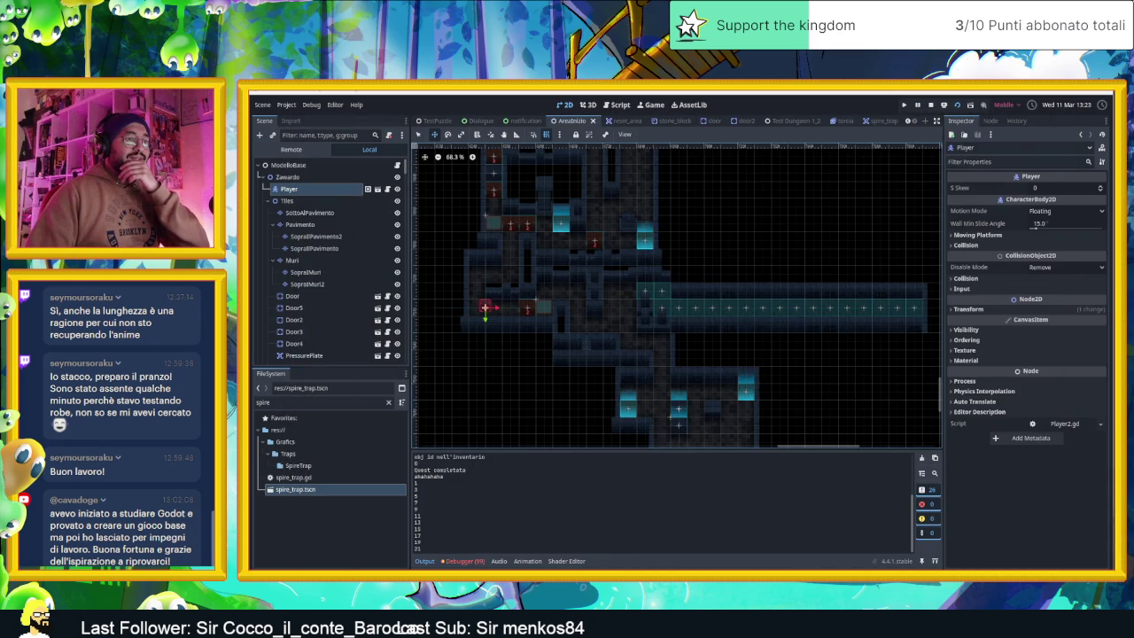
pyautogui.hotkey('alt', 'Tab')
pyautogui.scroll(-1, 644, 436)
pyautogui.doubleClick(644, 436)
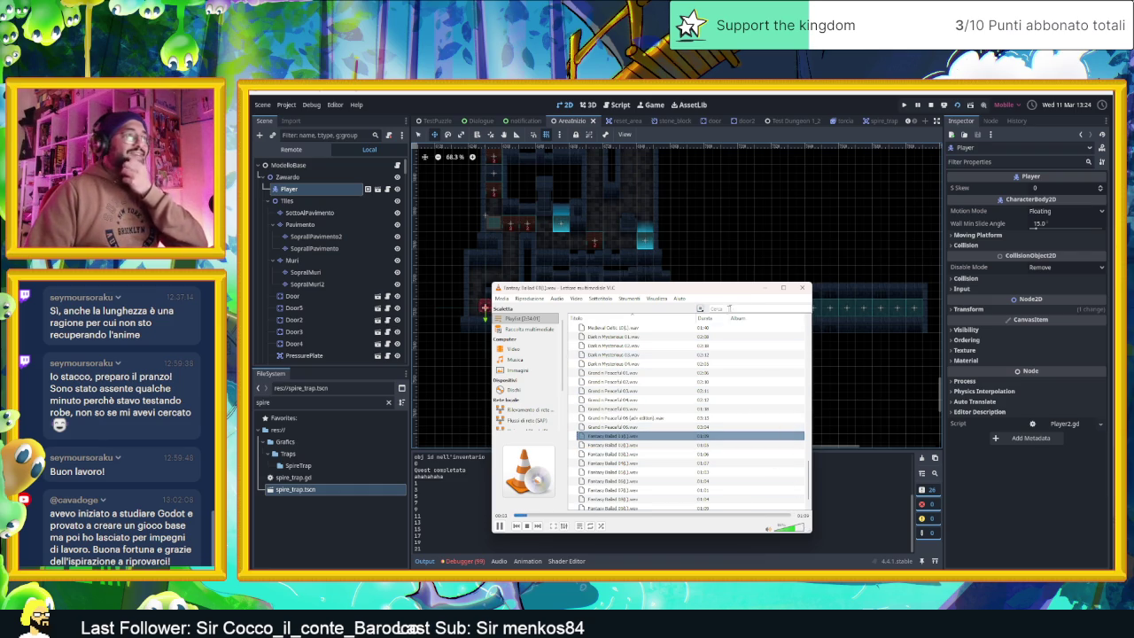
pyautogui.click(766, 290)
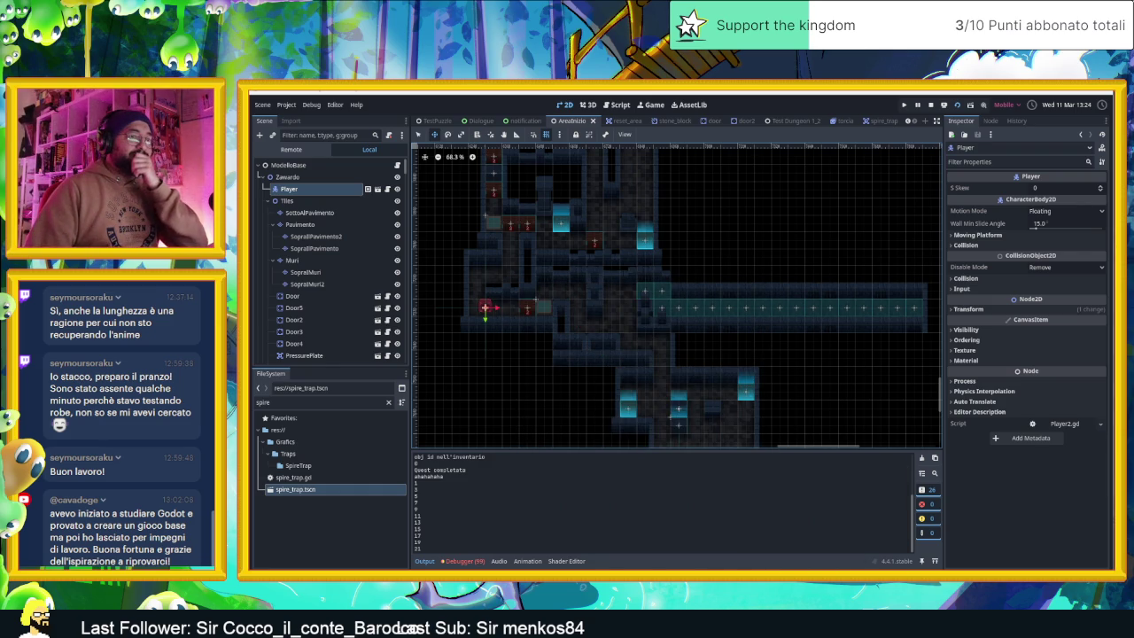
# - Run the project with F5 and walk the player through the rooms into the spike corridor
pyautogui.press('F5')
pyautogui.press('Up')
pyautogui.press('Right')
pyautogui.press('Down')
pyautogui.press('Right')
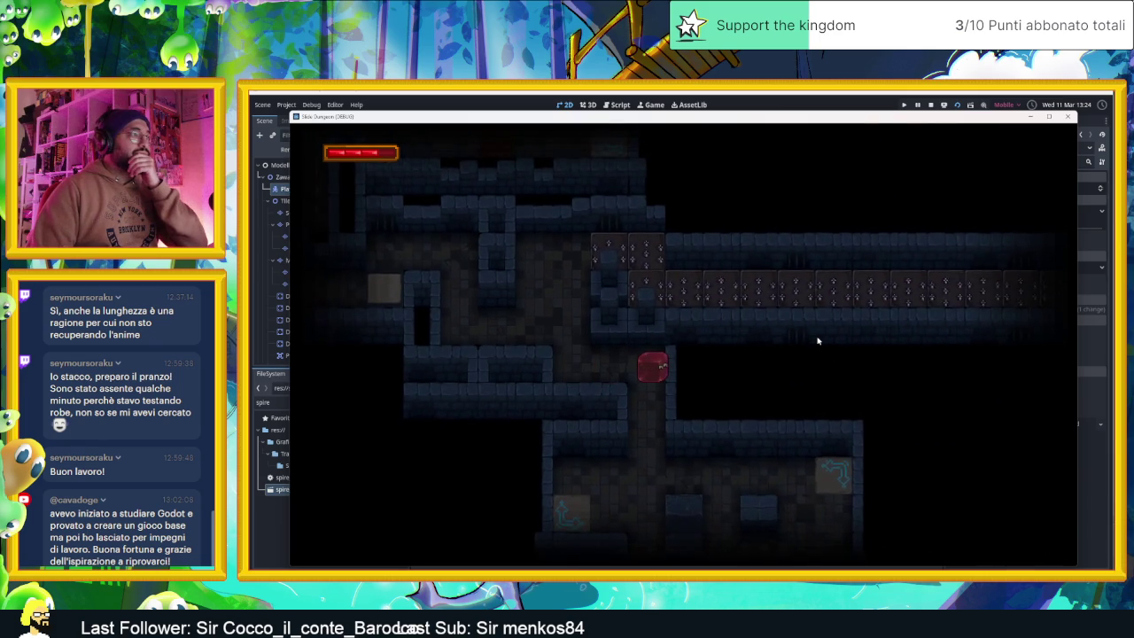
pyautogui.press('Left')
pyautogui.press('Up')
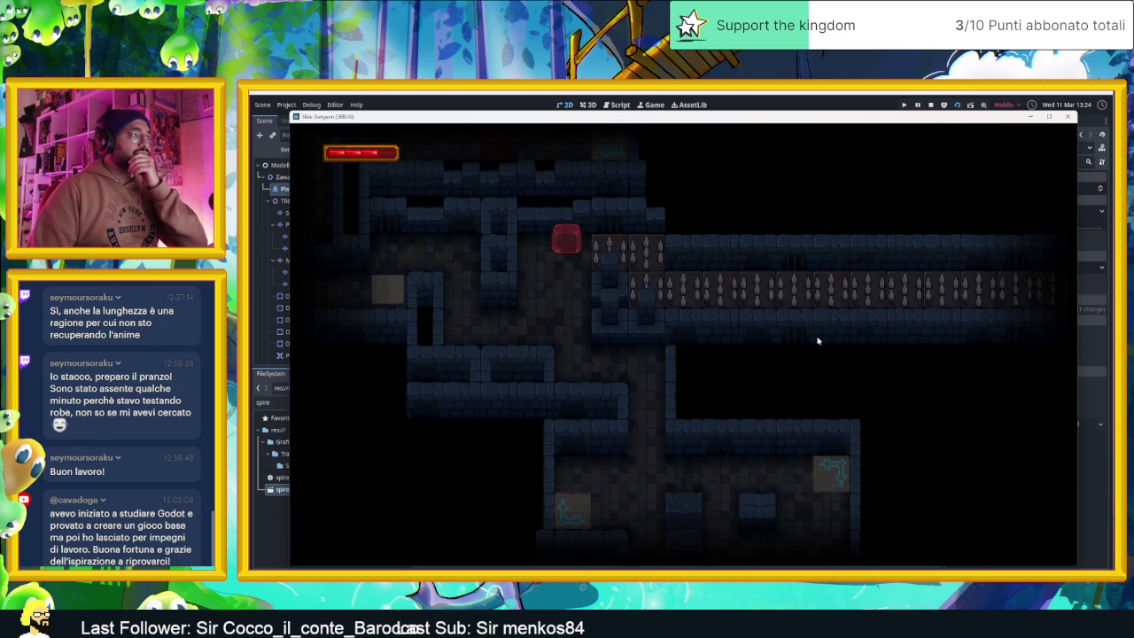
pyautogui.press('Right')
pyautogui.press('Down')
pyautogui.press('Right')
# - Walk the player out of the corridor and back toward the raised spikes, then stop the game
pyautogui.press('Left')
pyautogui.press('Up')
pyautogui.press('Left')
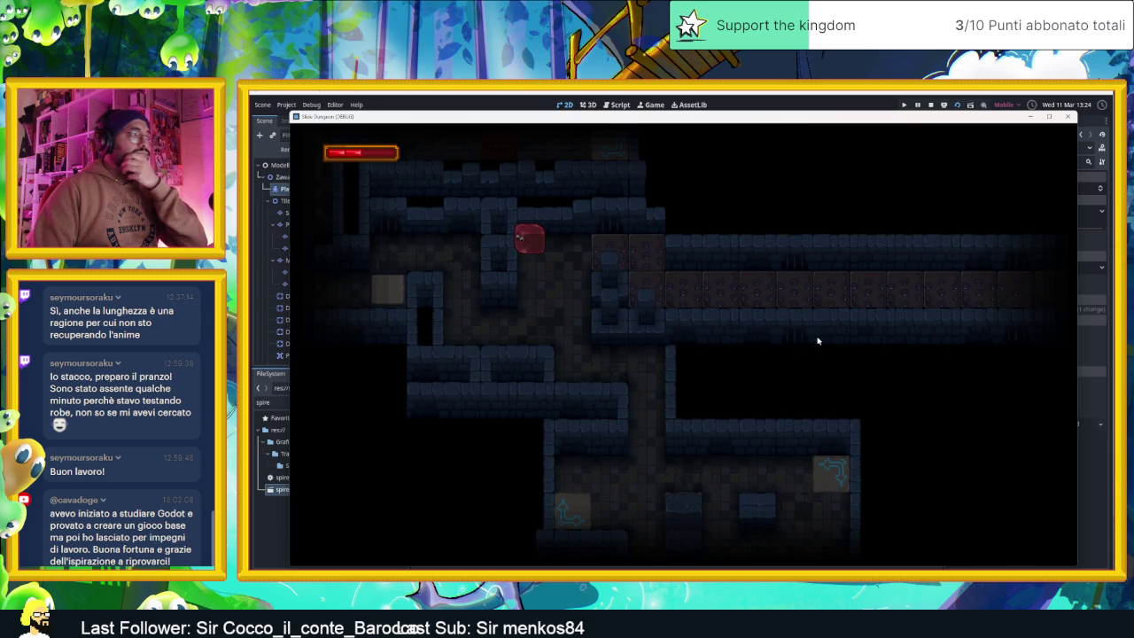
pyautogui.press('Right')
pyautogui.press('Down')
pyautogui.press('Up')
pyautogui.press('Left')
pyautogui.press('Down')
pyautogui.press('Right')
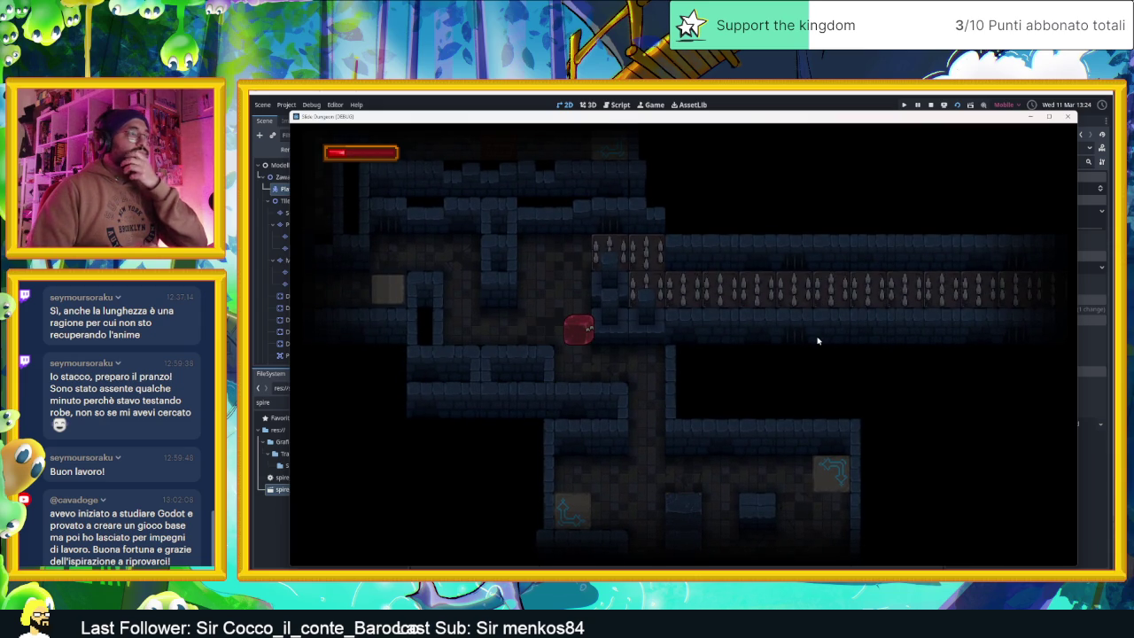
pyautogui.click(931, 105)
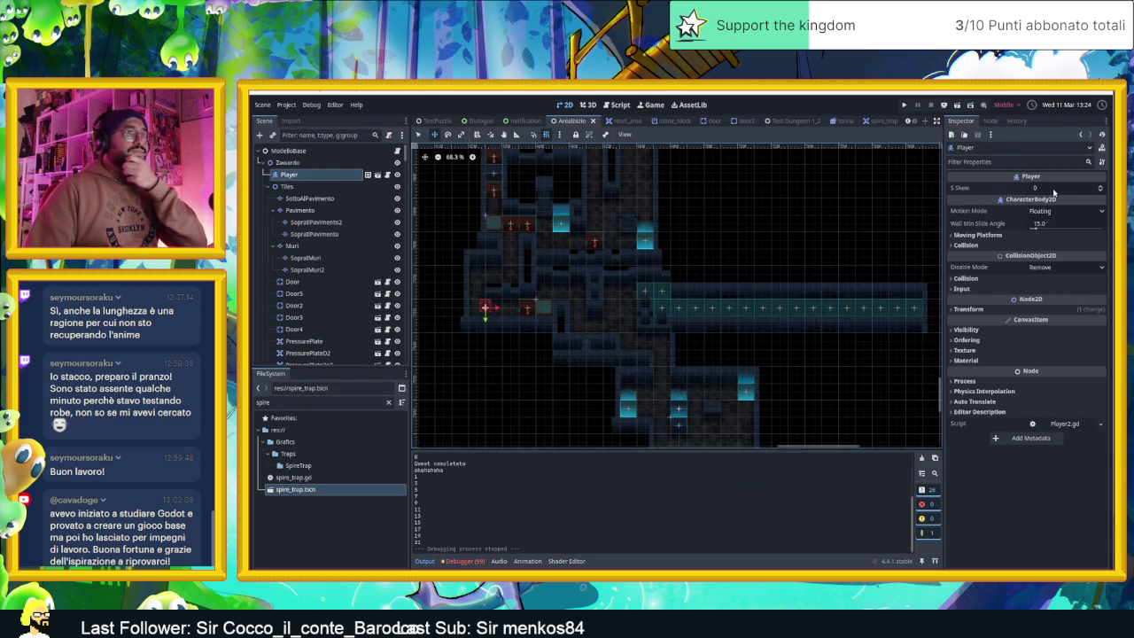
# - Scroll the Scene tree to TrapControl4 and select it
pyautogui.scroll(-5, 343, 266)
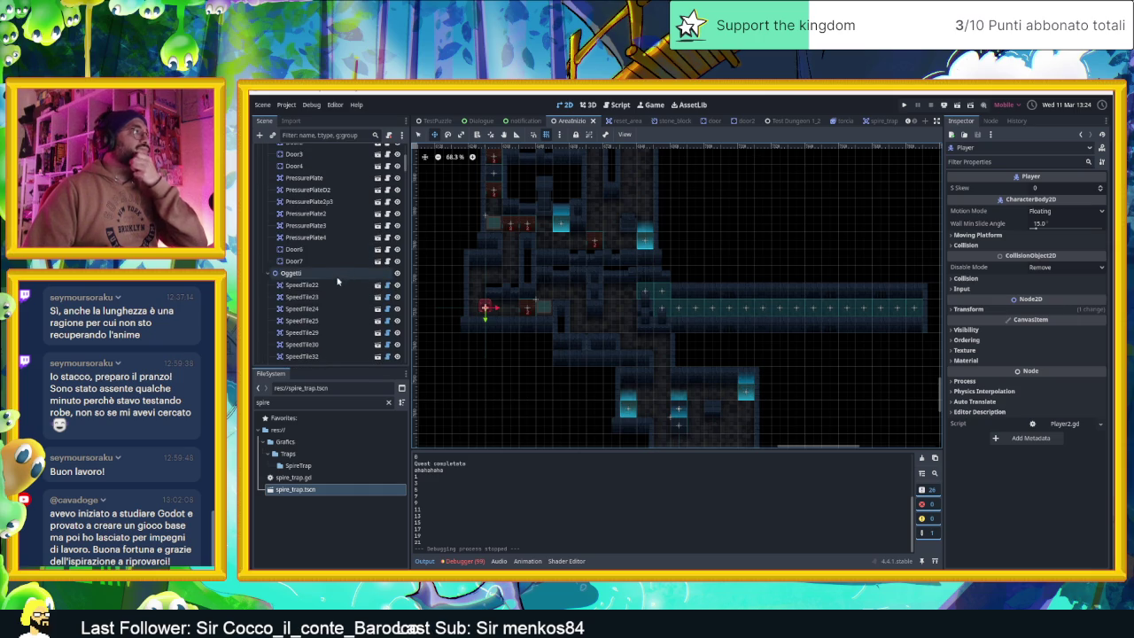
pyautogui.scroll(-3, 335, 283)
pyautogui.scroll(-2, 332, 301)
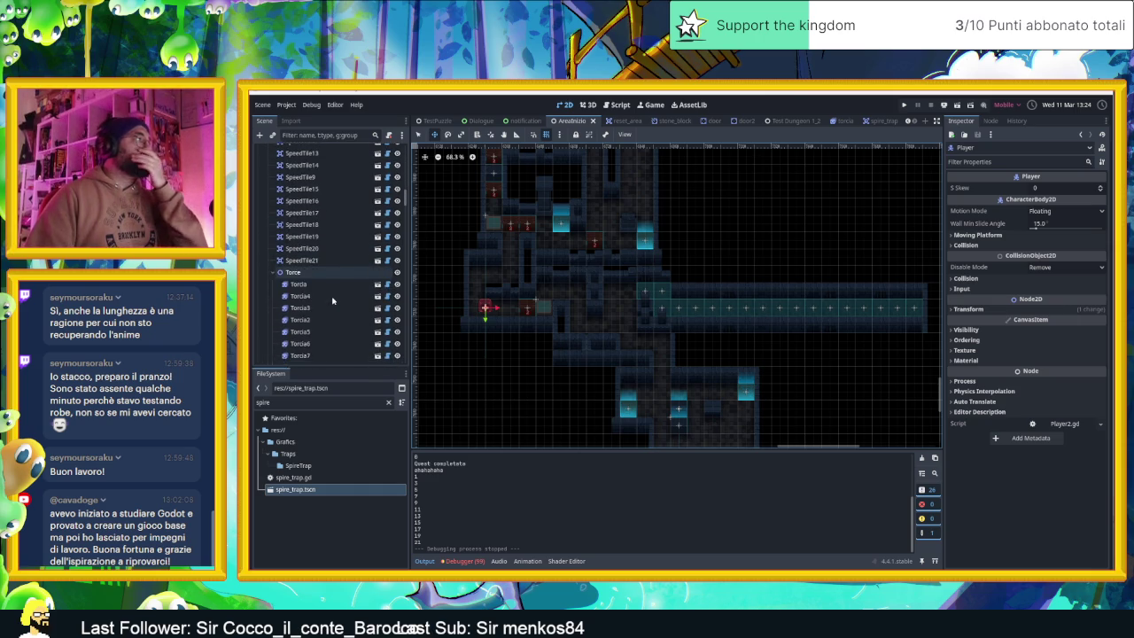
pyautogui.scroll(-10, 332, 301)
pyautogui.scroll(-5, 332, 301)
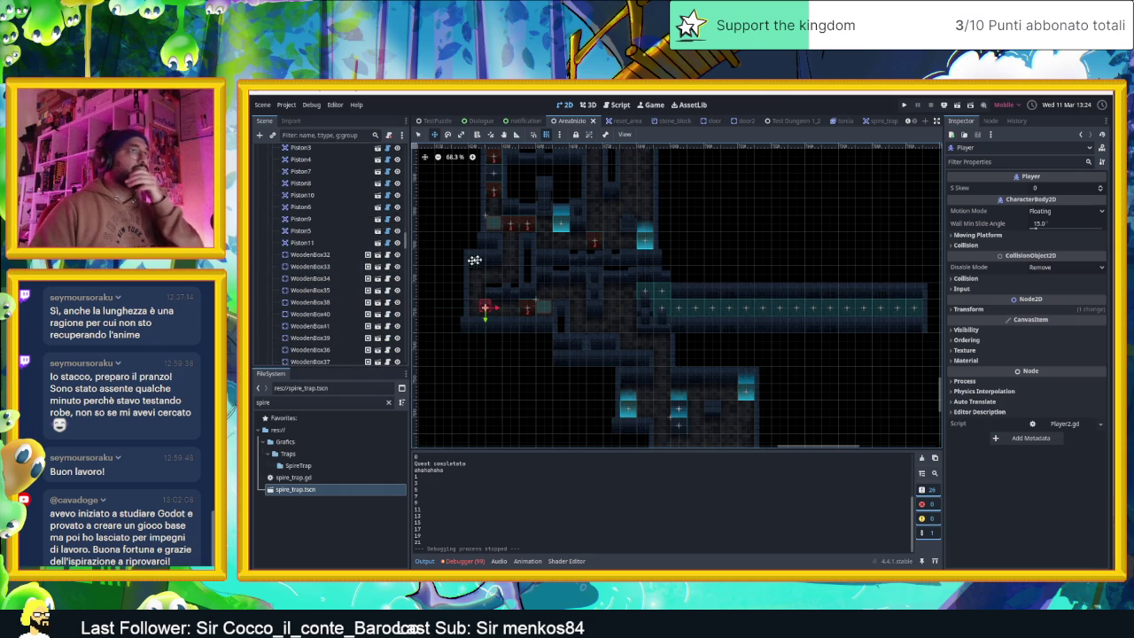
pyautogui.scroll(-5, 349, 269)
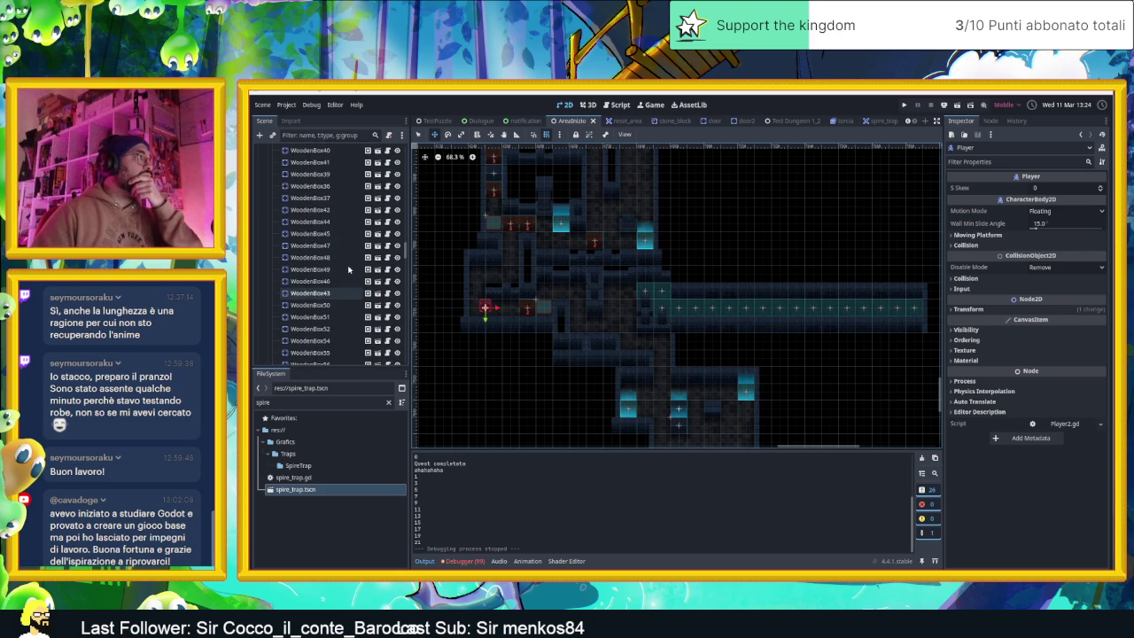
pyautogui.scroll(-10, 349, 269)
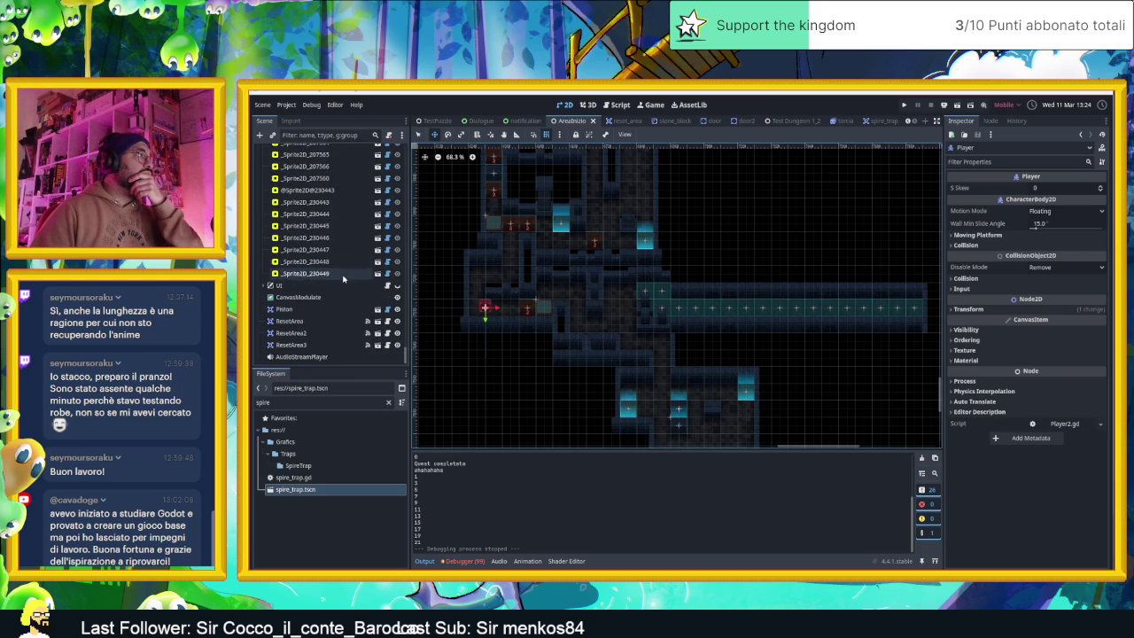
pyautogui.scroll(10, 343, 278)
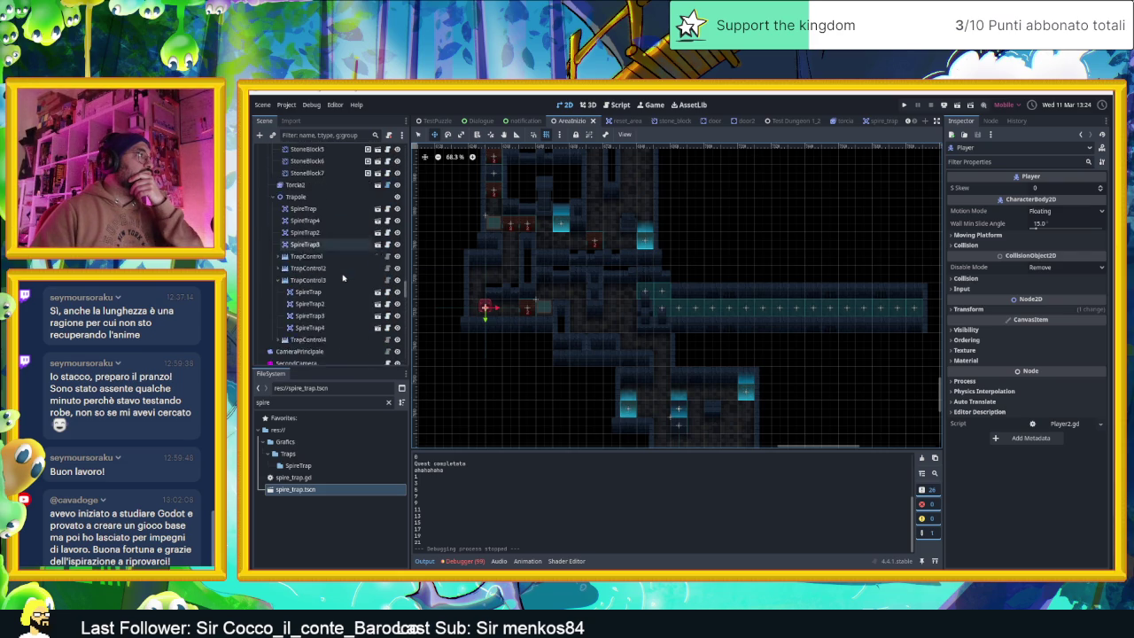
pyautogui.click(309, 339)
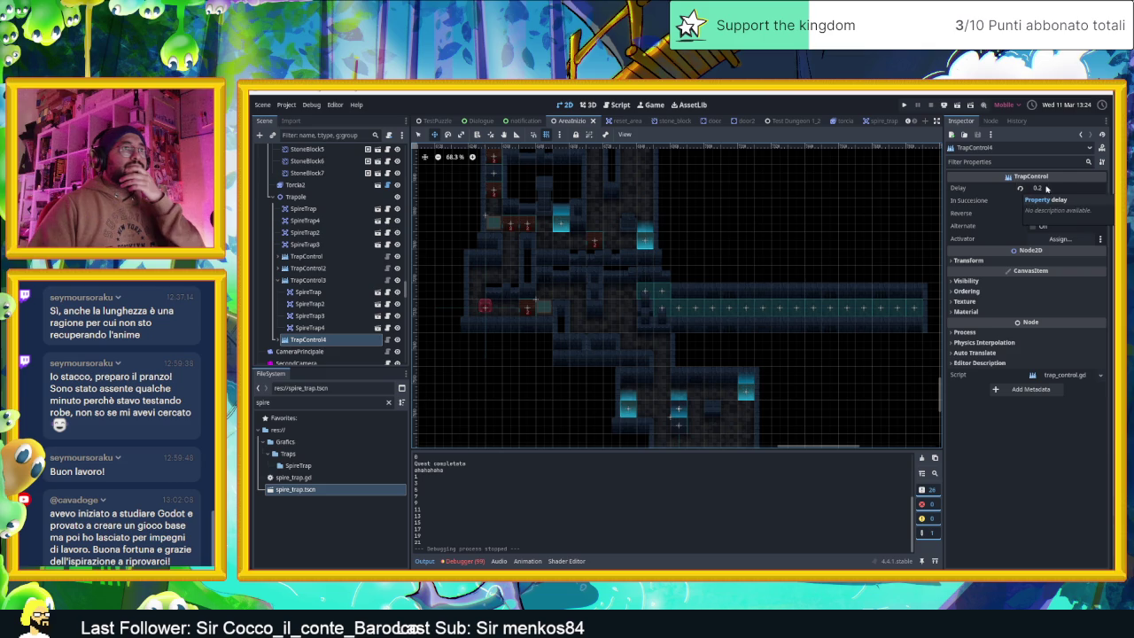
# - Set its Delay to 0.1, turn on In Succesione, and run the scene
pyautogui.click(1047, 188)
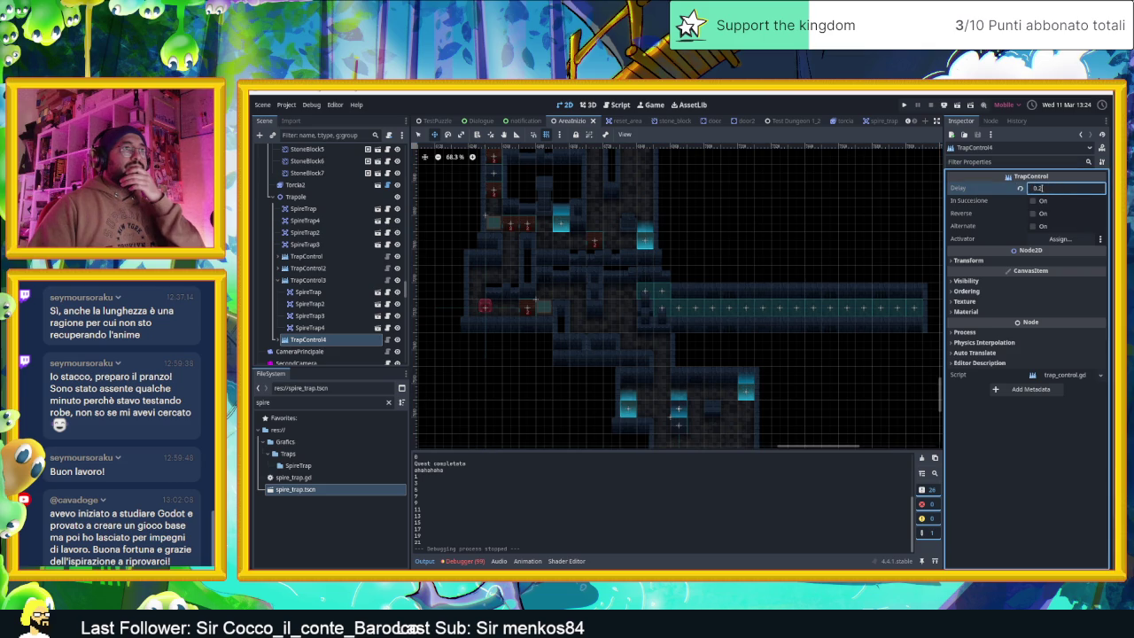
pyautogui.write('0.31')
pyautogui.press('Return')
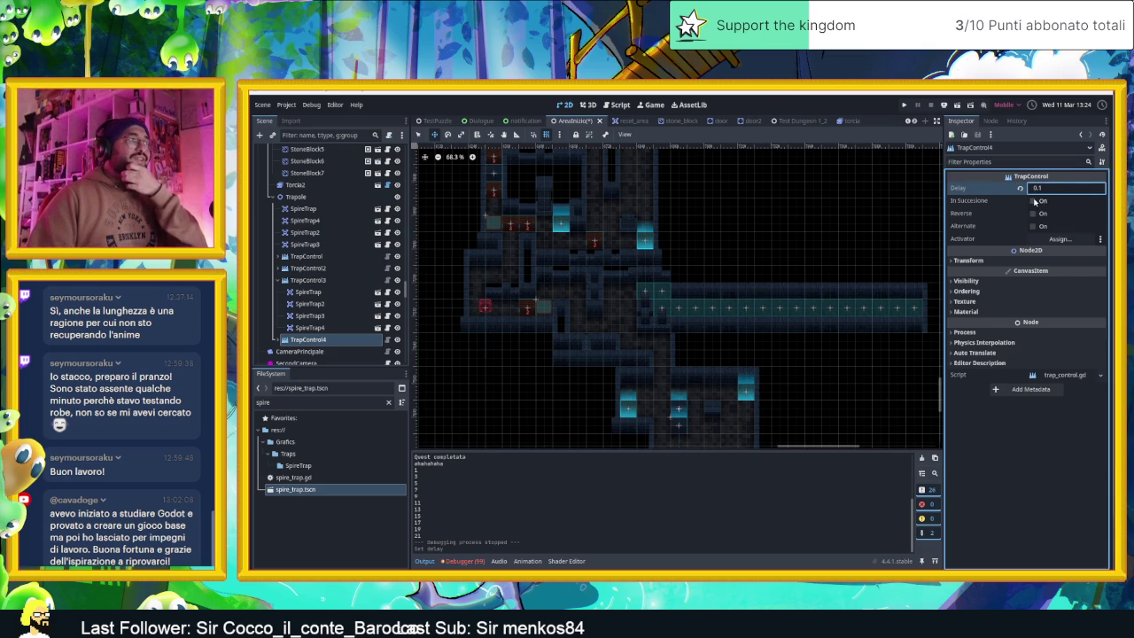
pyautogui.click(1033, 201)
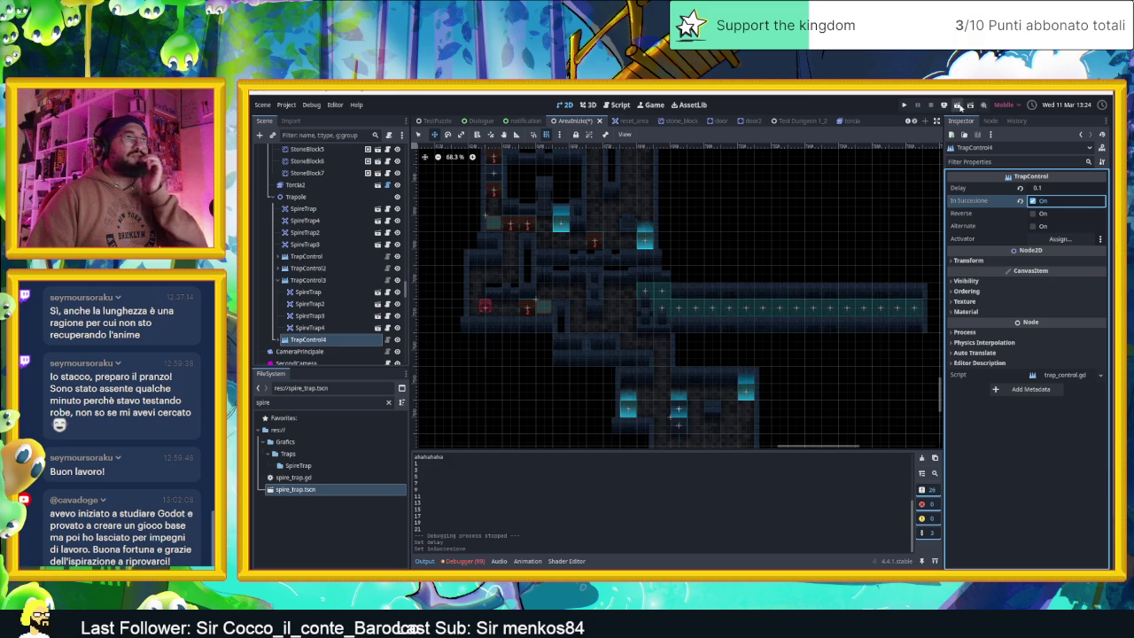
pyautogui.click(957, 105)
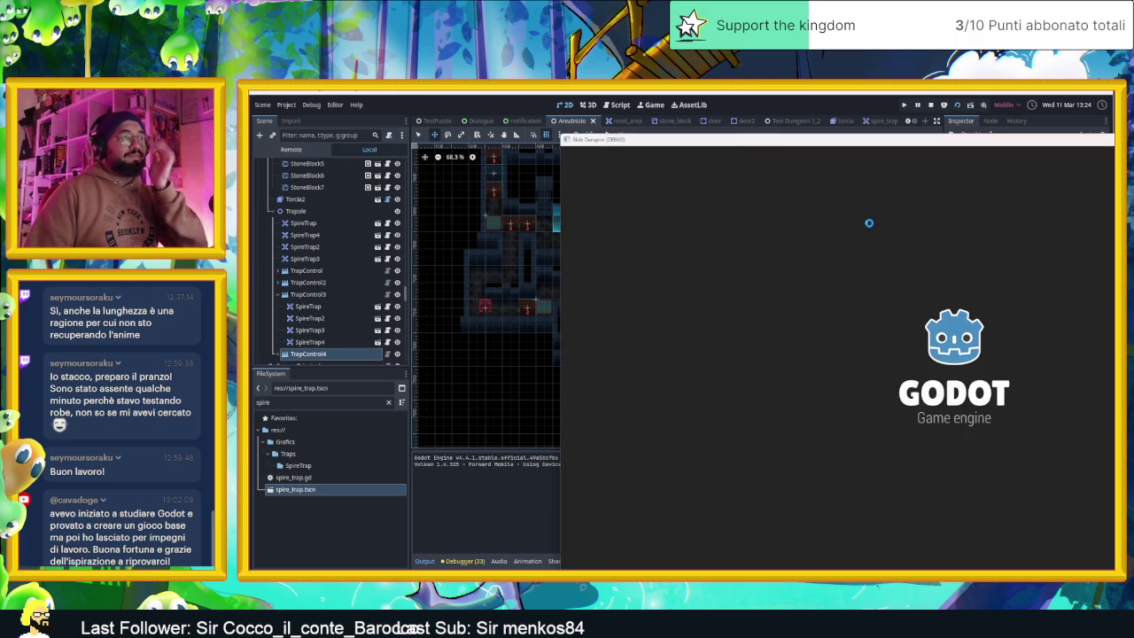
# - Walk the player up into the spike corridor, back out left, and down into the room below
pyautogui.press('Right')
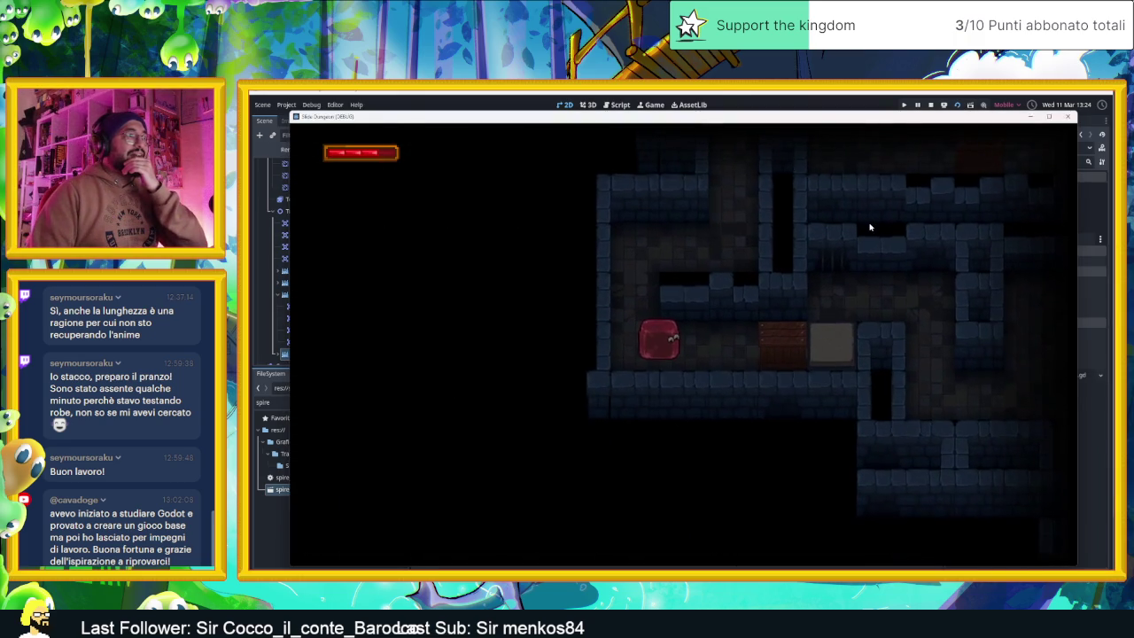
pyautogui.press('Right')
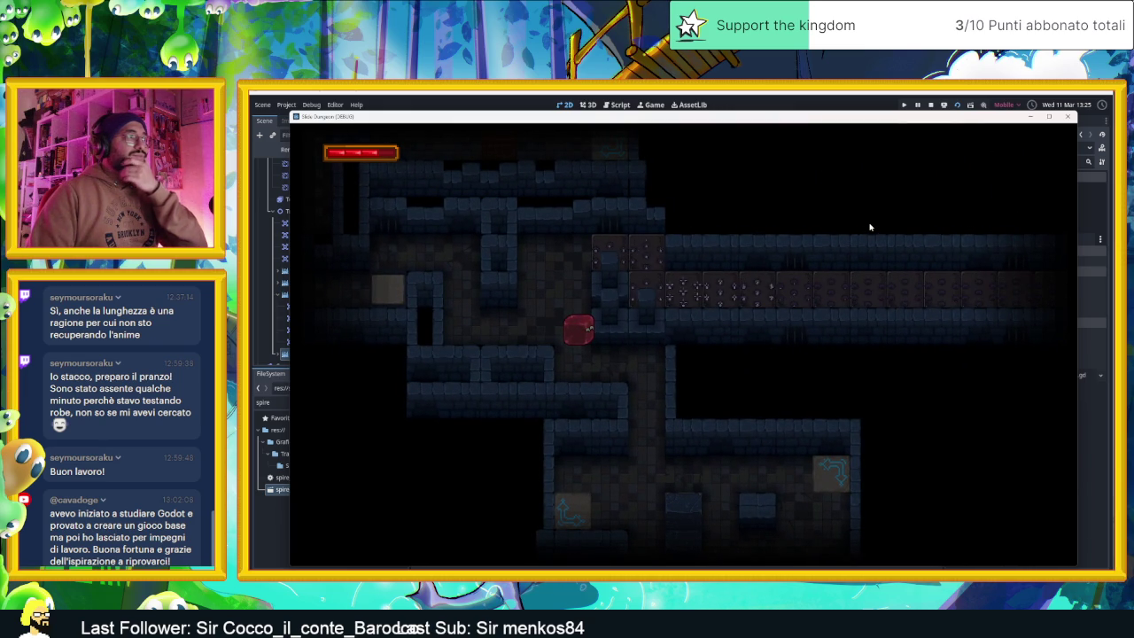
pyautogui.press('Up')
pyautogui.press('Right')
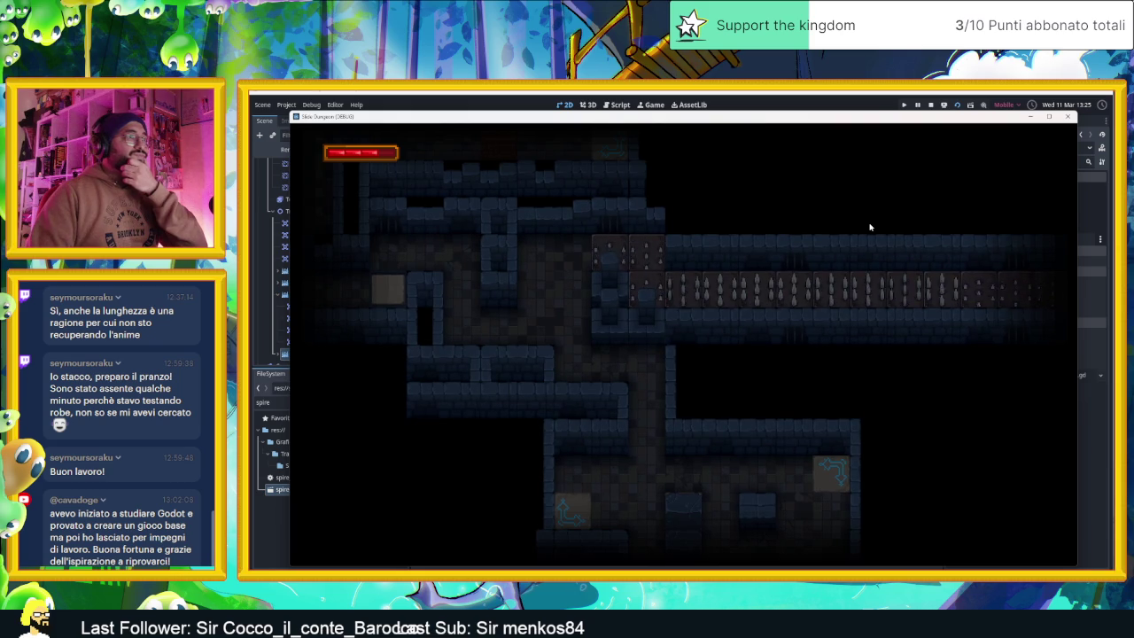
pyautogui.press('Up')
pyautogui.press('Left')
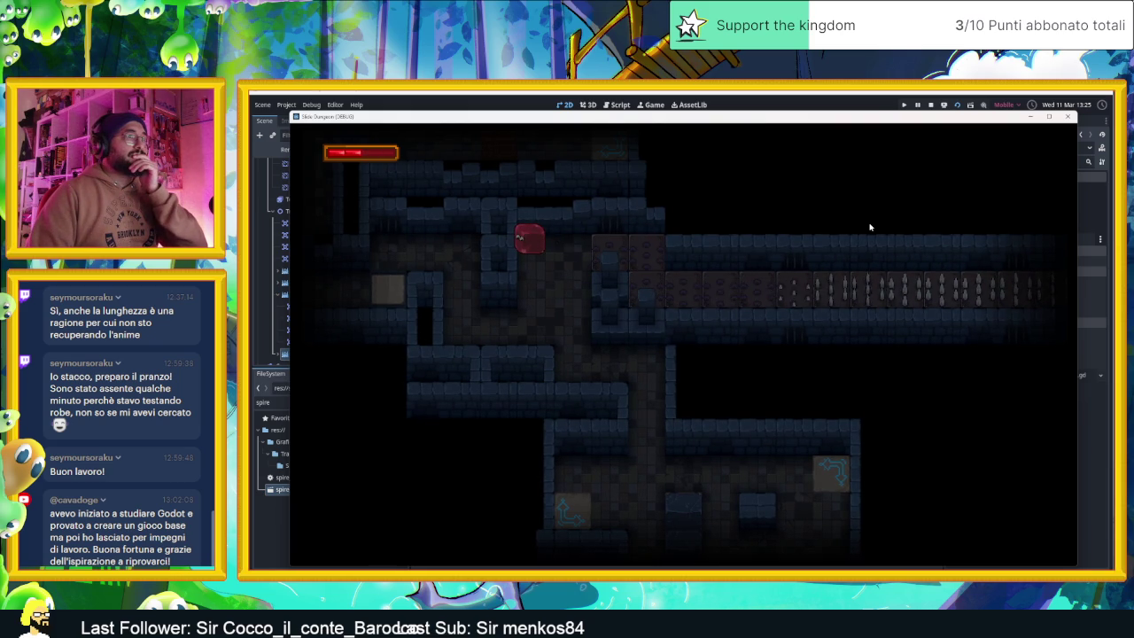
pyautogui.press('Down')
pyautogui.press('Right')
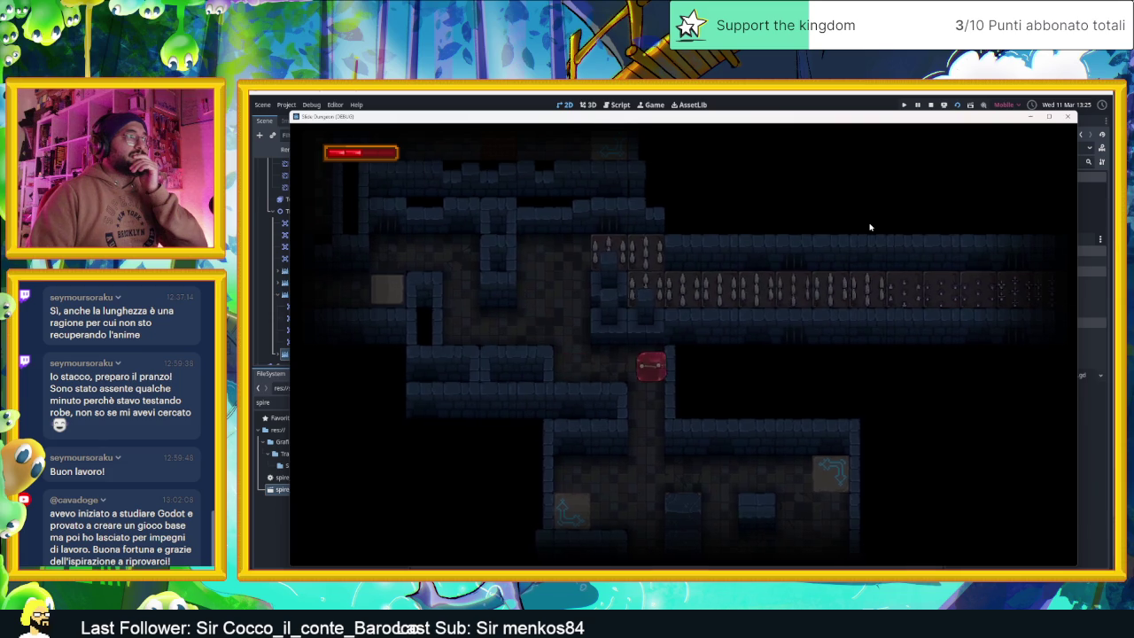
pyautogui.press('Down')
# - Move the player over the arrow tile, slide along the spike corridor, then stop the game
pyautogui.press('Up')
pyautogui.press('Left')
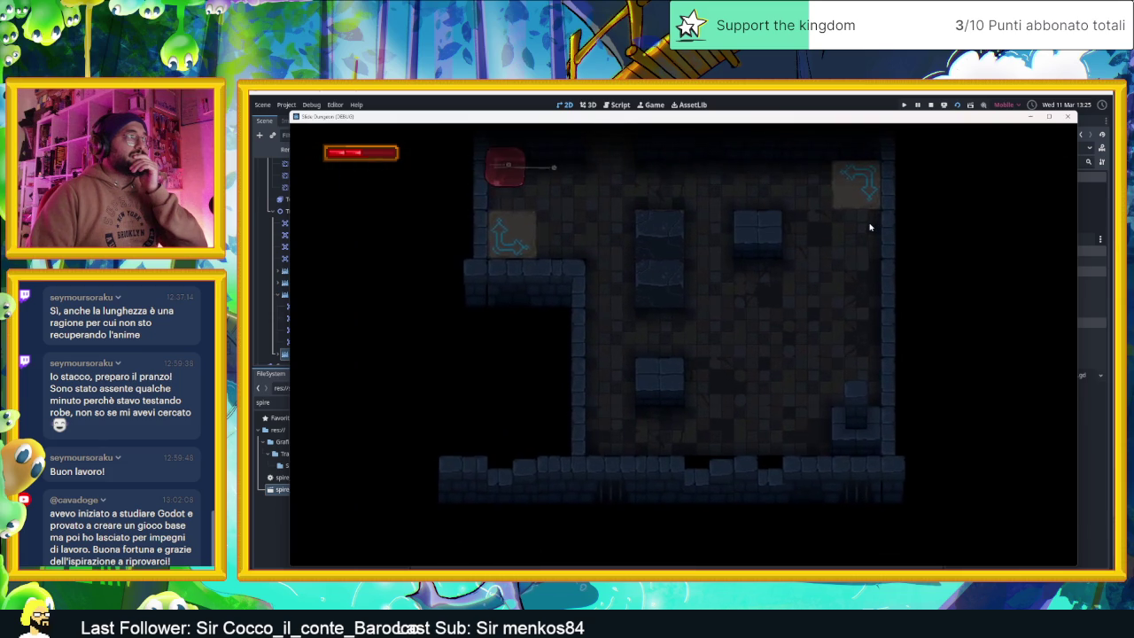
pyautogui.press('Down')
pyautogui.press('Right')
pyautogui.press('Down')
pyautogui.press('Left')
pyautogui.press('Up')
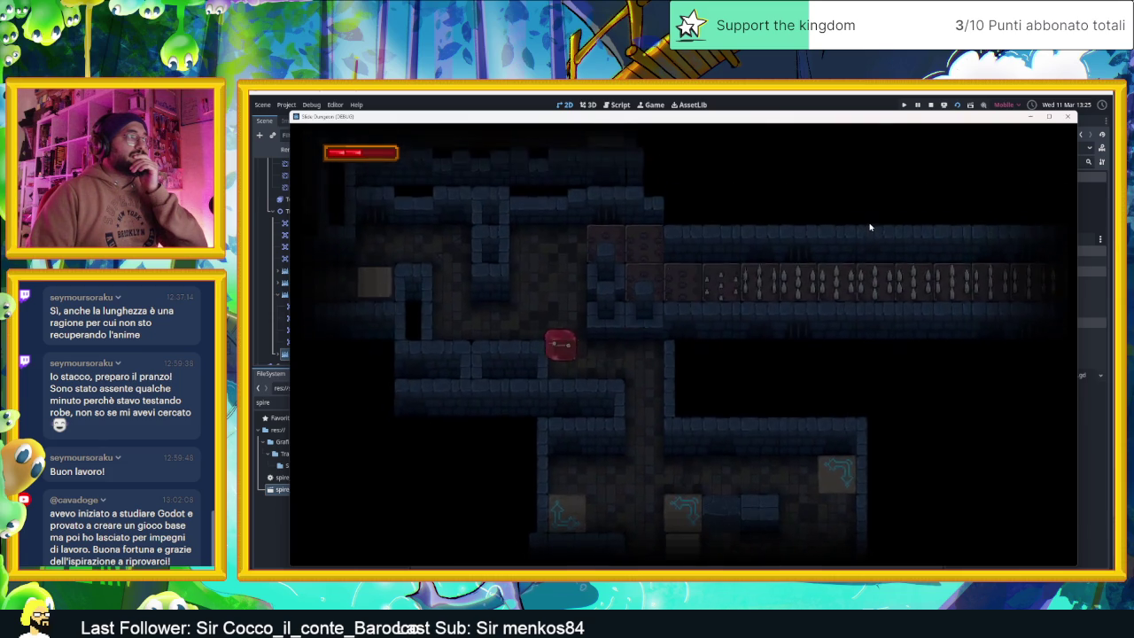
pyautogui.press('Right')
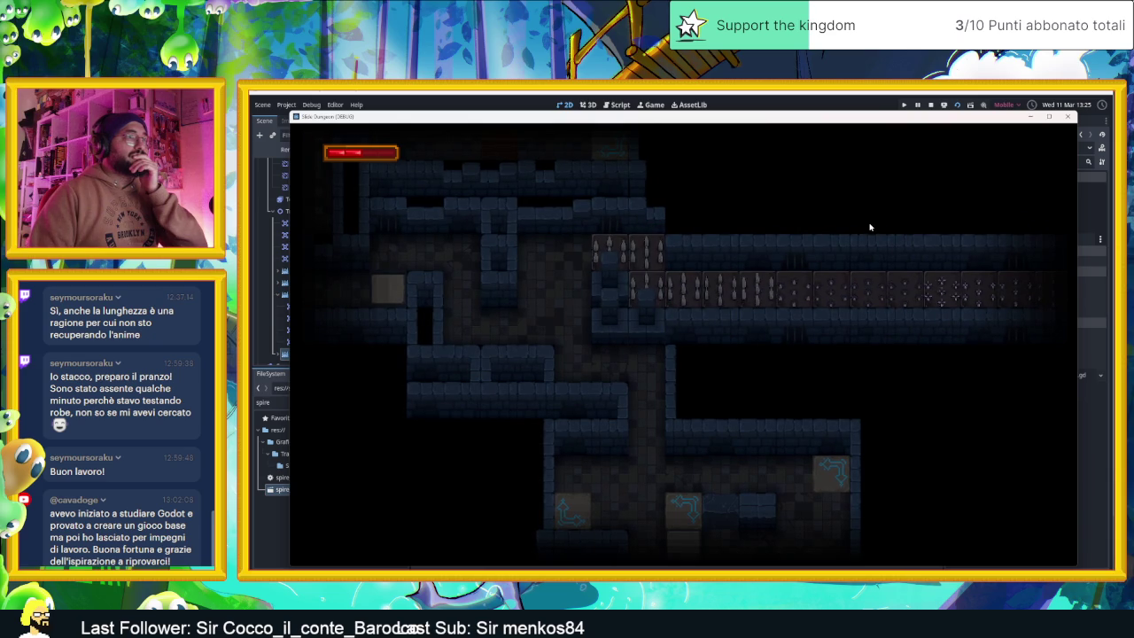
pyautogui.click(930, 107)
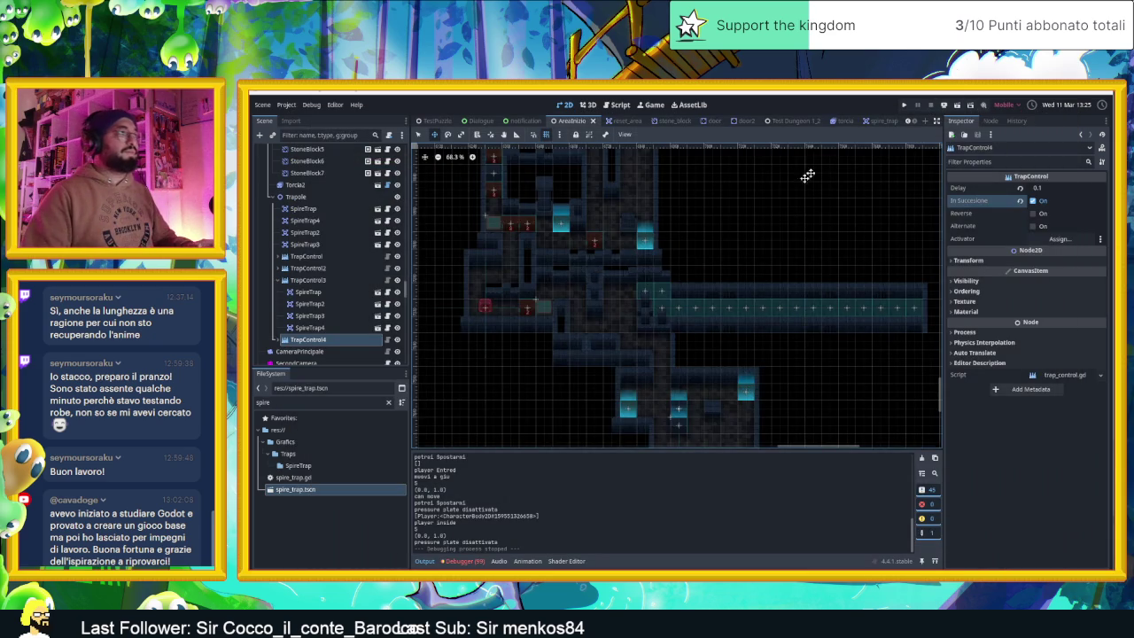
# - Filter the Scene tree with 'ca' and select CameraNodeContainer
pyautogui.moveTo(801, 239); pyautogui.dragTo(739, 237)
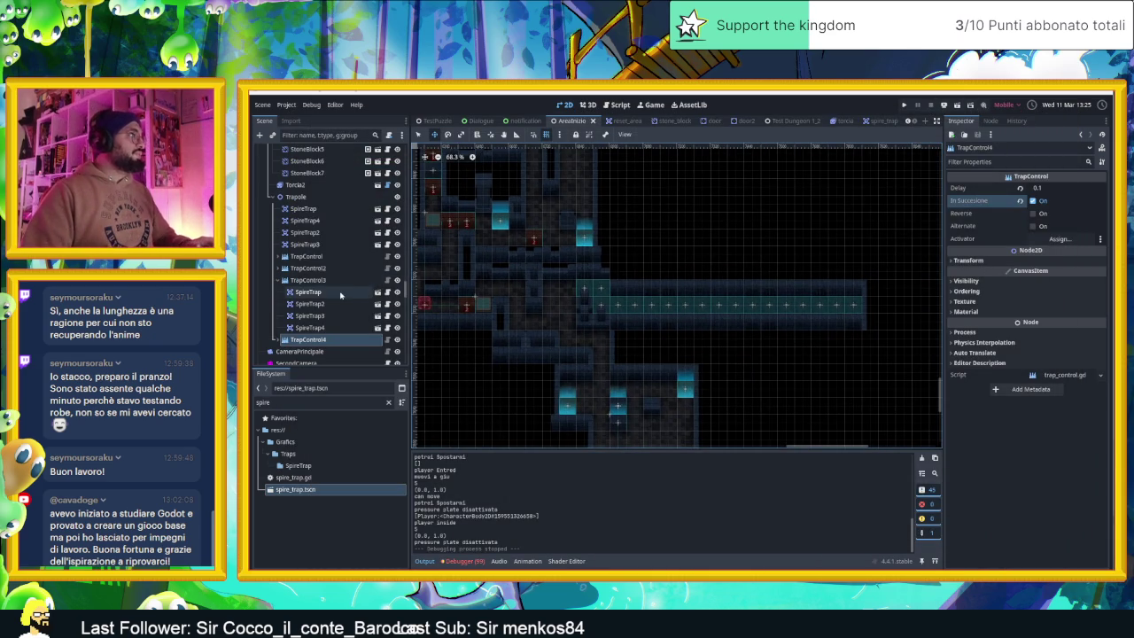
pyautogui.scroll(-2, 790, 324)
pyautogui.moveTo(843, 324); pyautogui.dragTo(758, 323)
pyautogui.scroll(1, 758, 323)
pyautogui.scroll(-1, 707, 313)
pyautogui.scroll(5, 338, 244)
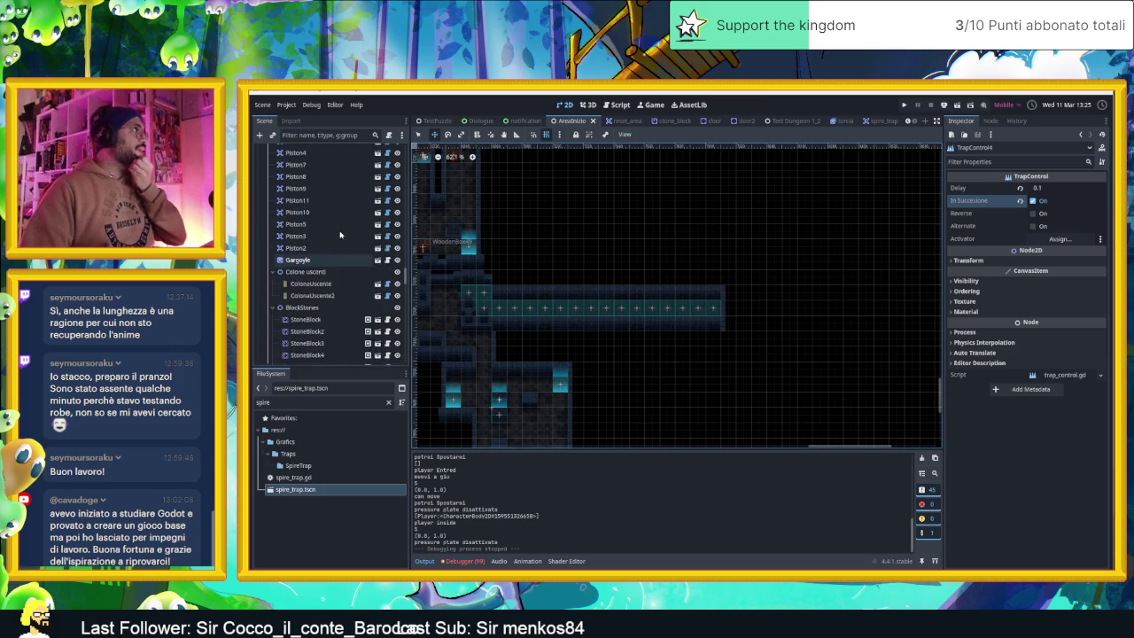
pyautogui.scroll(8, 342, 239)
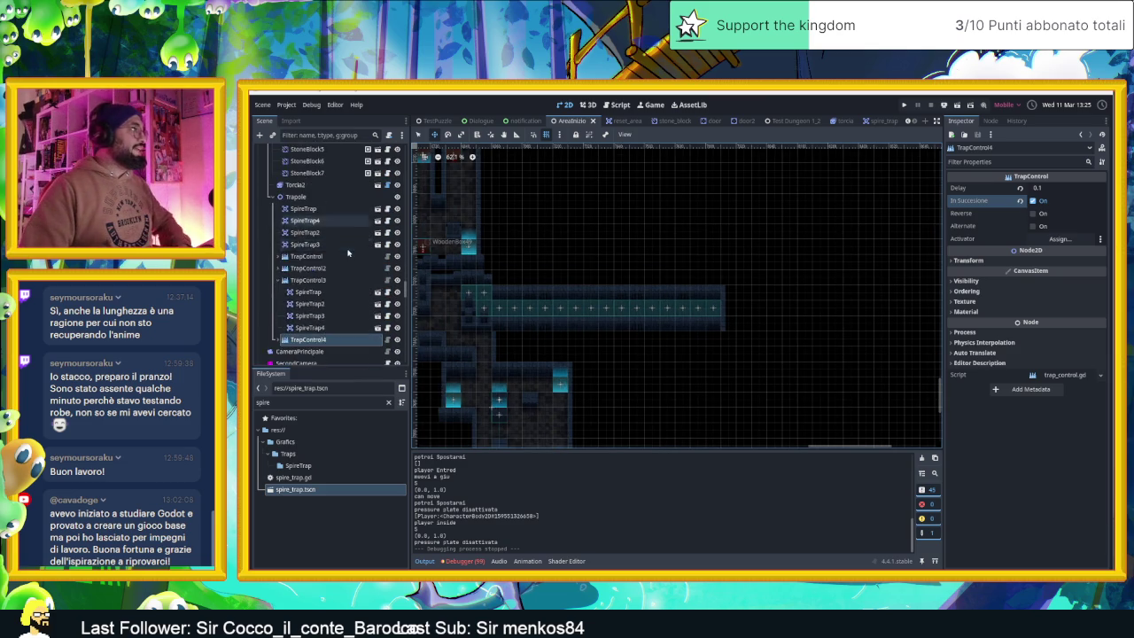
pyautogui.click(318, 138)
pyautogui.write('ca')
pyautogui.click(301, 175)
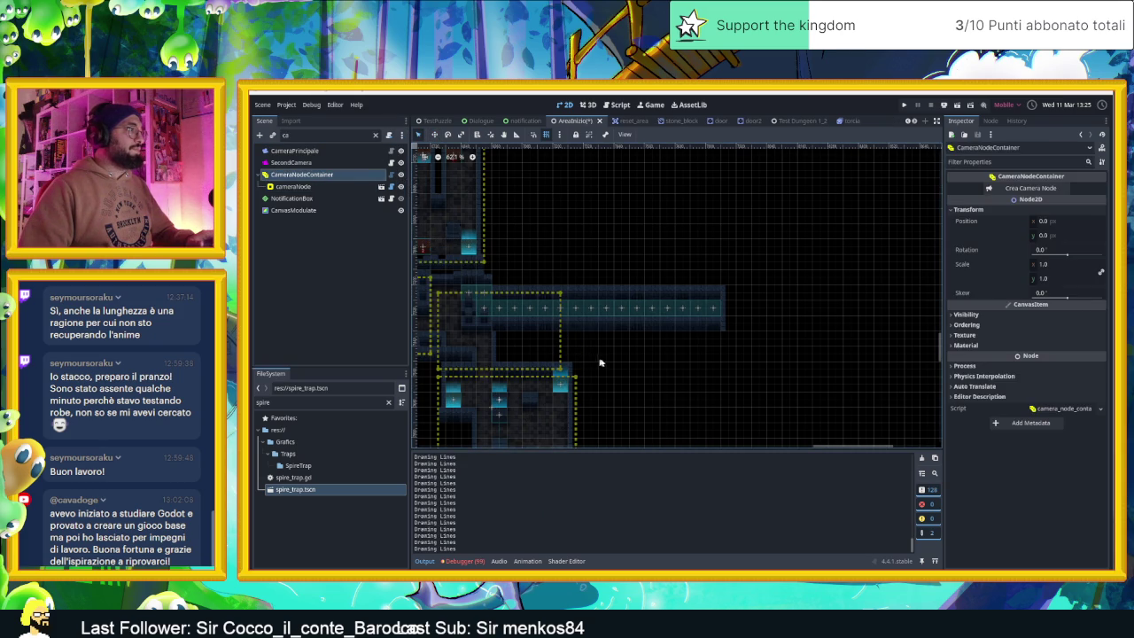
# - Trim the existing camera zone by narrowing its right side and lowering its top edge
pyautogui.click(554, 342)
pyautogui.moveTo(562, 331); pyautogui.dragTo(500, 332)
pyautogui.moveTo(470, 292); pyautogui.dragTo(473, 270)
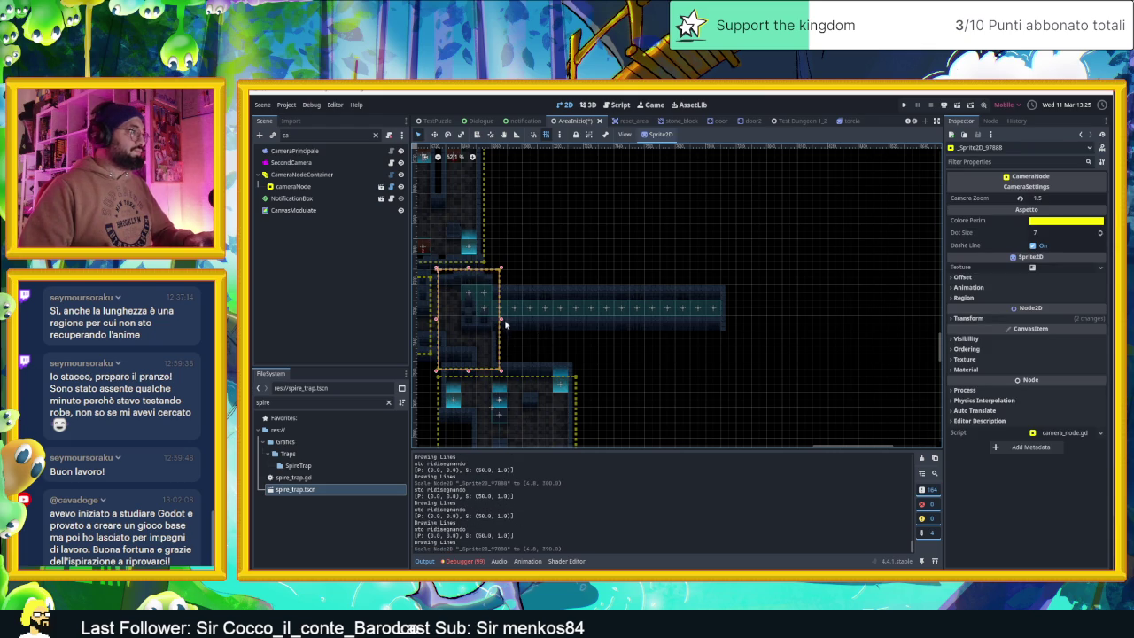
pyautogui.click(467, 271)
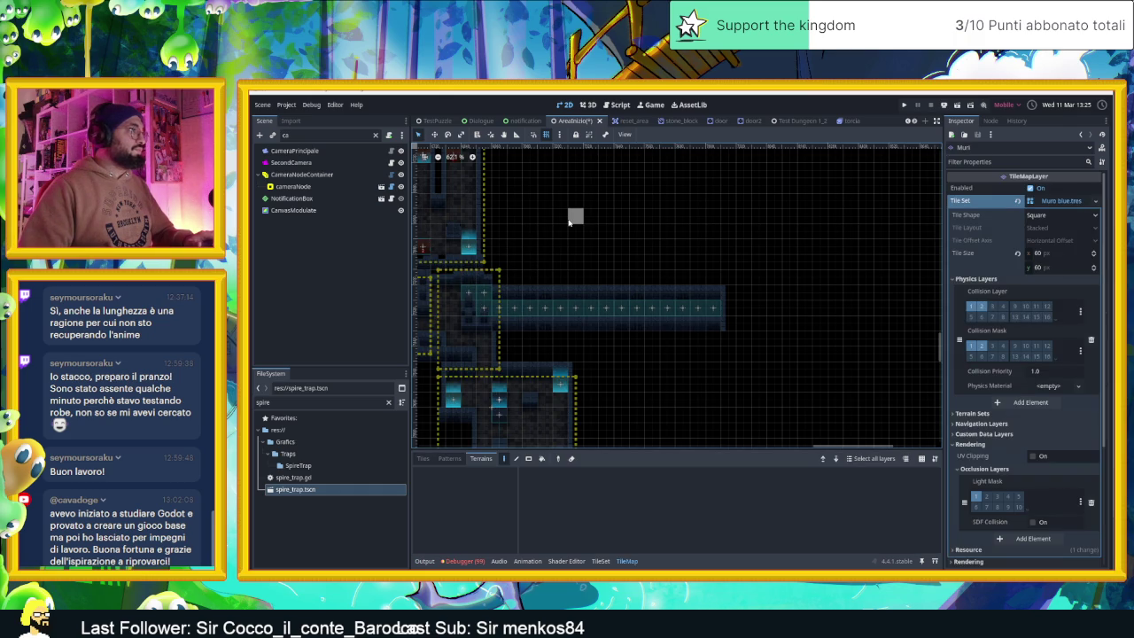
pyautogui.click(450, 156)
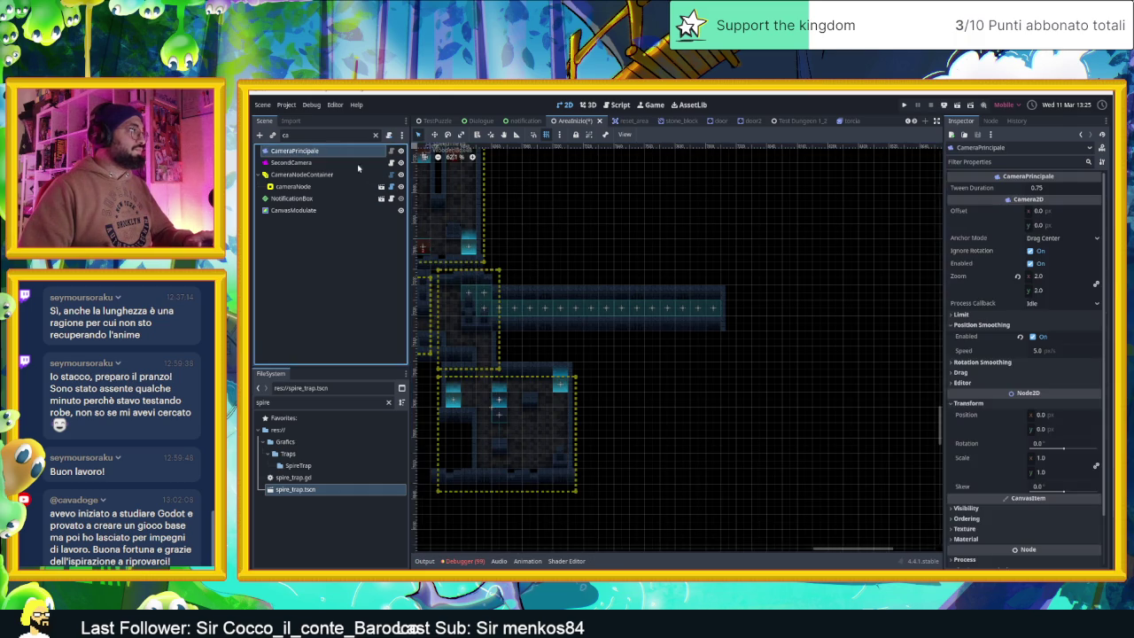
pyautogui.click(470, 273)
pyautogui.moveTo(467, 270); pyautogui.dragTo(465, 321)
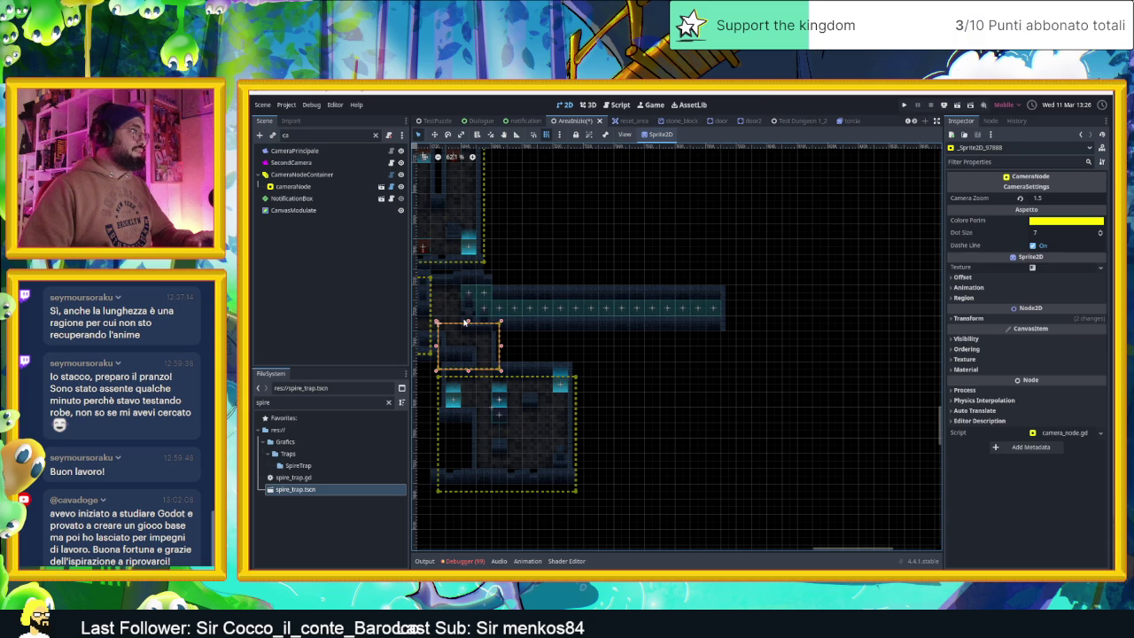
pyautogui.scroll(6, 569, 345)
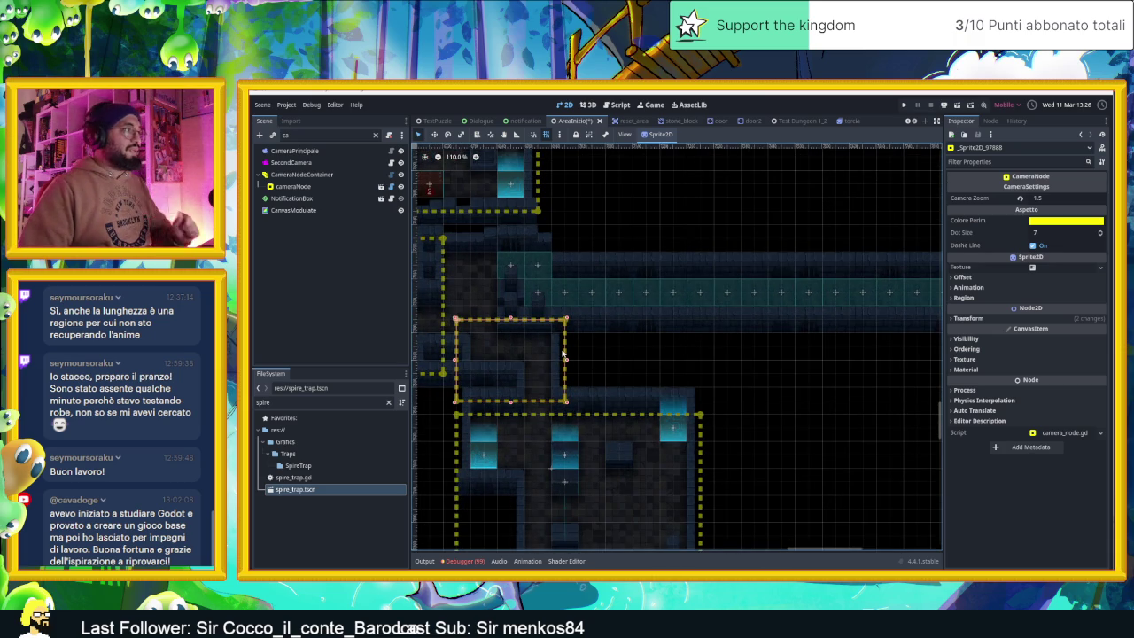
# - Duplicate the camera zone, stretch it over the whole spike corridor with zoom 1.0, and save
pyautogui.hotkey('ctrl', 'd')
pyautogui.moveTo(567, 355); pyautogui.dragTo(646, 265)
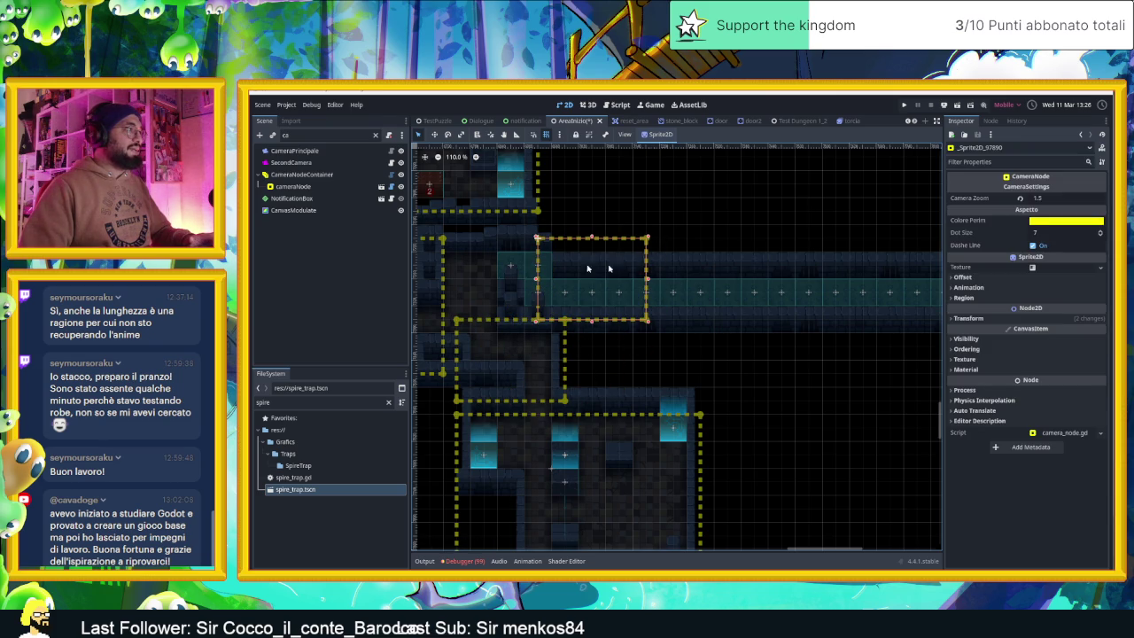
pyautogui.moveTo(537, 282); pyautogui.dragTo(456, 278)
pyautogui.moveTo(796, 333); pyautogui.dragTo(631, 340)
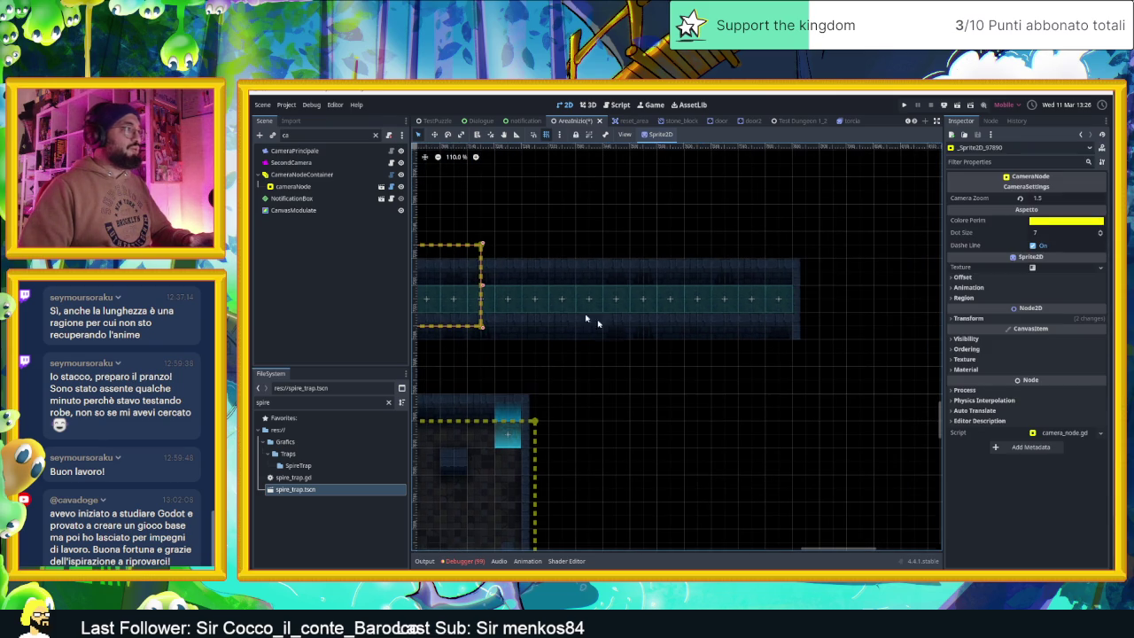
pyautogui.moveTo(482, 286); pyautogui.dragTo(852, 295)
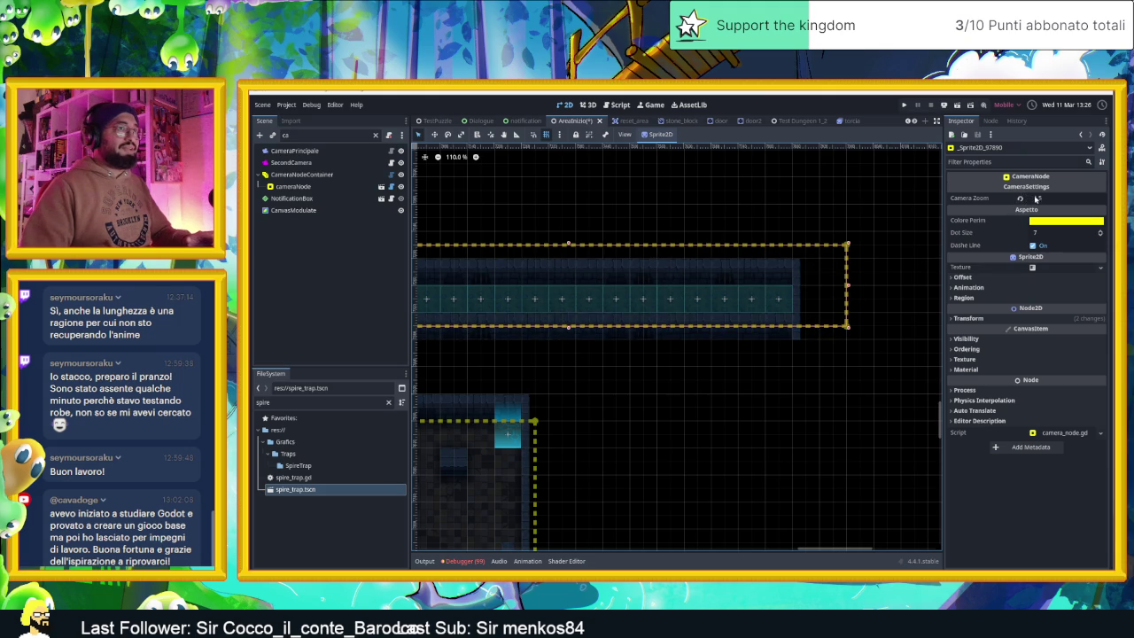
pyautogui.click(1036, 198)
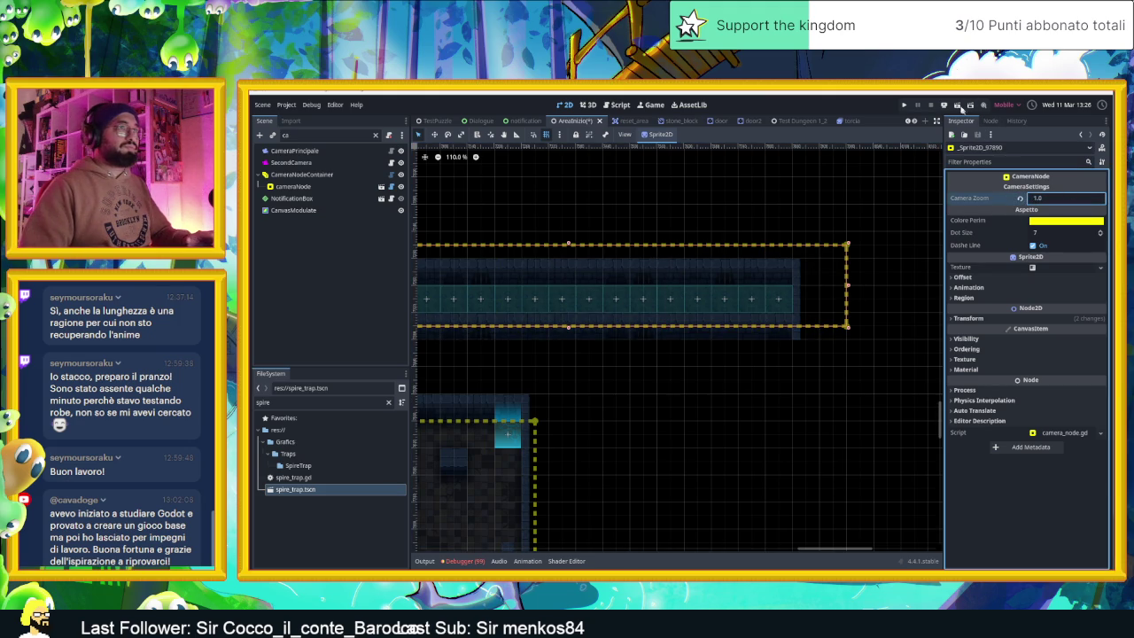
pyautogui.click(889, 185)
pyautogui.hotkey('ctrl', 's')
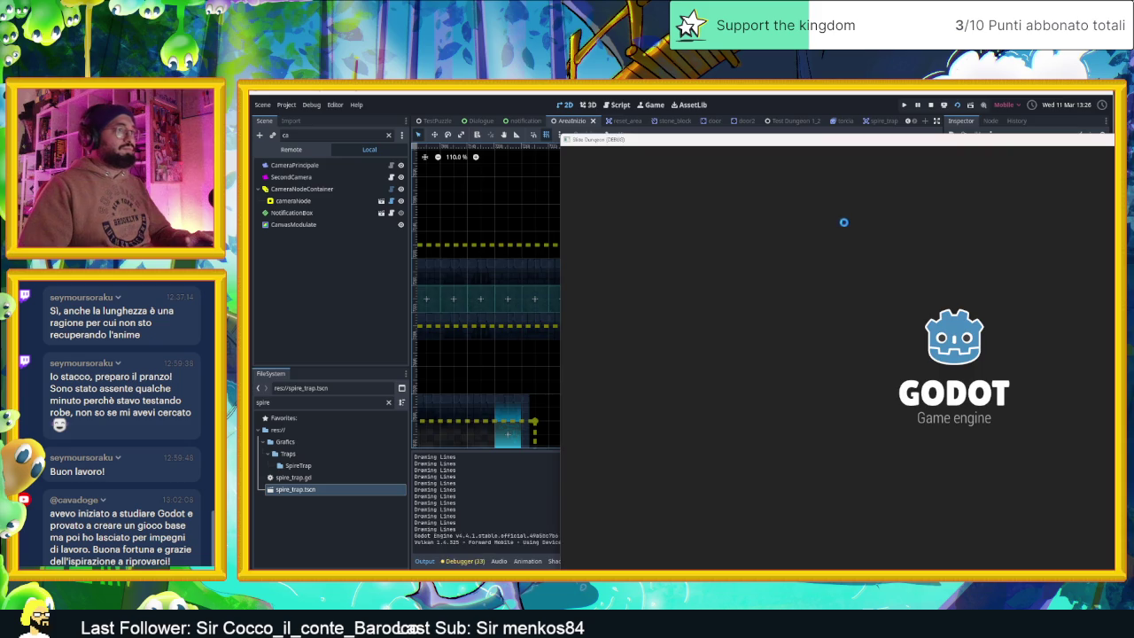
pyautogui.press('Right')
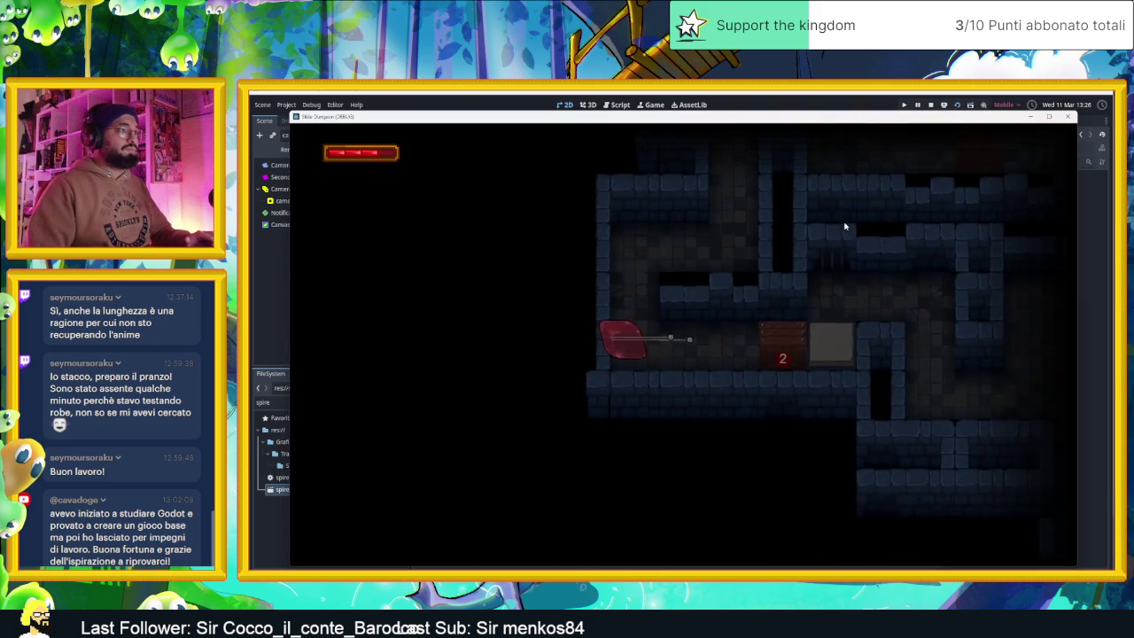
pyautogui.press('Down')
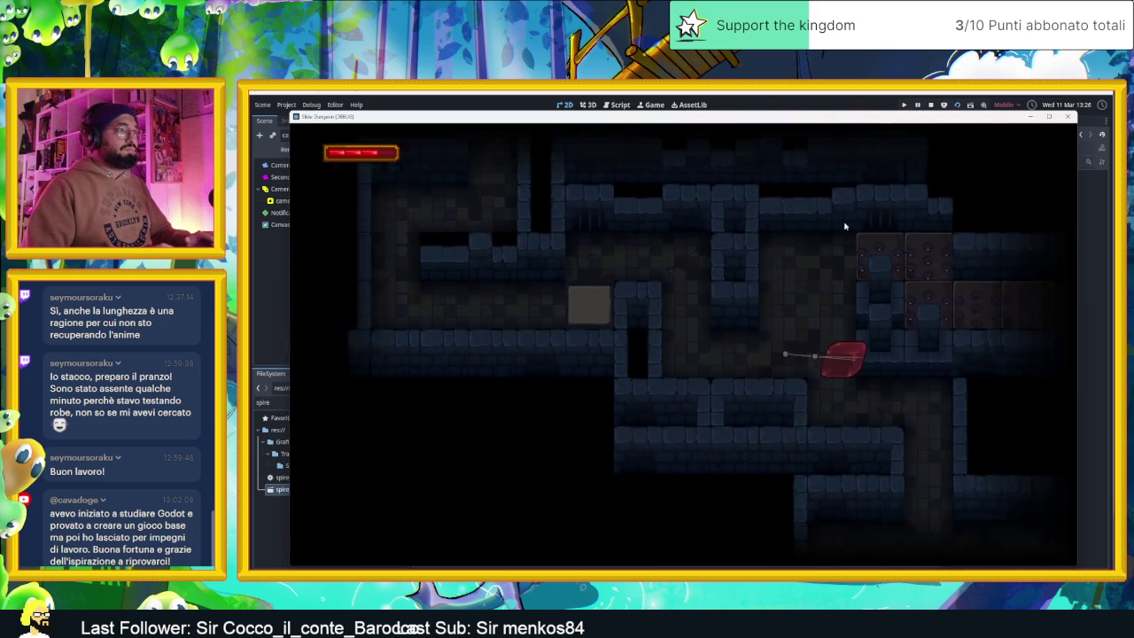
pyautogui.press('Up')
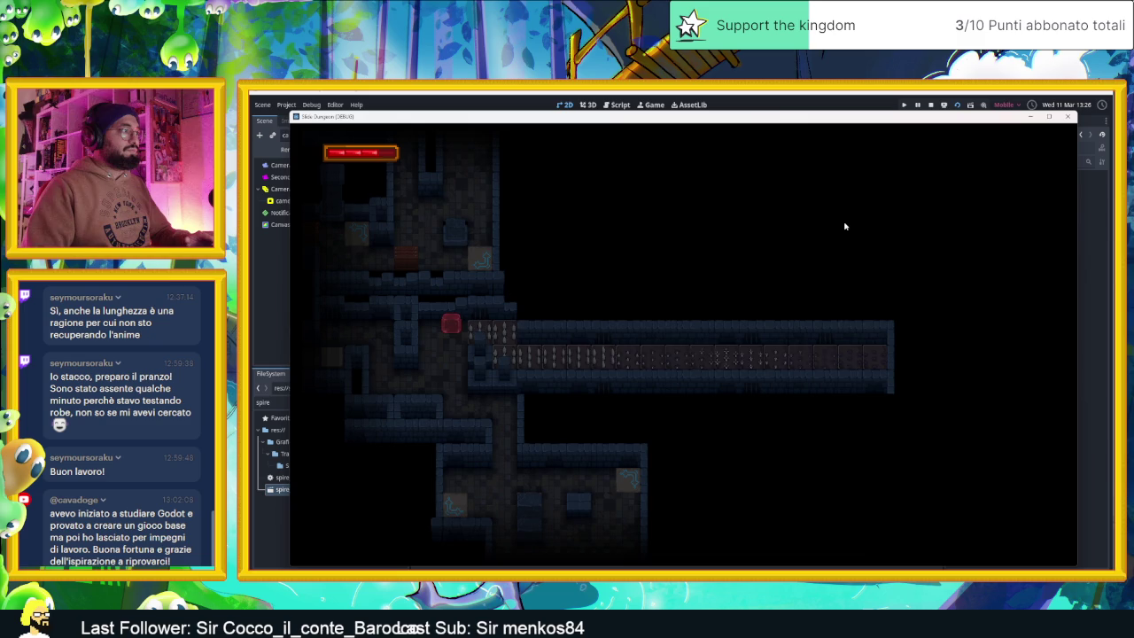
pyautogui.press('Right')
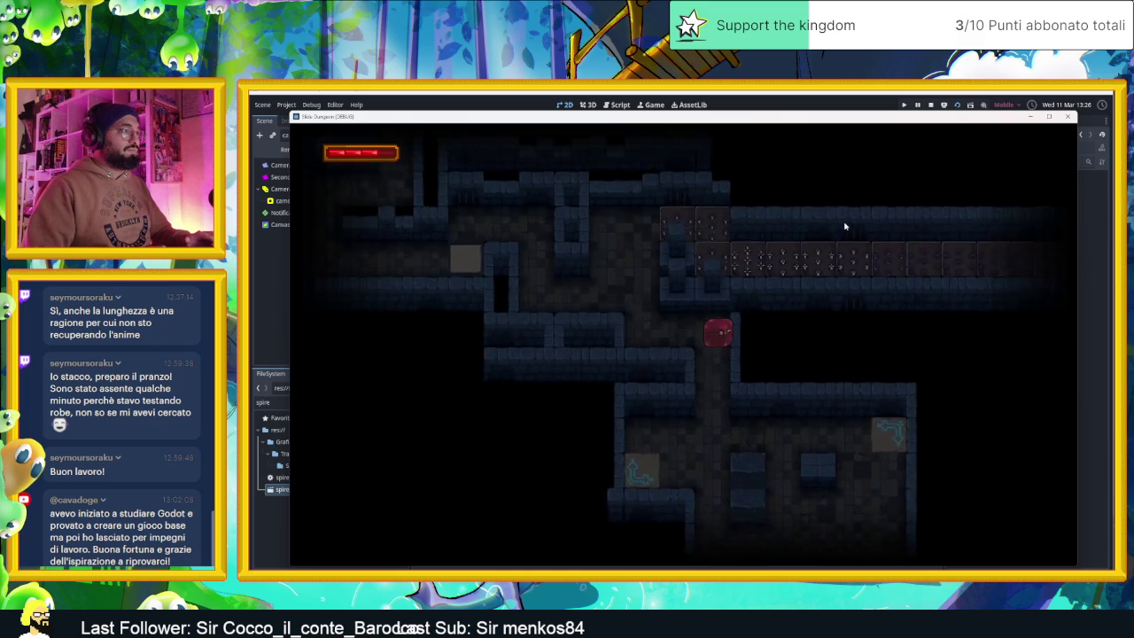
pyautogui.press('Up')
pyautogui.press('Left')
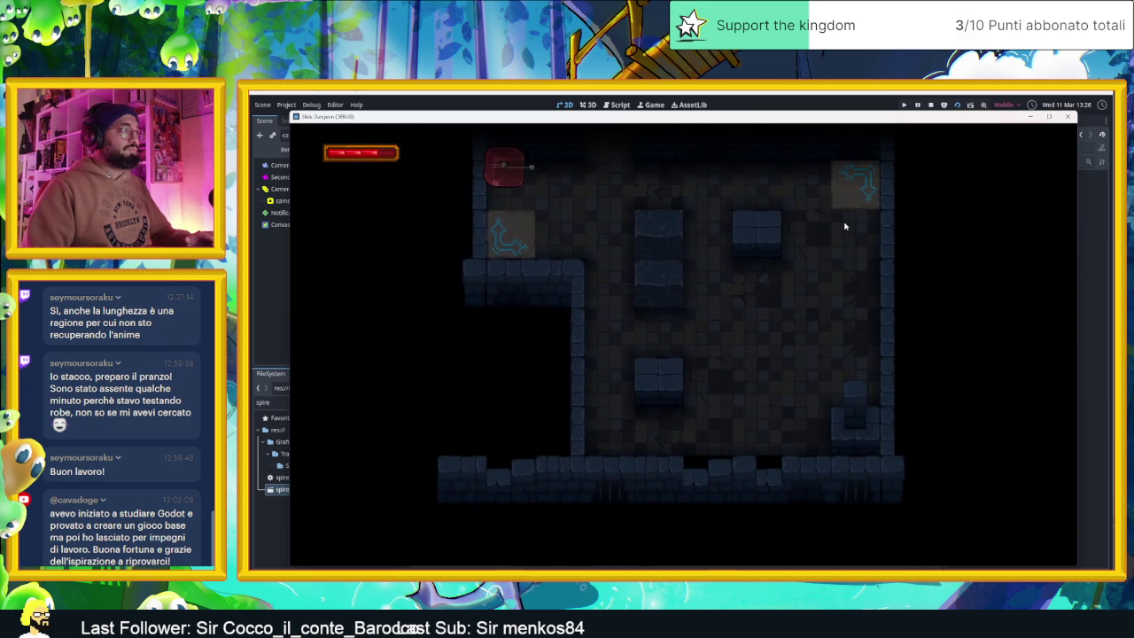
pyautogui.press('Down')
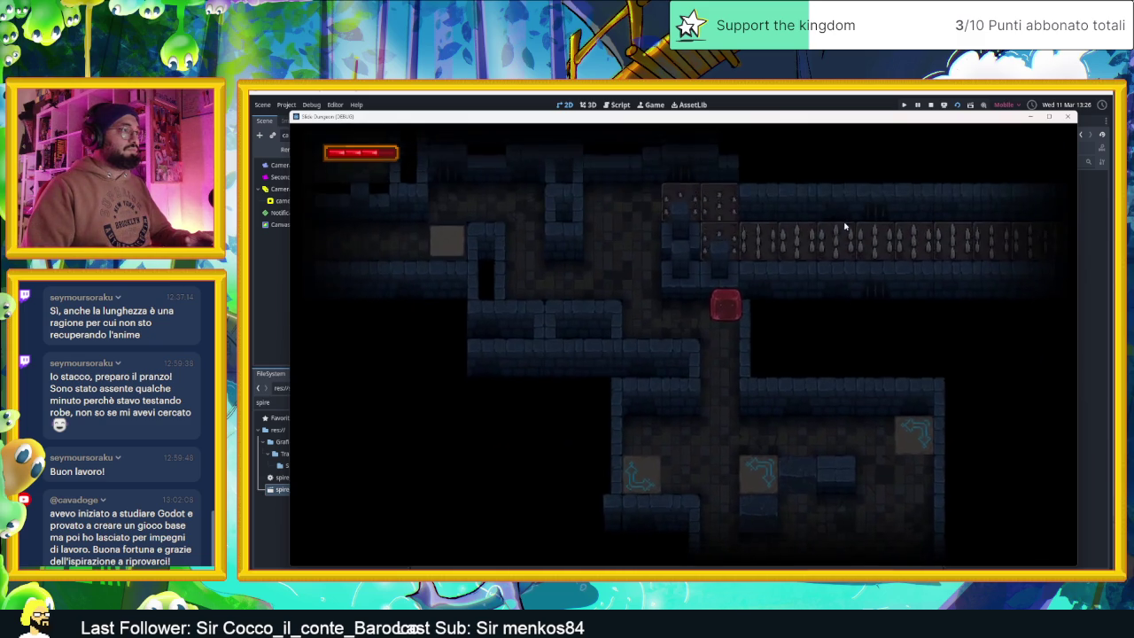
pyautogui.press('Up')
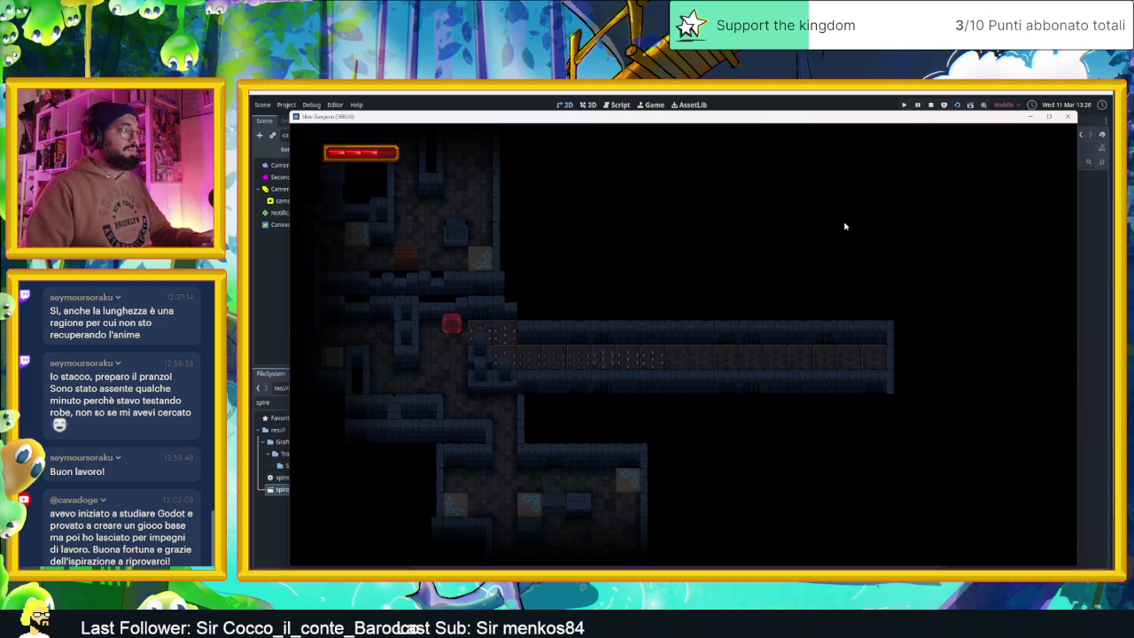
pyautogui.press('Right')
pyautogui.press('Right')
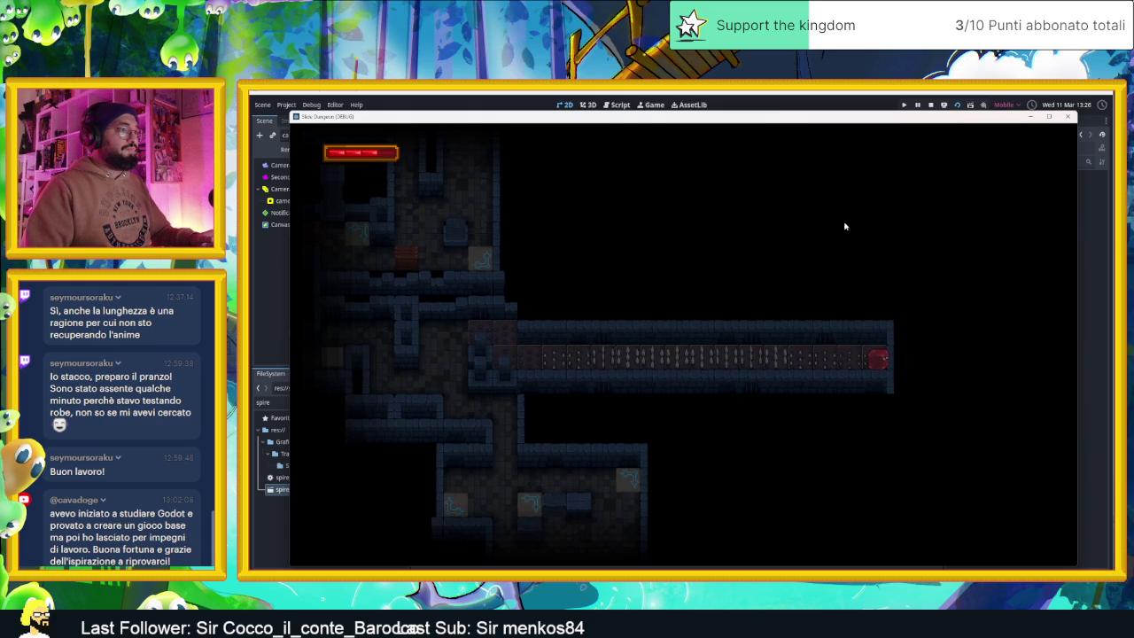
pyautogui.click(930, 106)
pyautogui.scroll(-3, 843, 236)
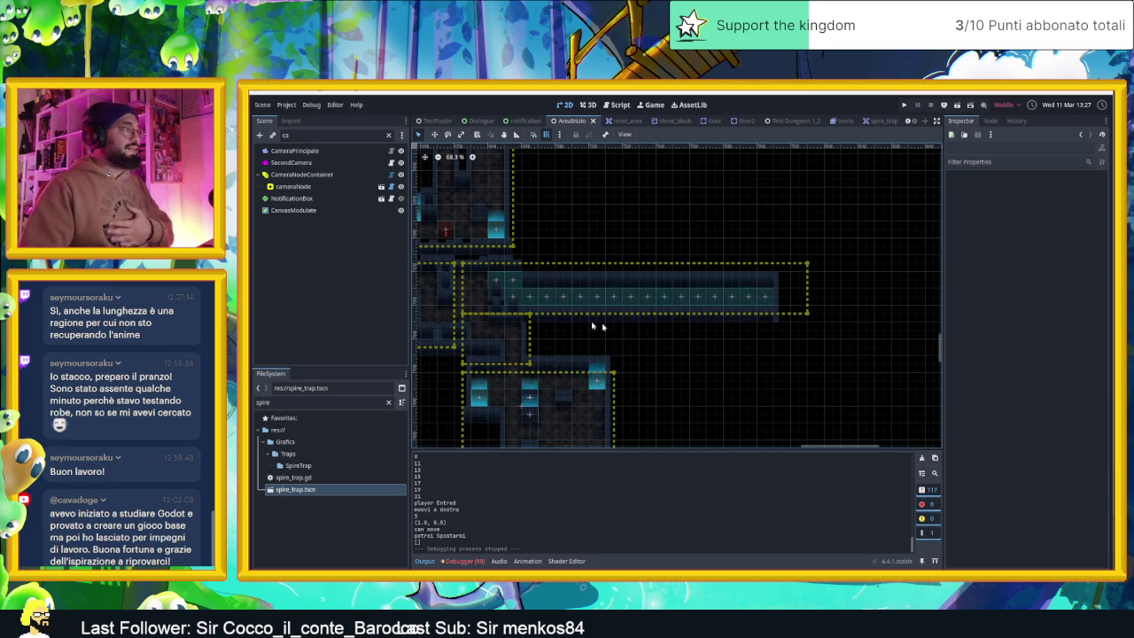
# - Hide CameraNodeContainer, clear the Scene filter, and select the Muri wall layer
pyautogui.click(400, 175)
pyautogui.moveTo(295, 489); pyautogui.dragTo(722, 309)
pyautogui.moveTo(505, 265)
pyautogui.mouseDown()
pyautogui.moveTo(321, 202)
pyautogui.moveTo(320, 176)
pyautogui.mouseUp()
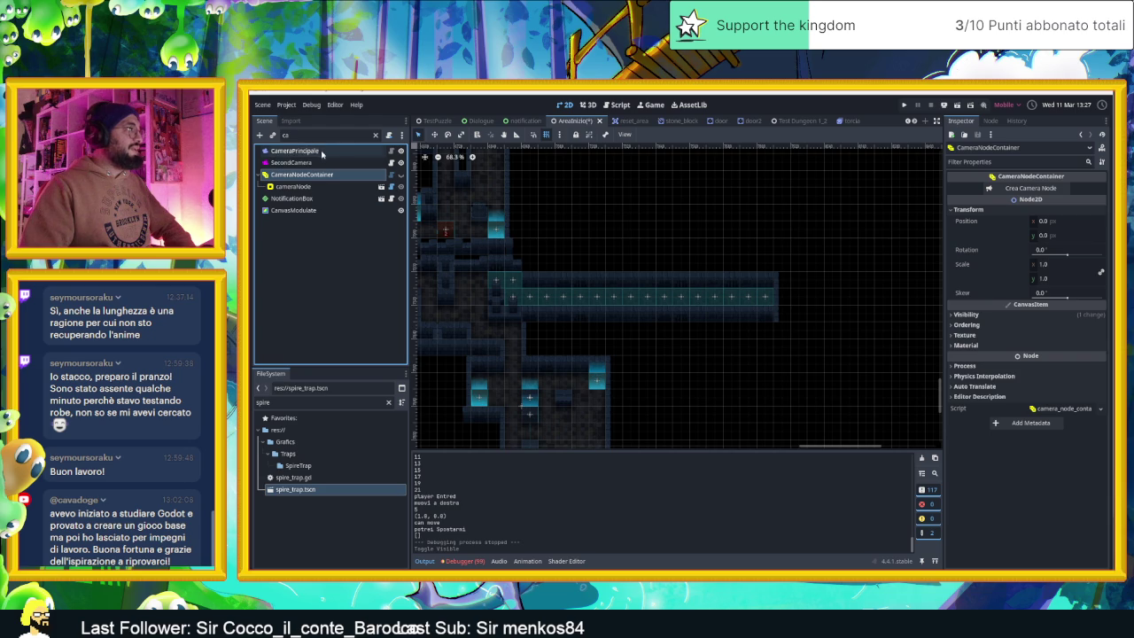
pyautogui.click(375, 134)
pyautogui.scroll(10, 319, 177)
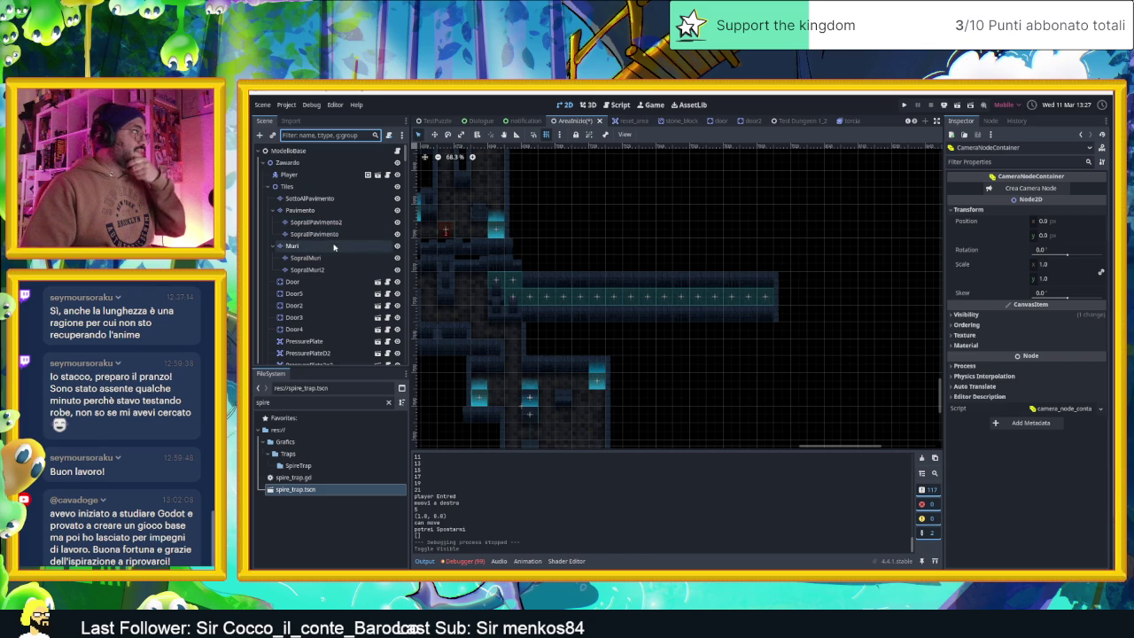
pyautogui.click(297, 245)
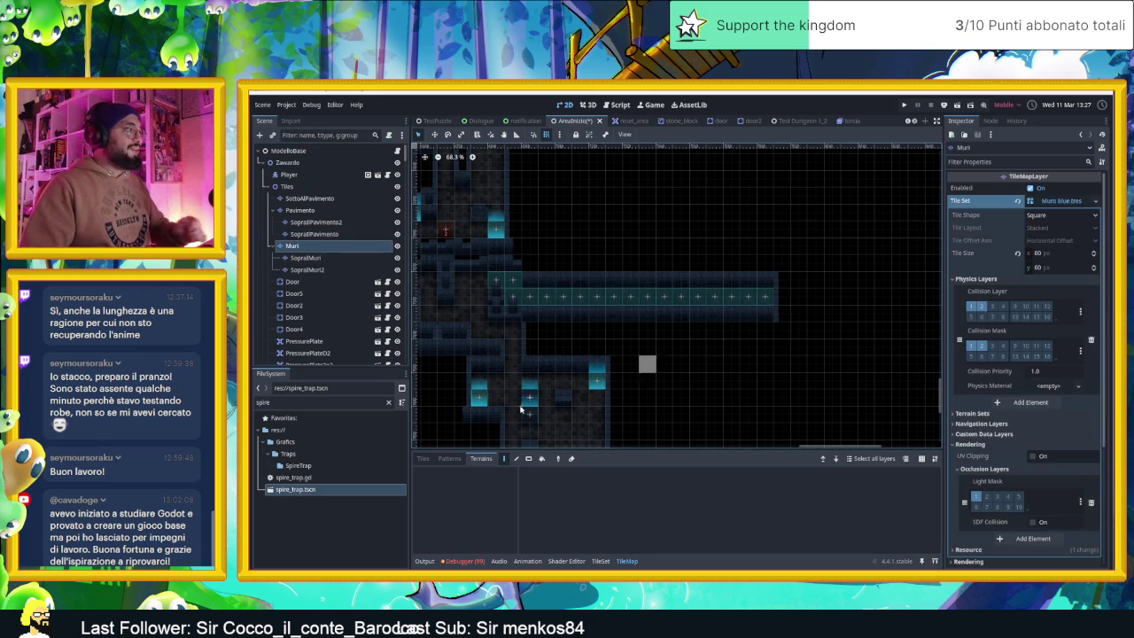
# - Pick a row of Muro blue wall tiles and paint them rightward along the corridor's edge
pyautogui.click(423, 458)
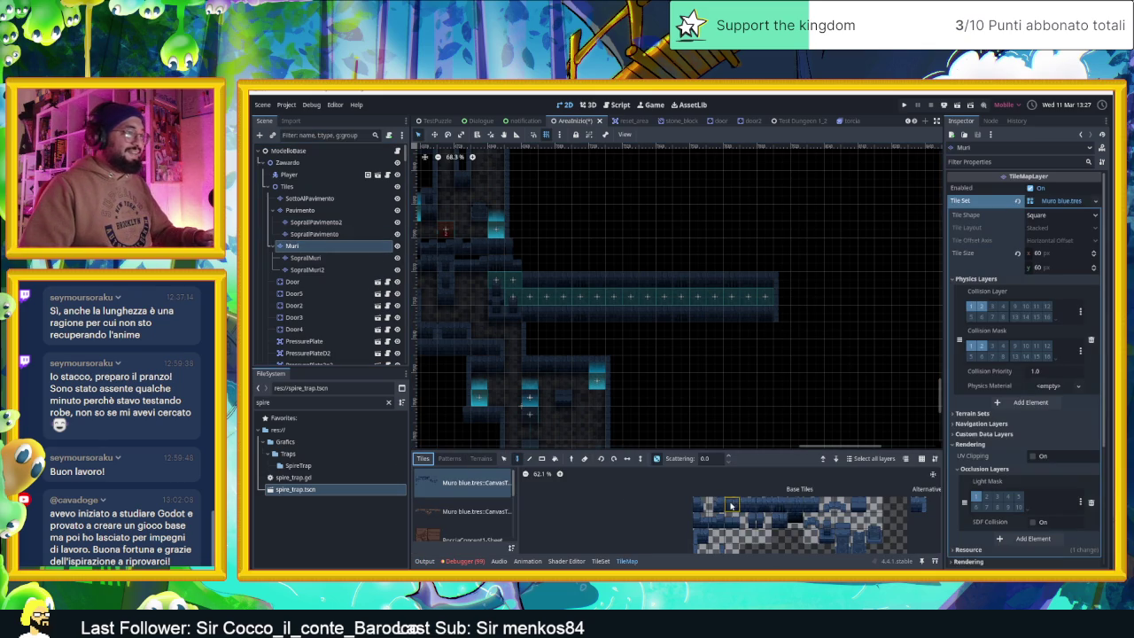
pyautogui.click(796, 505)
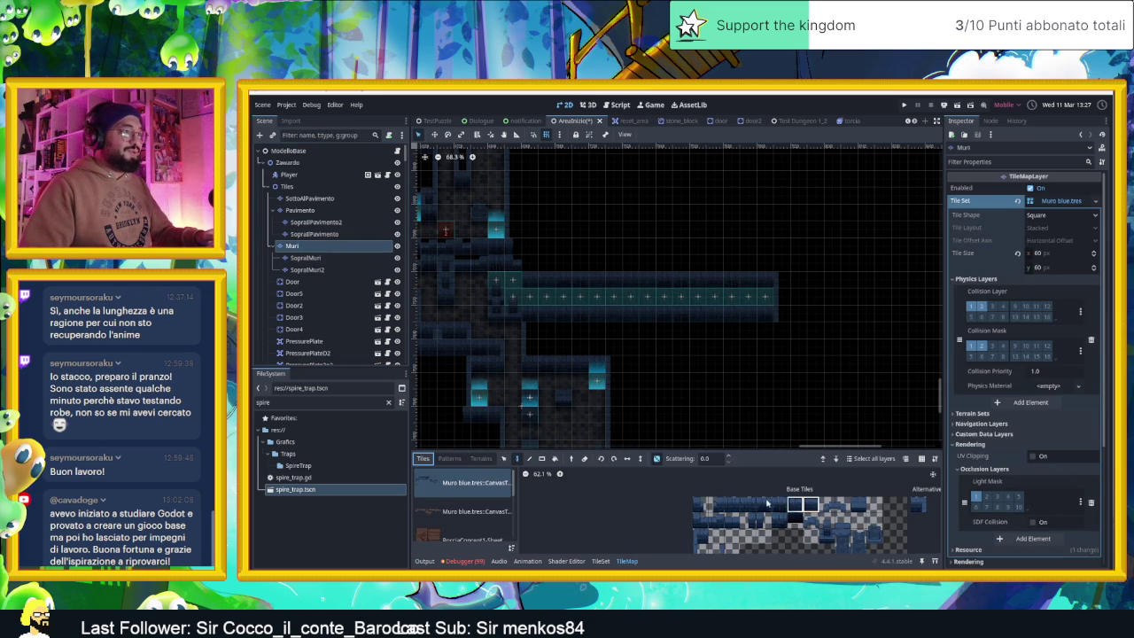
pyautogui.moveTo(734, 505); pyautogui.dragTo(732, 505)
pyautogui.moveTo(856, 282)
pyautogui.mouseDown()
pyautogui.moveTo(880, 282)
pyautogui.moveTo(753, 298)
pyautogui.mouseUp()
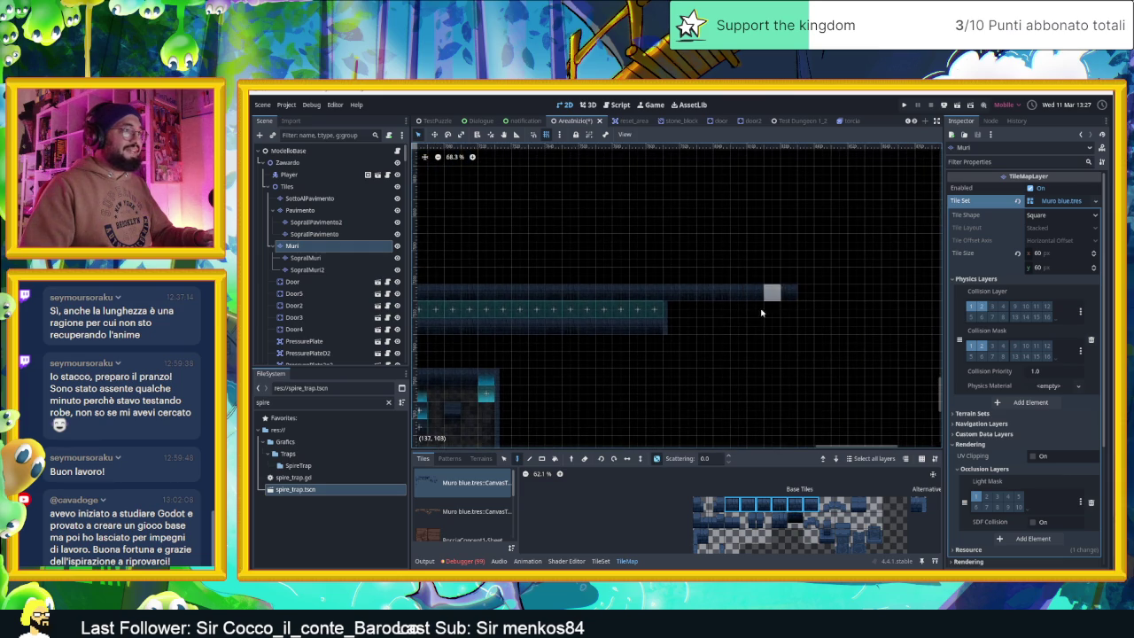
pyautogui.moveTo(711, 332); pyautogui.dragTo(772, 332)
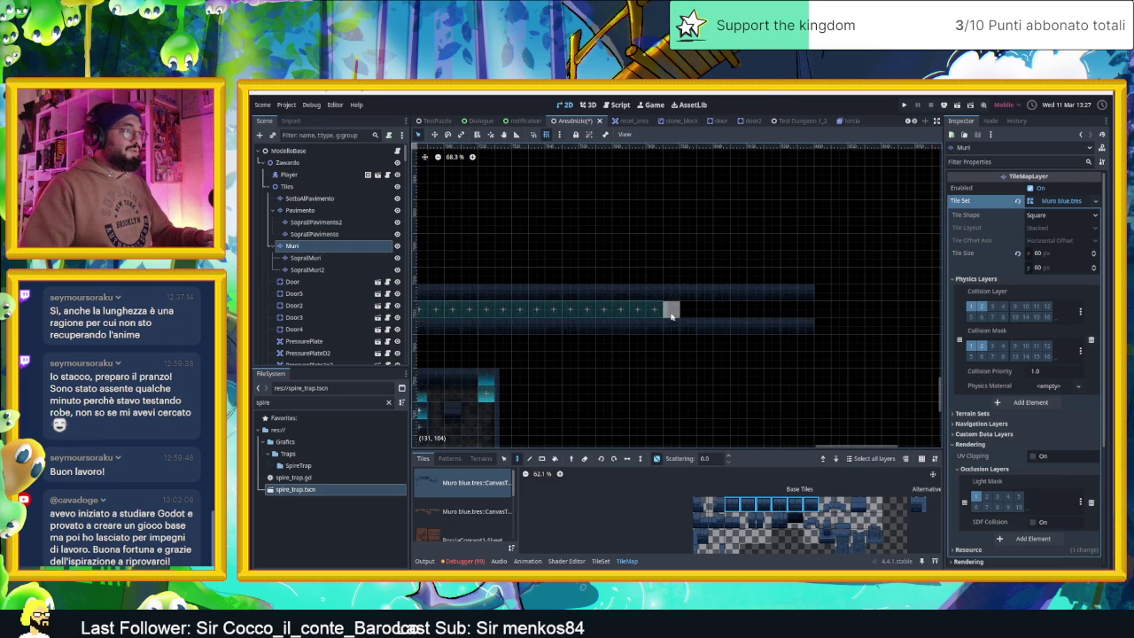
pyautogui.click(702, 551)
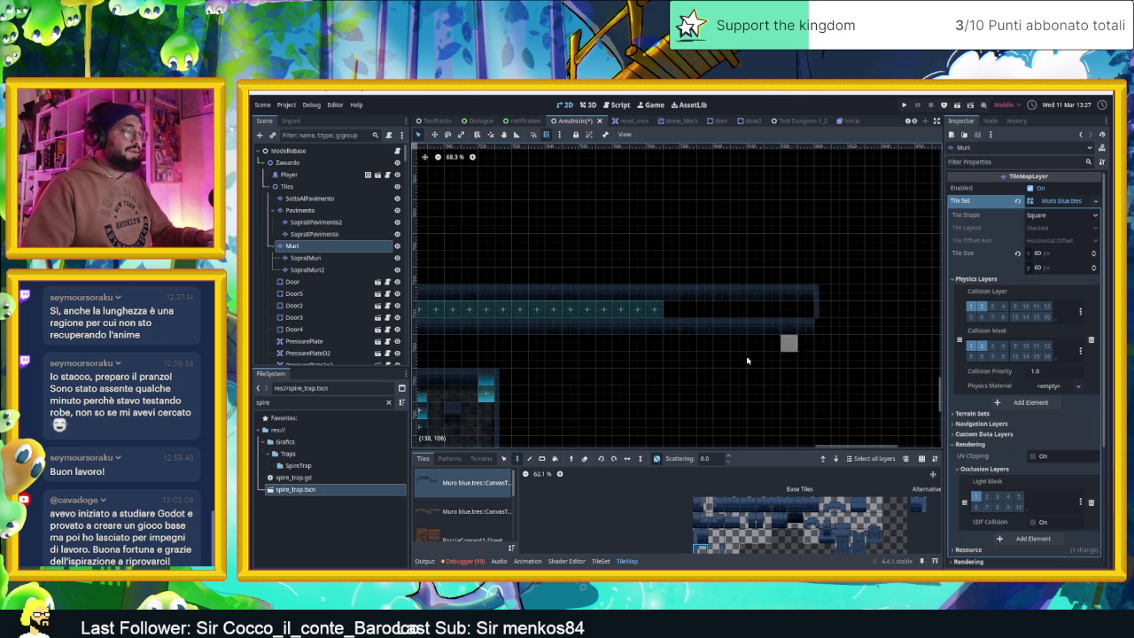
pyautogui.scroll(3, 629, 340)
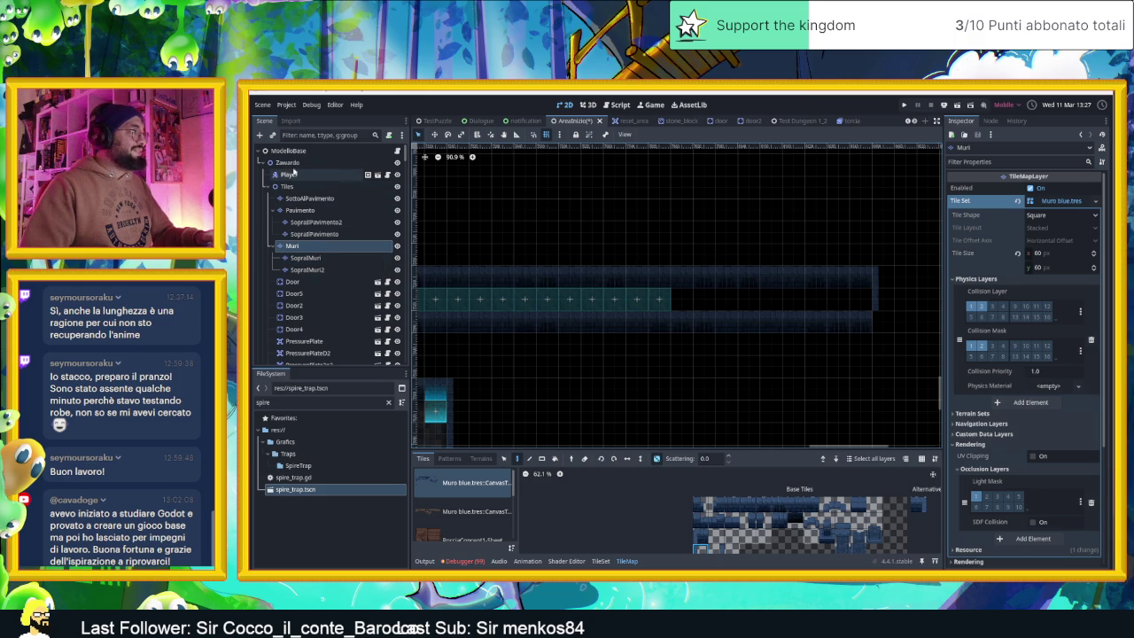
# - Move SpireTrap19 right and duplicate spike traps along the corridor through SpireTrap27
pyautogui.scroll(-3, 334, 301)
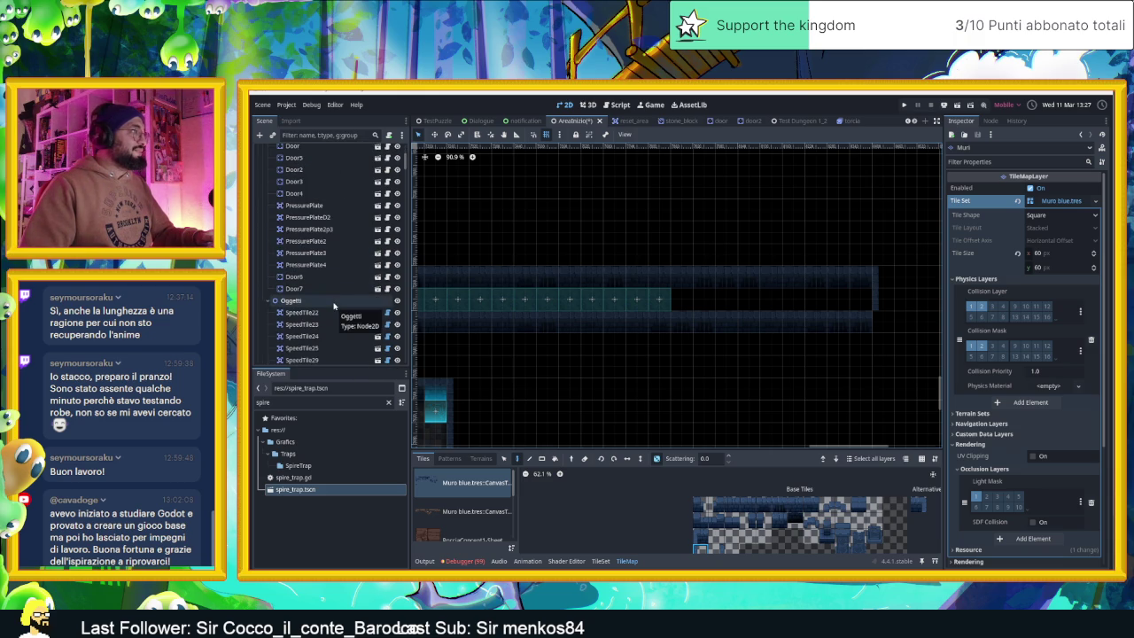
pyautogui.click(560, 182)
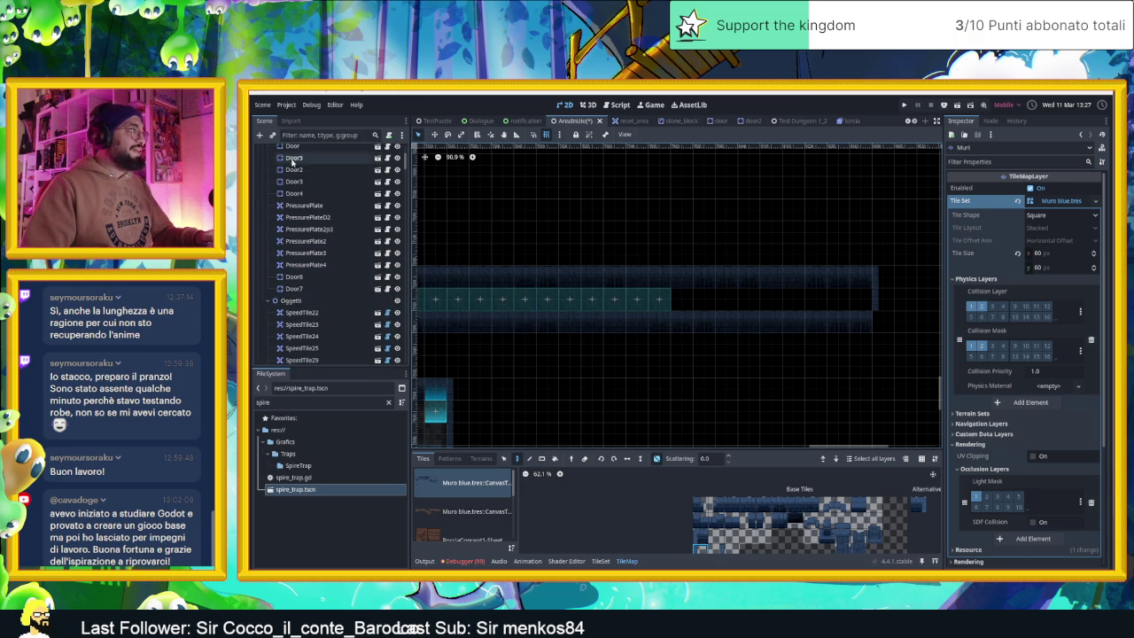
pyautogui.click(658, 299)
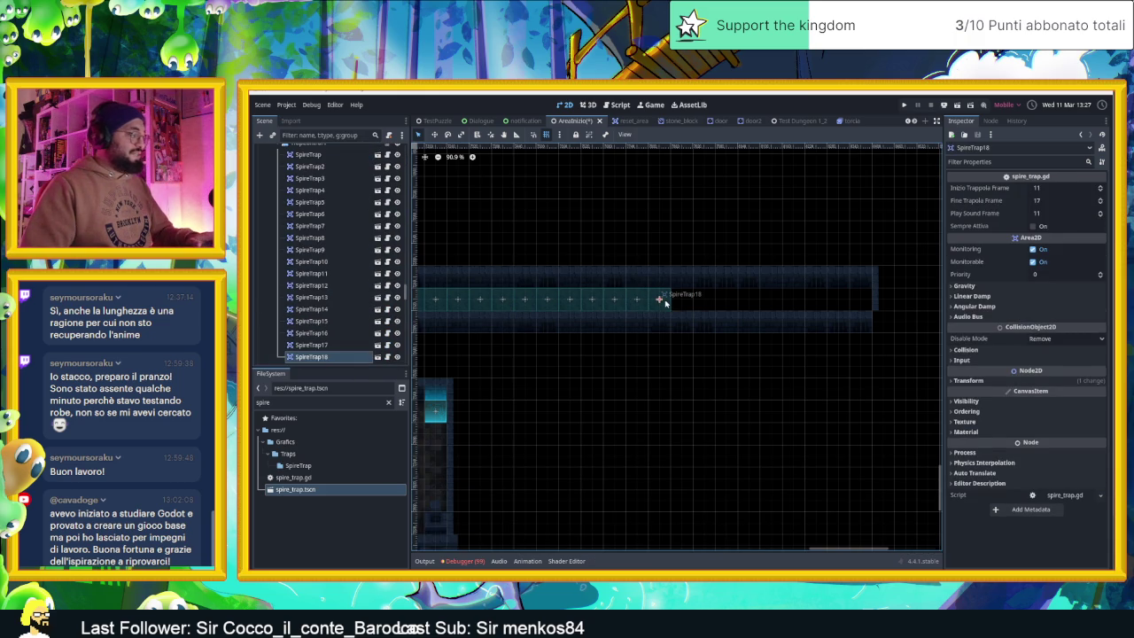
pyautogui.moveTo(664, 302); pyautogui.dragTo(836, 300)
pyautogui.hotkey('ctrl', 'd')
pyautogui.hotkey('ctrl', 'd')
pyautogui.hotkey('ctrl', 'd')
pyautogui.hotkey('ctrl', 'd')
pyautogui.moveTo(838, 302); pyautogui.dragTo(860, 298)
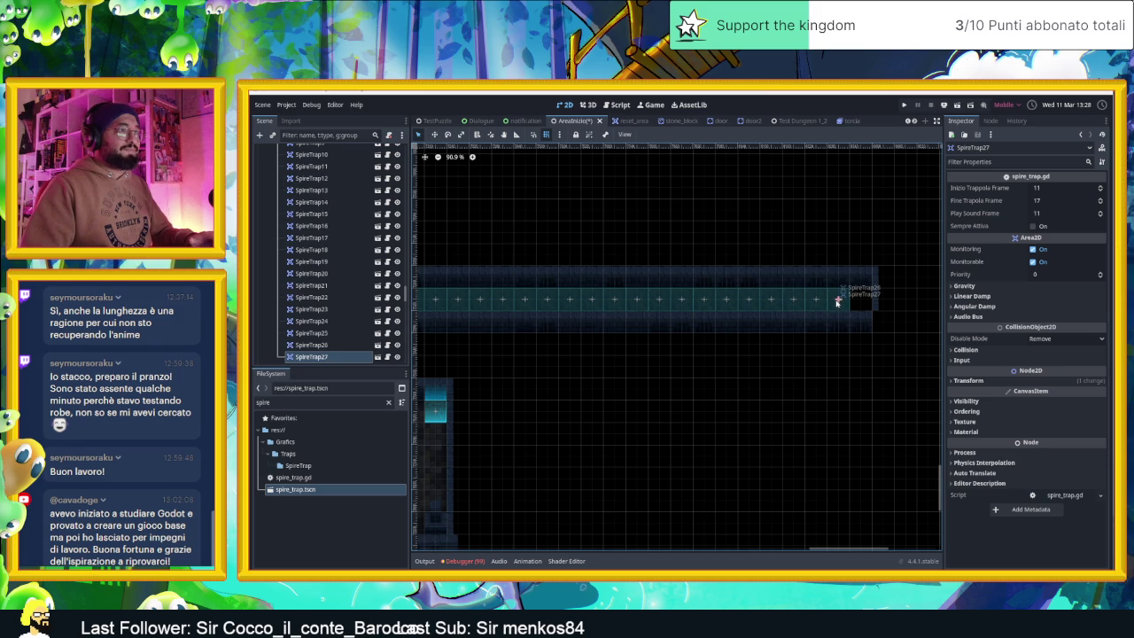
pyautogui.click(730, 373)
pyautogui.scroll(-3, 785, 391)
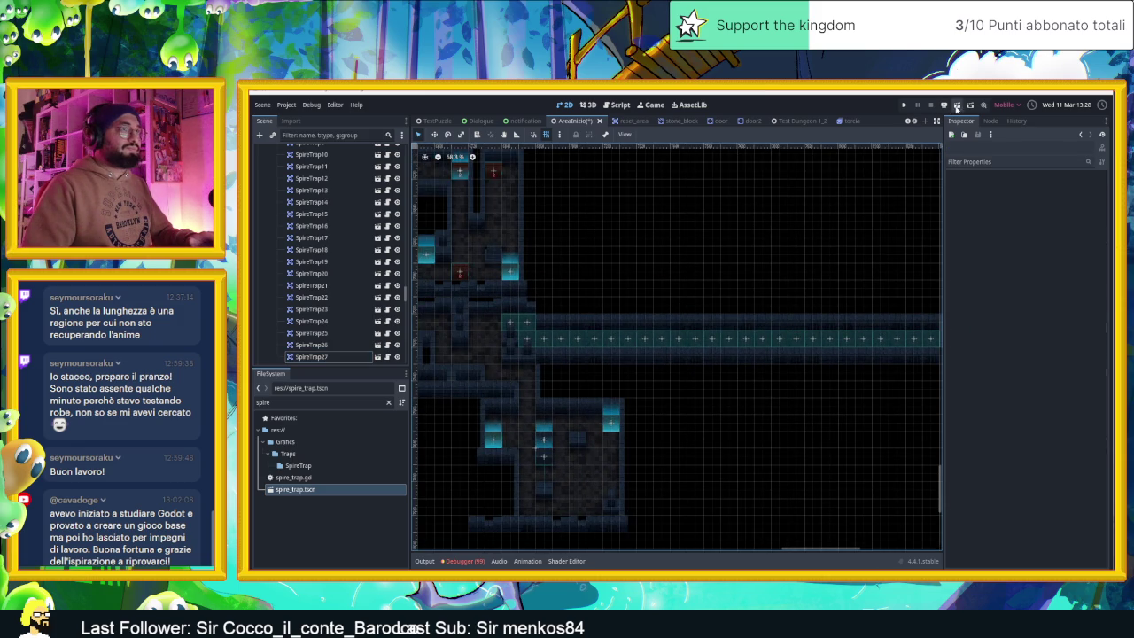
# - Save the level, playtest by sliding the slime up, right and down, then stop the game
pyautogui.hotkey('ctrl', 's')
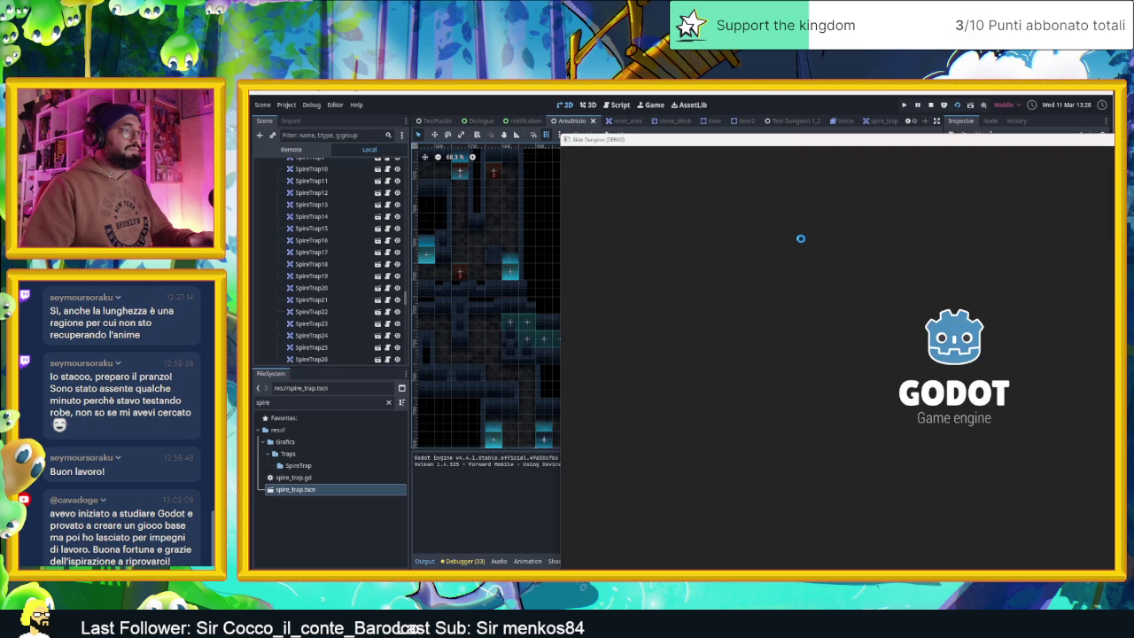
pyautogui.press('Up')
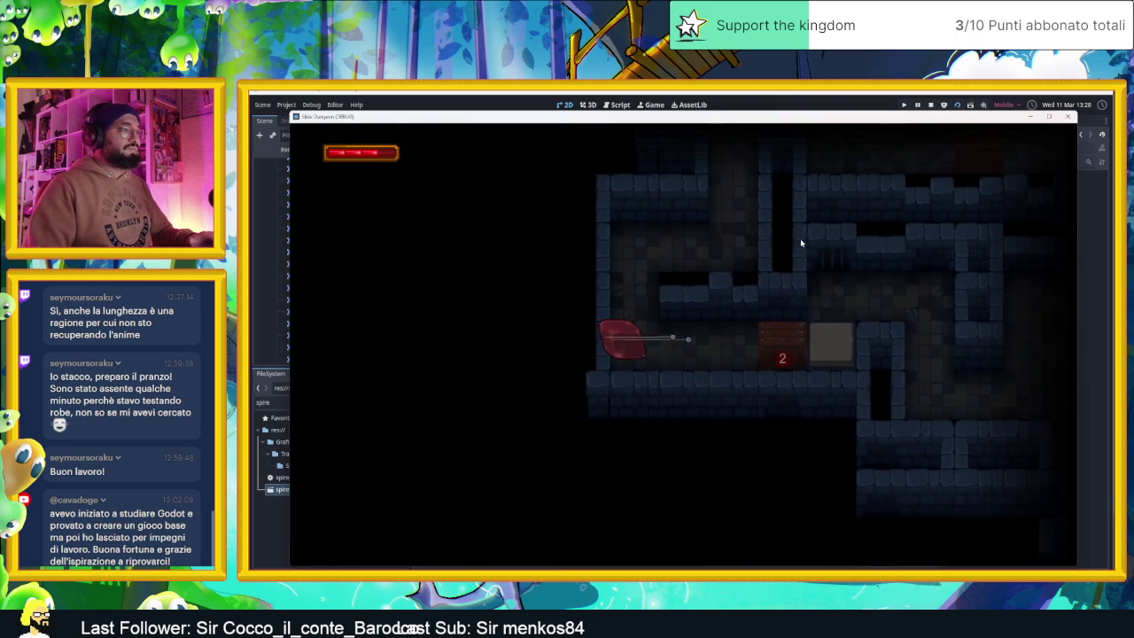
pyautogui.press('Right')
pyautogui.press('Down')
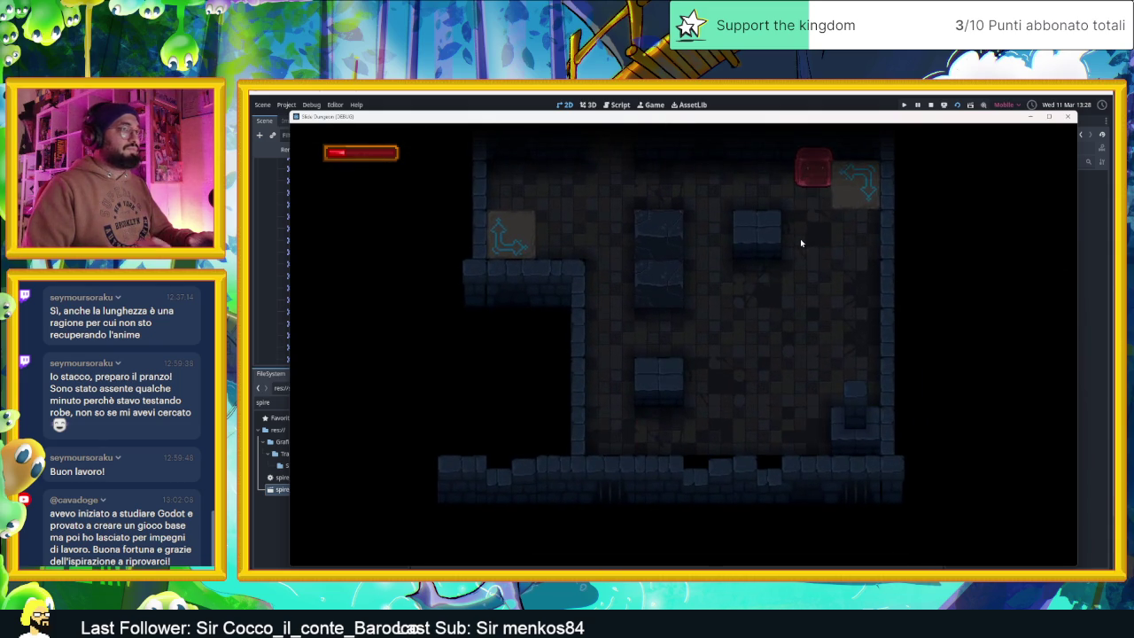
pyautogui.click(931, 105)
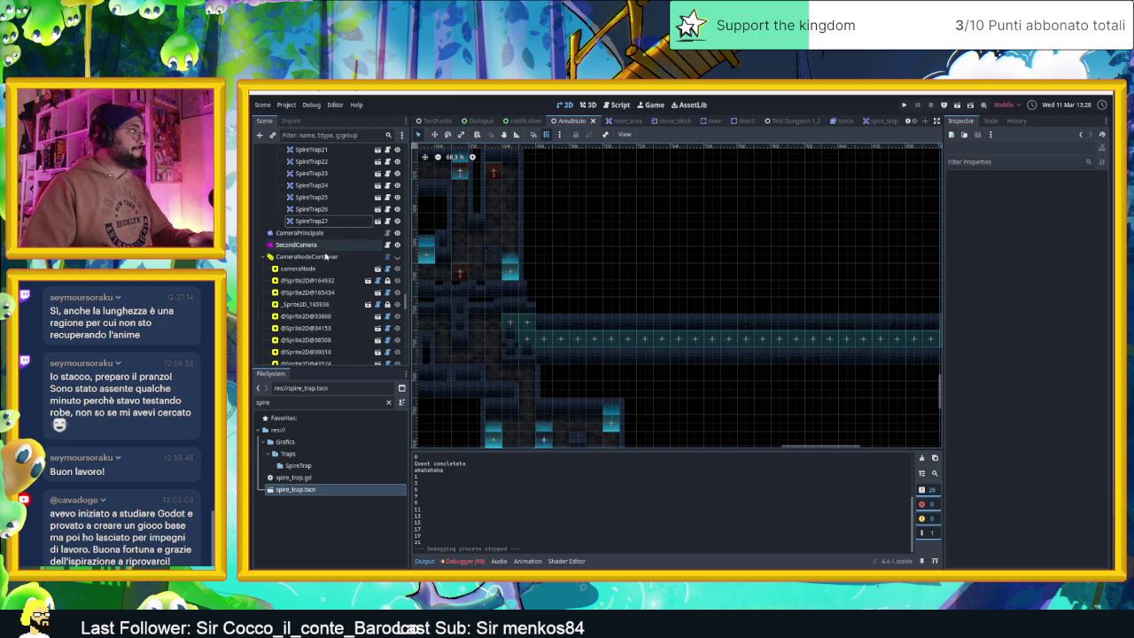
# - Set TrapControl4's Activator to PressurePlate4, then save and launch the level
pyautogui.scroll(5, 327, 256)
pyautogui.scroll(5, 327, 256)
pyautogui.click(319, 227)
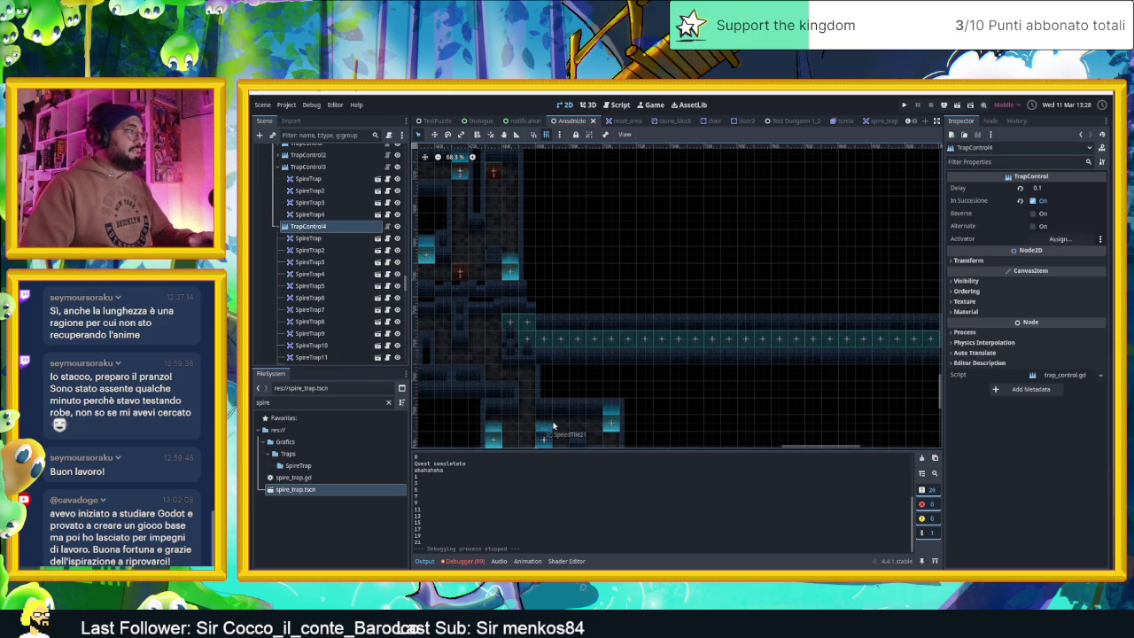
pyautogui.moveTo(554, 419); pyautogui.dragTo(587, 335)
pyautogui.scroll(8, 586, 336)
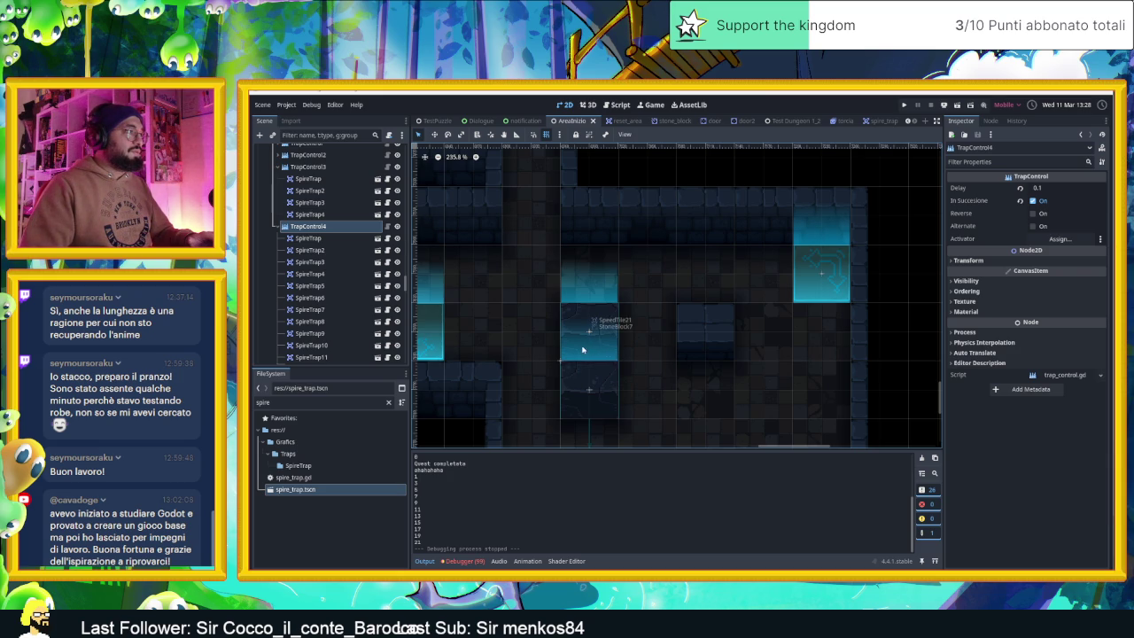
pyautogui.scroll(-2, 584, 345)
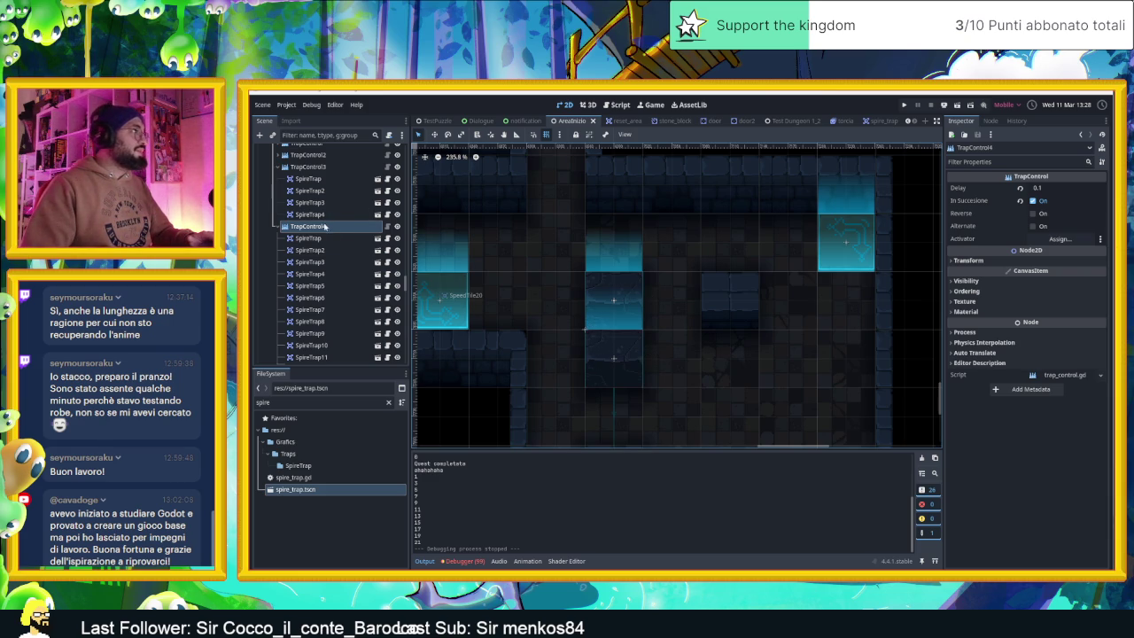
pyautogui.click(1058, 241)
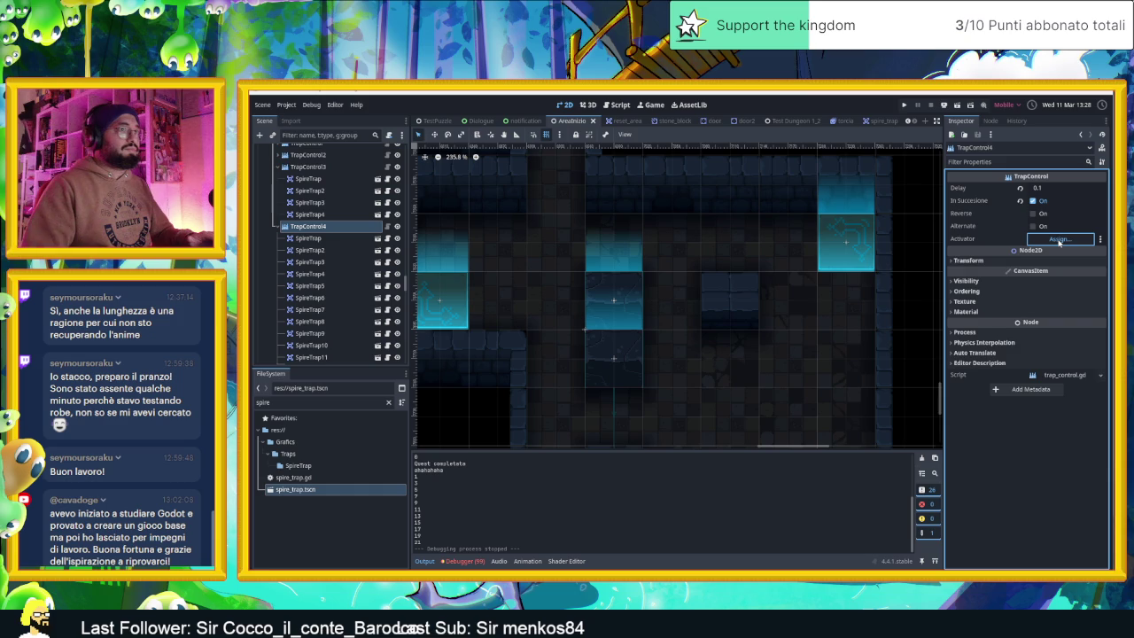
pyautogui.write('press')
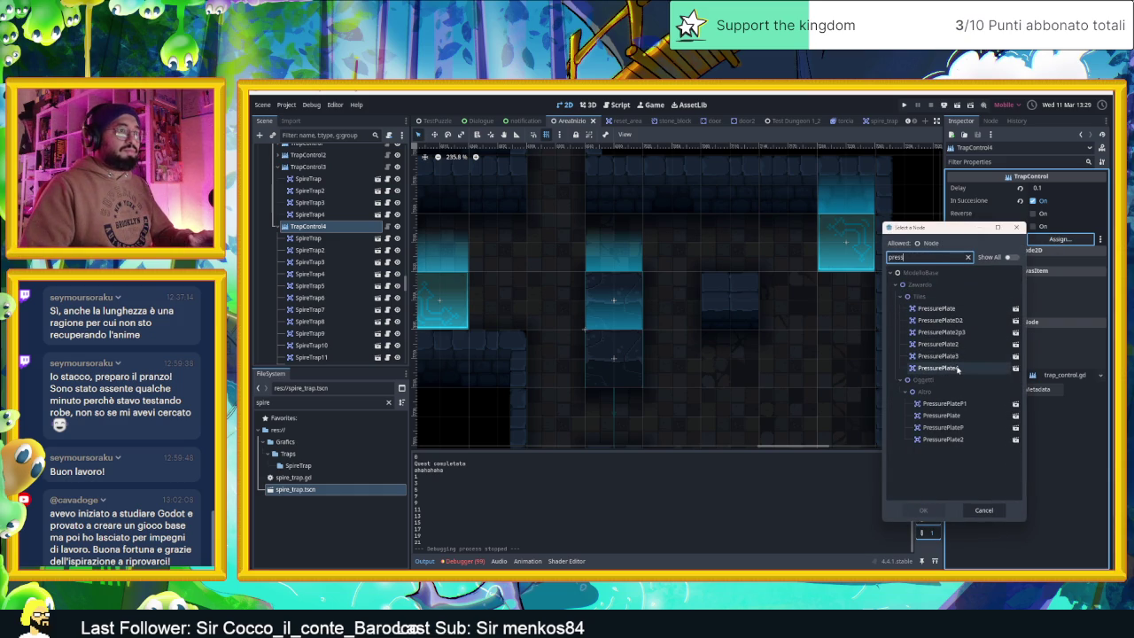
pyautogui.click(956, 367)
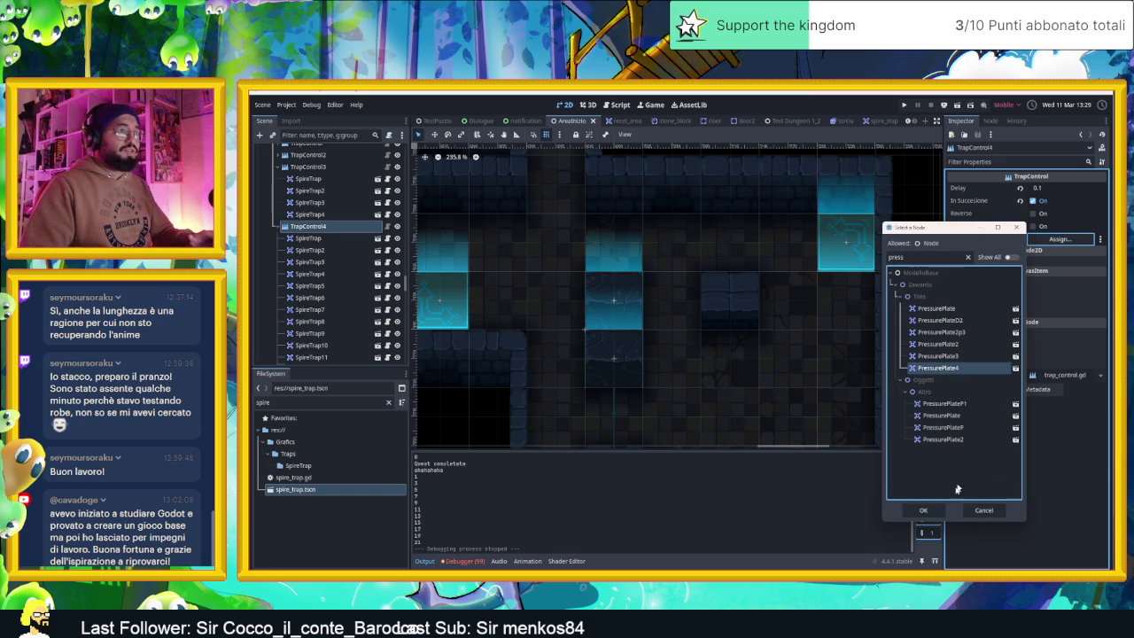
pyautogui.click(923, 511)
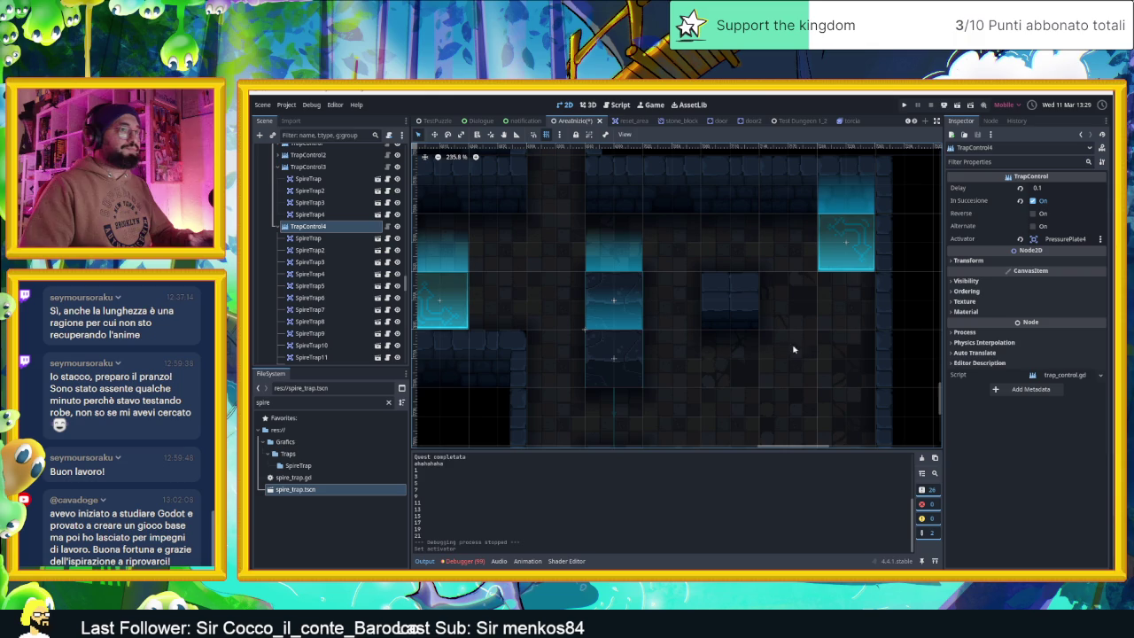
pyautogui.click(956, 106)
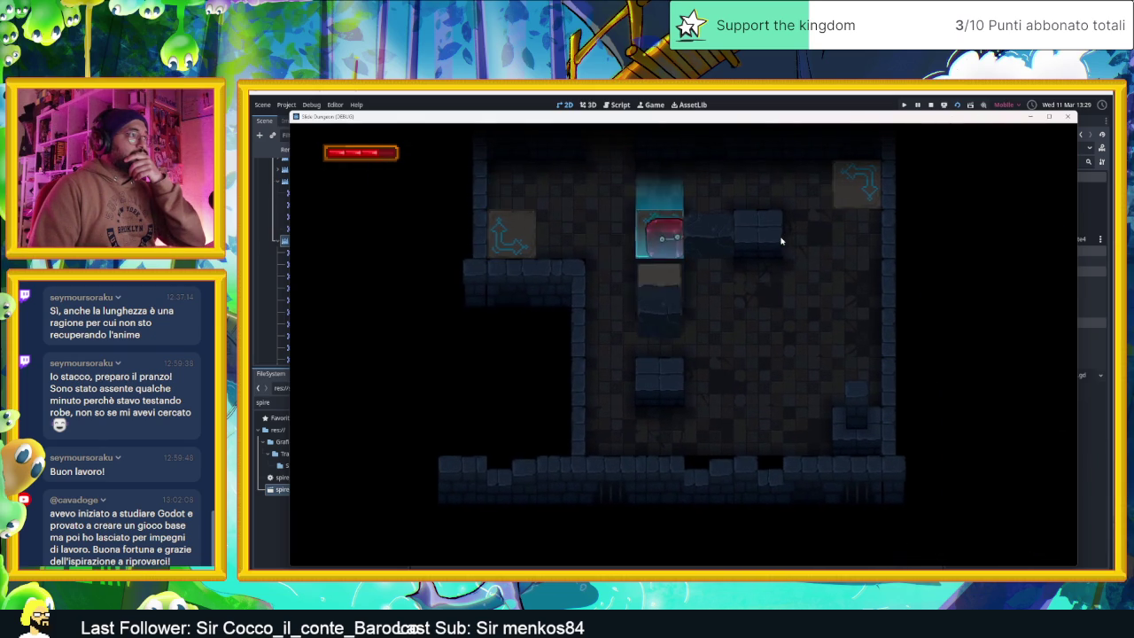
# - Walk the slime left and up toward the spike corridor, step down, then stop with F8
pyautogui.press('Left')
pyautogui.press('Up')
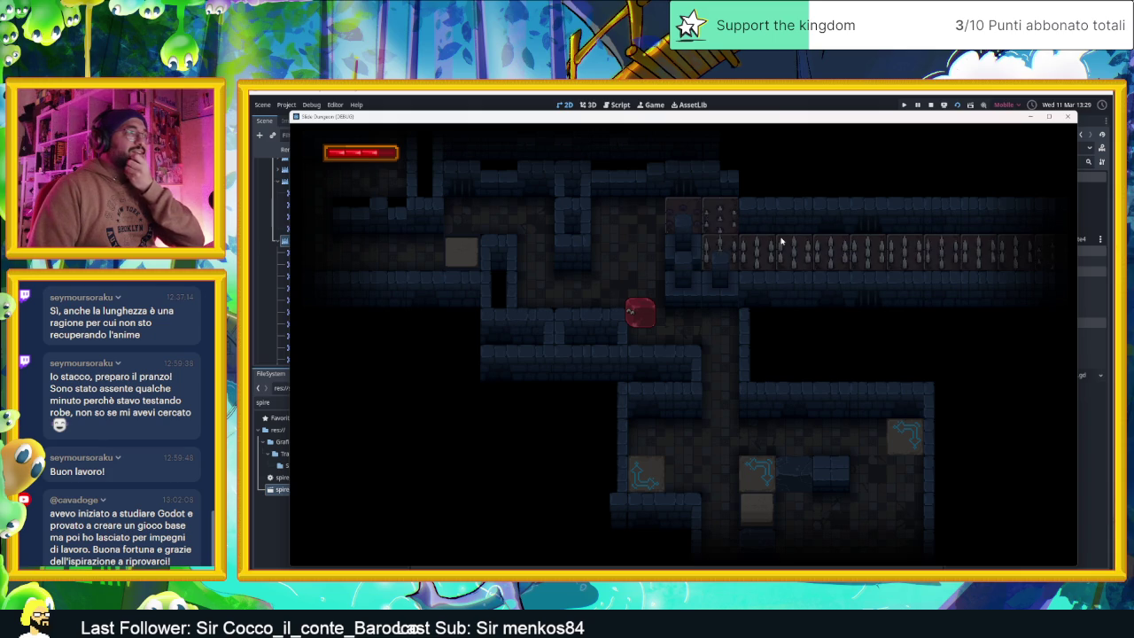
pyautogui.press('Down')
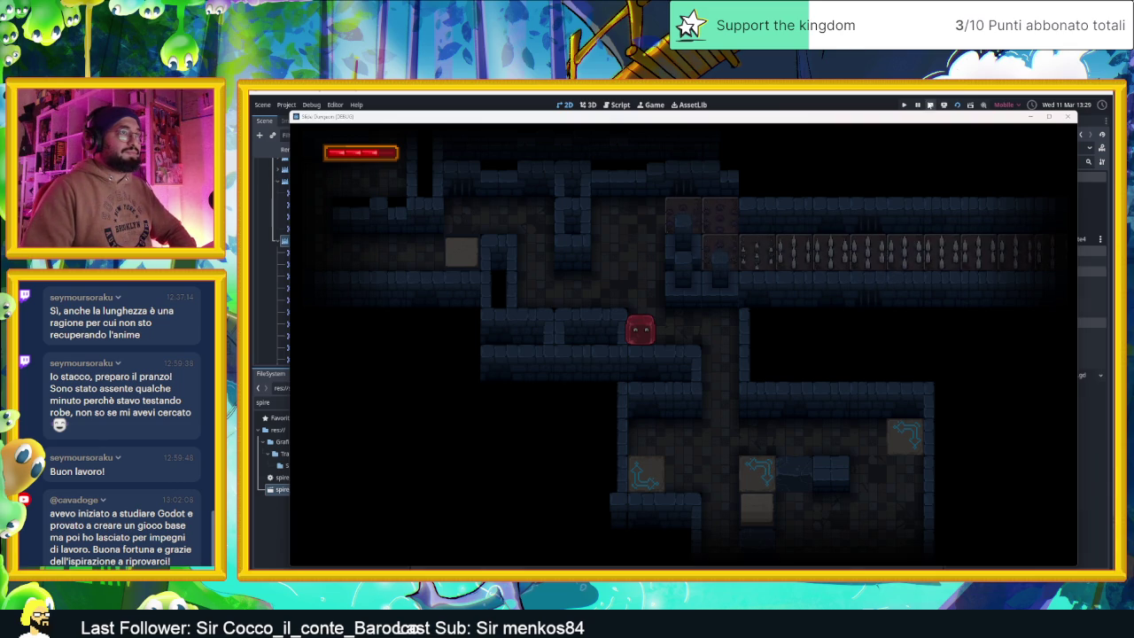
pyautogui.press('F8')
# - Find TrapControl4 in the Scene dock and open its attached trap_control.gd script
pyautogui.scroll(-4, 806, 301)
pyautogui.click(826, 312)
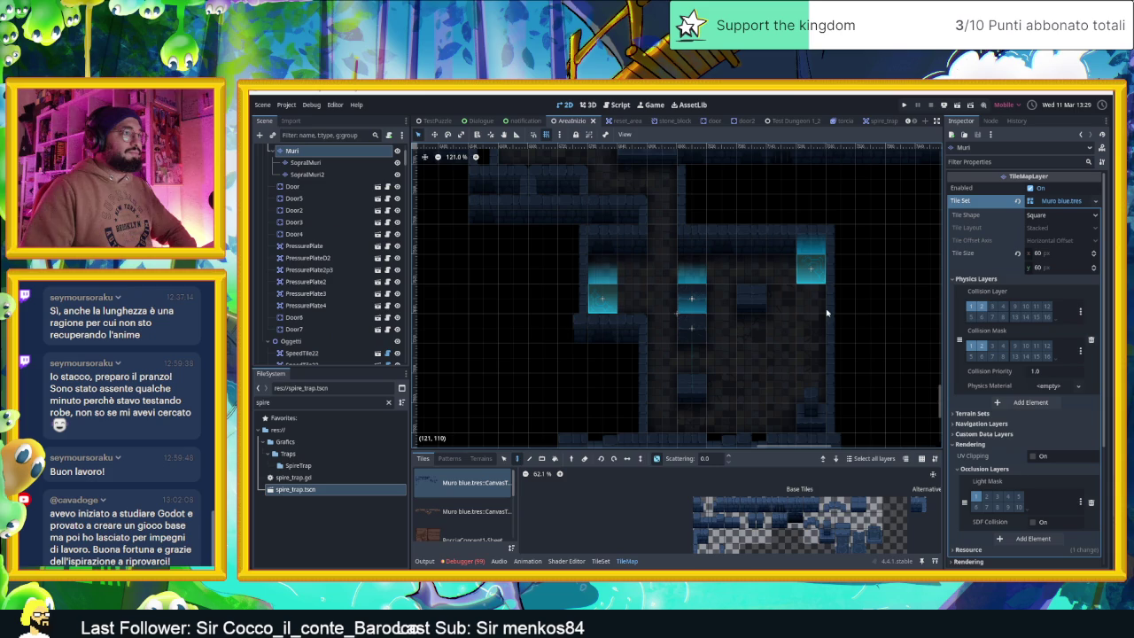
pyautogui.scroll(1, 377, 204)
pyautogui.scroll(2, 596, 281)
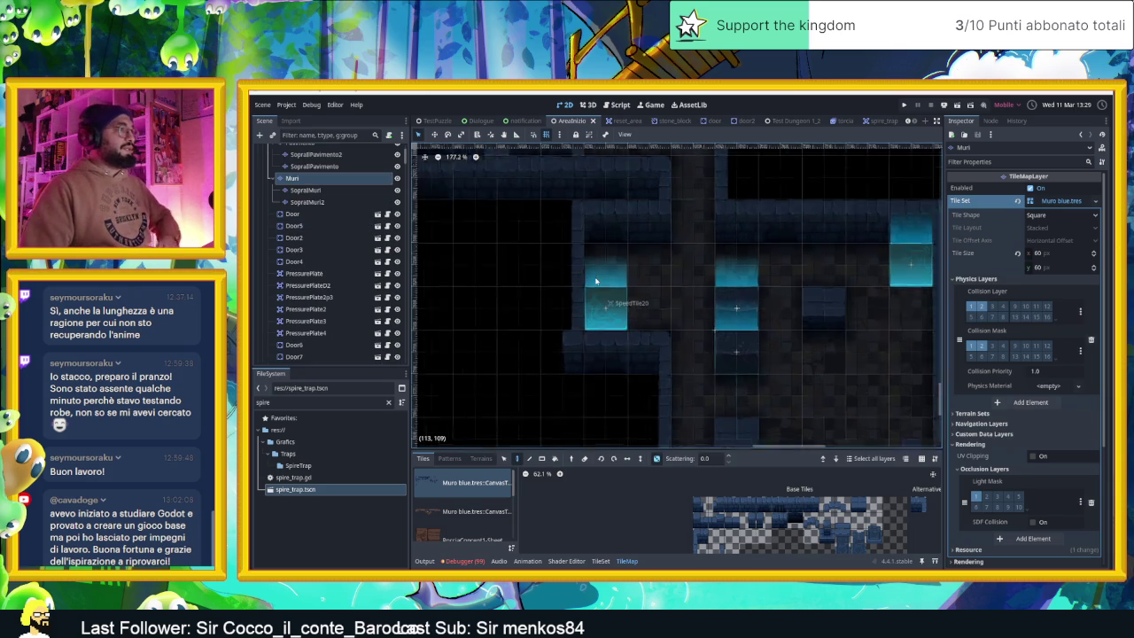
pyautogui.scroll(-2, 596, 281)
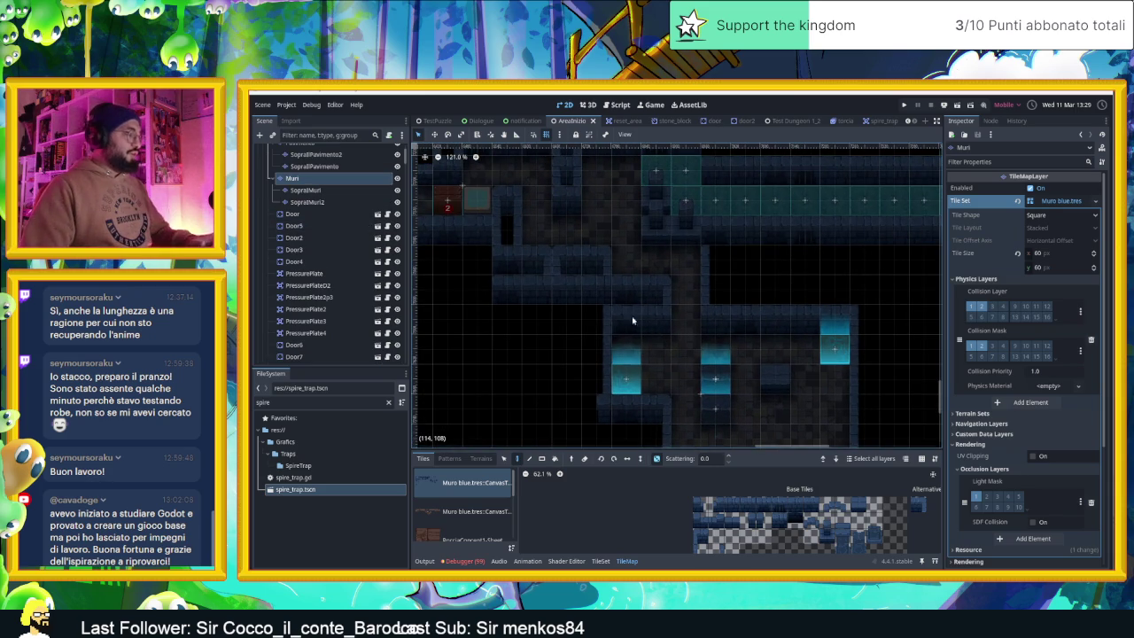
pyautogui.scroll(-10, 355, 288)
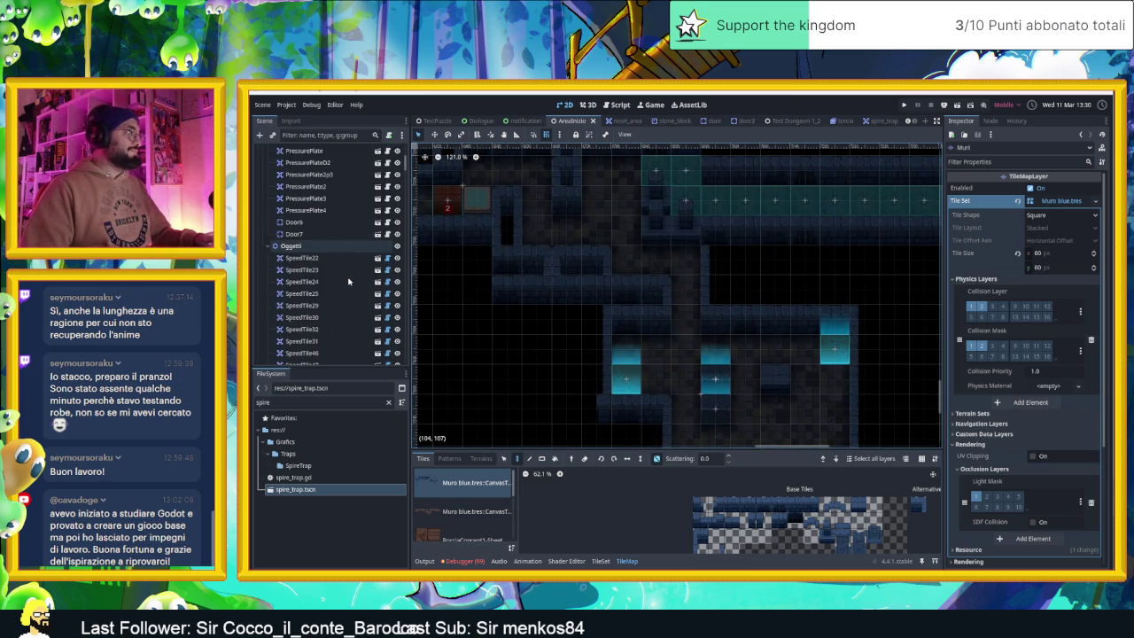
pyautogui.scroll(-15, 348, 282)
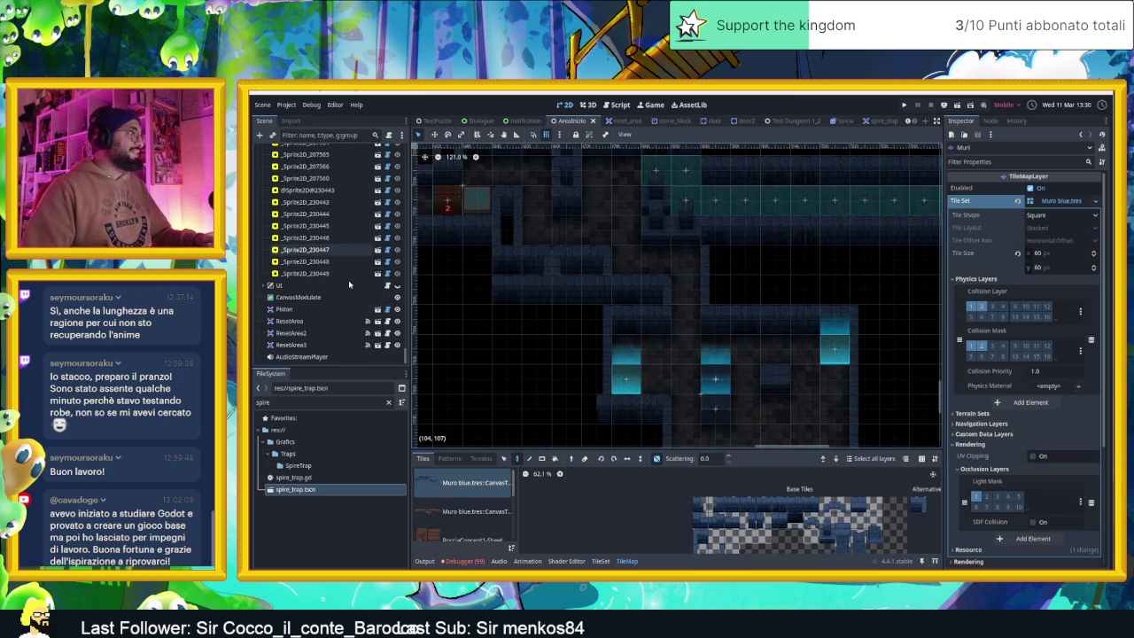
pyautogui.scroll(10, 348, 286)
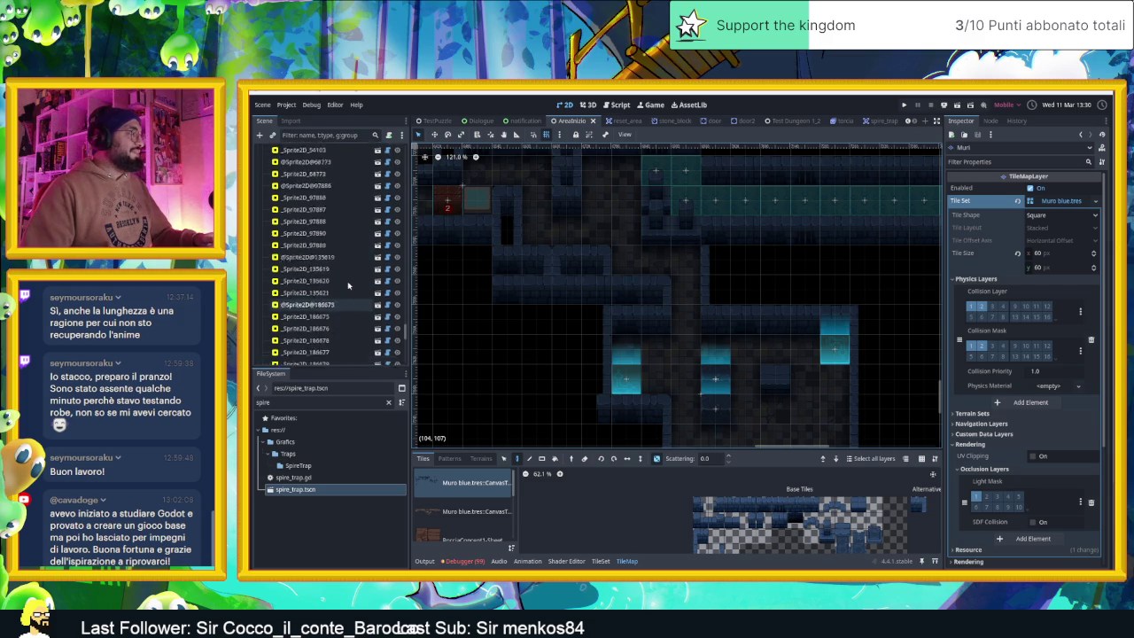
pyautogui.scroll(10, 348, 286)
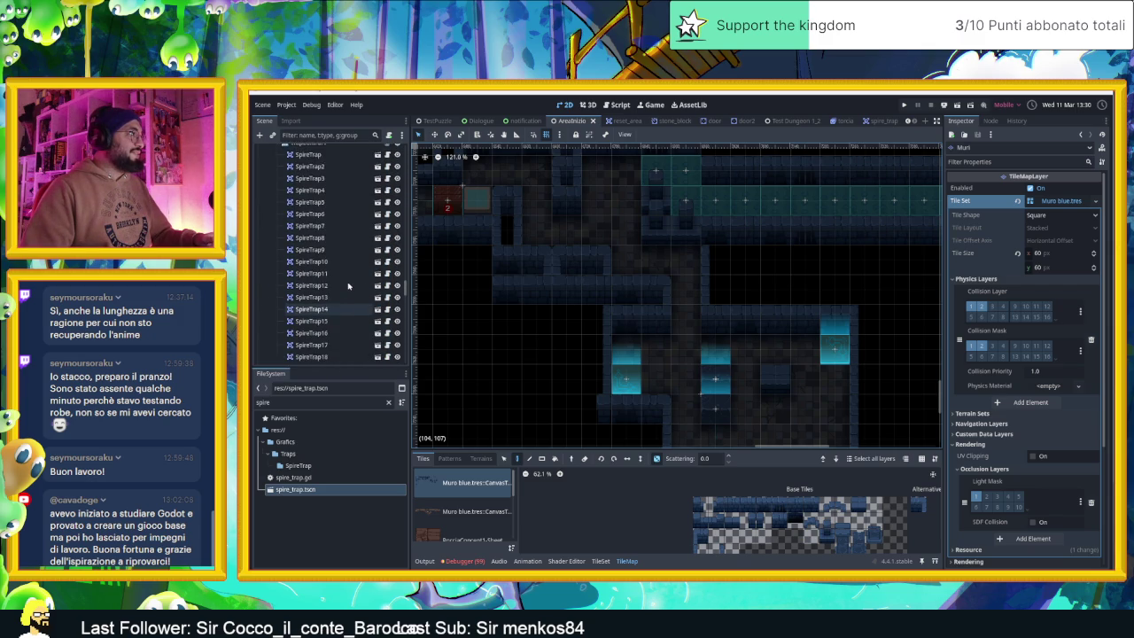
pyautogui.click(388, 333)
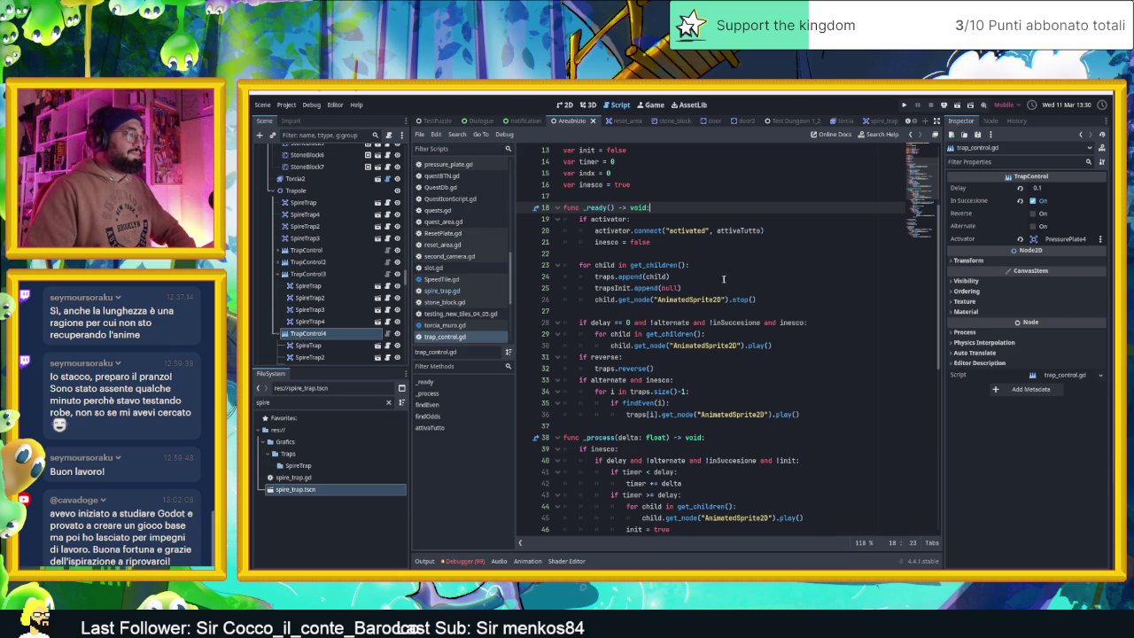
pyautogui.moveTo(643, 300)
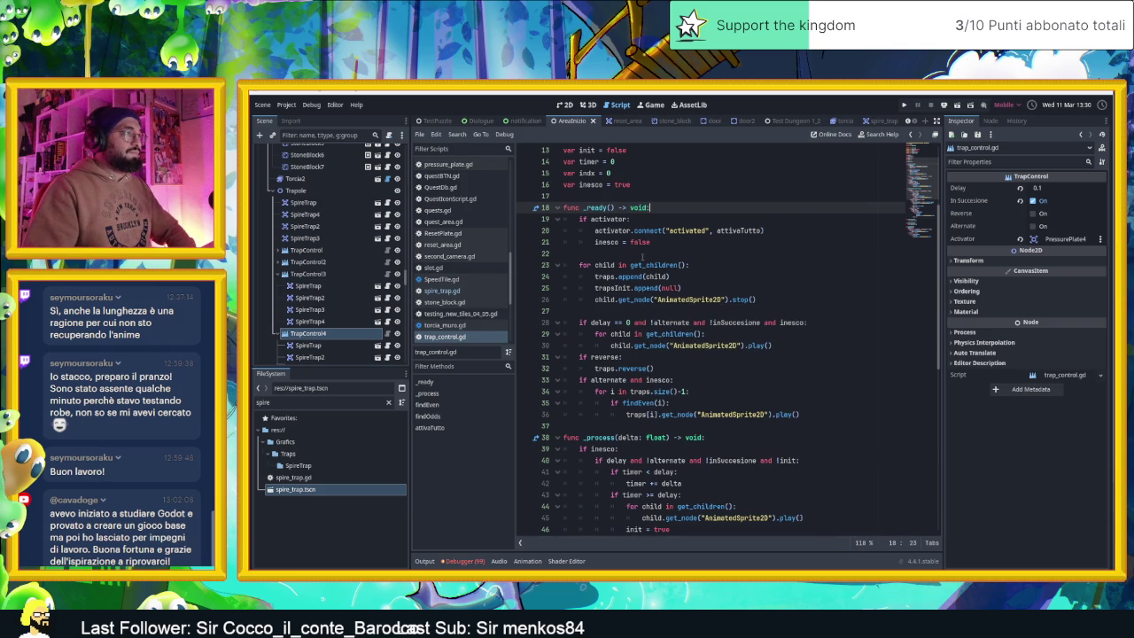
pyautogui.scroll(-1, 709, 291)
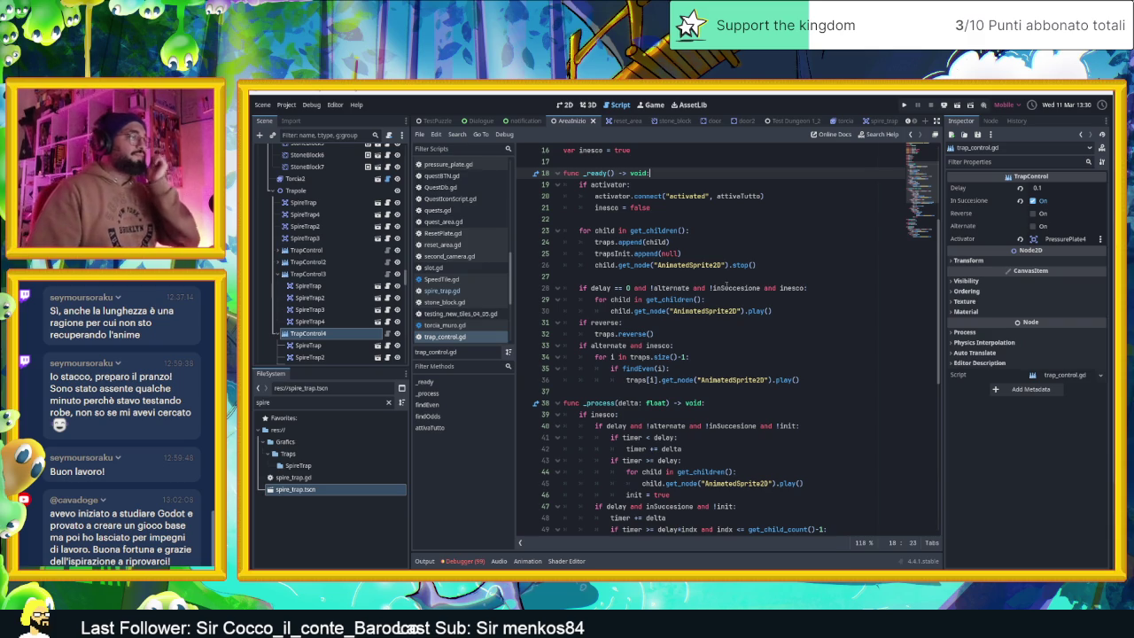
pyautogui.scroll(-4, 720, 287)
pyautogui.scroll(-2, 694, 293)
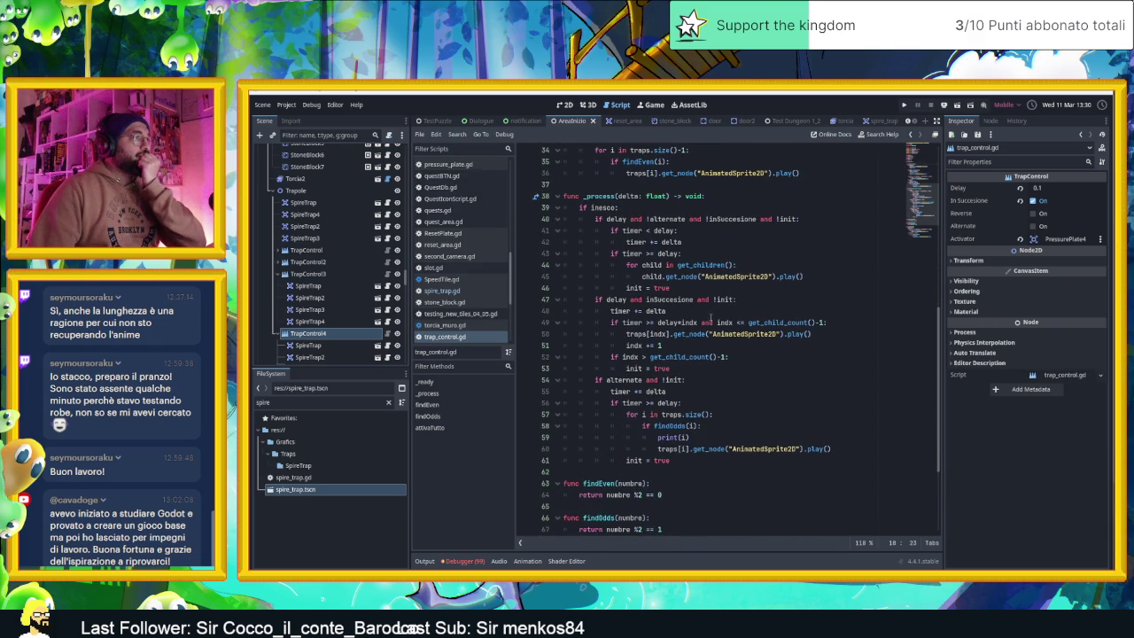
pyautogui.scroll(-1, 711, 319)
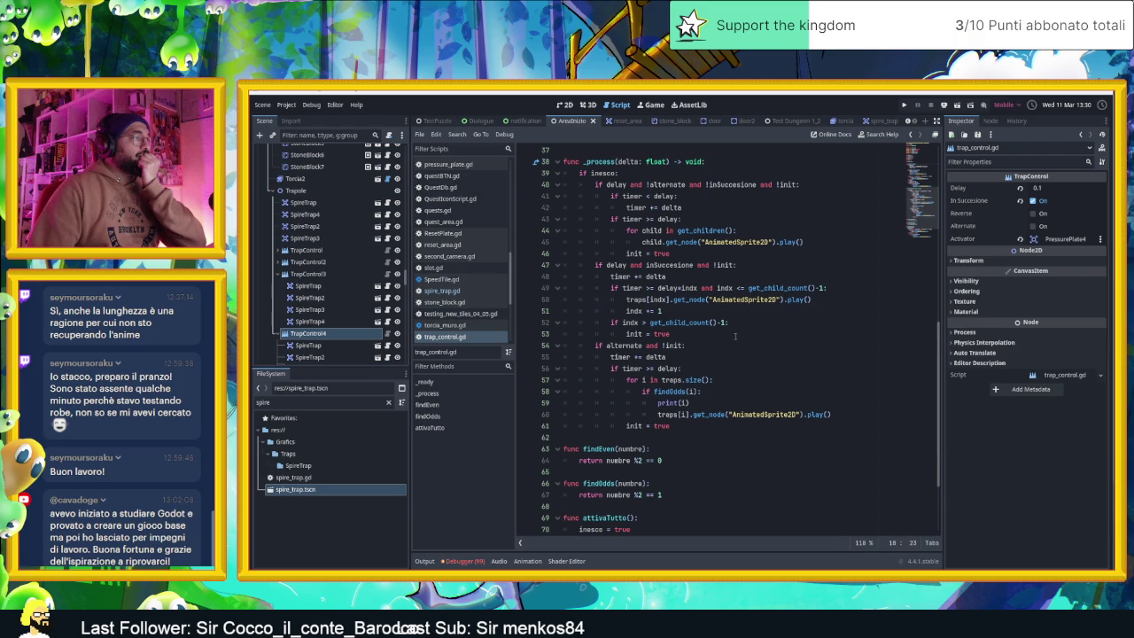
pyautogui.scroll(-3, 733, 338)
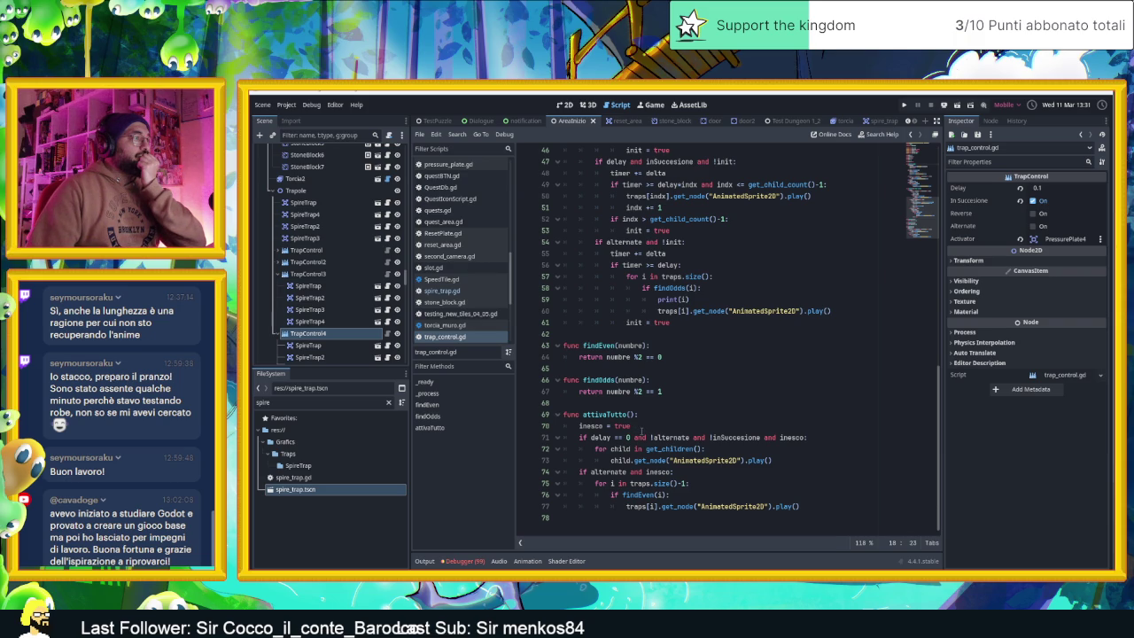
pyautogui.moveTo(622, 517); pyautogui.dragTo(626, 507)
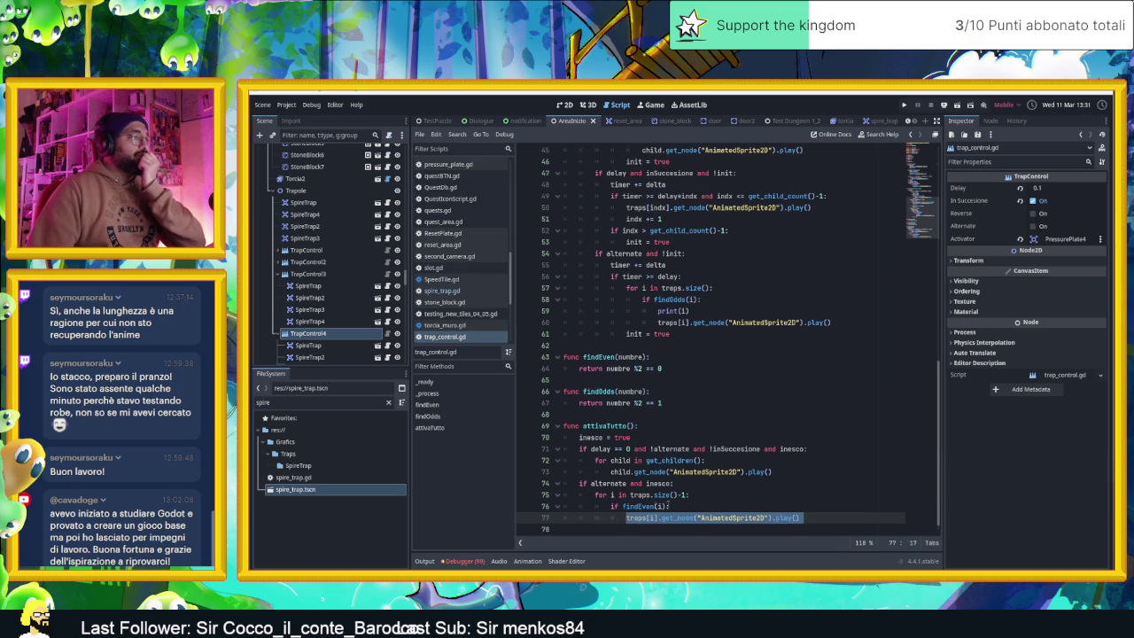
# - Below attivaTutto, declare func disattivaTutto(): and start its indented body
pyautogui.click(640, 530)
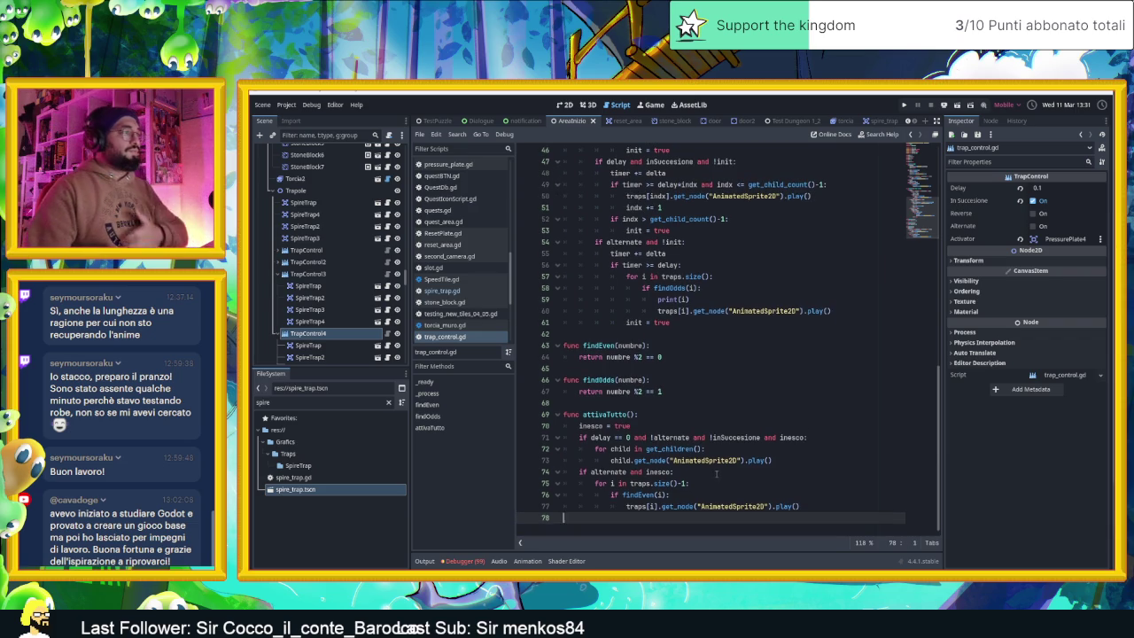
pyautogui.press('Return')
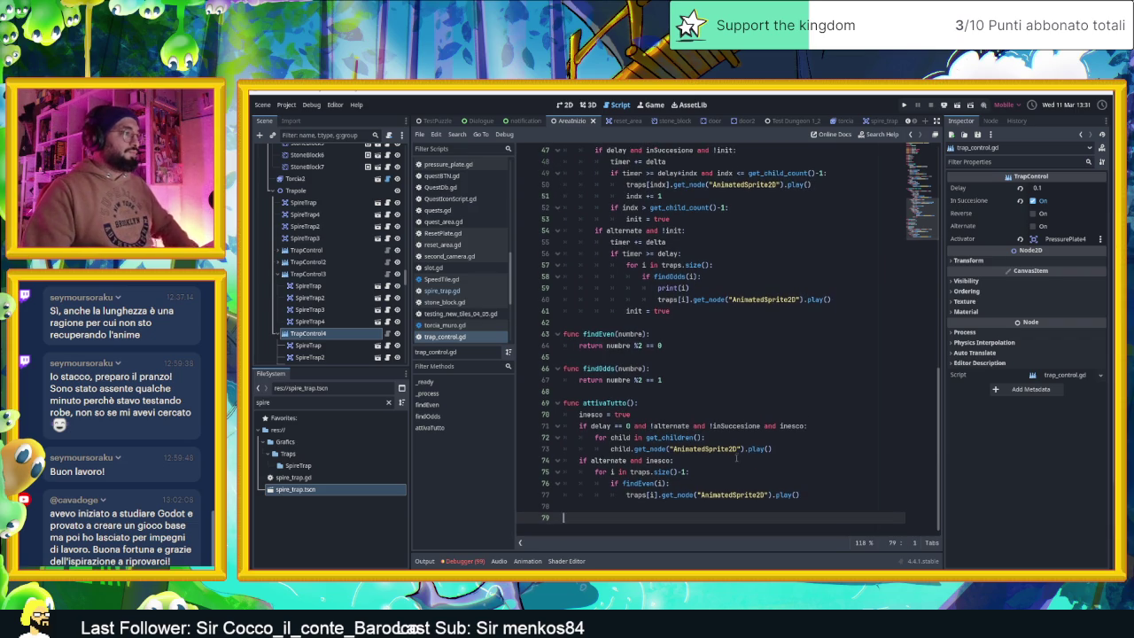
pyautogui.write('func ')
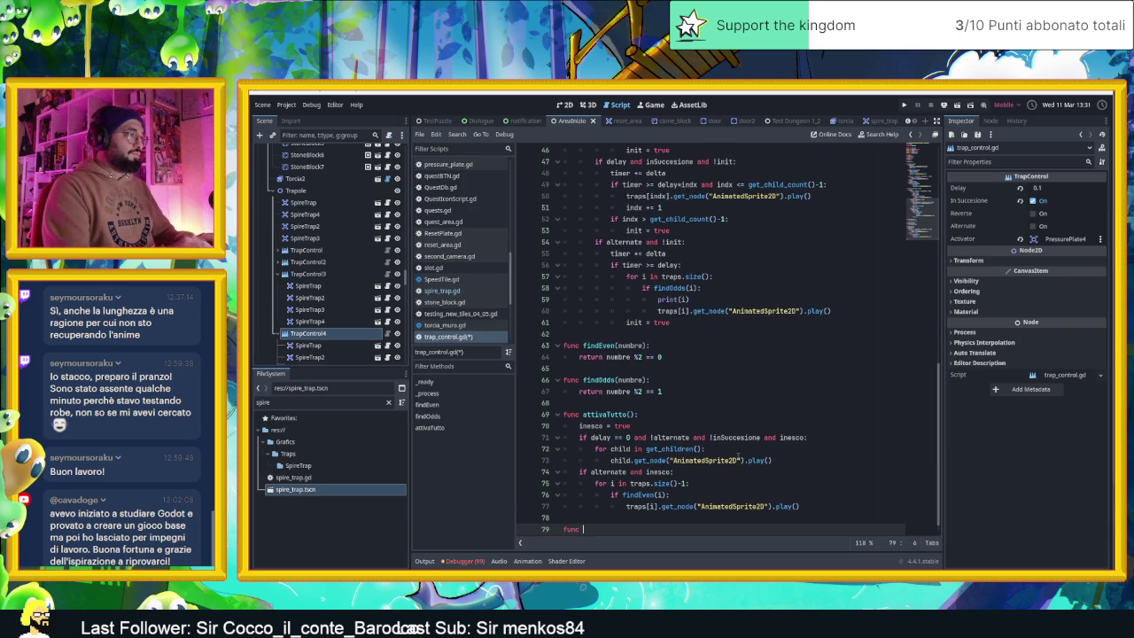
pyautogui.write('disattiva')
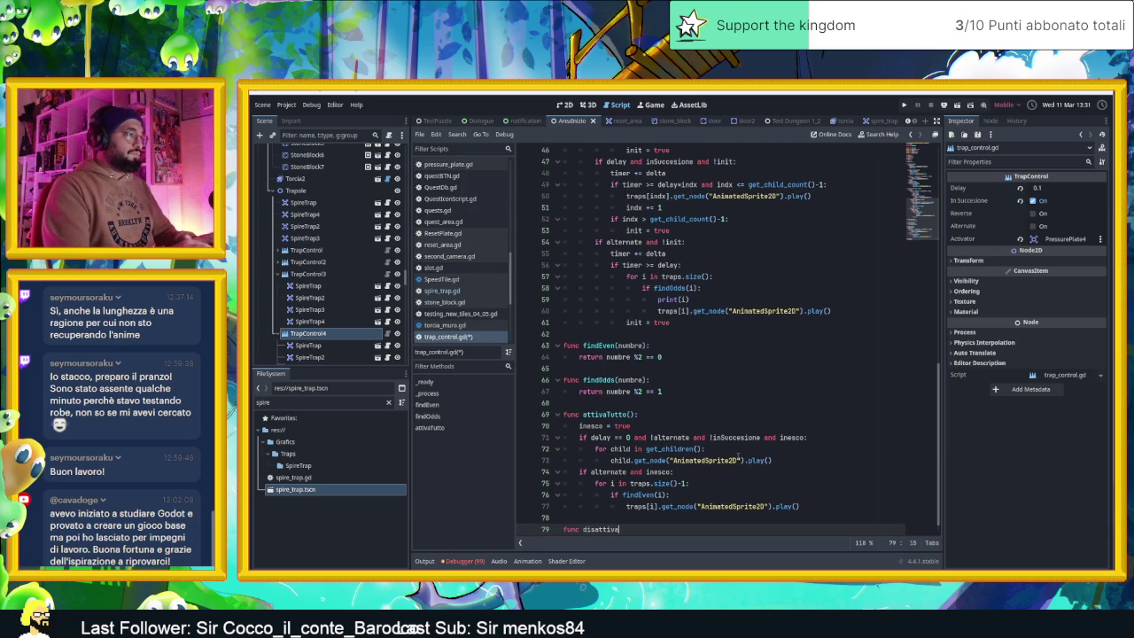
pyautogui.write('Tutto(')
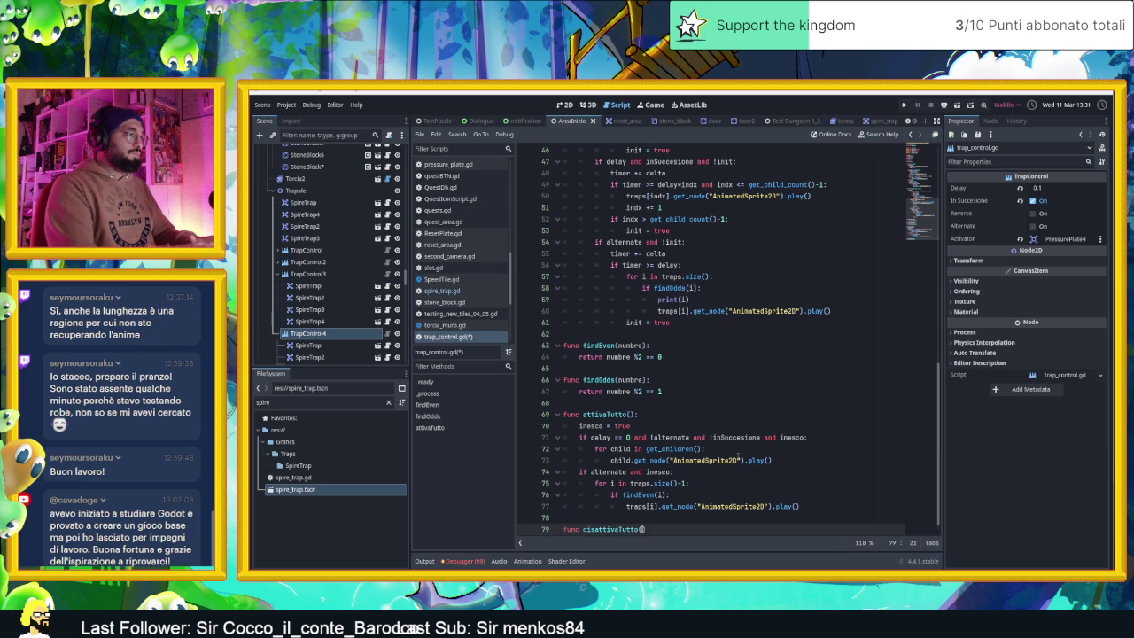
pyautogui.write(')')
pyautogui.write(':')
pyautogui.press('Return')
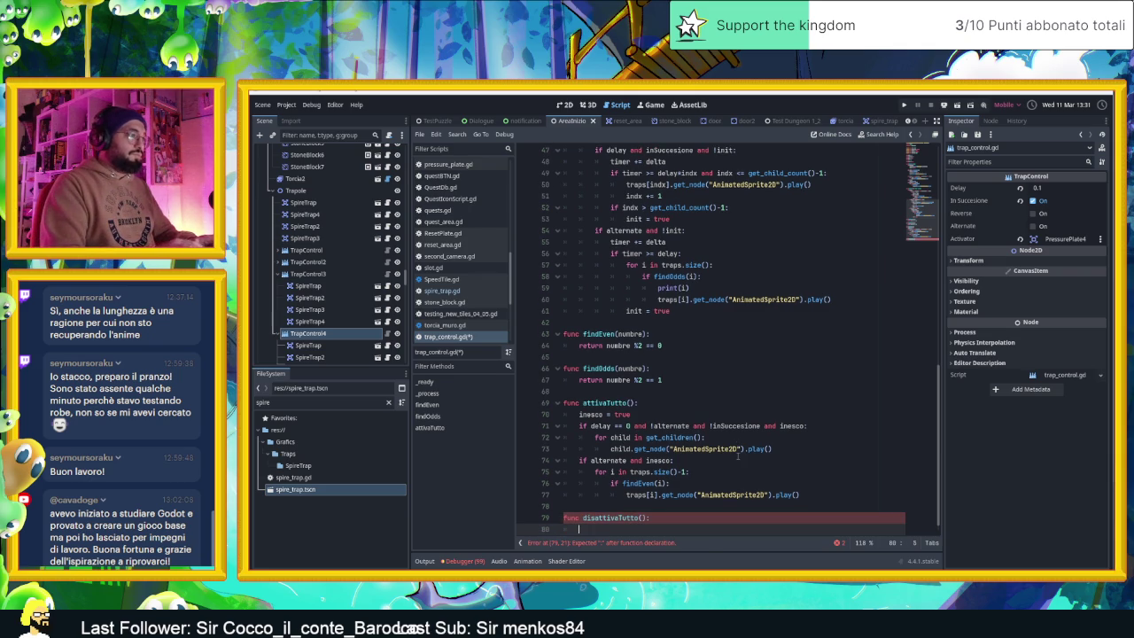